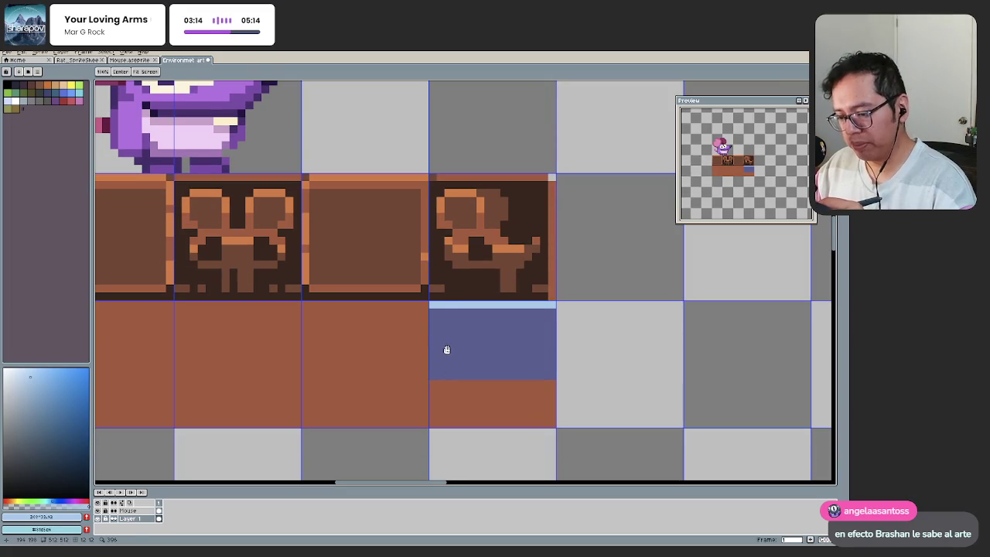
# Step: Pan and zoom in on the top edge of the blue tile
pyautogui.moveTo(448, 347); pyautogui.dragTo(442, 326)
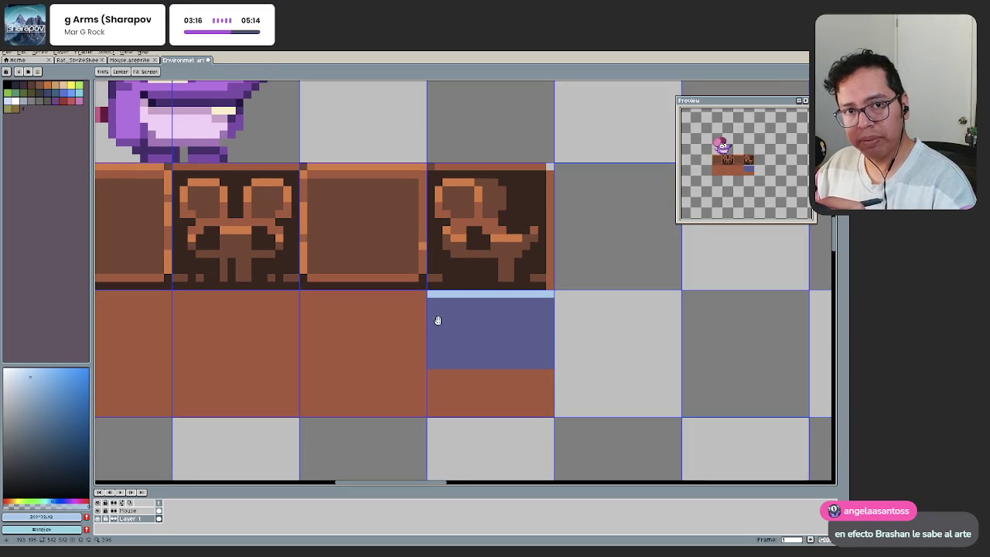
pyautogui.press('b')
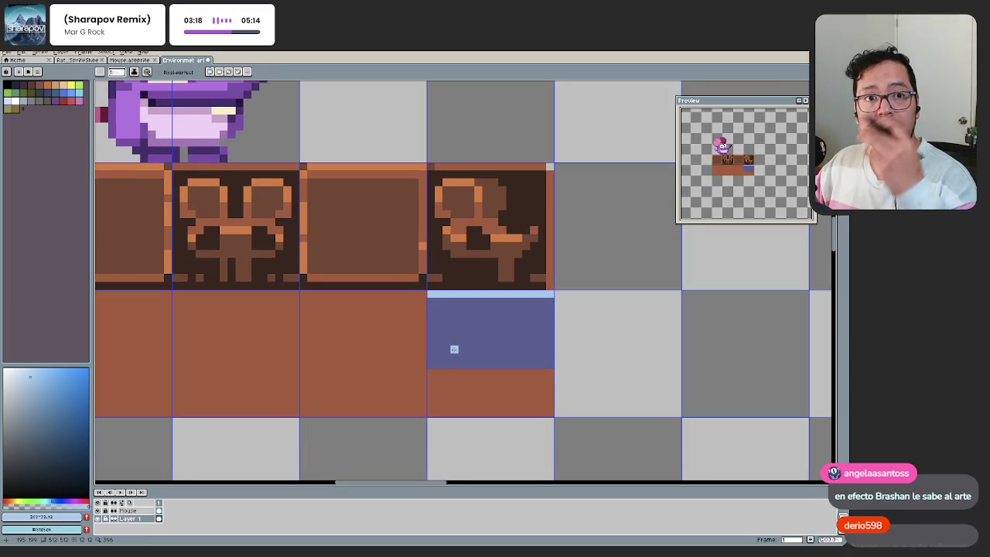
pyautogui.press('h')
pyautogui.moveTo(426, 341); pyautogui.dragTo(407, 318)
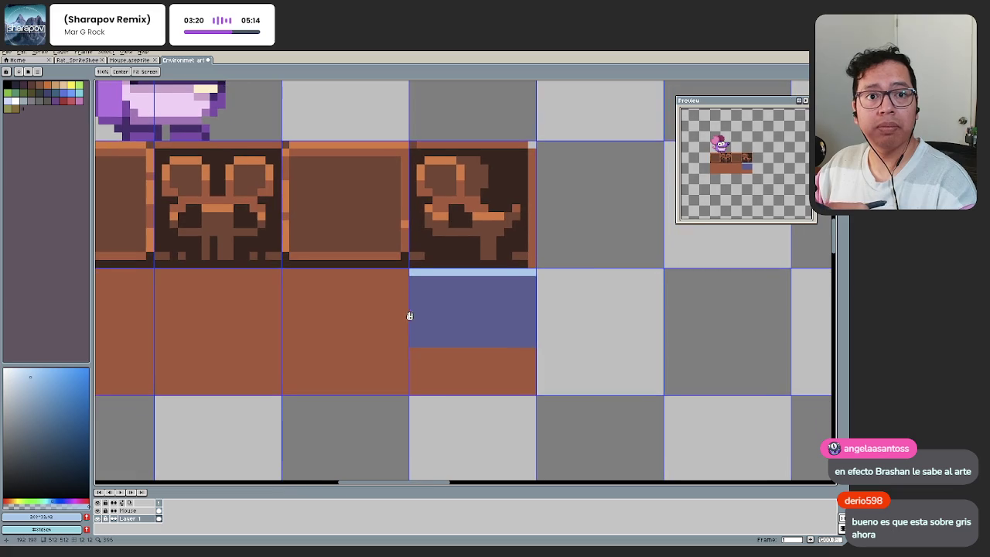
pyautogui.moveTo(410, 360); pyautogui.dragTo(415, 376)
pyautogui.scroll(1, 420, 374)
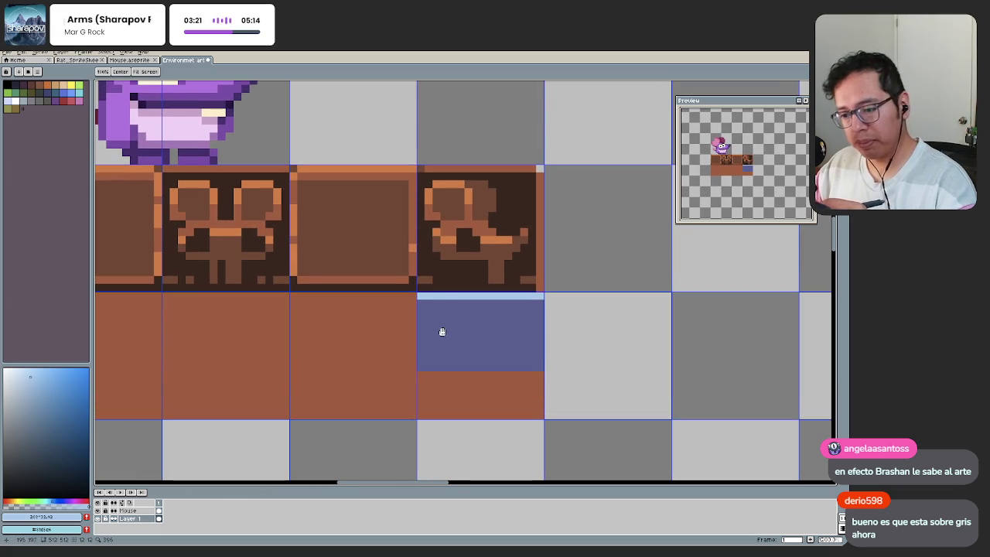
pyautogui.scroll(1, 440, 336)
pyautogui.press('b')
# Step: Magic-wand select the light strip atop the blue tile; set hue 20, saturation -24
pyautogui.press('w')
pyautogui.click(425, 298)
pyautogui.hotkey('ctrl', 'u')
pyautogui.click(293, 429)
pyautogui.moveTo(292, 422); pyautogui.dragTo(300, 424)
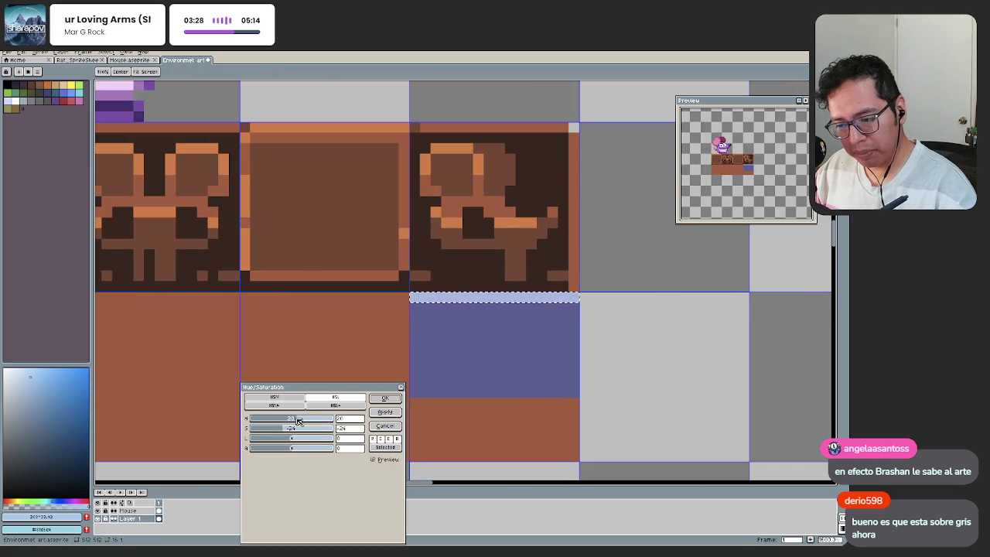
# Step: Apply the strip's hue/saturation change, then lasso-select the blue tile body
pyautogui.click(383, 399)
pyautogui.scroll(-3, 396, 431)
pyautogui.scroll(1, 468, 373)
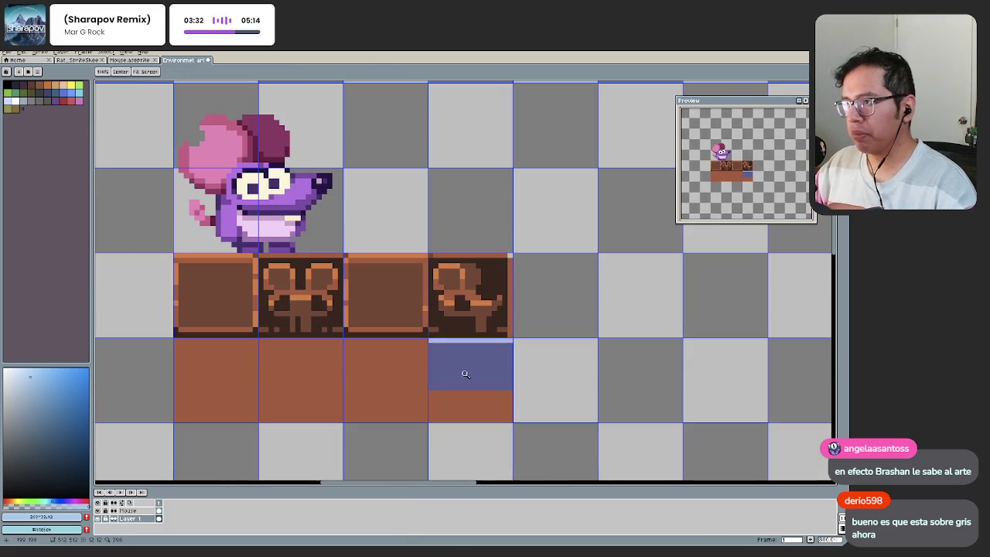
pyautogui.click(479, 368)
pyautogui.press('q')
pyautogui.moveTo(457, 389); pyautogui.dragTo(545, 389)
pyautogui.moveTo(453, 315); pyautogui.dragTo(430, 317)
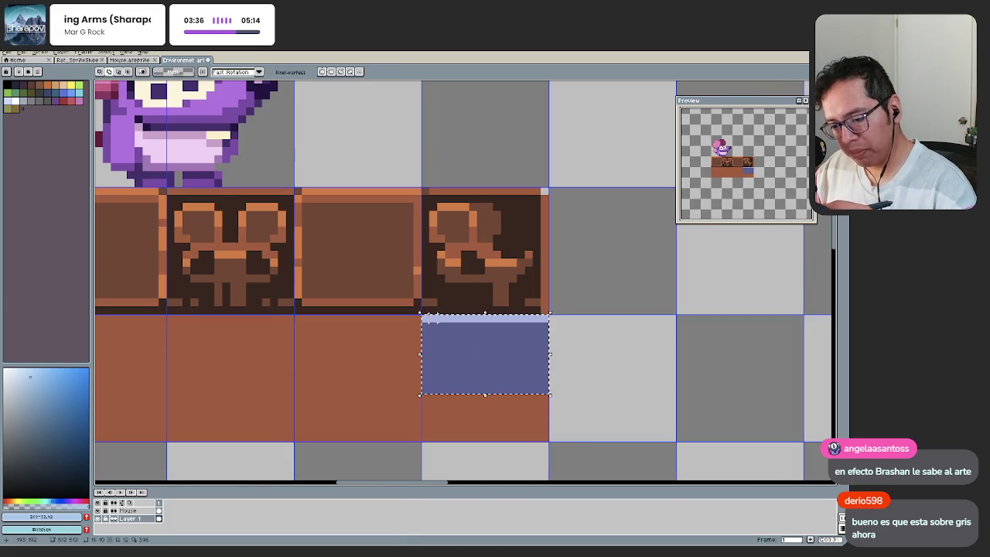
# Step: Lower the blue tile's hue and saturation, then deselect
pyautogui.hotkey('ctrl', 'u')
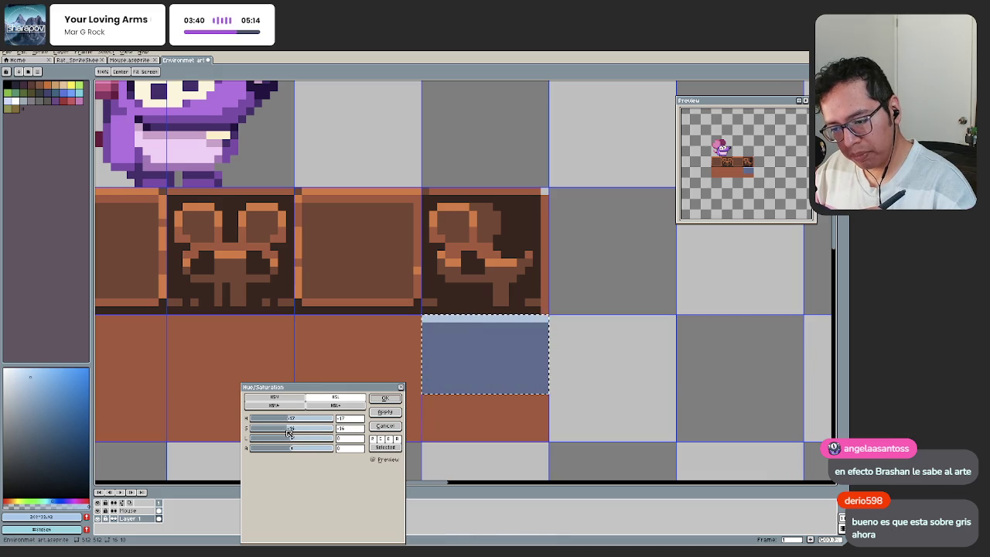
pyautogui.click(384, 398)
pyautogui.hotkey('ctrl', 'd')
pyautogui.scroll(-1, 387, 393)
pyautogui.scroll(-1, 415, 405)
pyautogui.scroll(2, 411, 391)
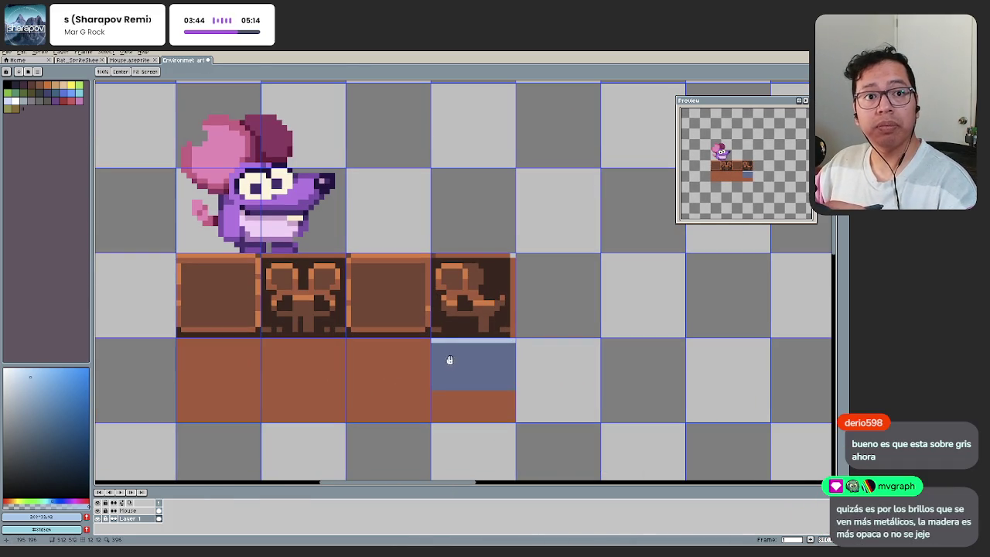
pyautogui.scroll(1, 451, 363)
pyautogui.scroll(1, 464, 360)
# Step: Reselect the top strip, apply hue -17 and saturation -16, then deselect
pyautogui.hotkey('ctrl', 'shift', 'd')
pyautogui.hotkey('ctrl', 'u')
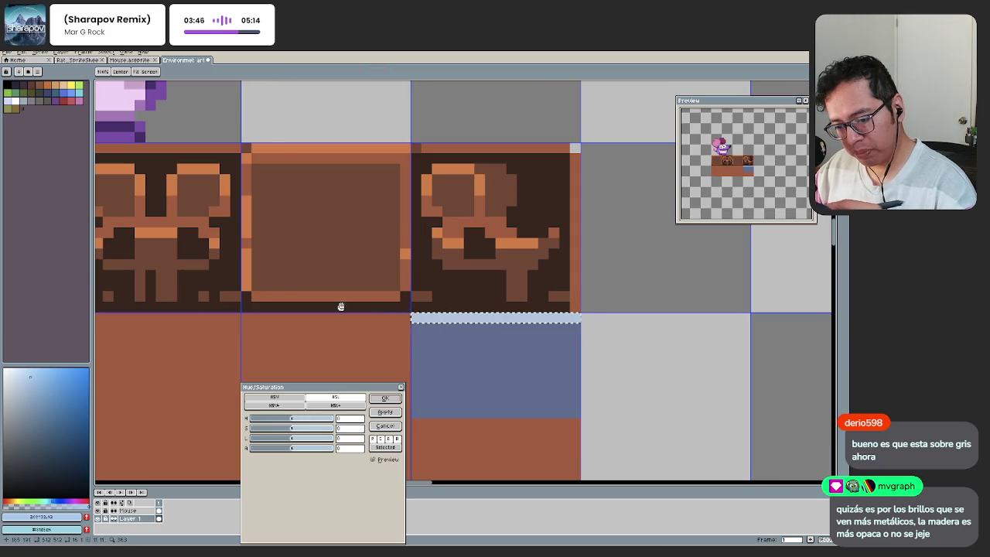
pyautogui.click(384, 397)
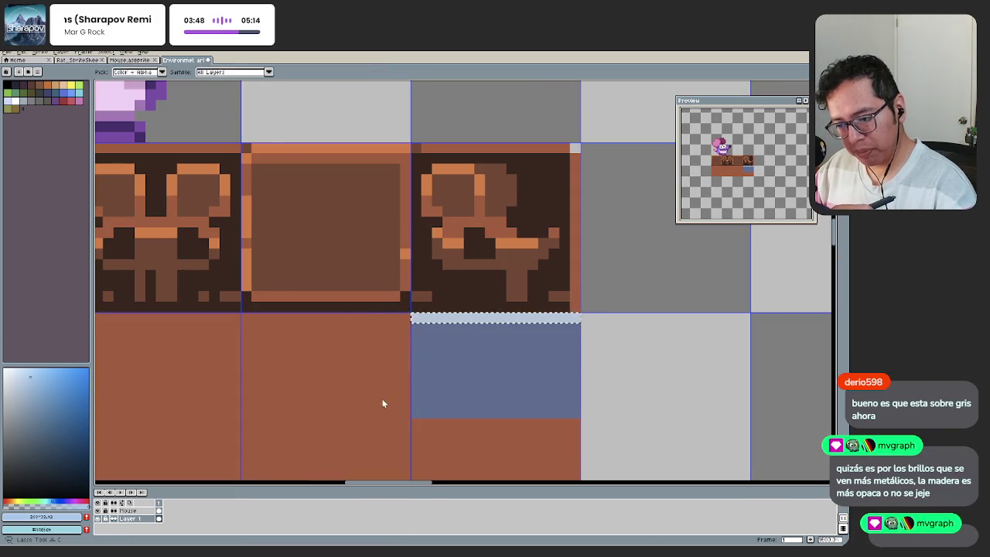
pyautogui.hotkey('ctrl', 'd')
pyautogui.scroll(-1, 399, 386)
pyautogui.scroll(-3, 399, 387)
# Step: Pan and zoom in closely on the blue tile
pyautogui.press('m')
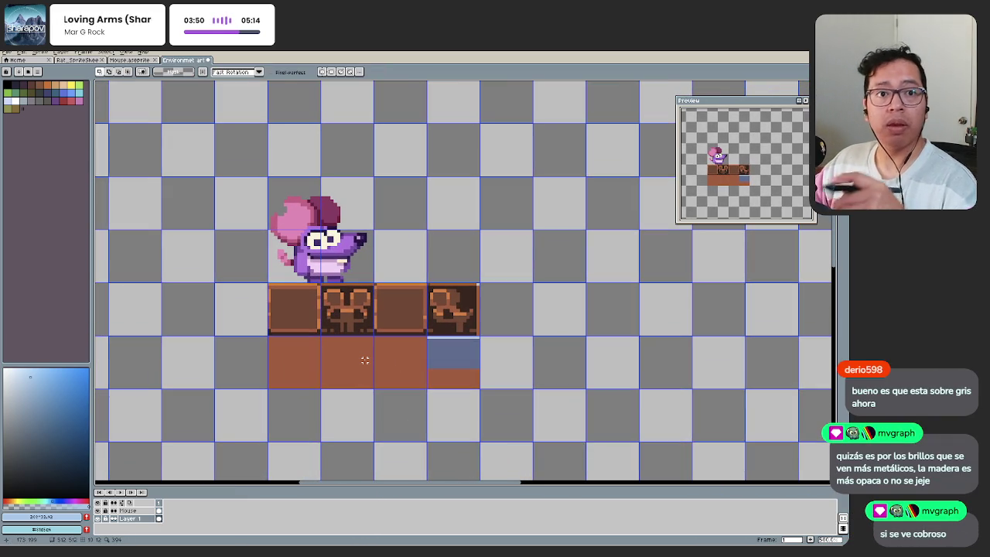
pyautogui.press('h')
pyautogui.moveTo(364, 360)
pyautogui.mouseDown()
pyautogui.moveTo(373, 410)
pyautogui.moveTo(353, 371)
pyautogui.mouseUp()
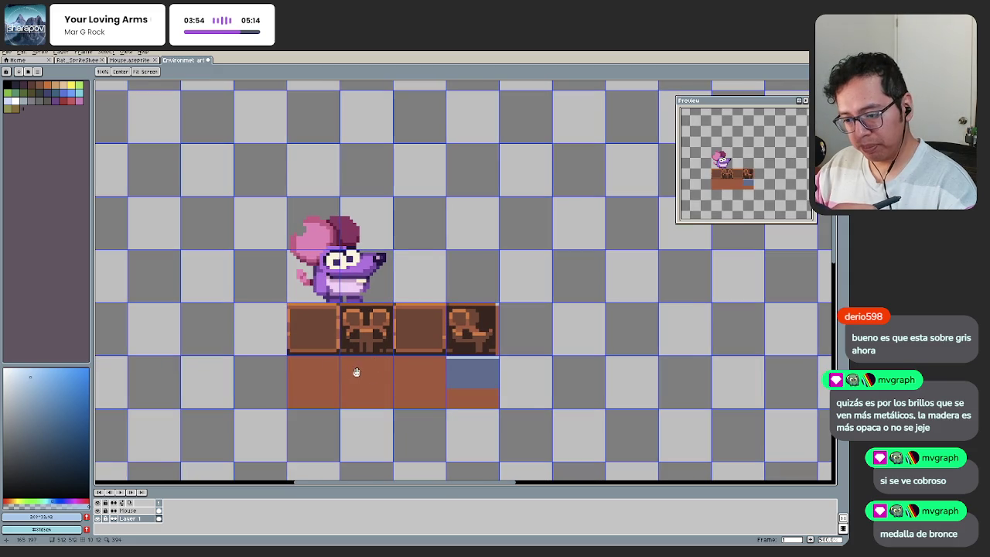
pyautogui.scroll(1, 422, 367)
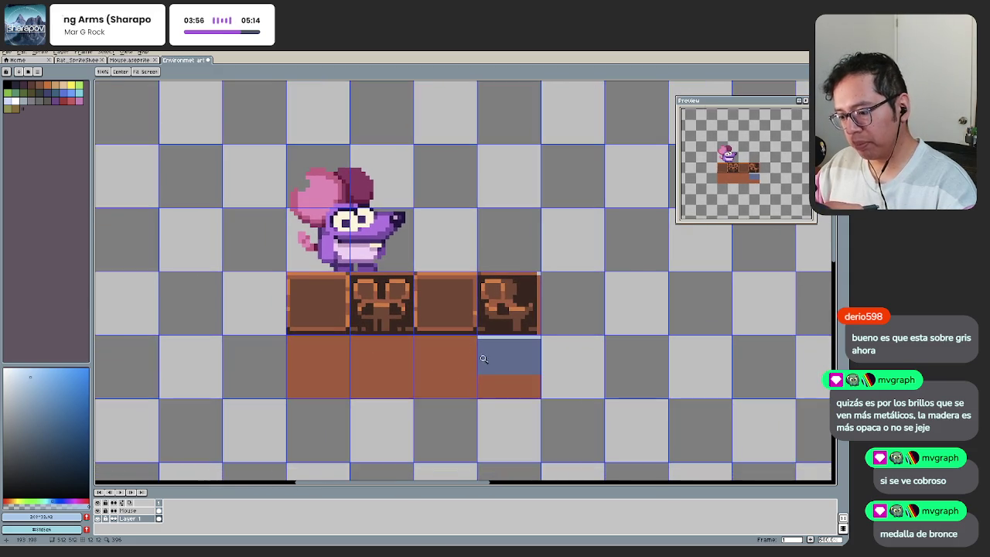
pyautogui.scroll(1, 485, 358)
pyautogui.scroll(1, 506, 365)
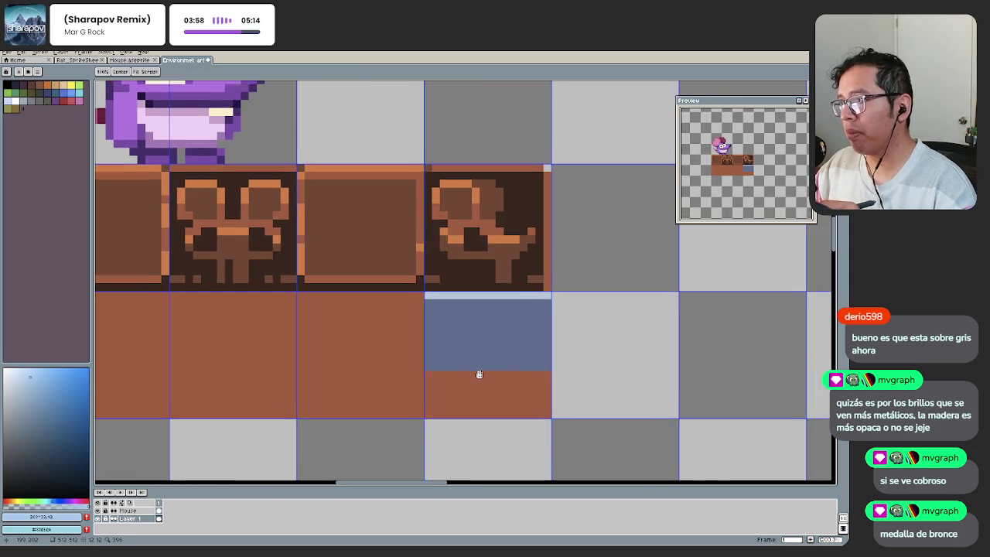
pyautogui.scroll(1, 451, 366)
# Step: Sample a dark blue from the artwork and darken it slightly
pyautogui.press('i')
pyautogui.click(430, 283)
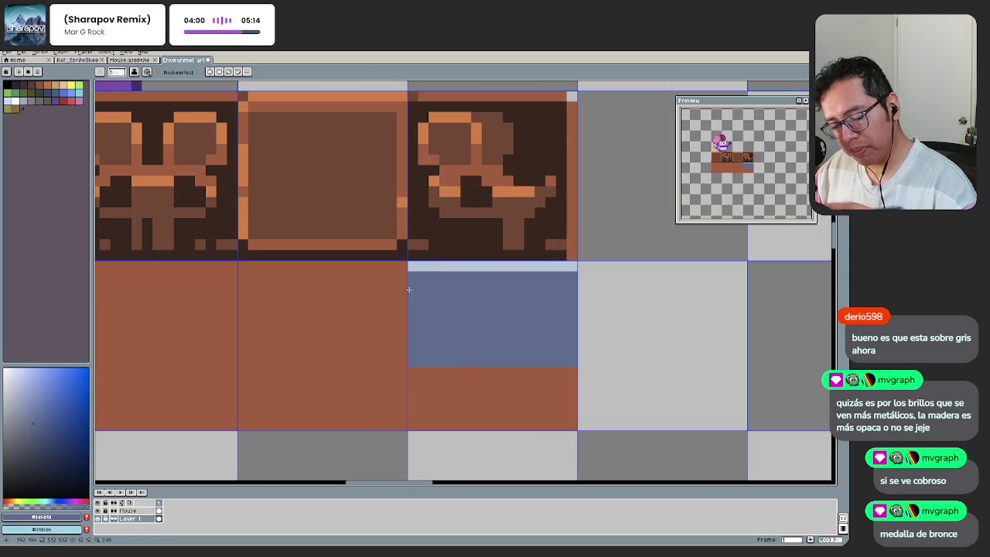
pyautogui.click(43, 436)
pyautogui.moveTo(43, 436); pyautogui.dragTo(45, 444)
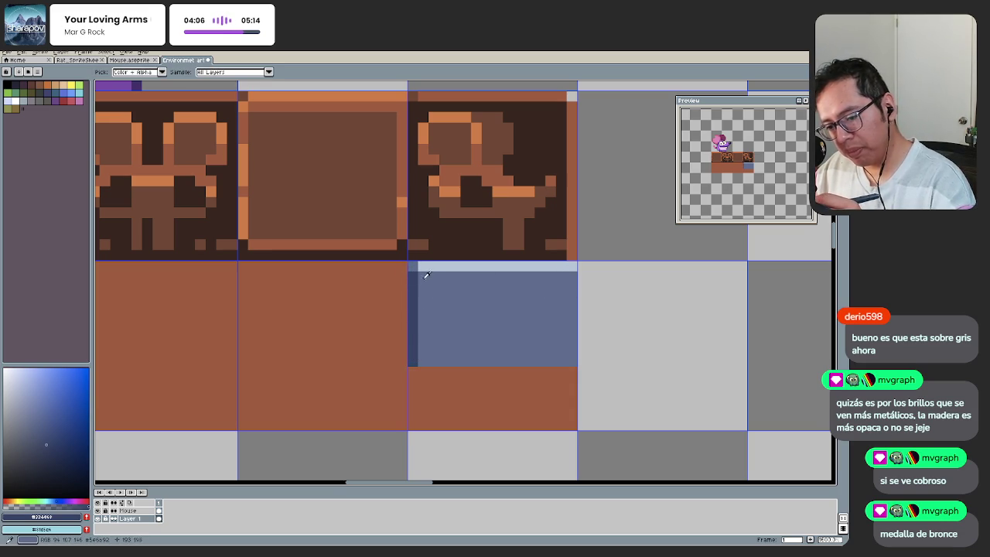
# Step: Undo the stray light strip on the right edge and pick the tile's mid blue
pyautogui.keyDown('alt'); pyautogui.click(464, 266); pyautogui.keyUp('alt')
pyautogui.hscroll(3, 518, 318)
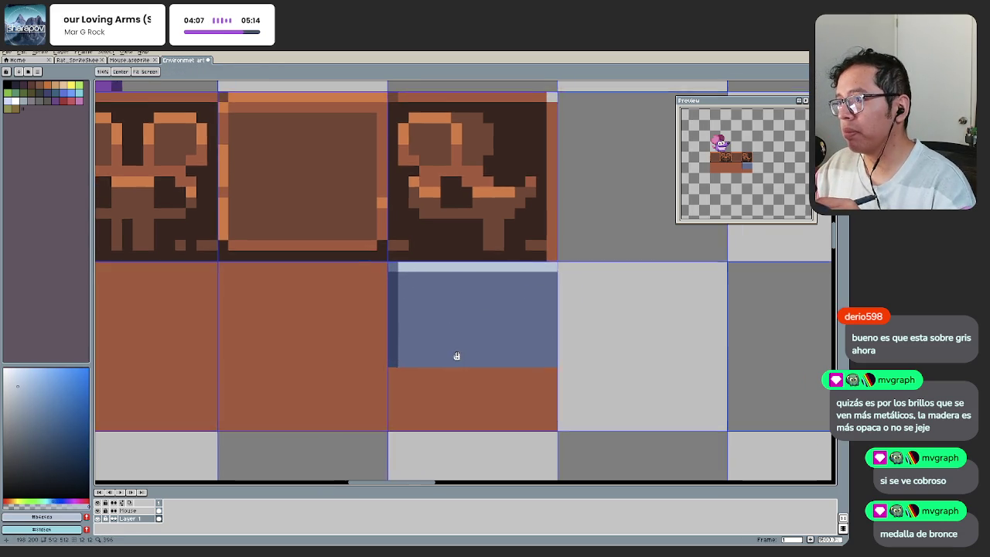
pyautogui.keyDown('alt'); pyautogui.click(411, 338); pyautogui.keyUp('alt')
pyautogui.keyDown('alt'); pyautogui.click(416, 267); pyautogui.keyUp('alt')
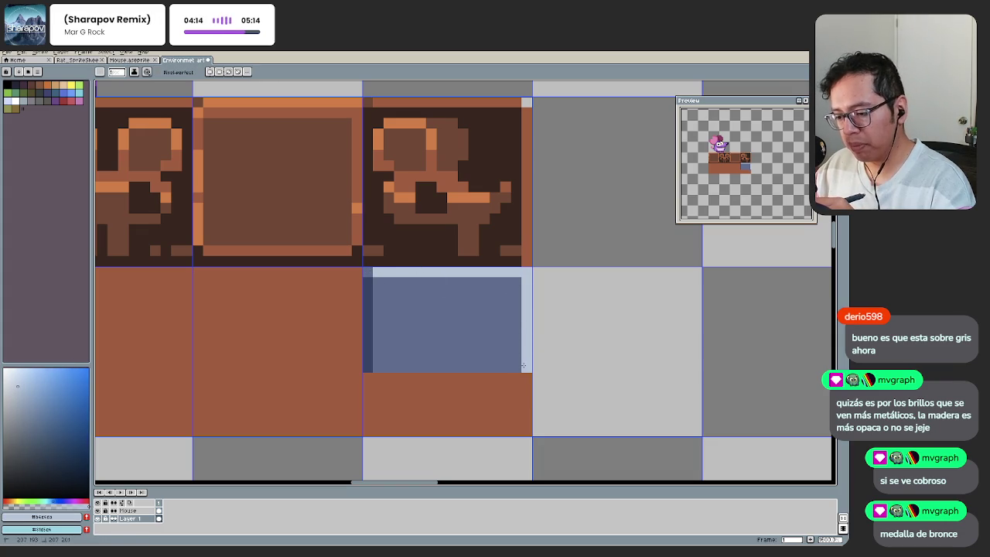
pyautogui.hotkey('ctrl', 'z')
pyautogui.keyDown('alt'); pyautogui.click(416, 283); pyautogui.keyUp('alt')
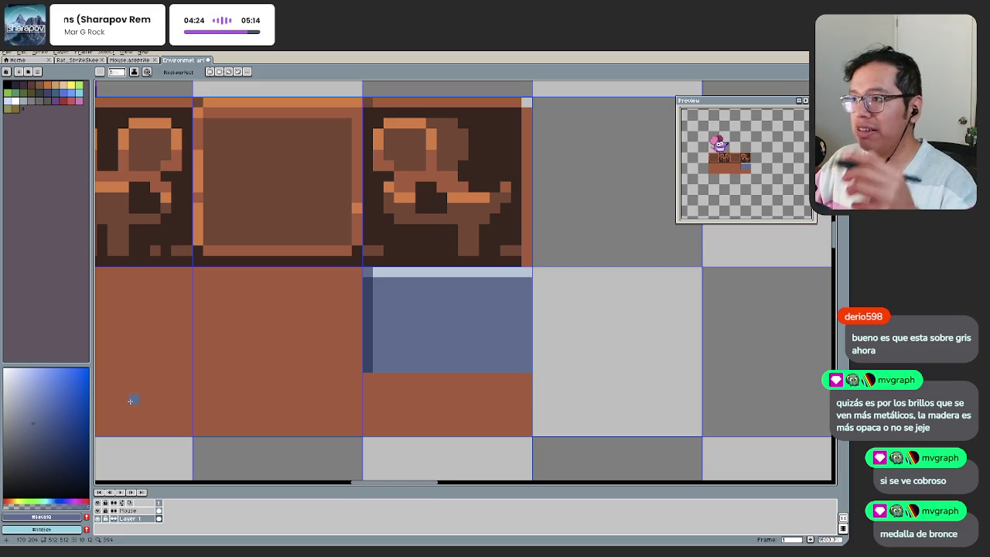
# Step: Try darkening the orange carving pixels with the pencil, then undo the stroke
pyautogui.press('h')
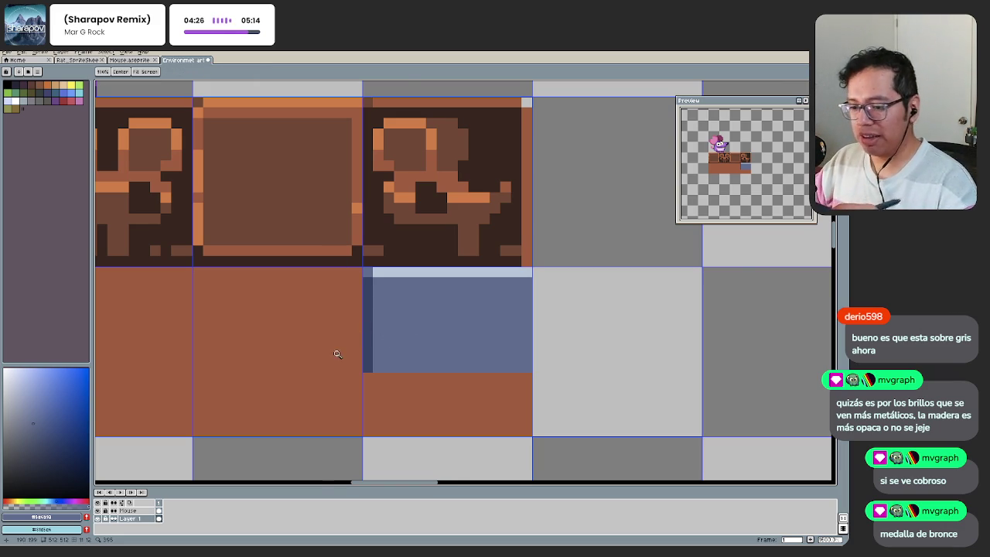
pyautogui.scroll(-3, 343, 342)
pyautogui.moveTo(301, 360); pyautogui.dragTo(396, 364)
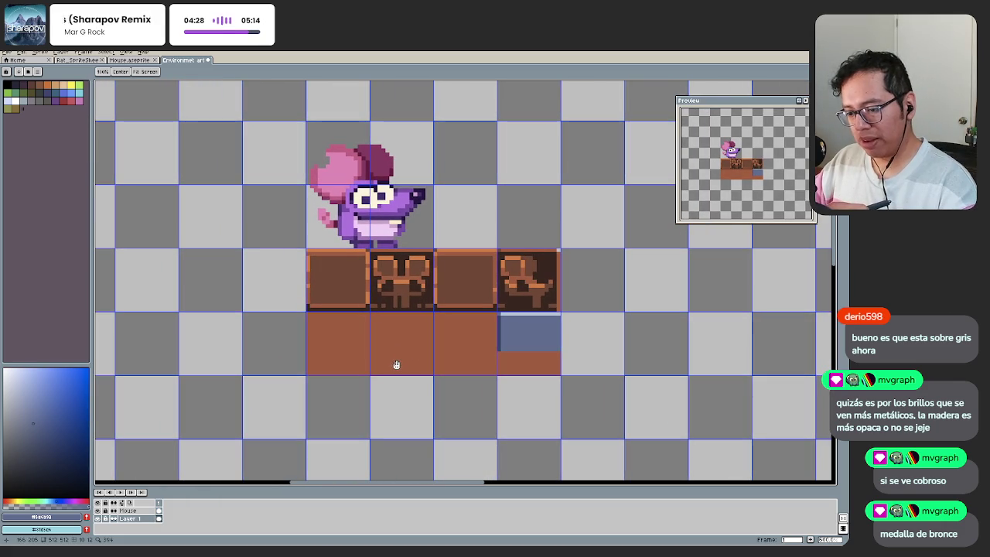
pyautogui.scroll(5, 398, 298)
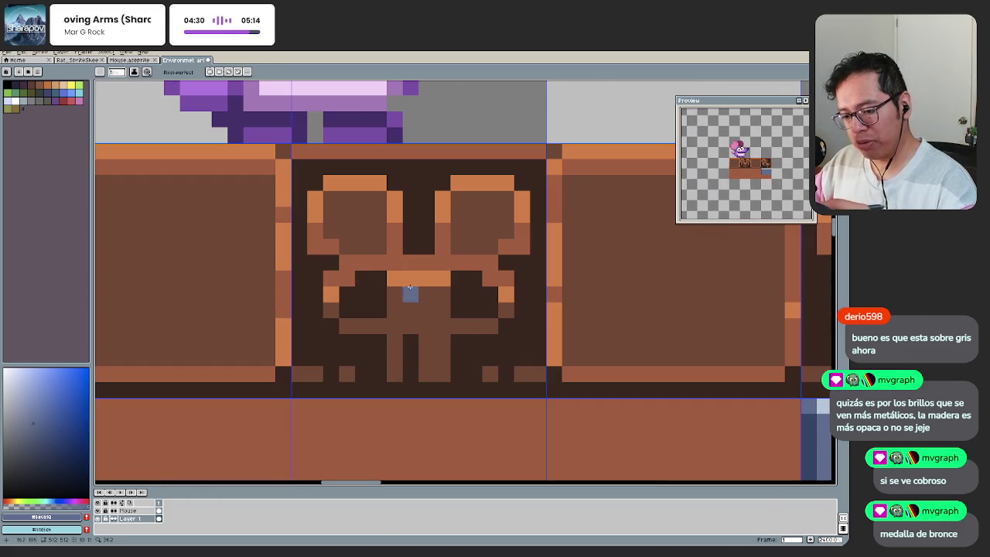
pyautogui.press('b')
pyautogui.moveTo(404, 274); pyautogui.dragTo(444, 279)
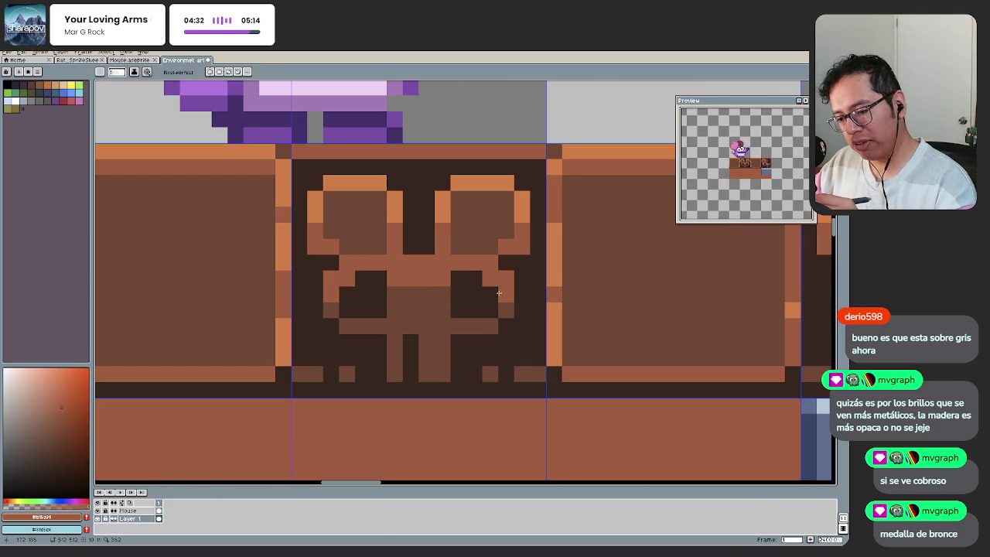
pyautogui.scroll(-5, 504, 317)
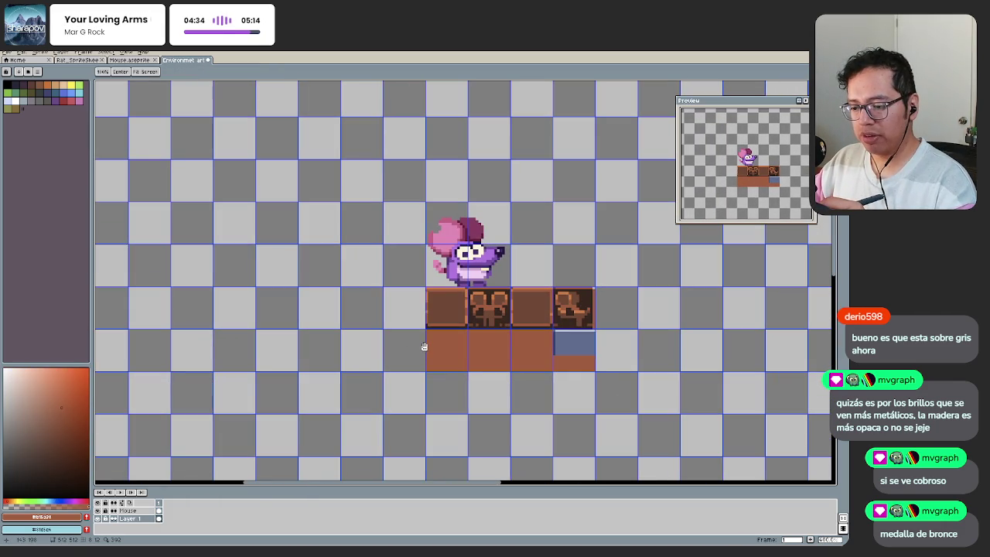
pyautogui.hotkey('ctrl', 'z')
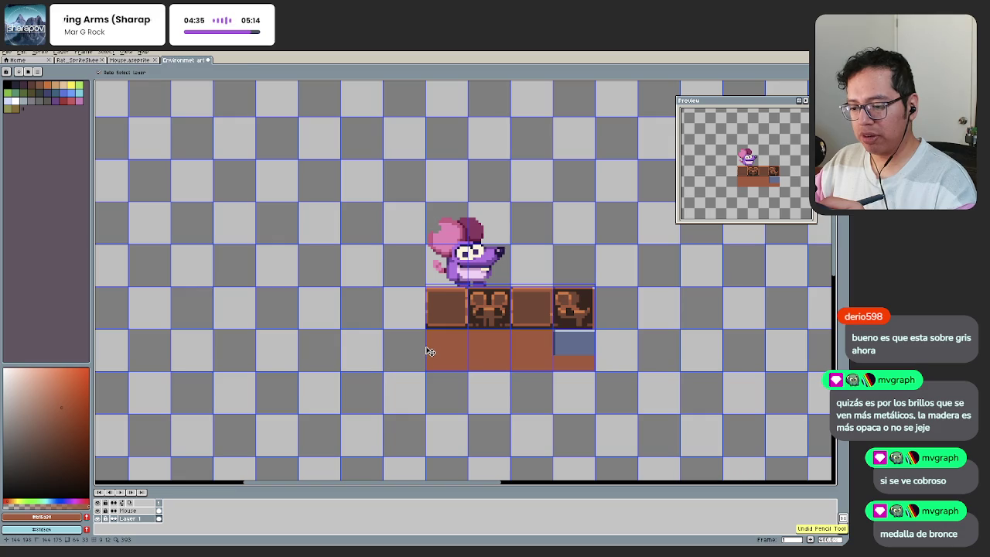
pyautogui.hotkey('ctrl', 'y')
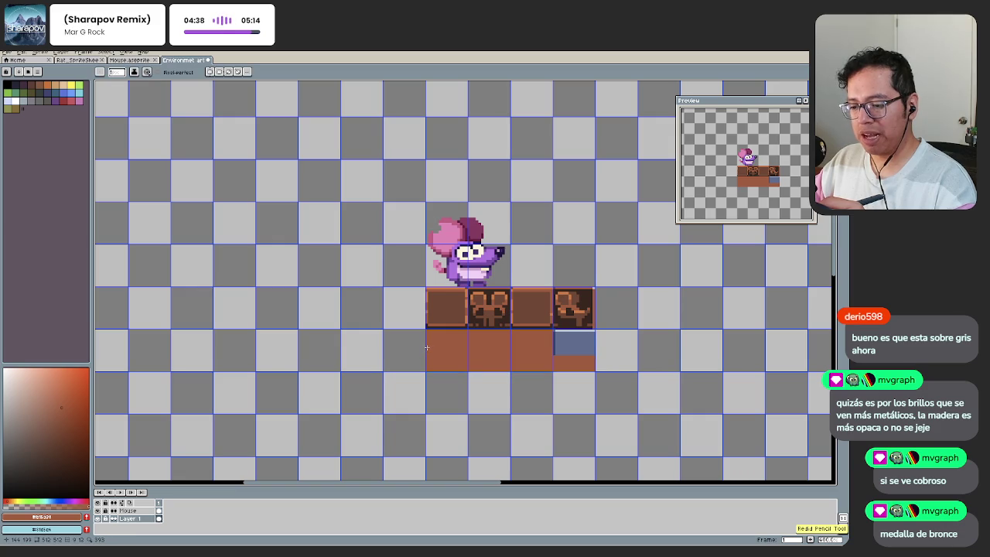
pyautogui.hotkey('ctrl', 'z')
# Step: Zoom in on the tiles and pick the metal tile's blue-grey as pencil colour
pyautogui.press('z')
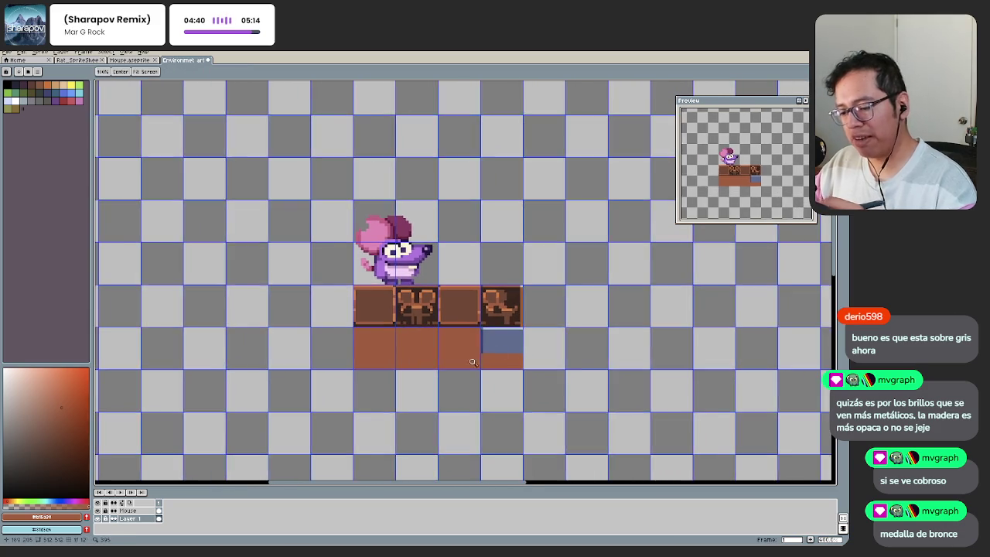
pyautogui.click(495, 352)
pyautogui.click(493, 364)
pyautogui.press('i')
pyautogui.click(508, 298)
pyautogui.press('b')
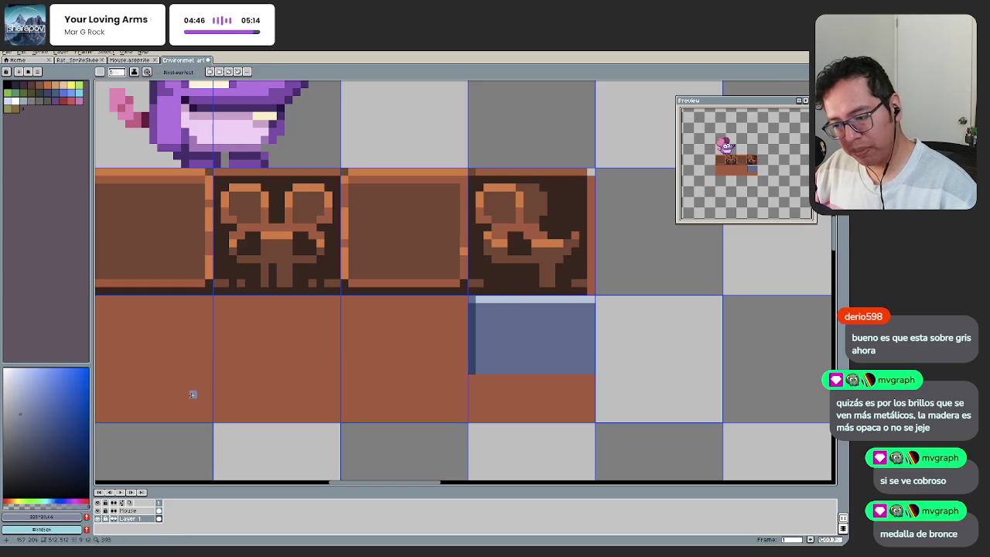
# Step: Zoom in on the blue tile and raise the top strip's saturation
pyautogui.press('z')
pyautogui.moveTo(504, 341); pyautogui.dragTo(460, 363)
pyautogui.click(460, 362)
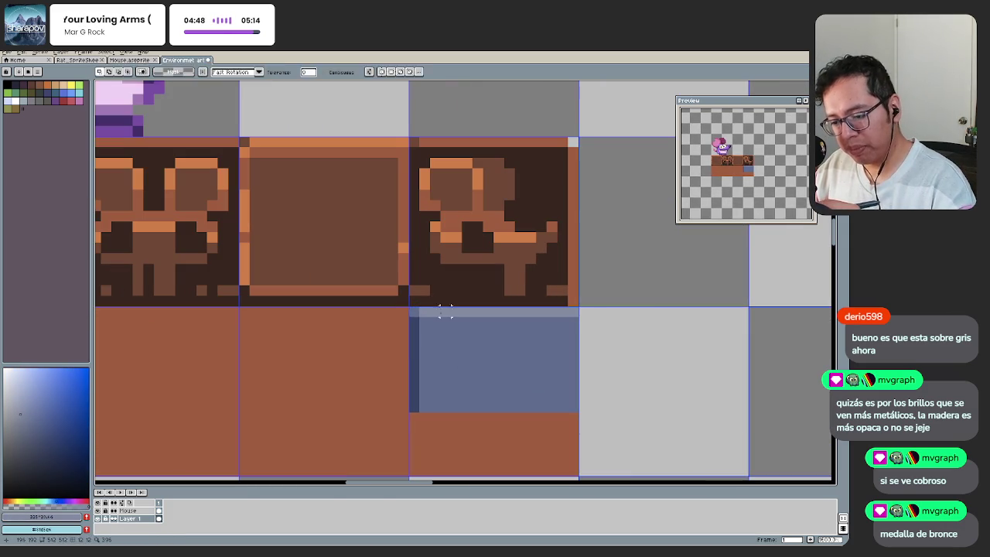
pyautogui.hotkey('ctrl', 'u')
pyautogui.moveTo(290, 428); pyautogui.dragTo(297, 437)
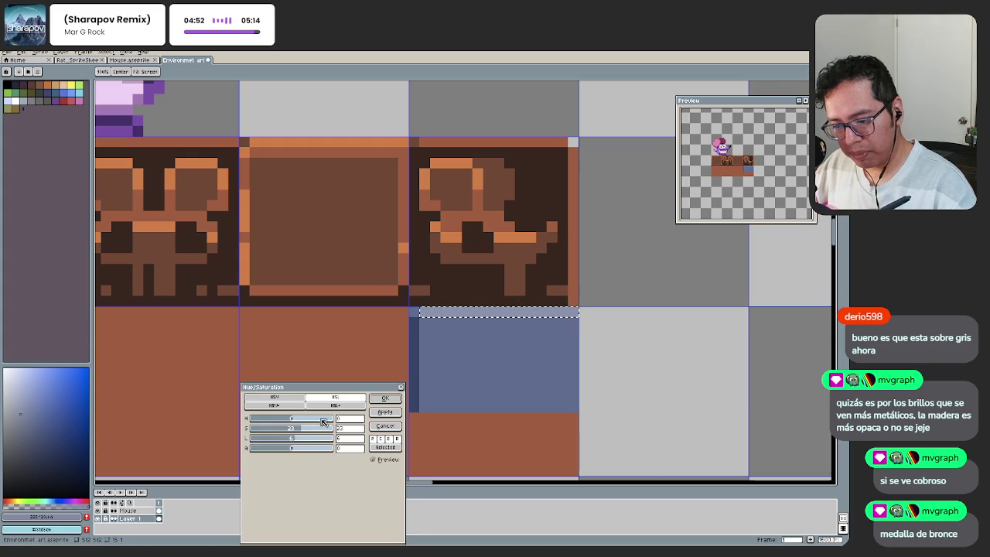
pyautogui.press('Return')
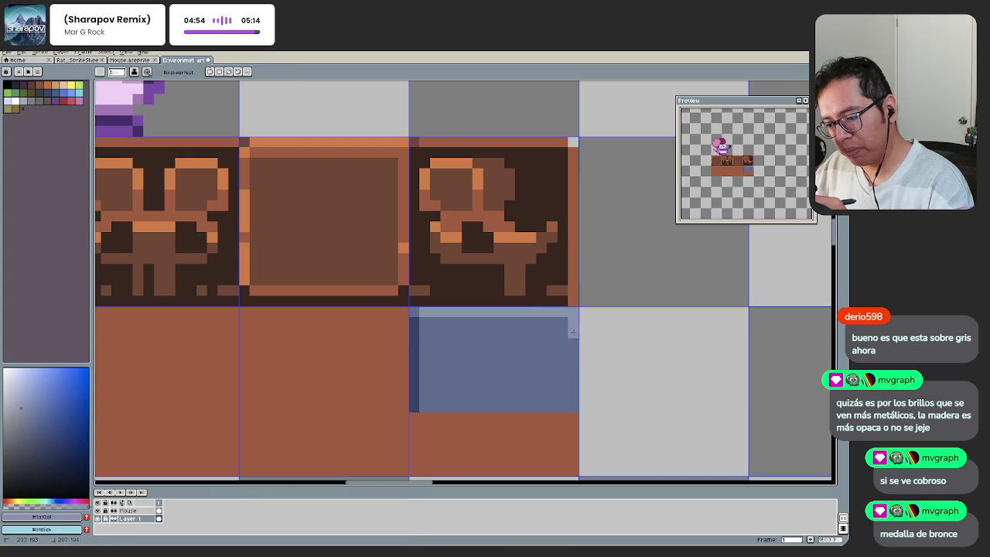
# Step: Pencil a lighter column down the blue tile's right edge
pyautogui.moveTo(574, 322); pyautogui.dragTo(573, 407)
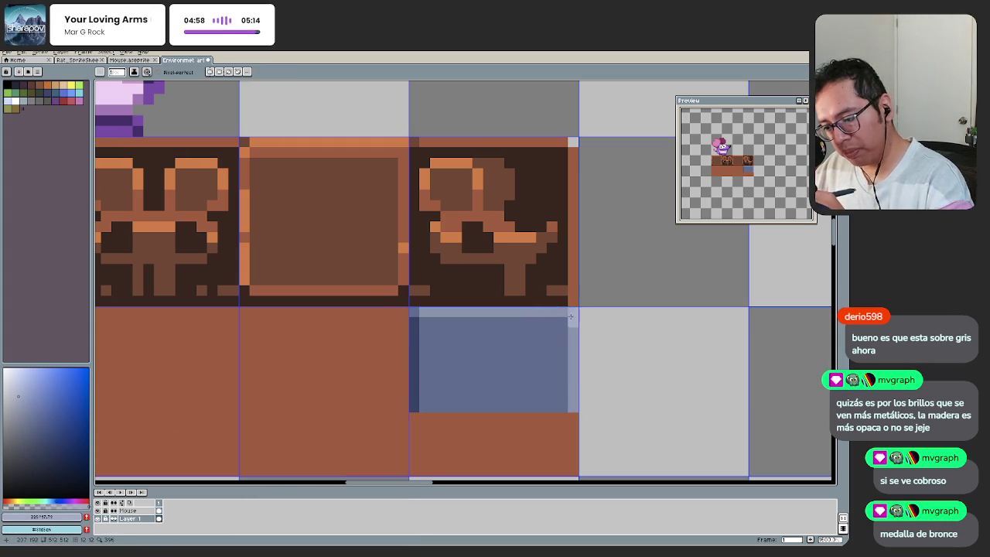
pyautogui.scroll(-4, 572, 313)
pyautogui.scroll(2, 539, 364)
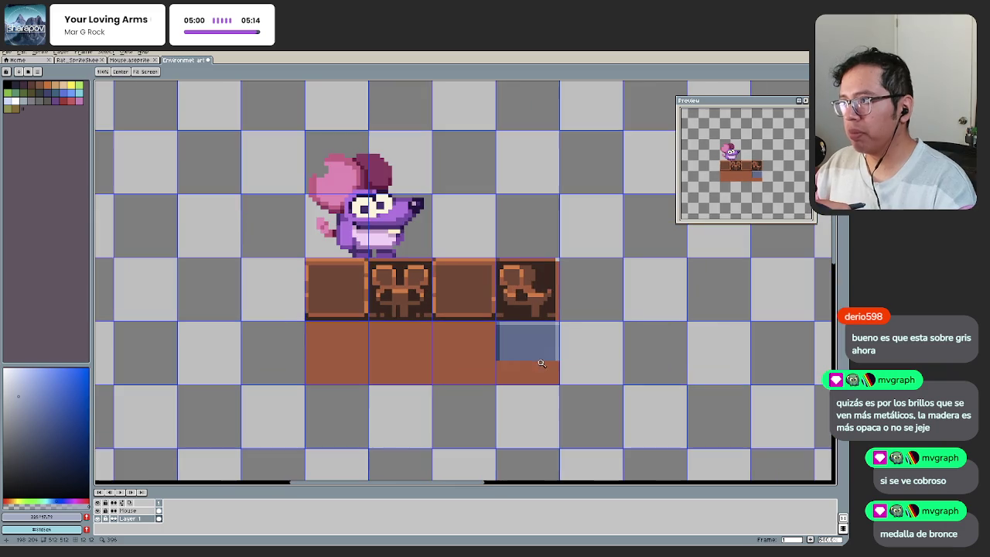
pyautogui.click(519, 363)
# Step: Draw dark borders along the tile's bottom row and left edge
pyautogui.press('b')
pyautogui.scroll(3, 482, 345)
pyautogui.moveTo(482, 345); pyautogui.dragTo(708, 343)
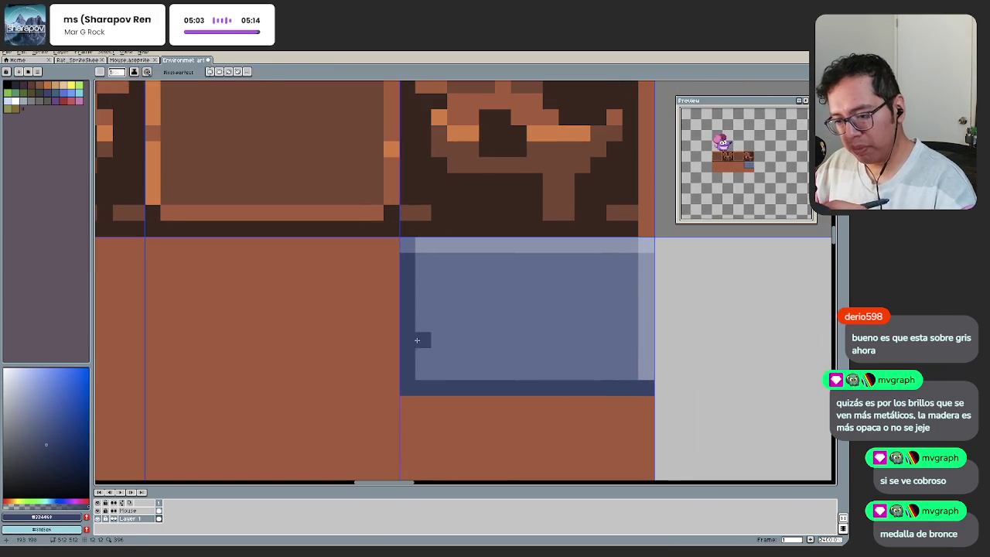
pyautogui.moveTo(416, 269); pyautogui.dragTo(421, 370)
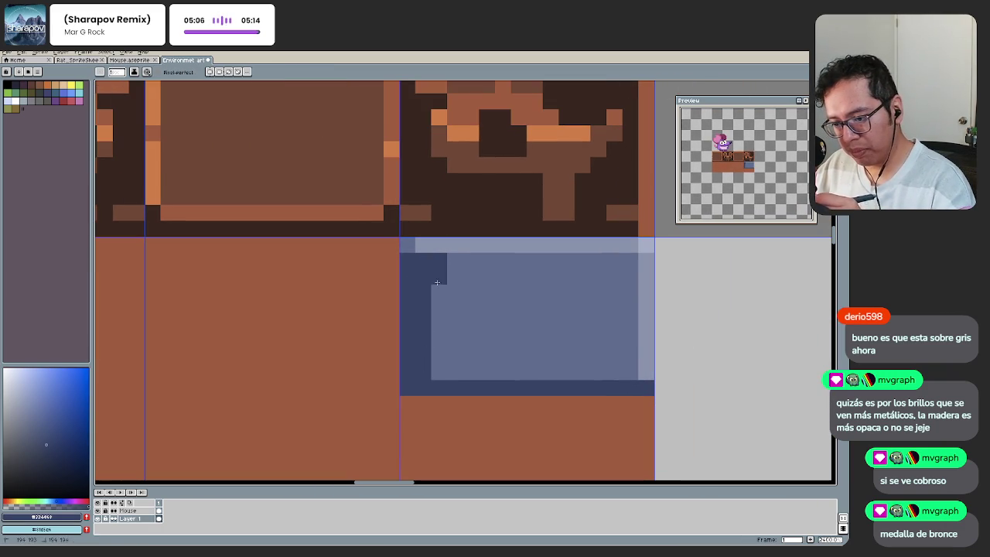
pyautogui.moveTo(436, 269); pyautogui.dragTo(438, 377)
# Step: Draw a light blue-grey column at the right edge and brighten top-right pixels
pyautogui.keyDown('alt'); pyautogui.click(647, 325); pyautogui.keyUp('alt')
pyautogui.moveTo(630, 264); pyautogui.dragTo(631, 378)
pyautogui.click(613, 294)
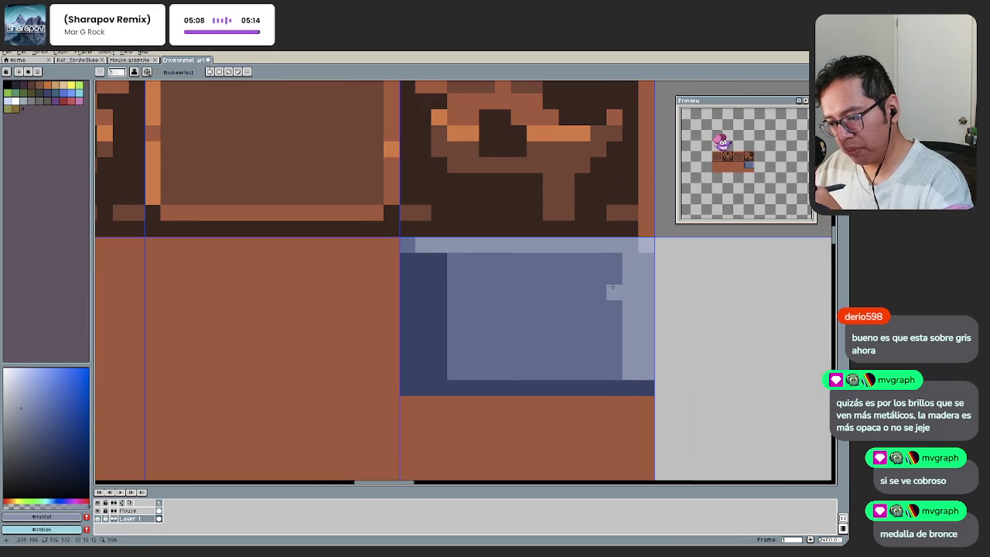
pyautogui.moveTo(615, 261); pyautogui.dragTo(615, 372)
pyautogui.keyDown('alt'); pyautogui.click(646, 244); pyautogui.keyUp('alt')
pyautogui.click(615, 244)
pyautogui.click(598, 229)
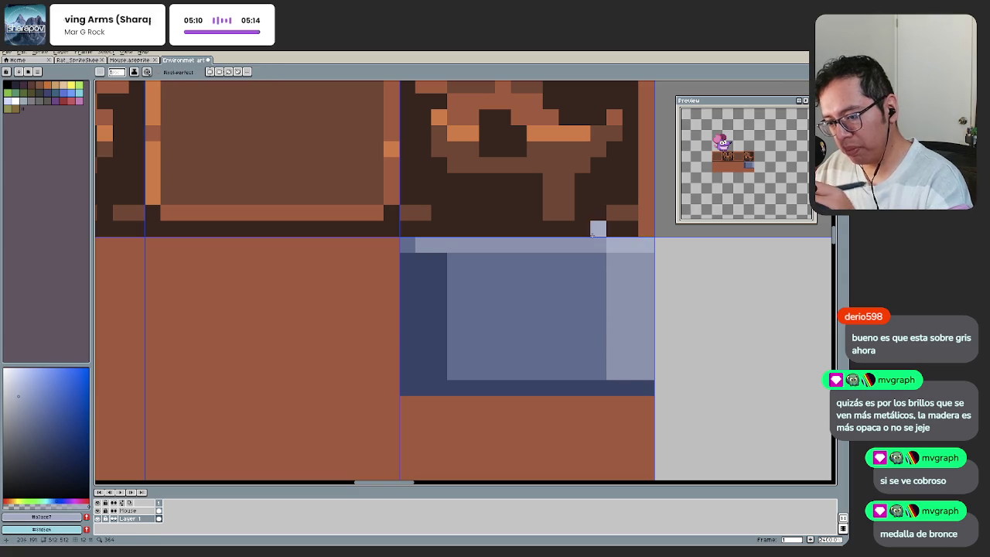
# Step: Paint a light rivet square on the tile, undoing a stray stroke
pyautogui.keyDown('alt'); pyautogui.click(409, 242); pyautogui.keyUp('alt')
pyautogui.keyDown('alt'); pyautogui.click(533, 245); pyautogui.keyUp('alt')
pyautogui.click(533, 261)
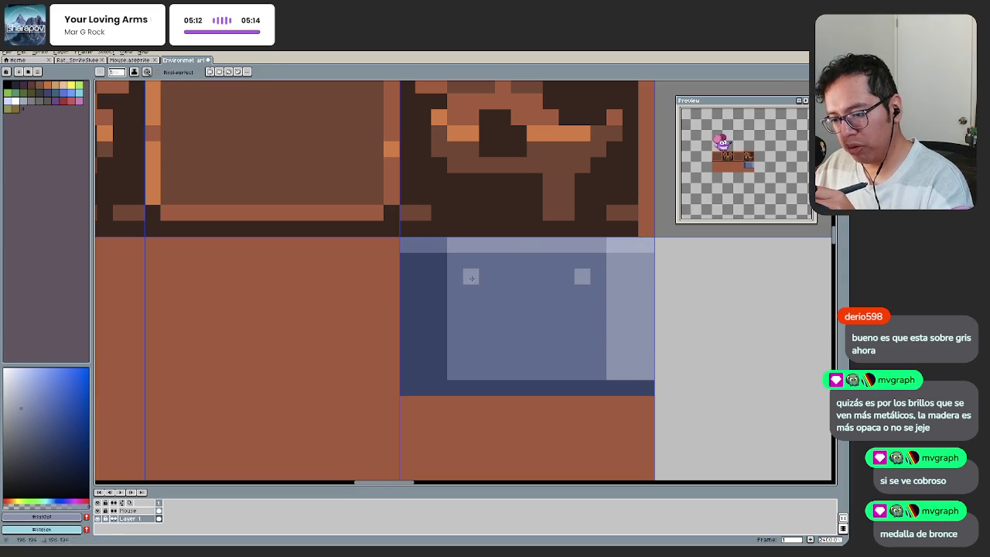
pyautogui.scroll(-3, 525, 276)
pyautogui.scroll(-3, 526, 276)
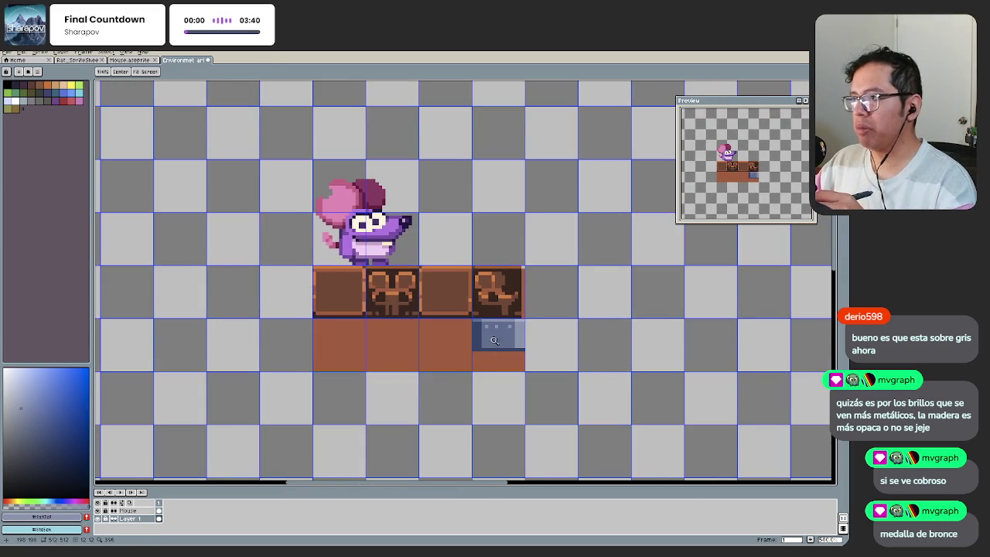
pyautogui.scroll(1, 487, 338)
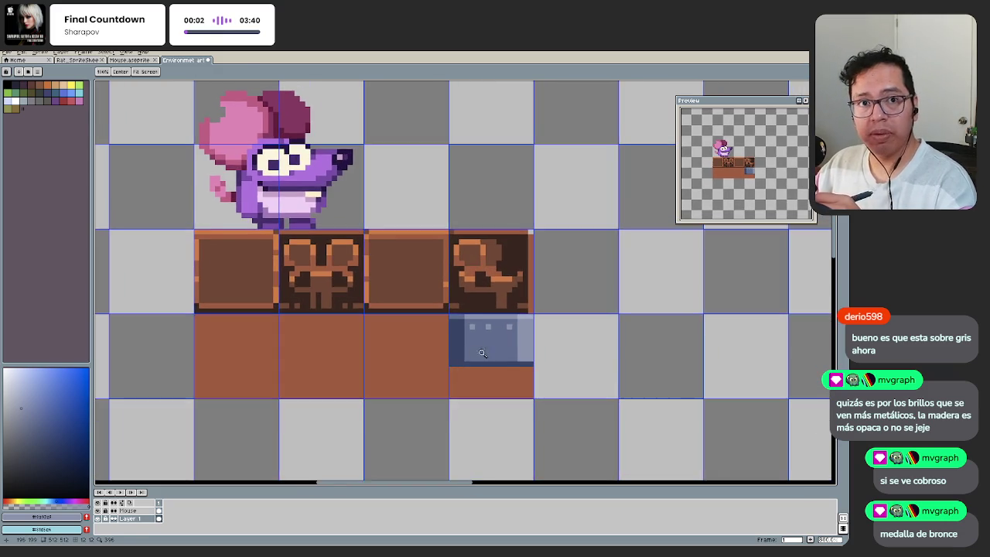
pyautogui.scroll(2, 485, 353)
pyautogui.hotkey('ctrl', 'z')
pyautogui.hotkey('ctrl', 'z')
pyautogui.scroll(1, 471, 338)
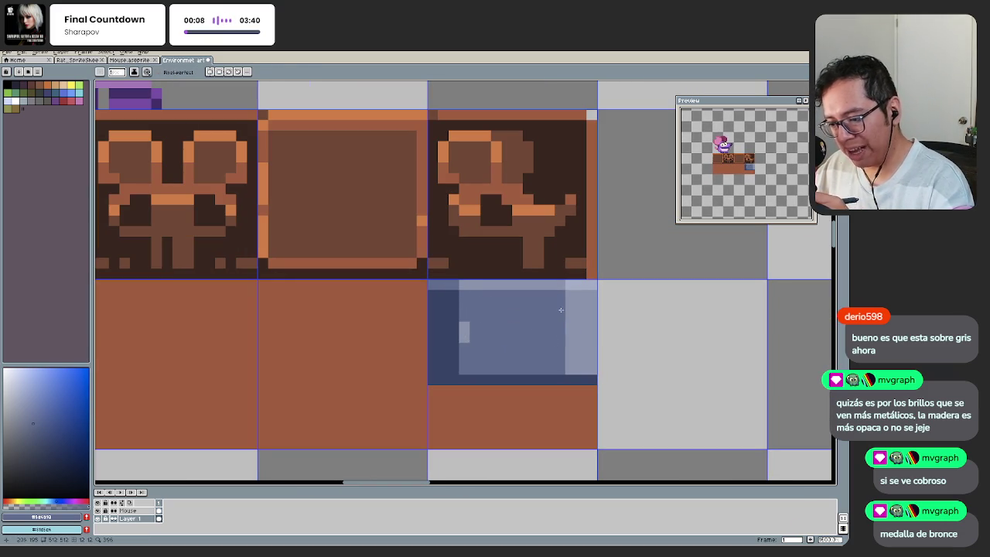
# Step: Shade the rivets with dark navy and light grey-blue, undoing a stray pixel
pyautogui.keyDown('alt'); pyautogui.click(443, 313); pyautogui.keyUp('alt')
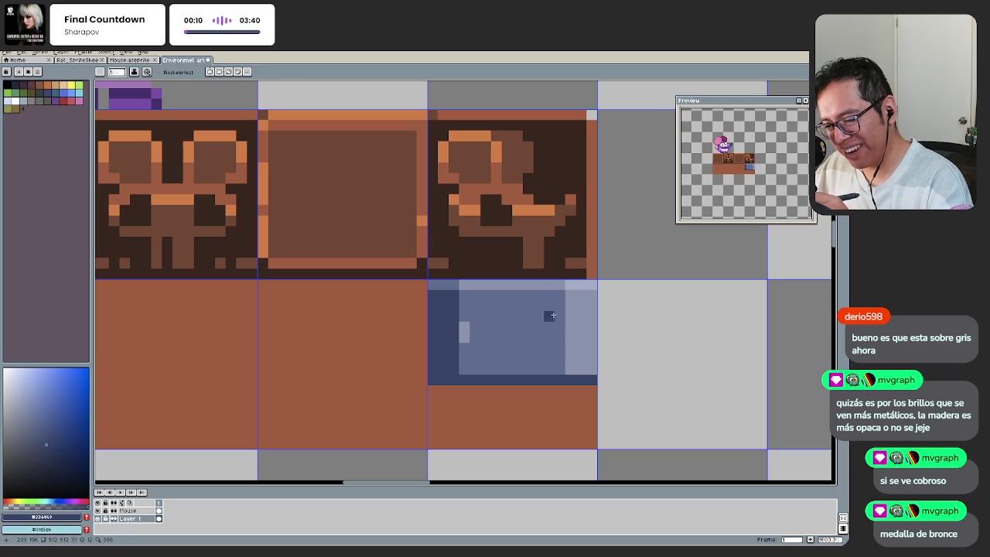
pyautogui.keyDown('alt'); pyautogui.click(561, 285); pyautogui.keyUp('alt')
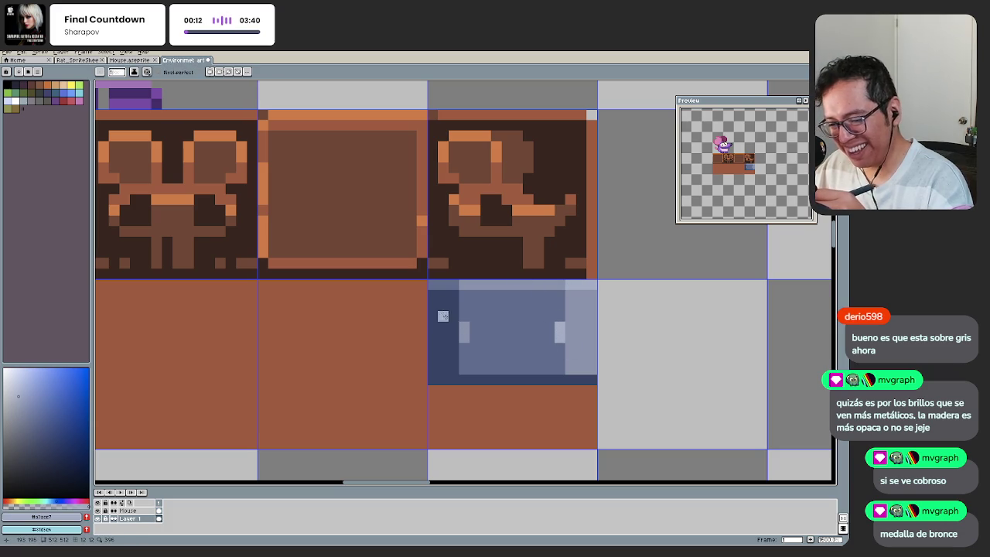
pyautogui.keyDown('alt'); pyautogui.click(457, 312); pyautogui.keyUp('alt')
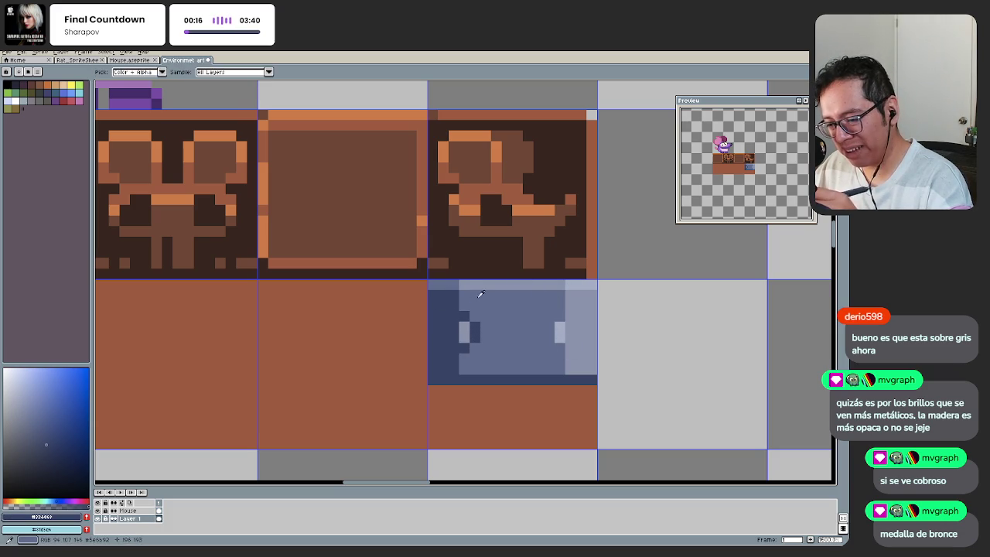
pyautogui.press('alt')
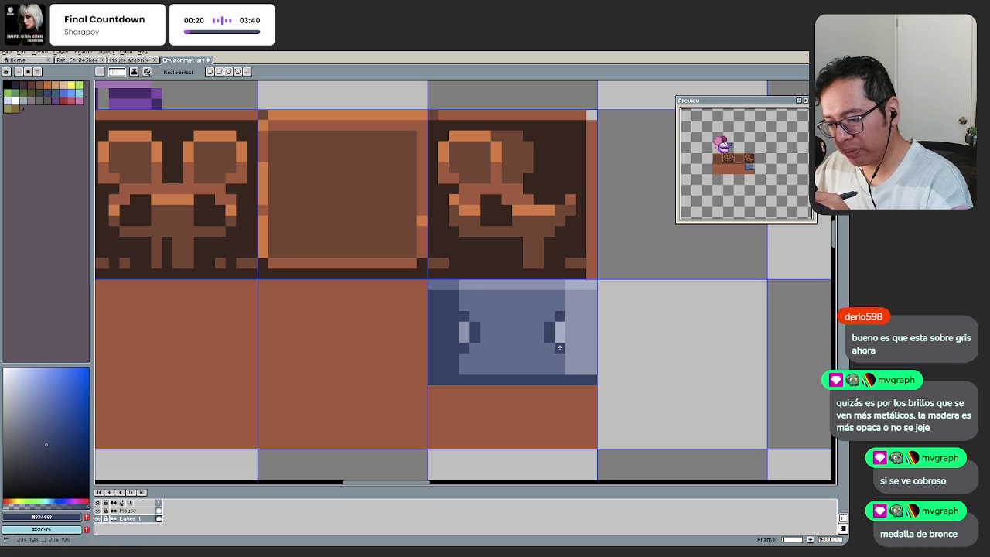
pyautogui.keyDown('alt'); pyautogui.click(551, 291); pyautogui.keyUp('alt')
pyautogui.hotkey('ctrl', 'z')
pyautogui.keyDown('alt'); pyautogui.click(453, 320); pyautogui.keyUp('alt')
pyautogui.press('alt')
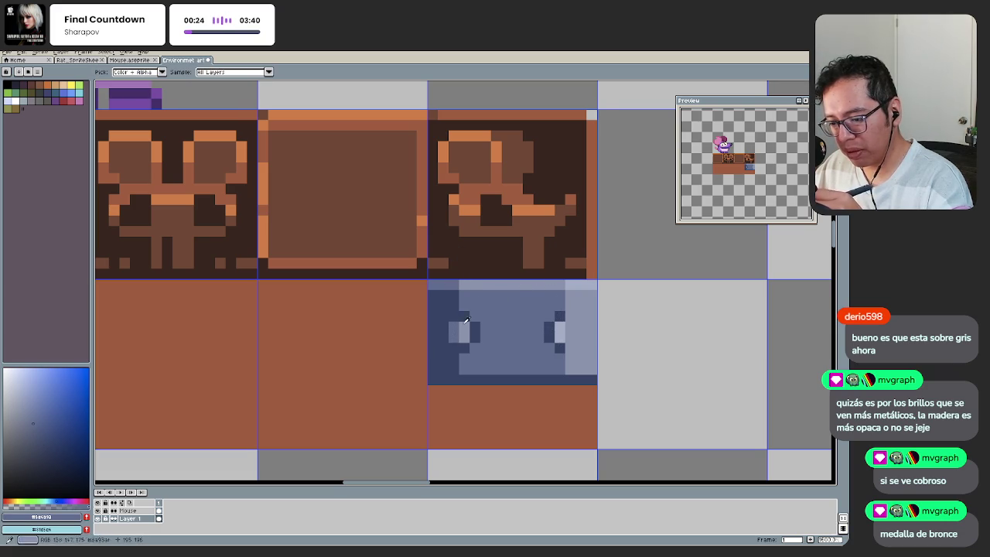
# Step: Zoom out to check the riveted metal tile in context
pyautogui.press('z')
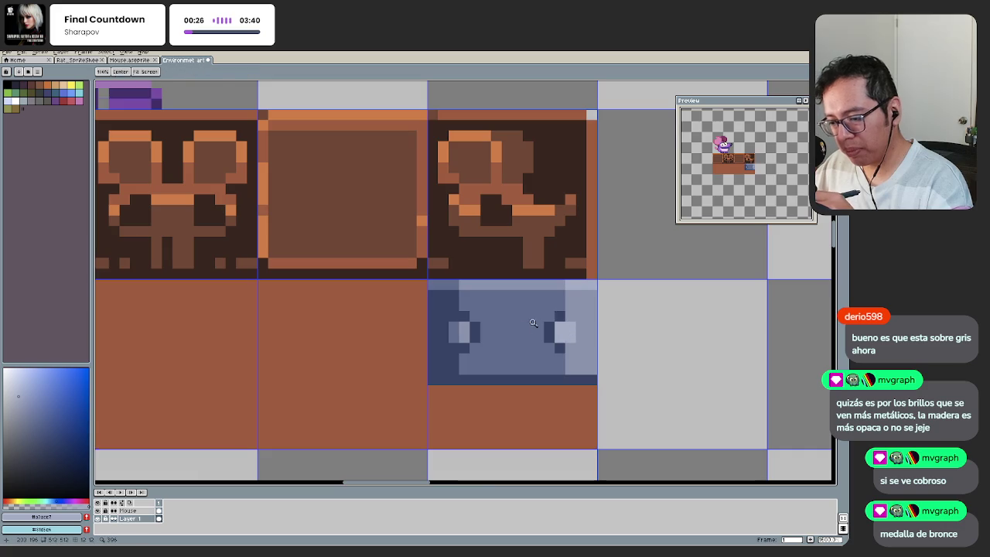
pyautogui.scroll(-3, 533, 326)
pyautogui.scroll(3, 534, 326)
pyautogui.scroll(-3, 497, 345)
pyautogui.scroll(-2, 496, 345)
pyautogui.scroll(-1, 477, 361)
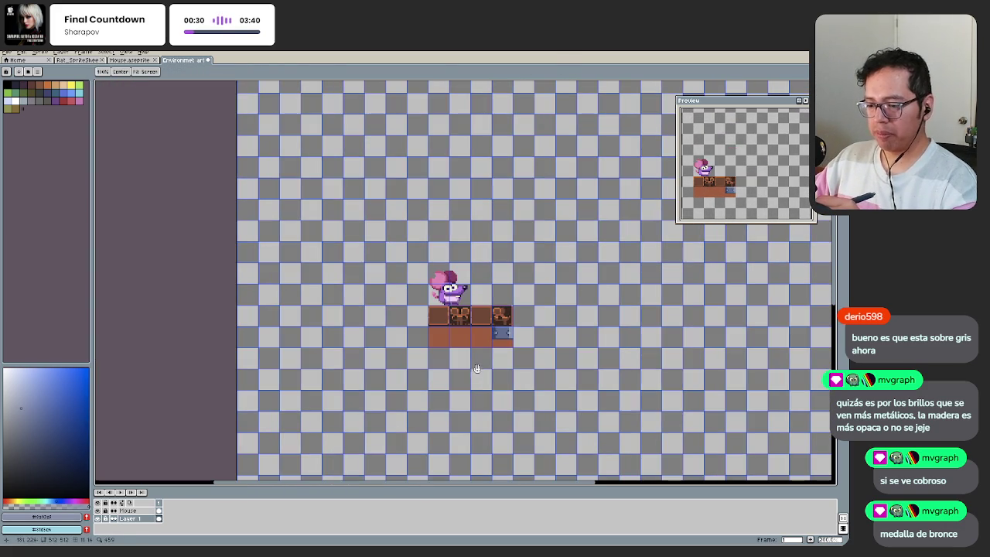
pyautogui.scroll(1, 479, 364)
pyautogui.scroll(1, 487, 355)
pyautogui.scroll(2, 495, 348)
pyautogui.scroll(1, 541, 356)
# Step: Darken the tile's light blue highlight pixels slightly using Hue/Saturation on a colour selection
pyautogui.press('w')
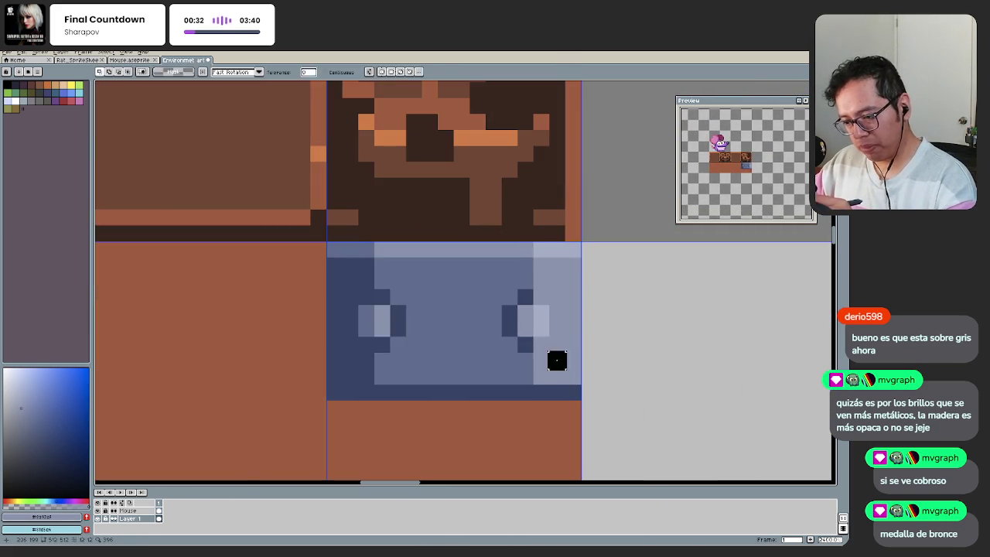
pyautogui.click(557, 359)
pyautogui.hotkey('ctrl', 'shift', 'u')
pyautogui.moveTo(294, 438); pyautogui.dragTo(292, 442)
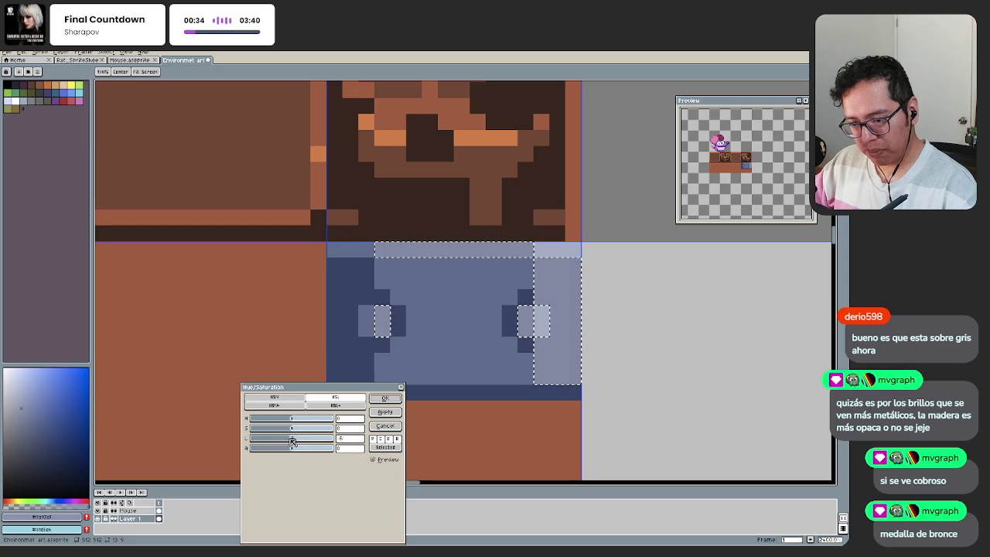
pyautogui.click(385, 397)
pyautogui.hotkey('ctrl', 'd')
pyautogui.press('b')
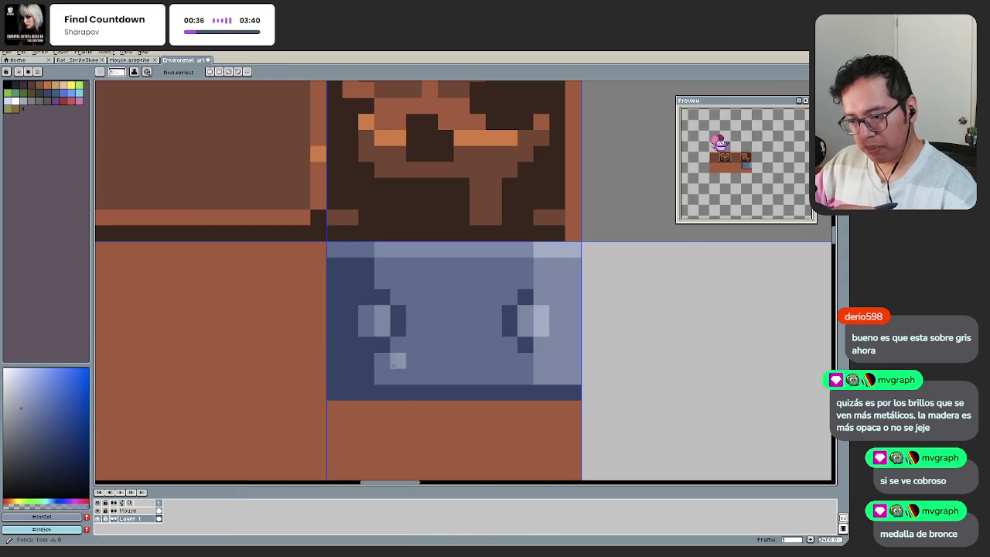
# Step: Zoom out and pan across the tiles to review the whole scene
pyautogui.press('space')
pyautogui.scroll(-3, 375, 395)
pyautogui.moveTo(392, 386); pyautogui.dragTo(426, 389)
pyautogui.scroll(1, 425, 389)
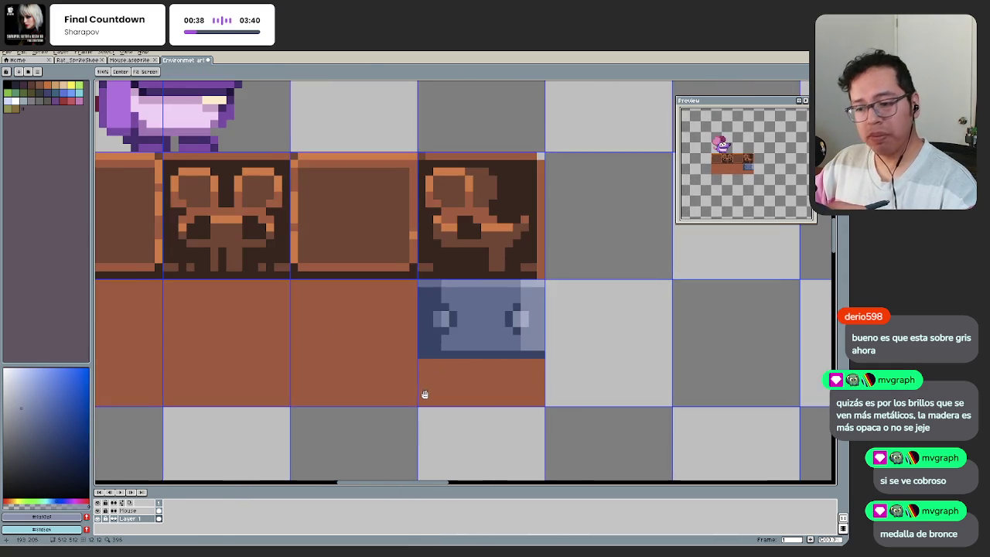
pyautogui.scroll(-2, 419, 387)
pyautogui.scroll(1, 454, 372)
pyautogui.moveTo(448, 353)
pyautogui.mouseDown()
pyautogui.moveTo(434, 351)
pyautogui.moveTo(422, 395)
pyautogui.mouseUp()
pyautogui.scroll(-1, 418, 368)
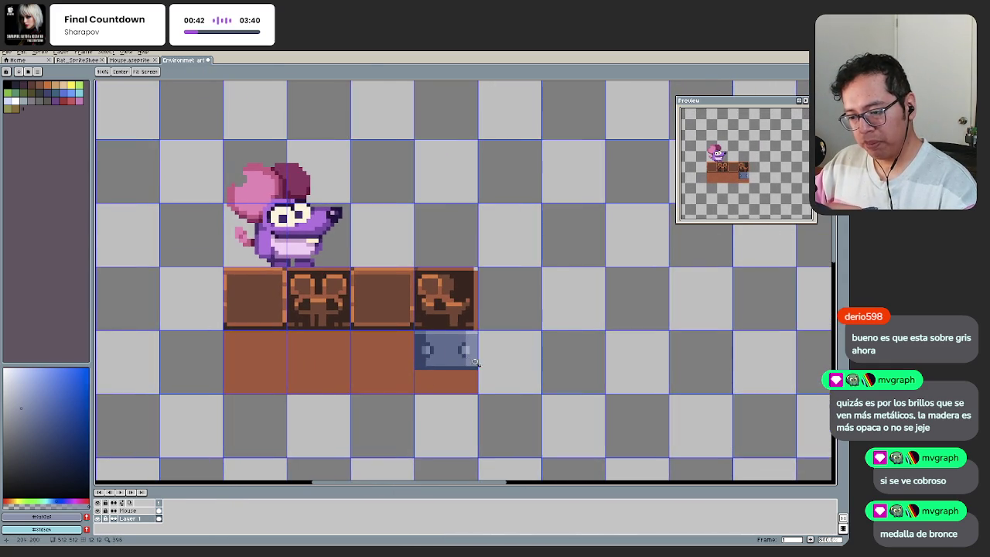
pyautogui.scroll(1, 464, 363)
pyautogui.scroll(1, 454, 359)
pyautogui.scroll(1, 451, 349)
# Step: Sample the lighter blue-grey from the metal tile and save as Environment art.aseprite
pyautogui.press('alt')
pyautogui.keyDown('alt'); pyautogui.click(462, 315); pyautogui.keyUp('alt')
pyautogui.scroll(-3, 509, 365)
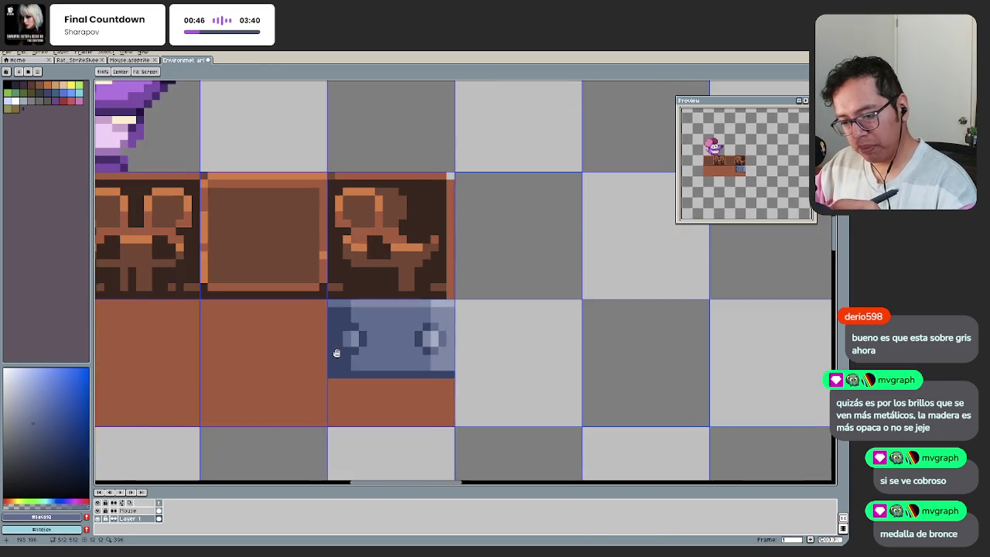
pyautogui.scroll(-3, 352, 387)
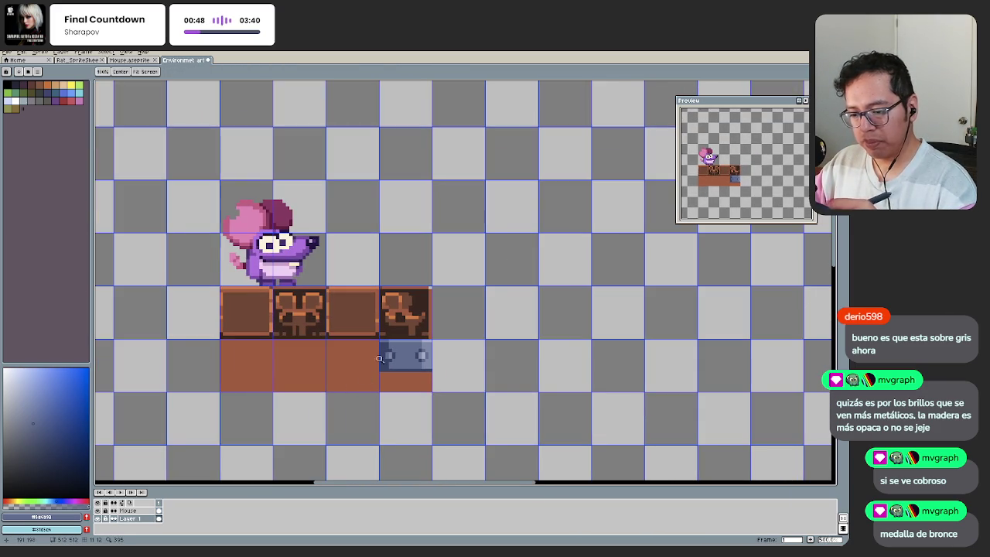
pyautogui.scroll(1, 378, 359)
pyautogui.scroll(1, 399, 340)
pyautogui.scroll(1, 417, 321)
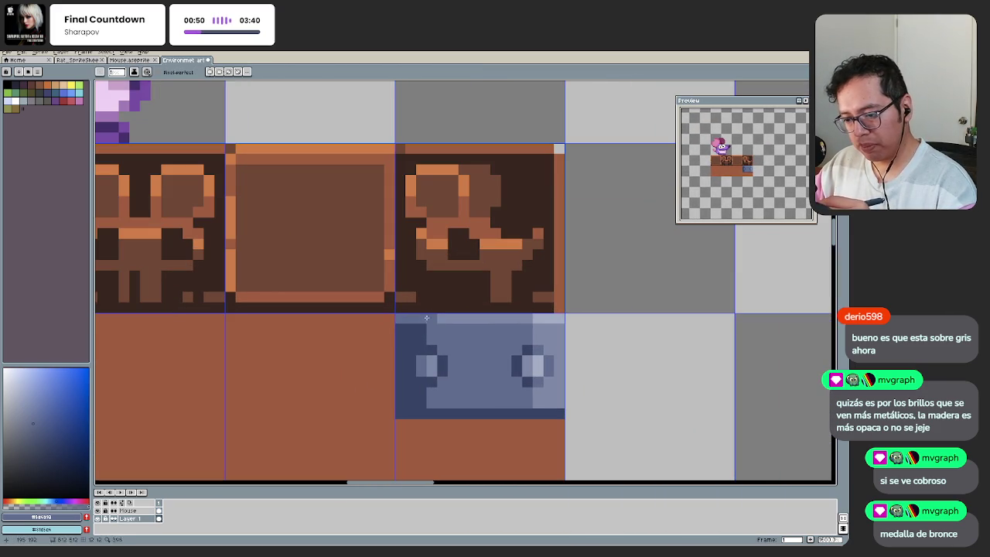
pyautogui.keyDown('alt'); pyautogui.click(450, 329); pyautogui.keyUp('alt')
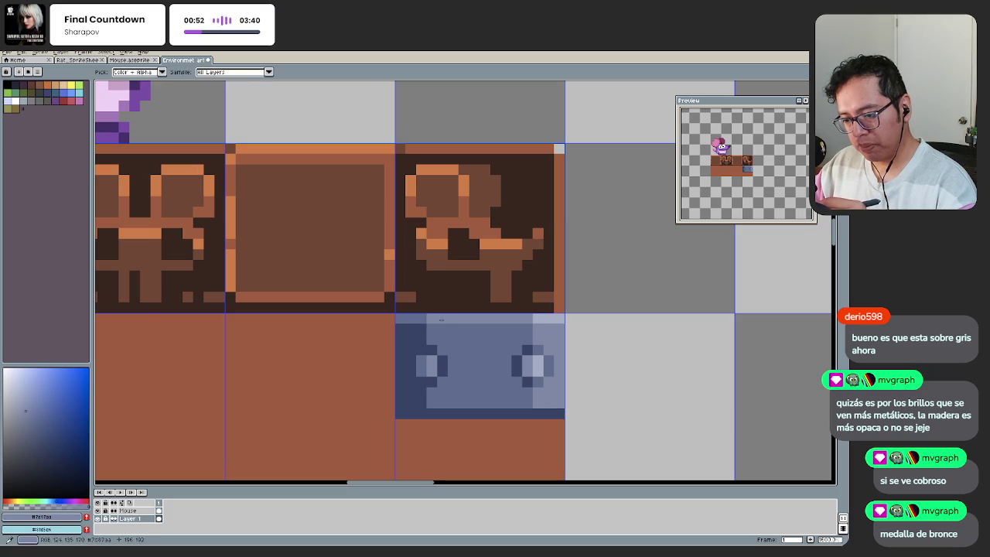
pyautogui.scroll(-3, 508, 329)
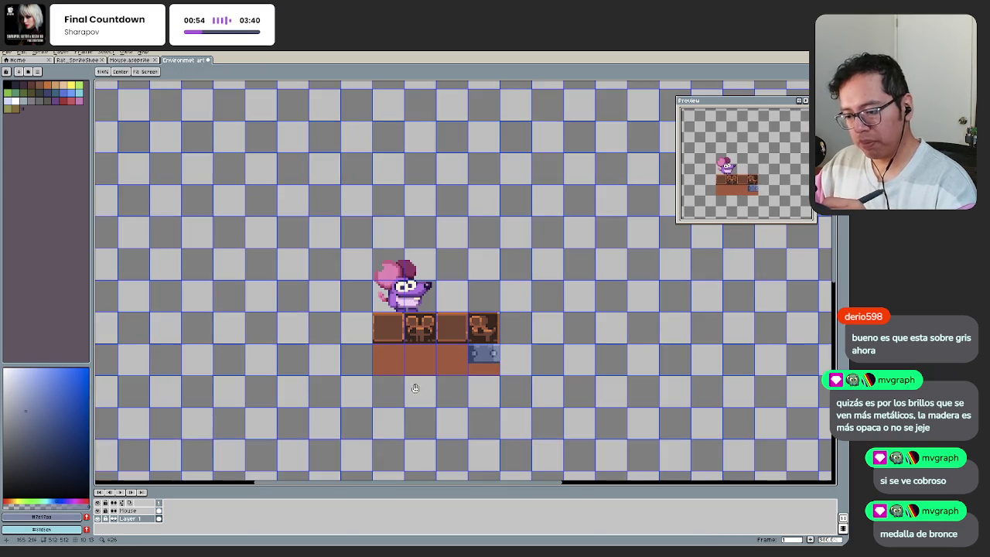
pyautogui.scroll(2, 454, 352)
pyautogui.scroll(-5, 445, 354)
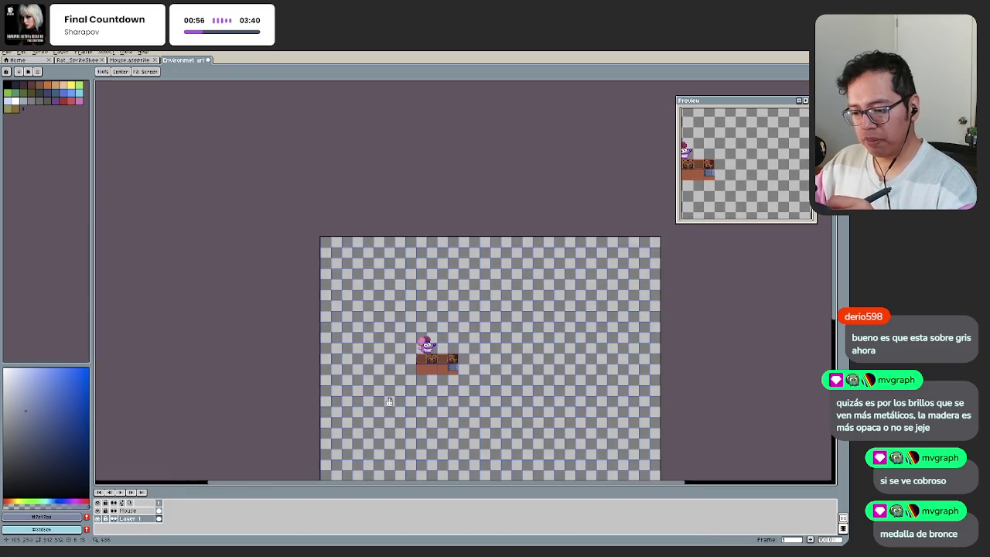
pyautogui.scroll(2, 442, 355)
pyautogui.hotkey('ctrl', 's')
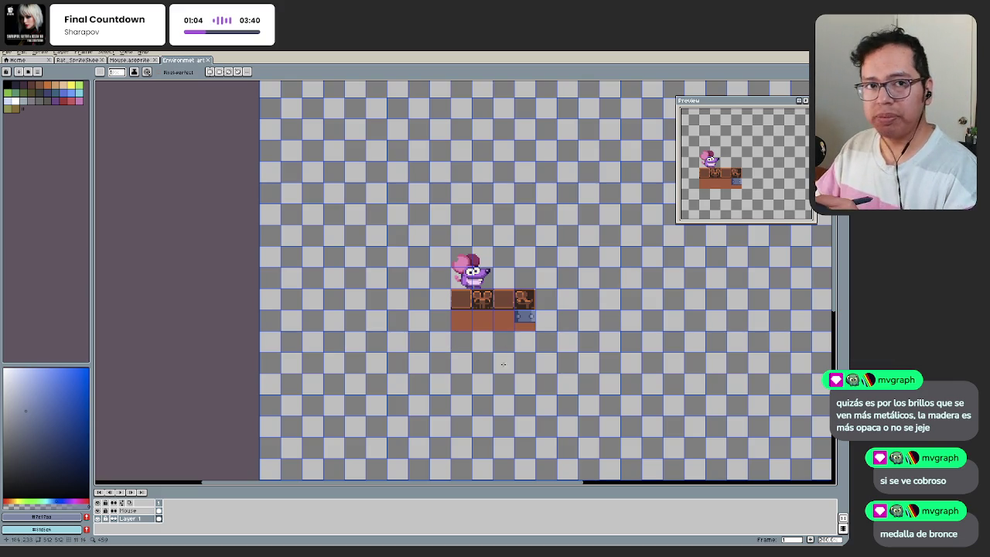
# Step: Centre the blue tile and undo the stray stroke at its corner
pyautogui.scroll(1, 451, 364)
pyautogui.scroll(2, 504, 338)
pyautogui.scroll(1, 474, 350)
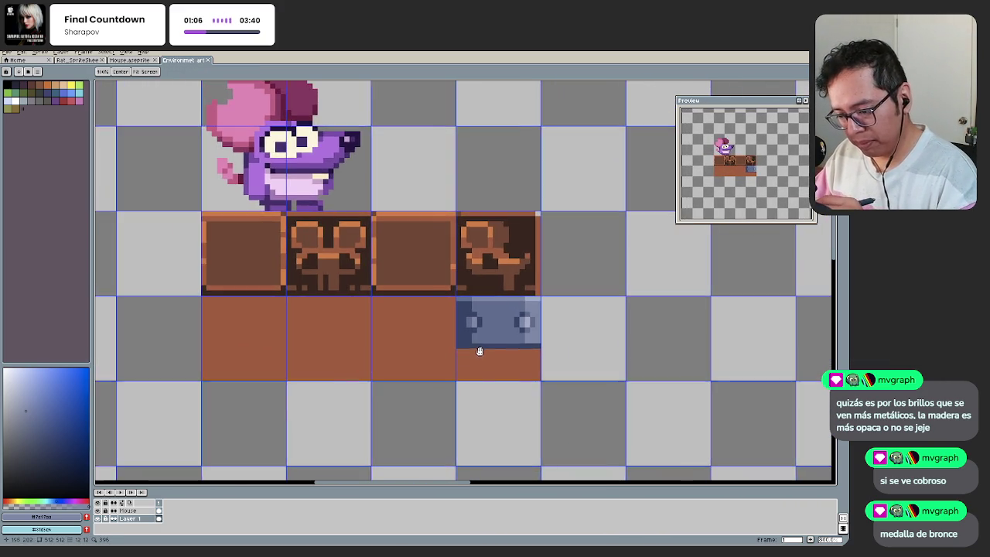
pyautogui.scroll(1, 468, 340)
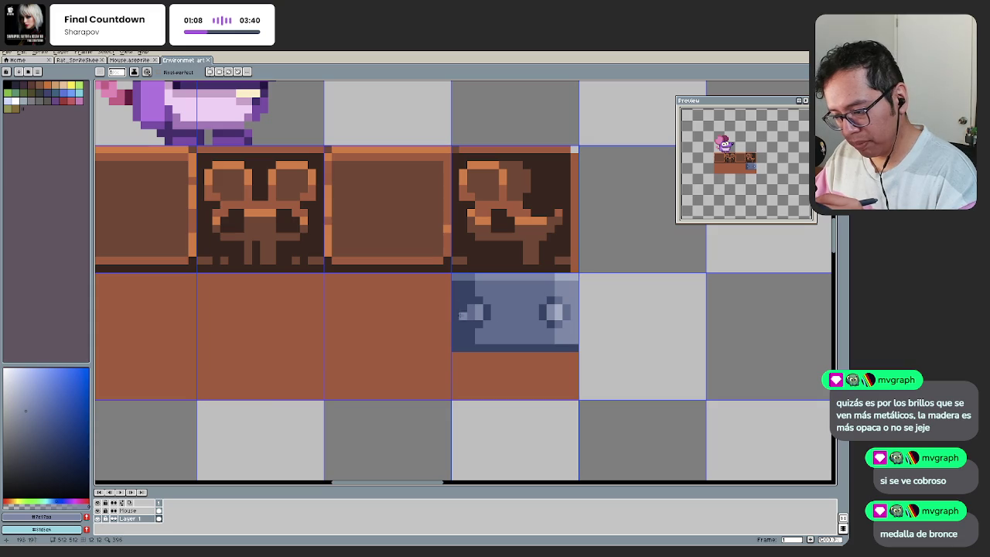
pyautogui.moveTo(576, 315); pyautogui.dragTo(554, 308)
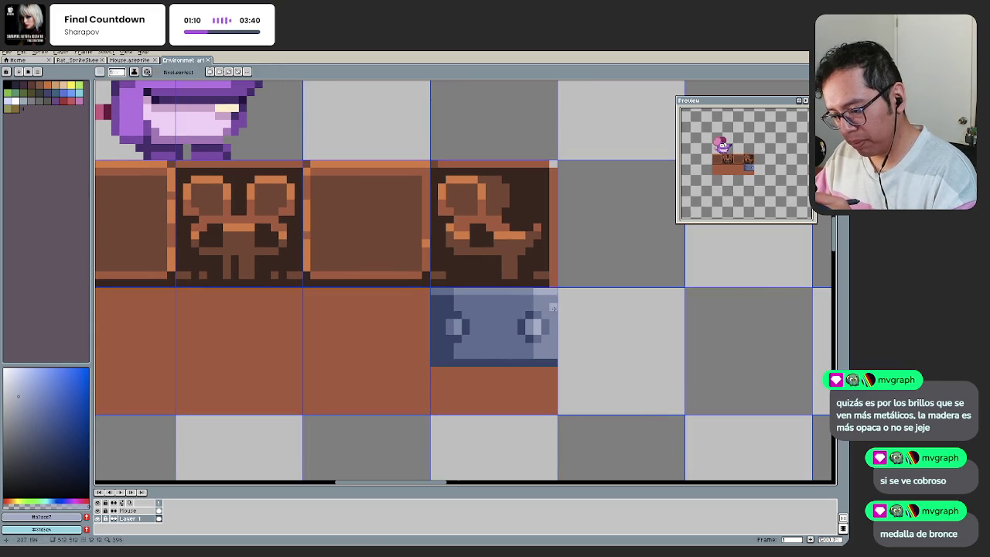
pyautogui.hotkey('ctrl', 'z')
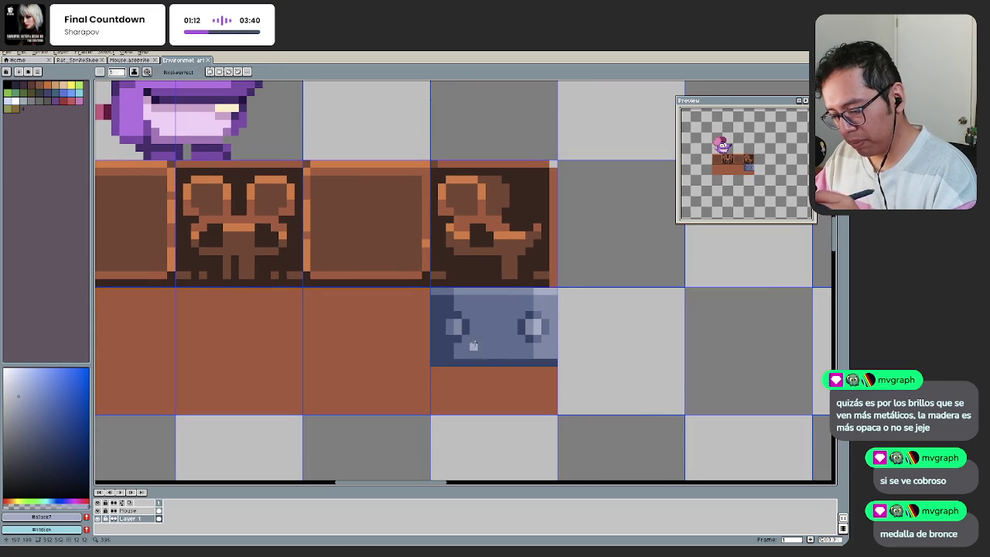
# Step: Deepen the tile's mid-blue pixels with Hue/Saturation: saturation 16, lightness -6
pyautogui.scroll(1, 464, 323)
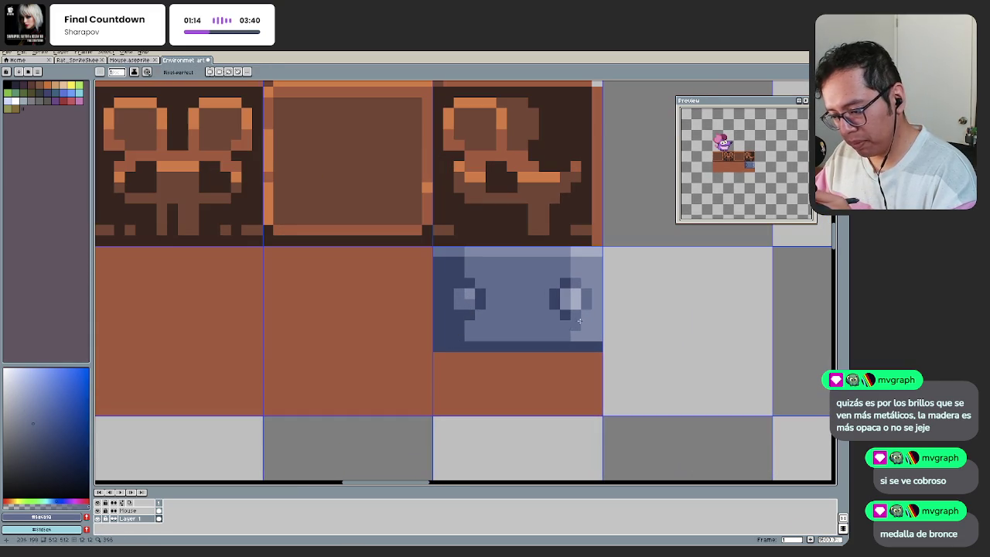
pyautogui.scroll(-3, 554, 311)
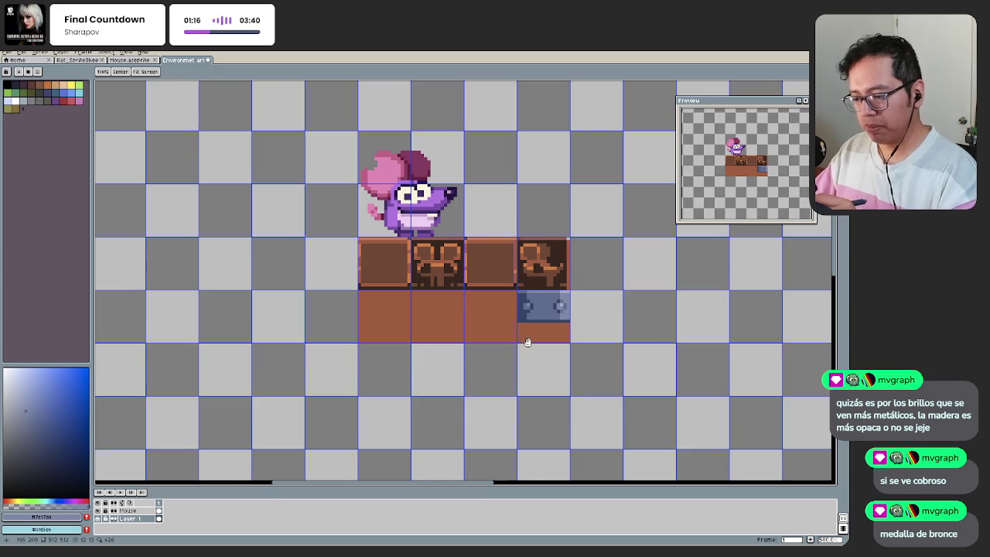
pyautogui.scroll(1, 526, 343)
pyautogui.scroll(1, 530, 337)
pyautogui.scroll(1, 528, 334)
pyautogui.click(529, 334)
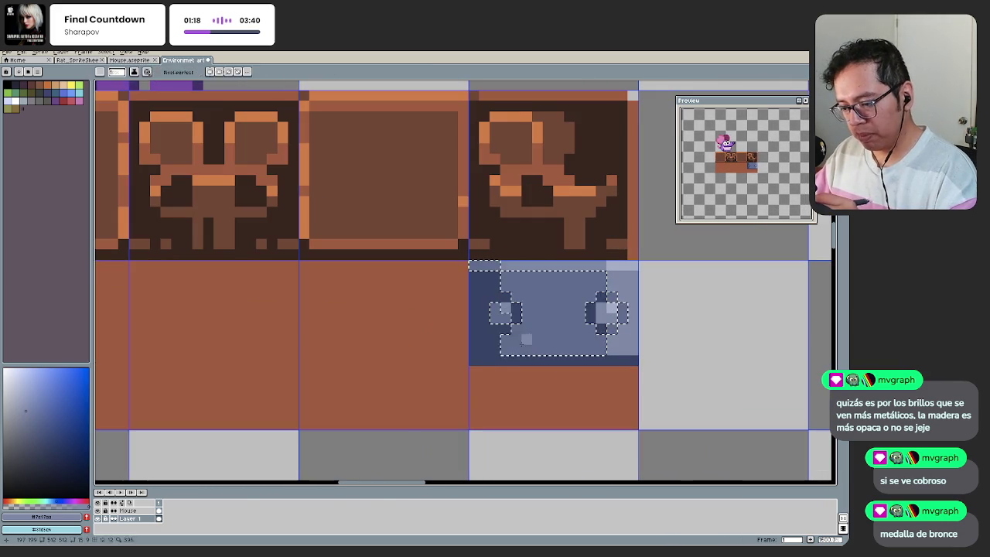
pyautogui.hotkey('ctrl', 'u')
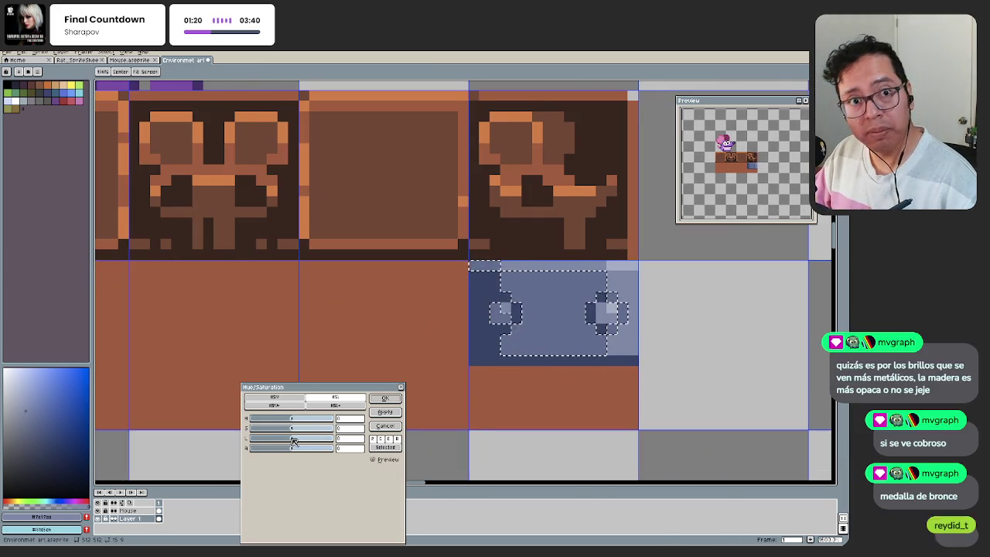
pyautogui.moveTo(292, 440); pyautogui.dragTo(300, 434)
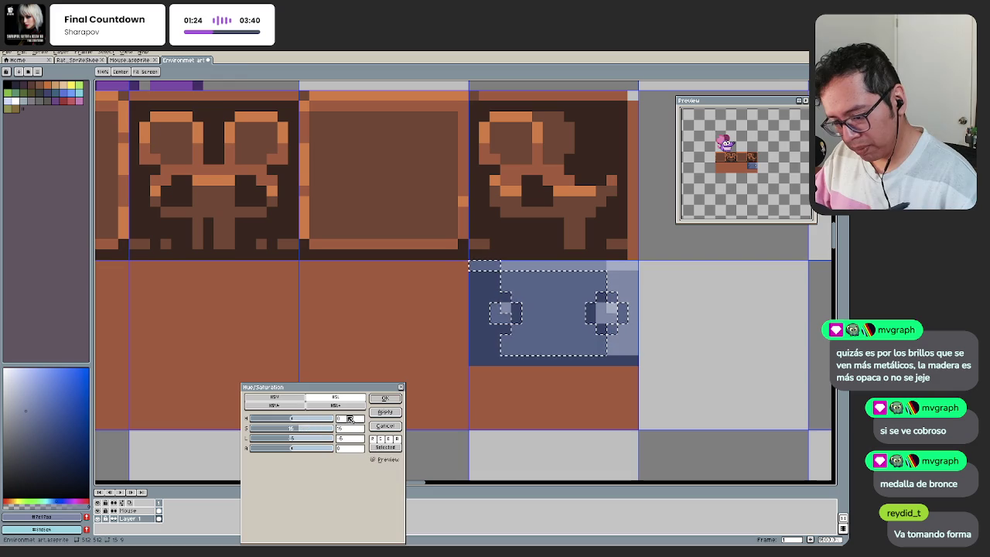
pyautogui.click(385, 398)
pyautogui.hotkey('ctrl', 'd')
pyautogui.moveTo(506, 402); pyautogui.dragTo(497, 342)
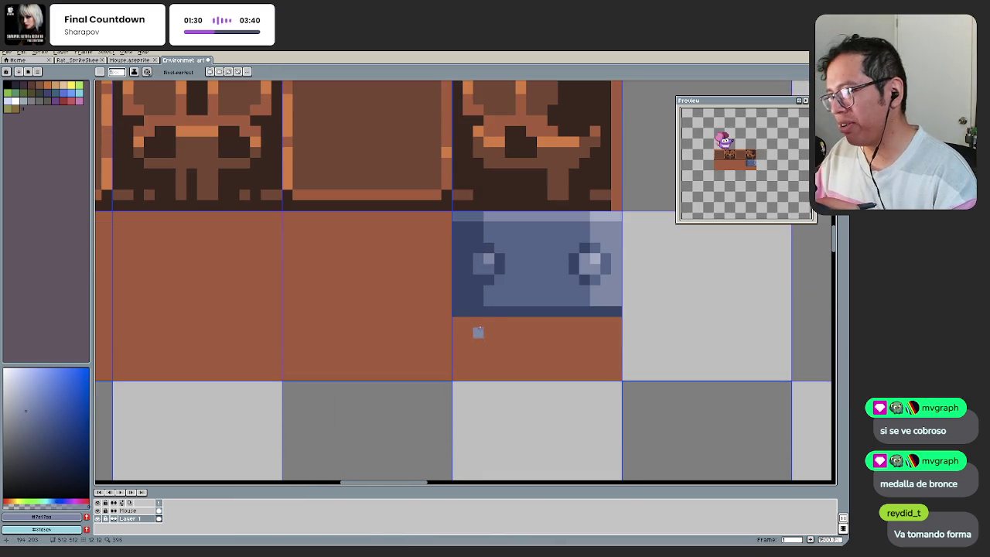
# Step: Add dark accent pixels to the brown wood tile, undoing misplaced marks
pyautogui.press('i')
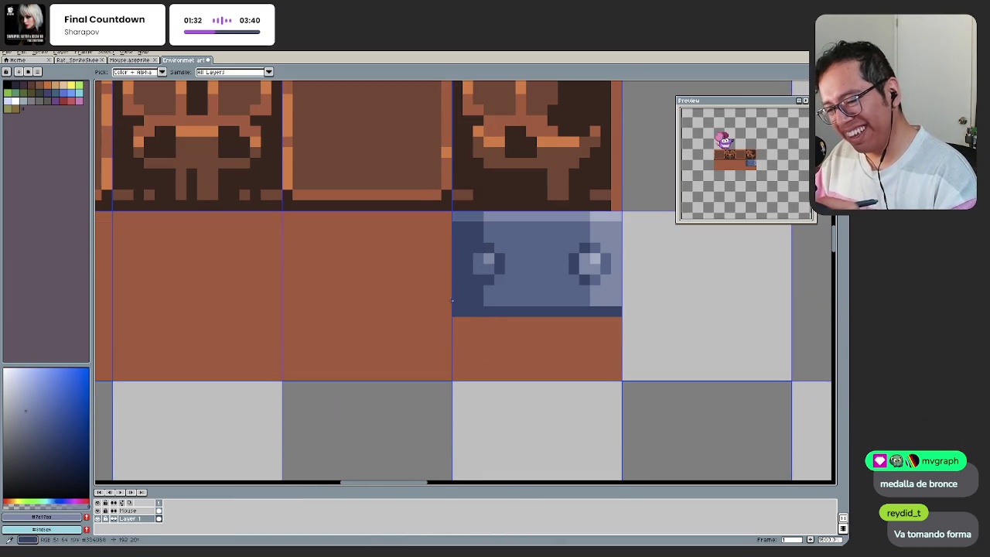
pyautogui.click(467, 321)
pyautogui.press('b')
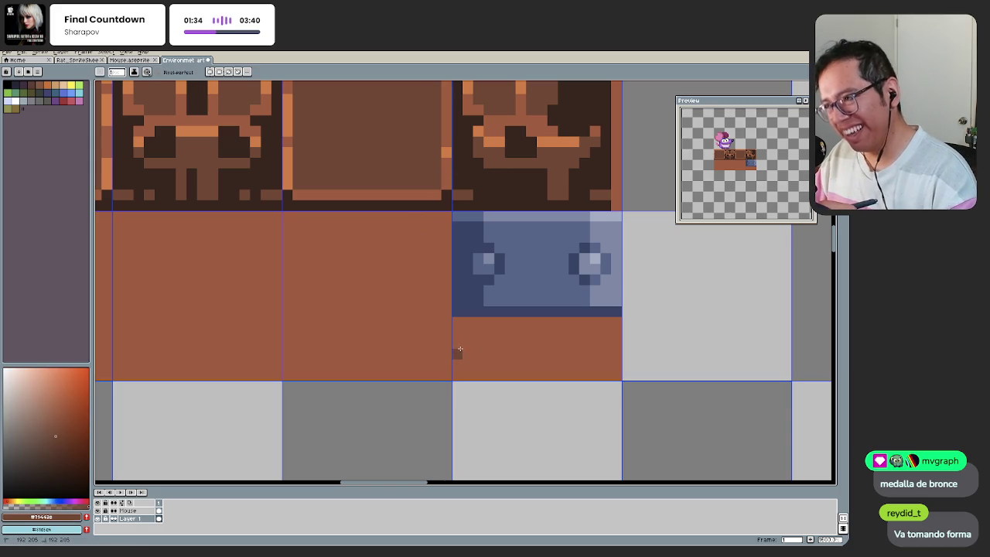
pyautogui.hotkey('ctrl', 'z')
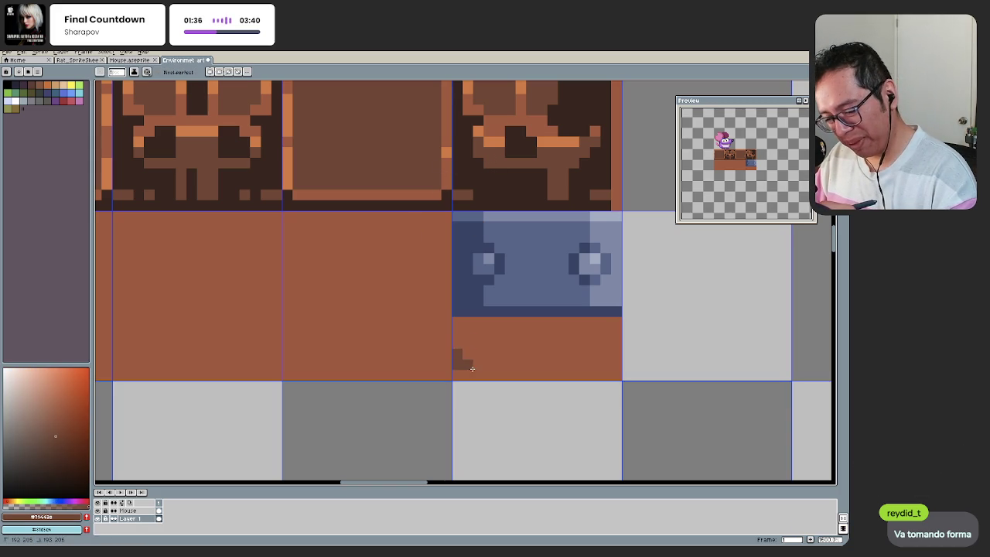
pyautogui.moveTo(468, 373); pyautogui.dragTo(479, 375)
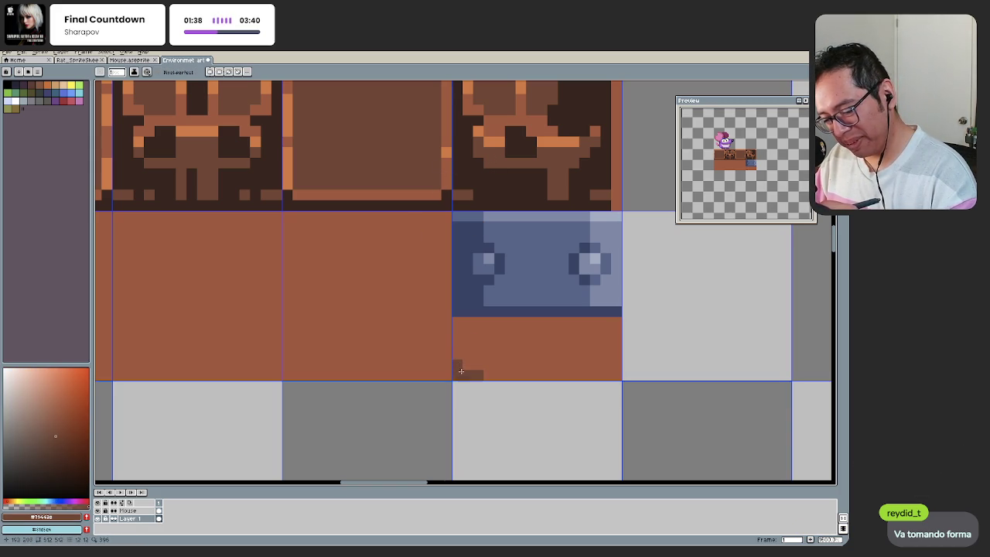
pyautogui.hotkey('ctrl', 'z')
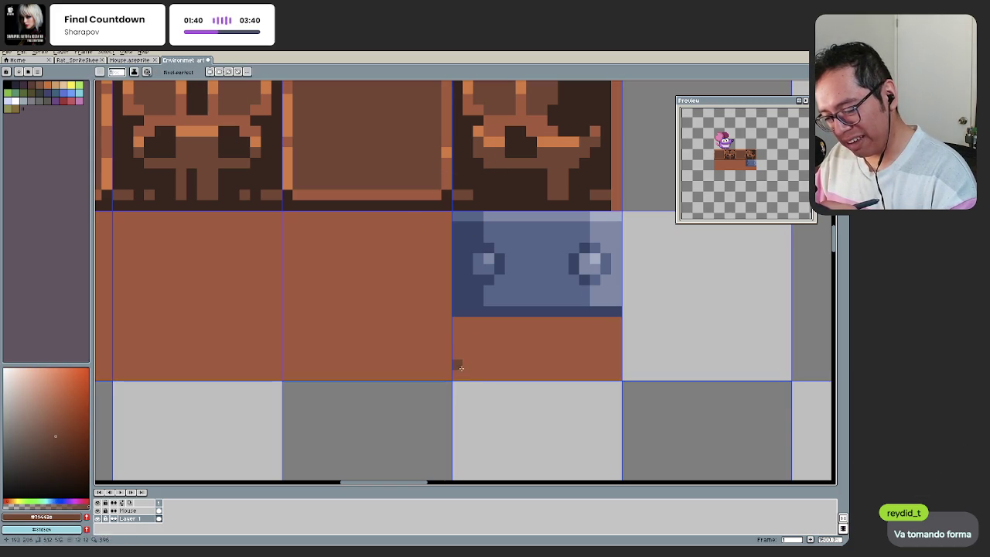
pyautogui.hotkey('ctrl', 'z')
pyautogui.click(459, 372)
pyautogui.moveTo(488, 374); pyautogui.dragTo(540, 382)
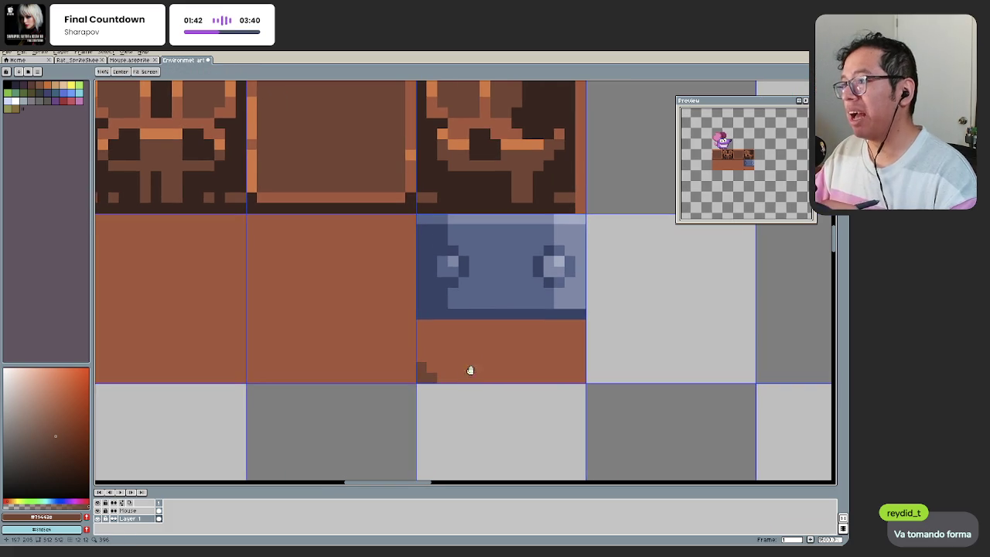
pyautogui.click(514, 376)
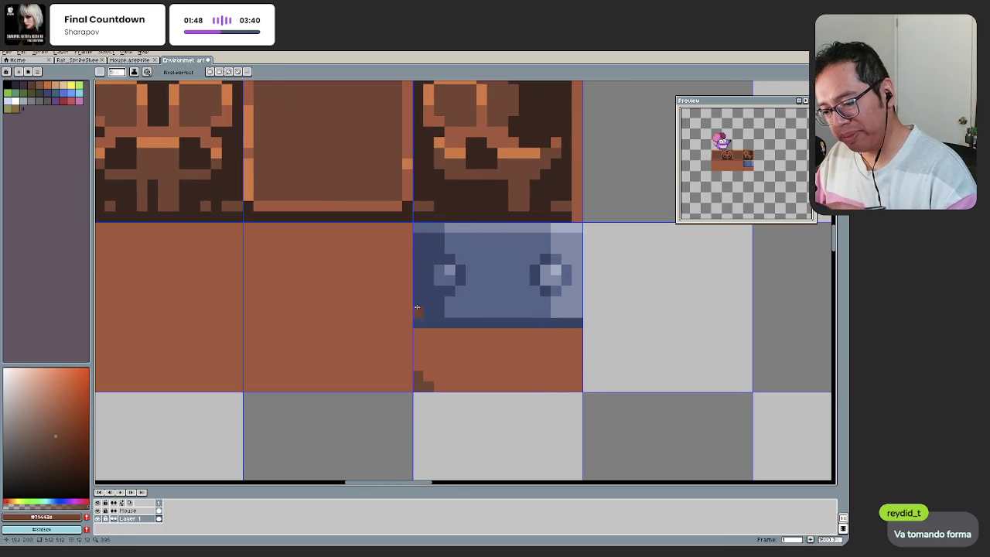
# Step: Paint a light orange right edge and dark brown pixels beneath the blue block
pyautogui.keyDown('alt'); pyautogui.click(408, 166); pyautogui.keyUp('alt')
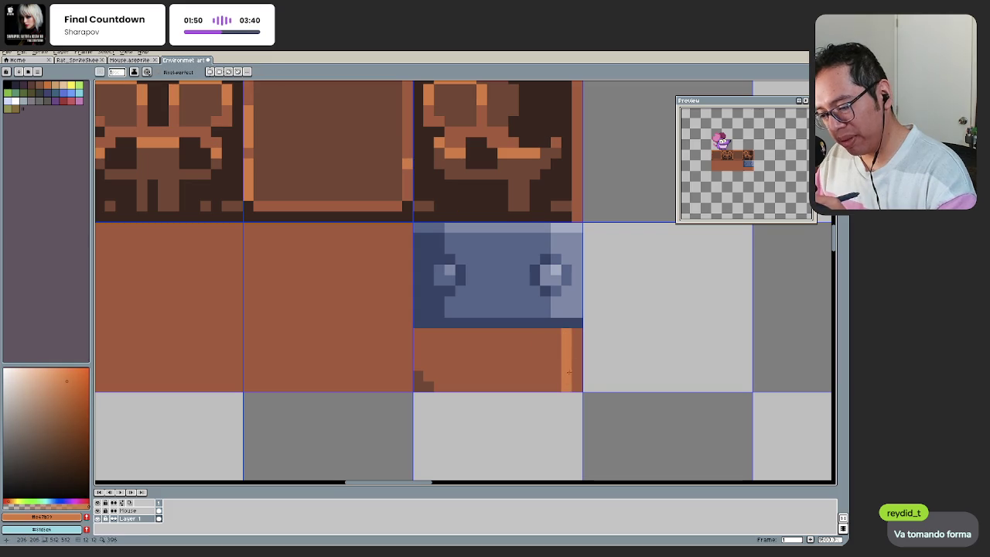
pyautogui.moveTo(576, 333); pyautogui.dragTo(576, 382)
pyautogui.scroll(-1, 563, 397)
pyautogui.moveTo(444, 376); pyautogui.dragTo(470, 361)
pyautogui.scroll(1, 473, 354)
pyautogui.keyDown('alt'); pyautogui.click(600, 373); pyautogui.keyUp('alt')
pyautogui.keyDown('alt'); pyautogui.click(465, 370); pyautogui.keyUp('alt')
pyautogui.click(511, 323)
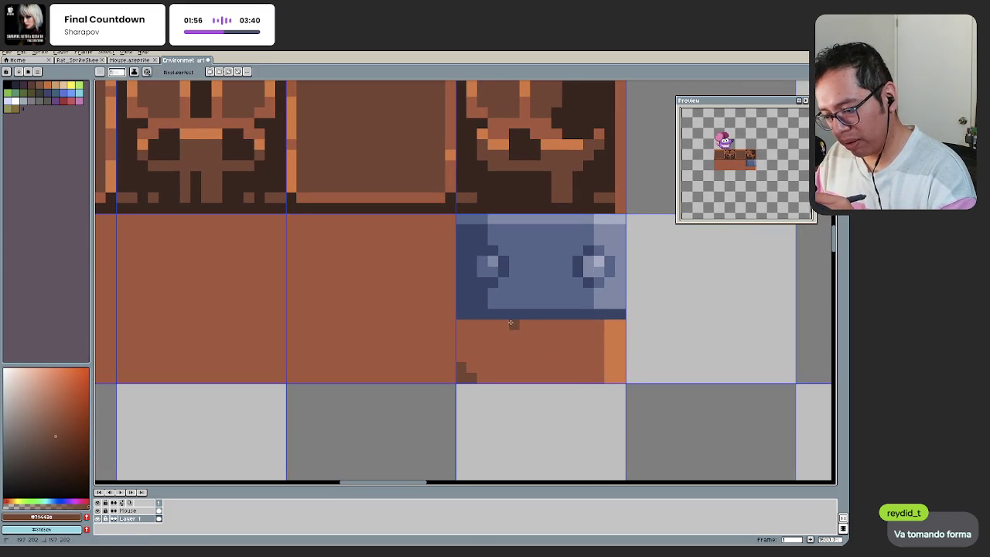
pyautogui.click(577, 324)
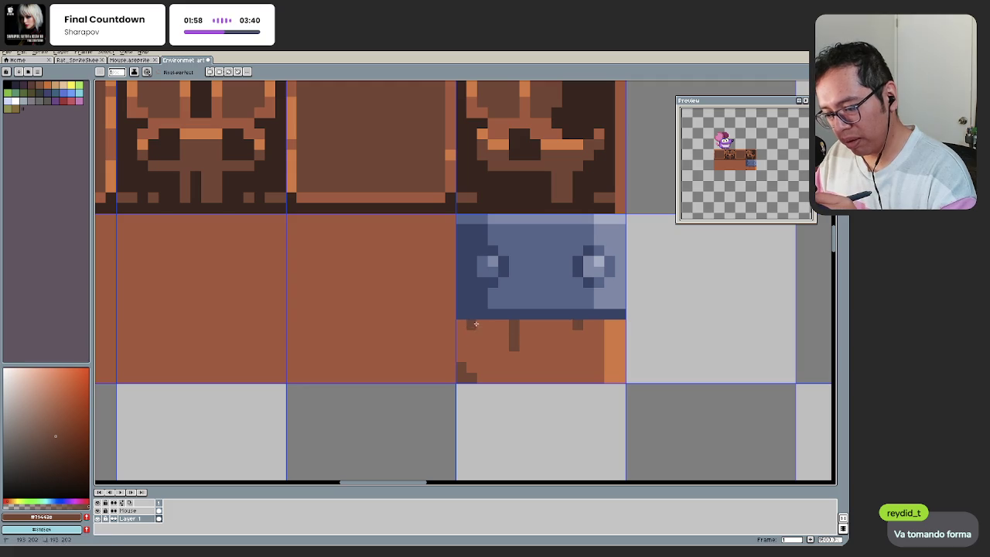
pyautogui.moveTo(469, 346); pyautogui.dragTo(462, 358)
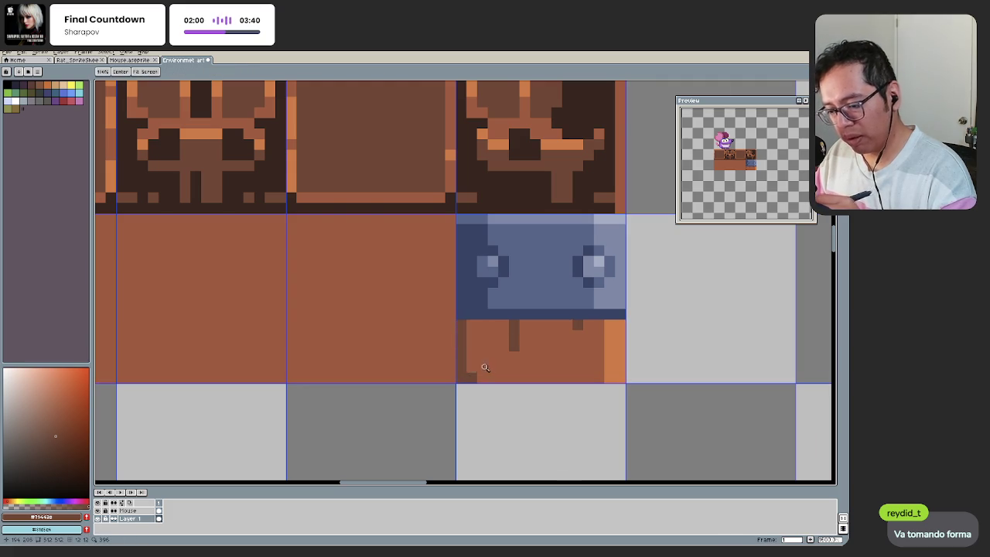
# Step: Zoom out to review the whole sprite
pyautogui.scroll(-5, 429, 411)
pyautogui.scroll(2, 464, 375)
pyautogui.scroll(1, 484, 379)
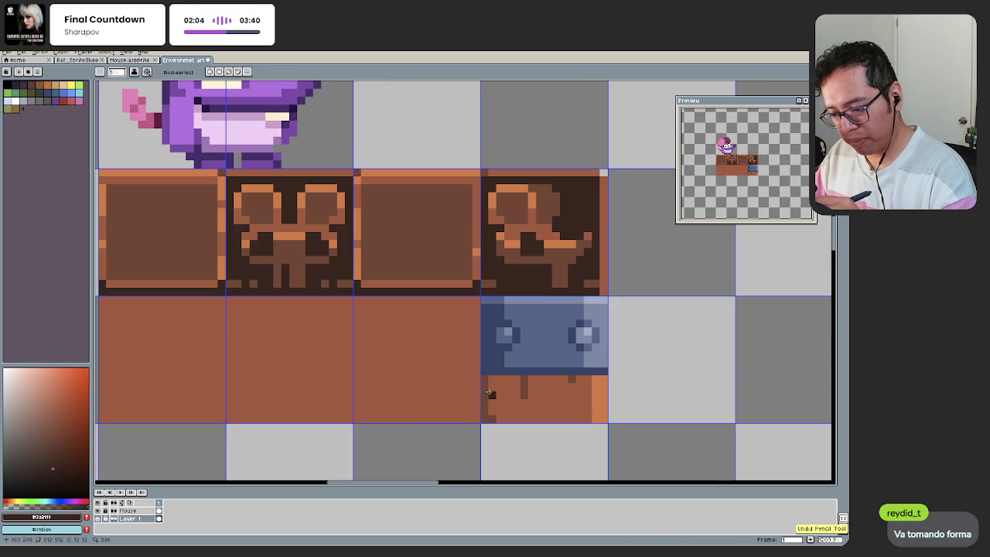
pyautogui.press('z')
pyautogui.scroll(-3, 456, 436)
pyautogui.scroll(1, 504, 402)
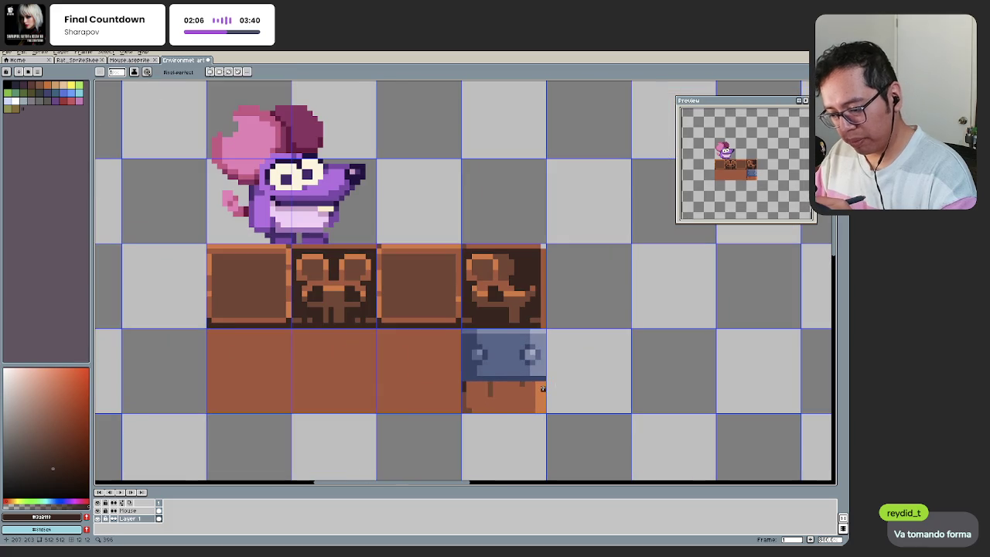
pyautogui.scroll(1, 530, 383)
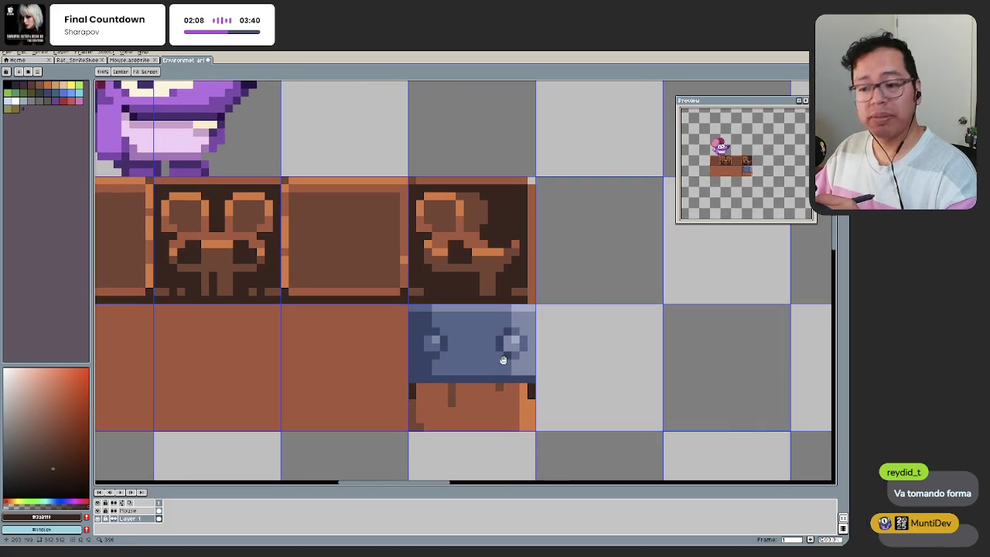
pyautogui.scroll(1, 534, 376)
pyautogui.press('z')
pyautogui.scroll(-3, 455, 380)
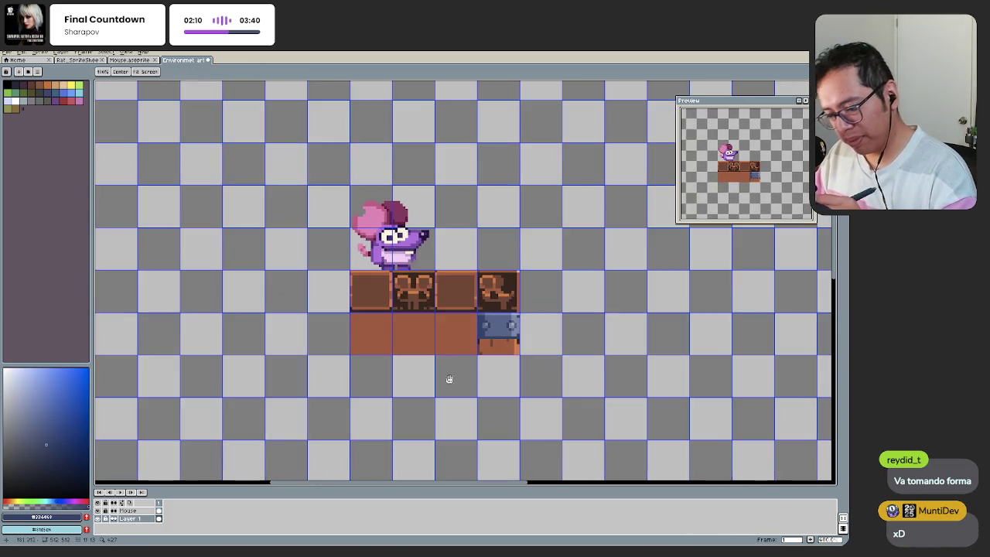
pyautogui.scroll(3, 464, 364)
pyautogui.scroll(-3, 479, 355)
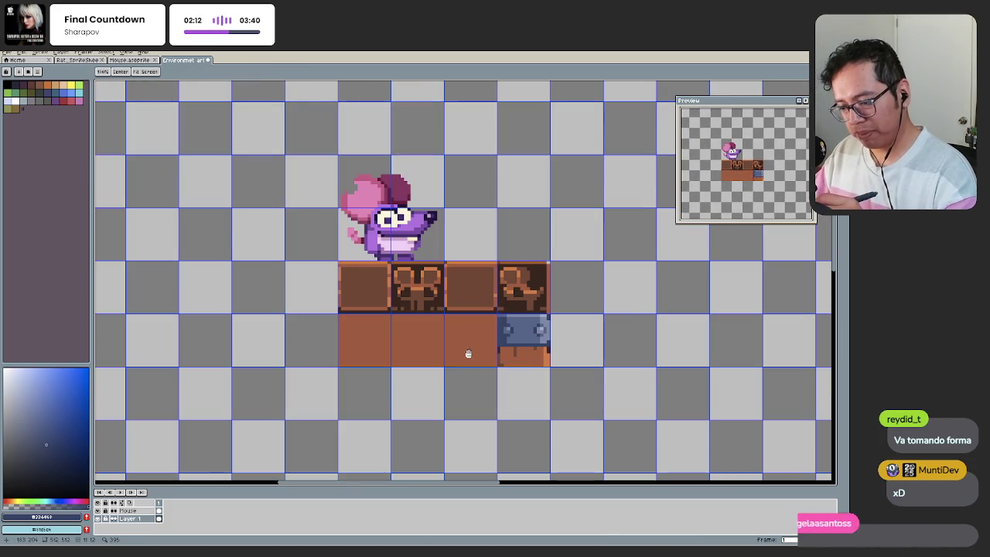
pyautogui.scroll(3, 495, 325)
pyautogui.press('b')
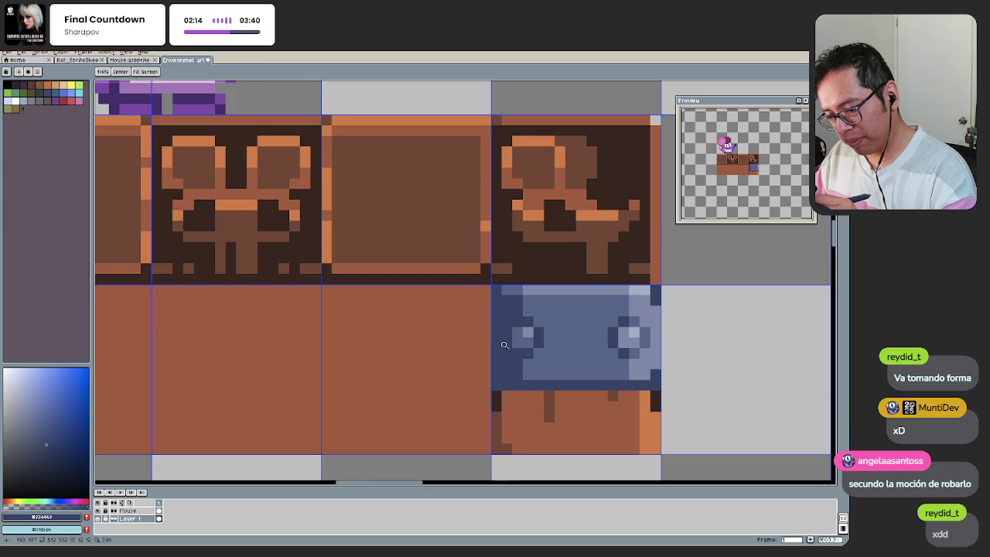
pyautogui.scroll(-4, 464, 364)
pyautogui.scroll(3, 447, 391)
# Step: Pick the dark brown border colour, then a dark blue drawing colour
pyautogui.press('i')
pyautogui.press('b')
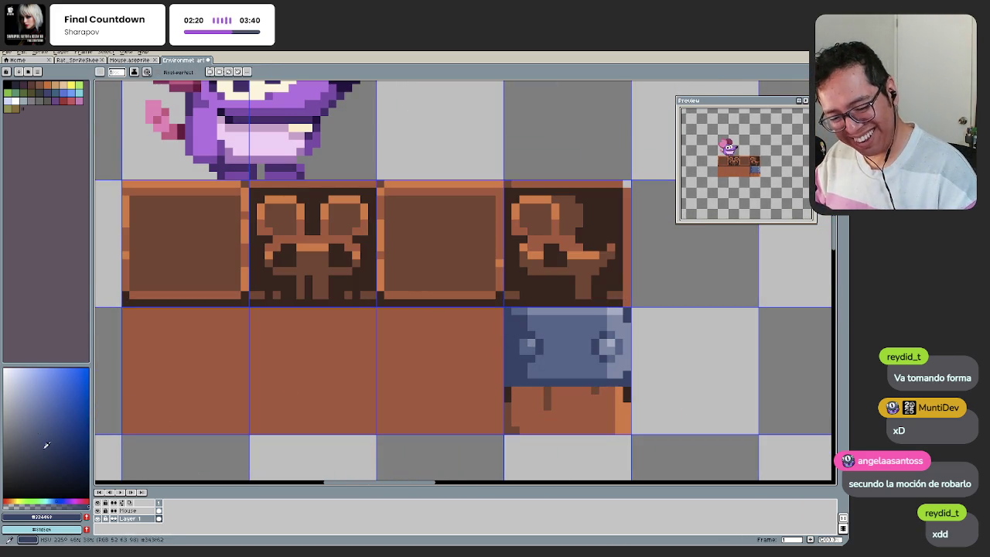
pyautogui.scroll(1, 512, 307)
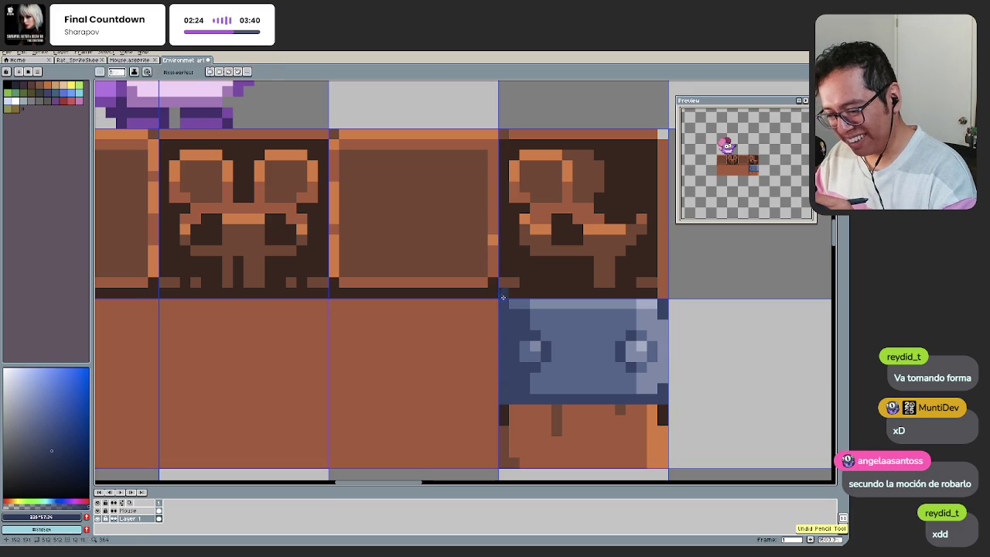
pyautogui.keyDown('alt'); pyautogui.click(505, 297); pyautogui.keyUp('alt')
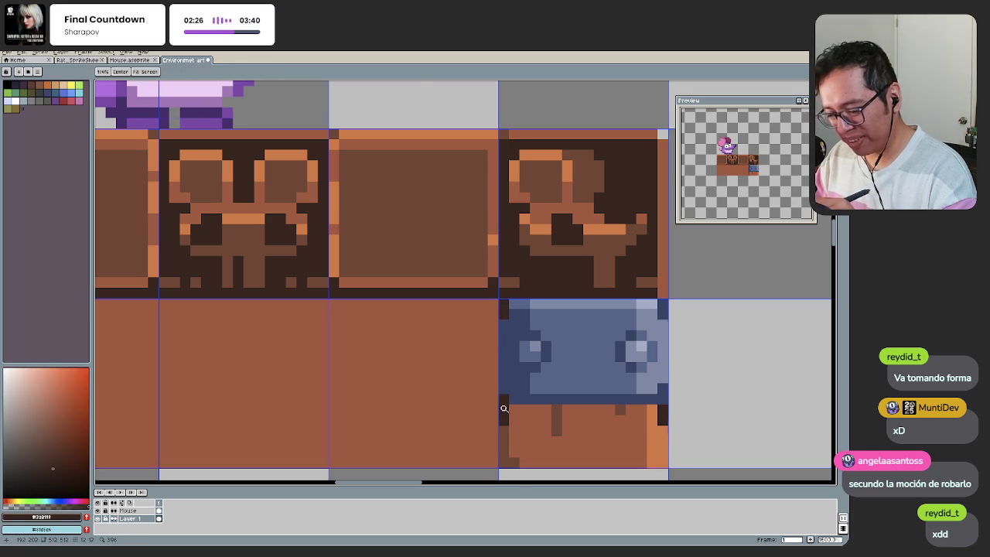
pyautogui.scroll(-3, 499, 402)
pyautogui.scroll(-1, 470, 412)
pyautogui.moveTo(470, 412); pyautogui.dragTo(418, 357)
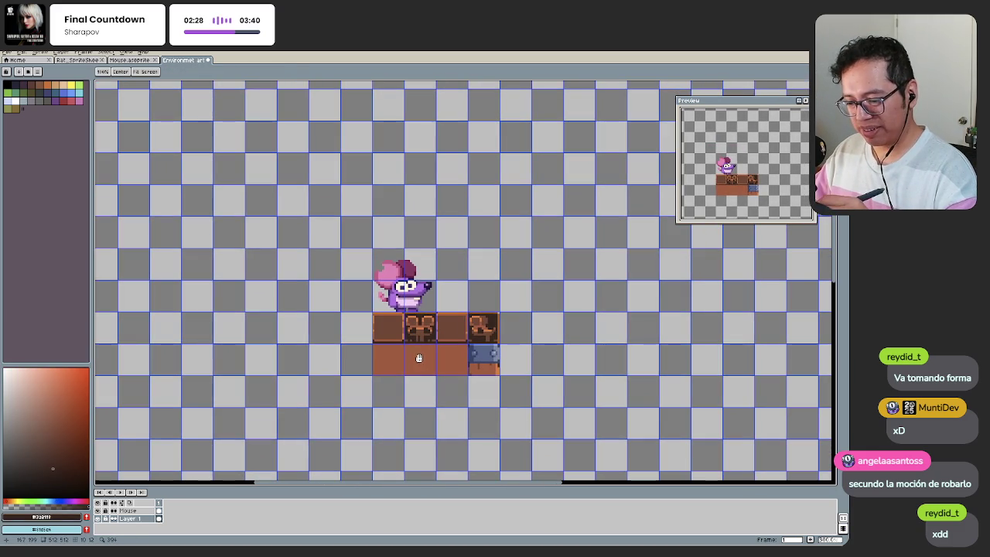
pyautogui.scroll(4, 441, 352)
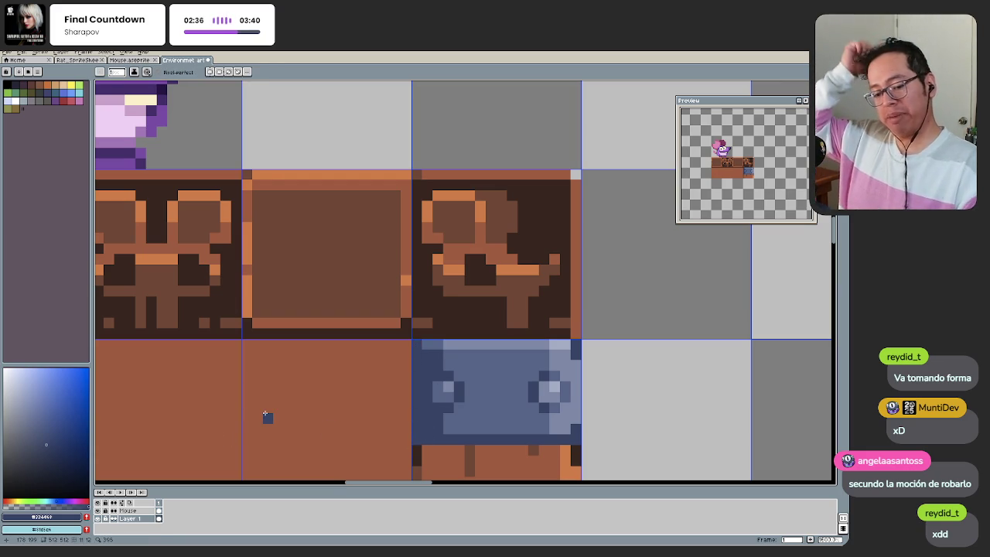
pyautogui.click(60, 449)
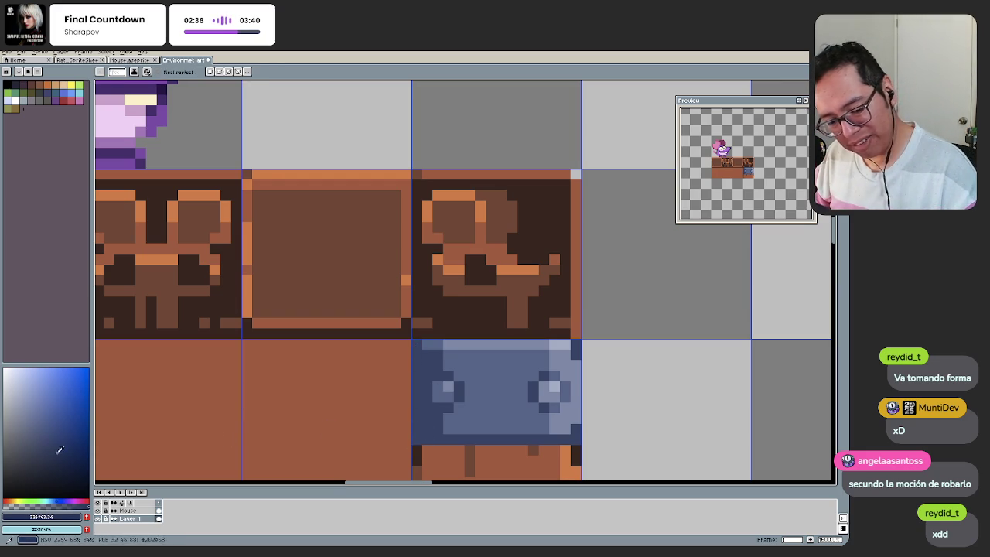
# Step: Tone the metal tile's edge strip down to a duller slate blue with Hue/Saturation
pyautogui.click(417, 352)
pyautogui.hotkey('ctrl', 'u')
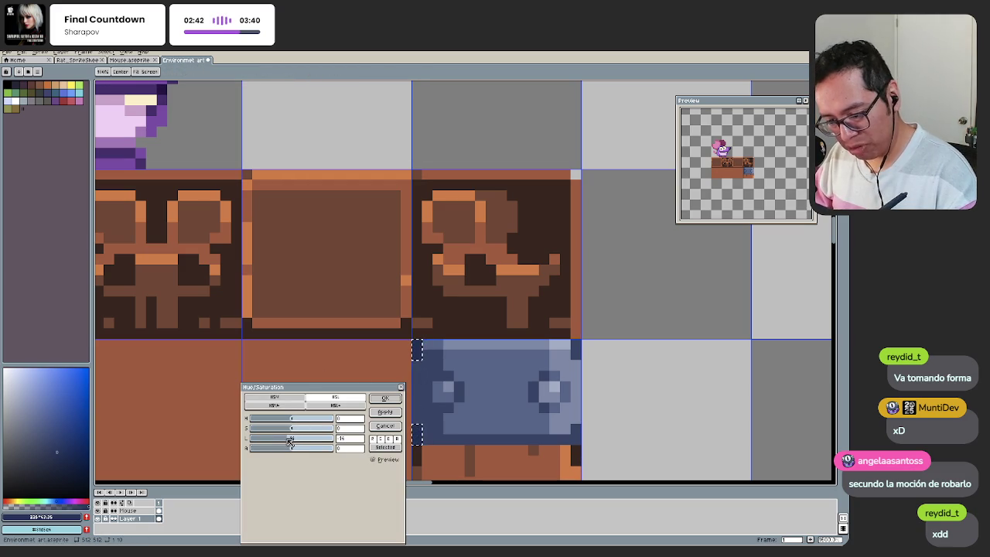
pyautogui.click(384, 397)
pyautogui.scroll(-3, 400, 389)
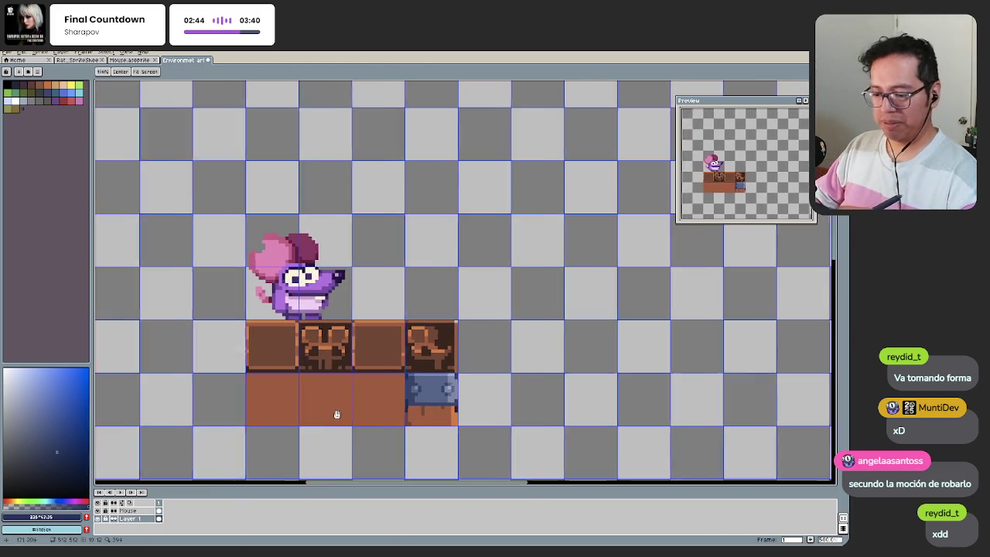
pyautogui.moveTo(336, 410); pyautogui.dragTo(385, 358)
pyautogui.scroll(2, 446, 350)
pyautogui.scroll(1, 447, 349)
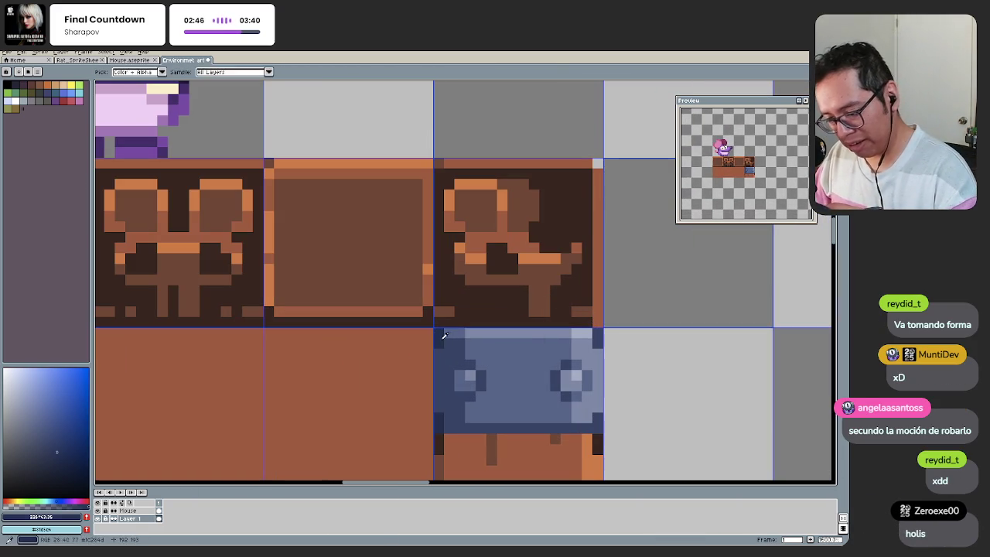
pyautogui.scroll(-3, 577, 397)
# Step: Zoom in on the tile with the Paint Bucket ready, then switch to the Godot project
pyautogui.press('z')
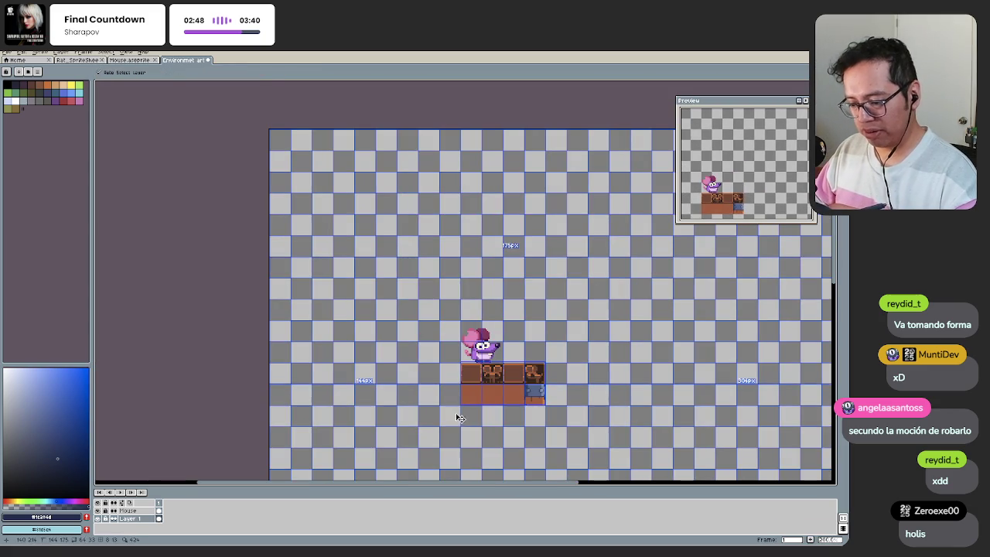
pyautogui.scroll(2, 498, 398)
pyautogui.scroll(1, 475, 387)
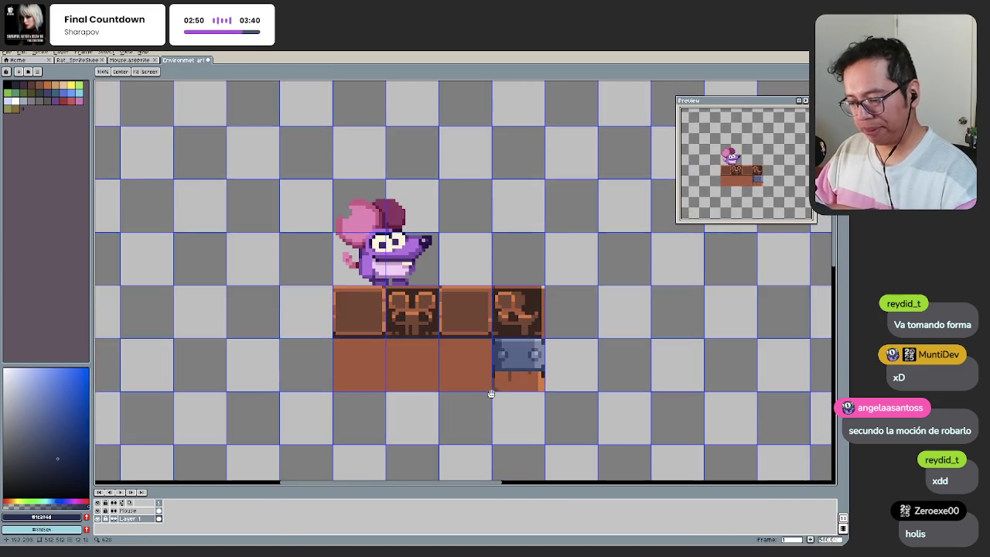
pyautogui.press('g')
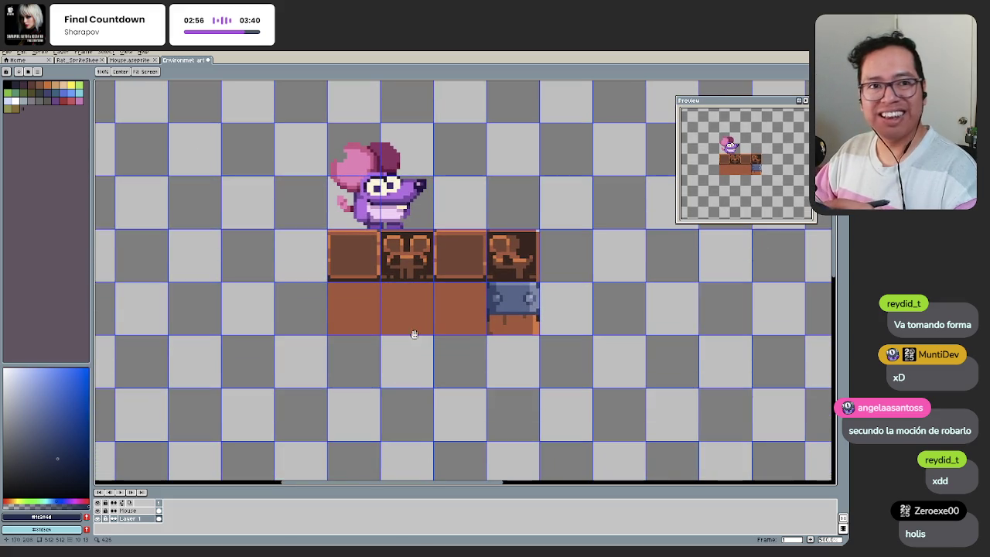
pyautogui.moveTo(472, 363); pyautogui.dragTo(475, 378)
pyautogui.scroll(1, 479, 363)
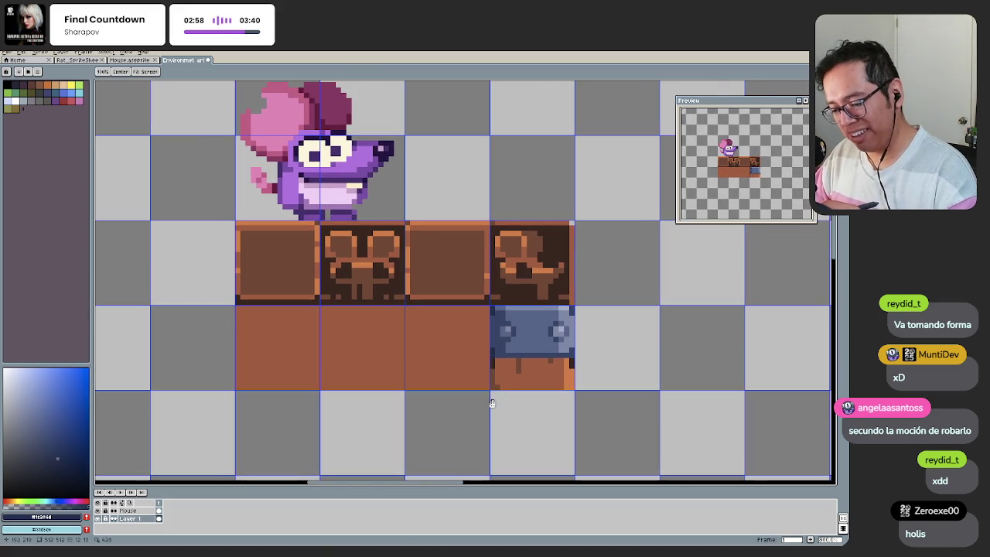
pyautogui.moveTo(490, 400); pyautogui.dragTo(482, 393)
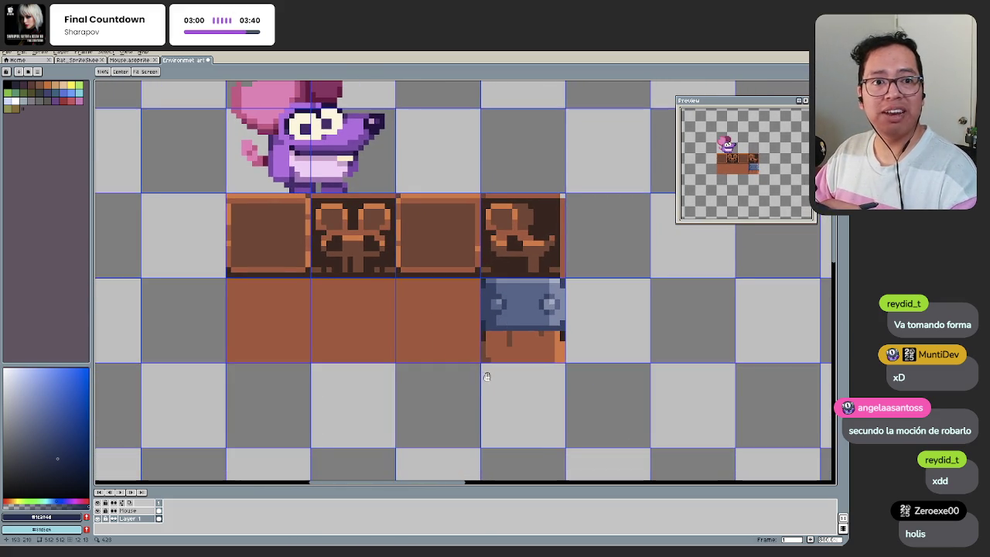
pyautogui.press('g')
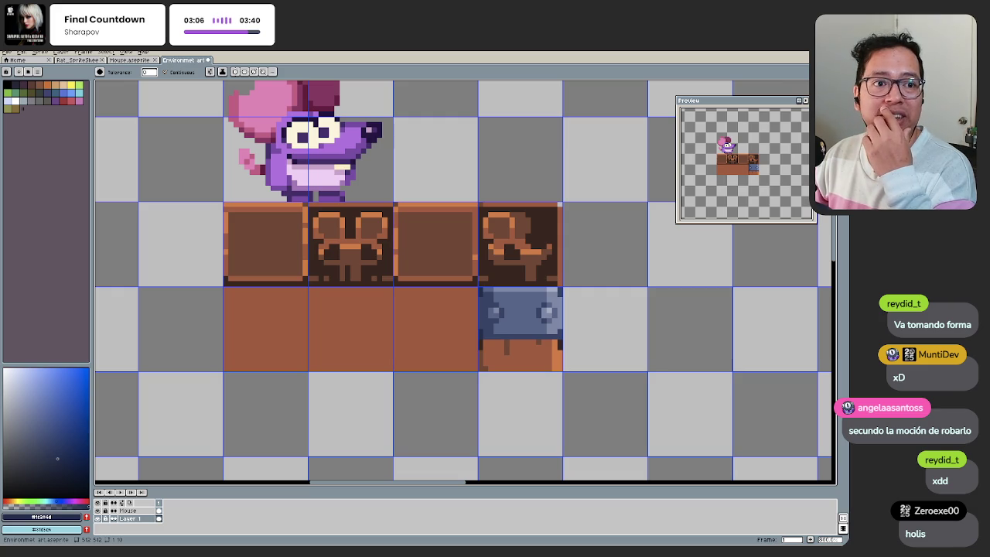
pyautogui.hotkey('alt', 'Tab')
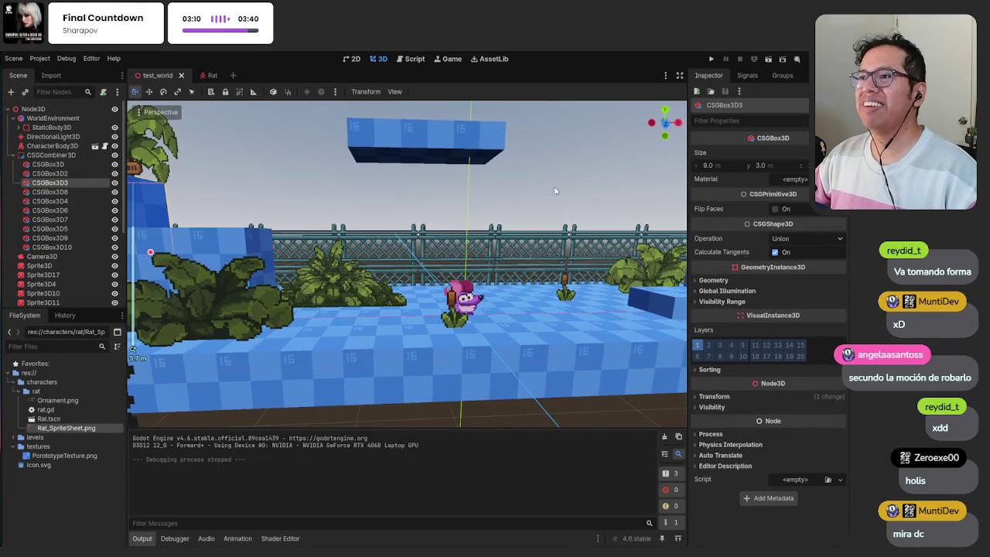
# Step: Run the test_world level and hop the mouse character across the ledges and platforms
pyautogui.press('F5')
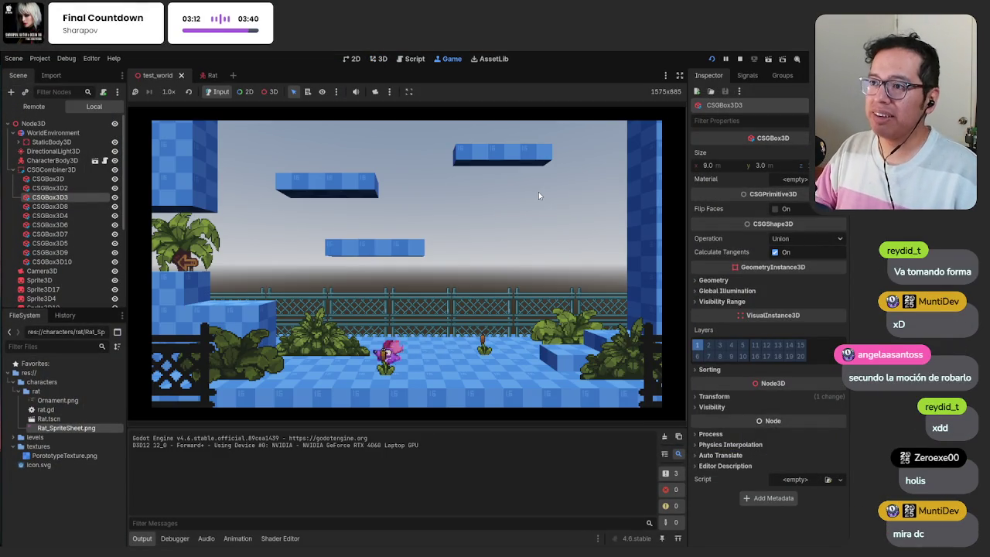
pyautogui.press('Left')
pyautogui.press('space')
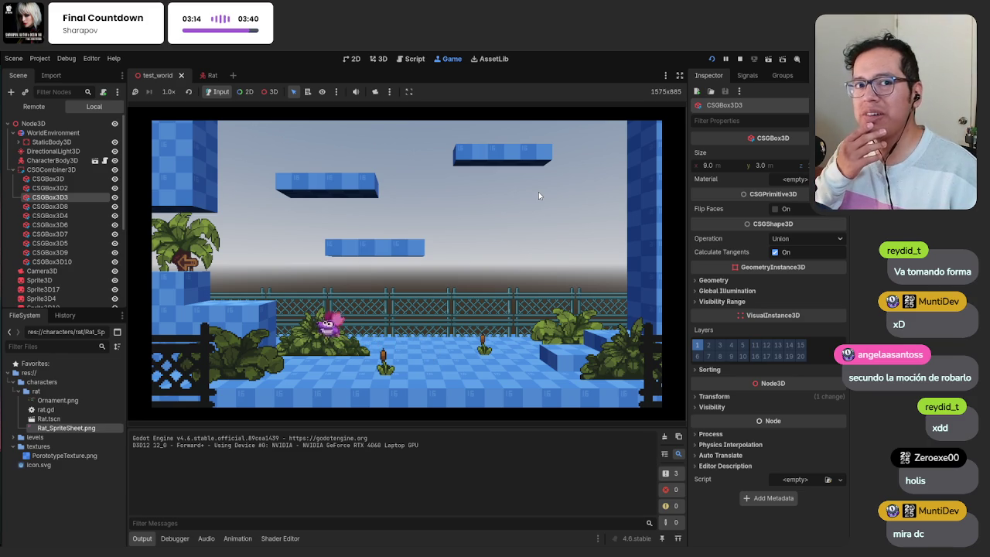
pyautogui.press('Right')
pyautogui.press('space')
pyautogui.press('space')
pyautogui.press('Left')
pyautogui.press('Right')
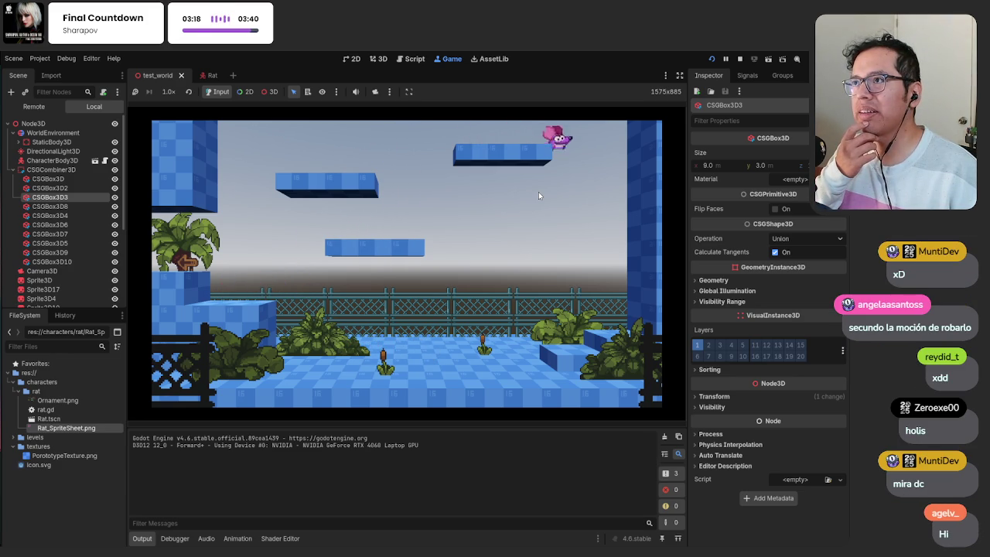
pyautogui.press('Left')
pyautogui.press('Right')
pyautogui.press('space')
pyautogui.press('Left')
pyautogui.press('space')
pyautogui.press('space')
pyautogui.press('space')
pyautogui.press('Right')
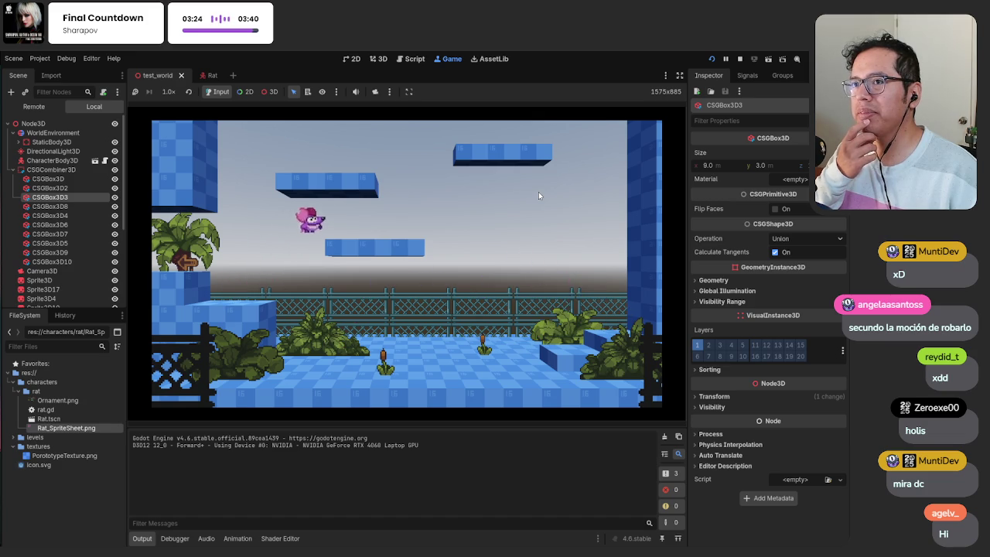
pyautogui.press('space')
pyautogui.press('Left')
pyautogui.press('space')
pyautogui.press('Right')
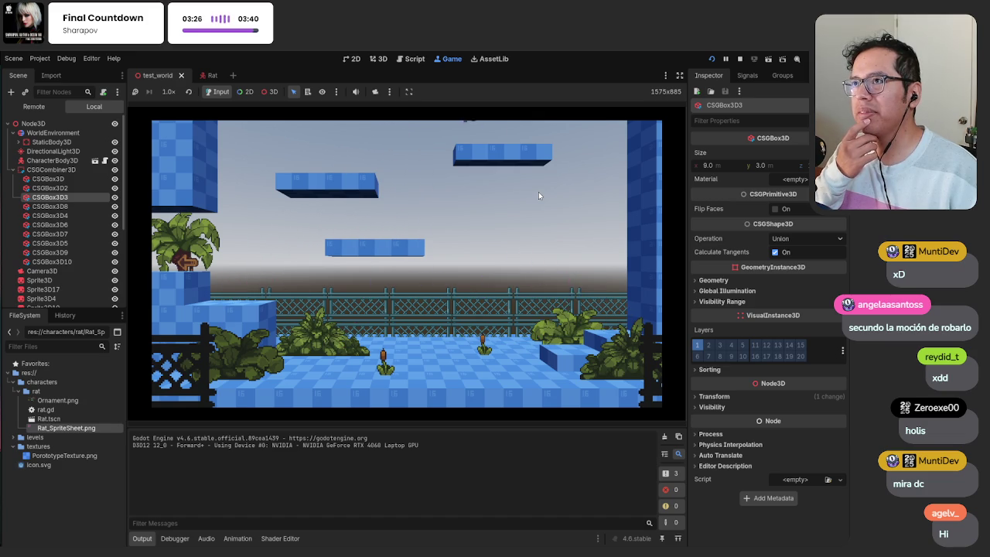
# Step: Keep jumping up to the top platform, then stop the game and switch to Discord
pyautogui.press('Left')
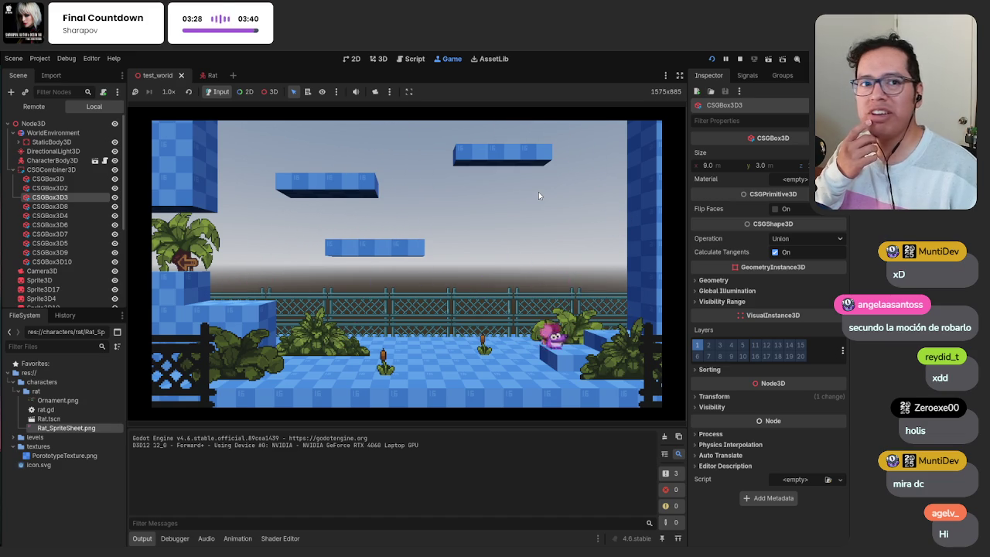
pyautogui.press('space')
pyautogui.press('Left')
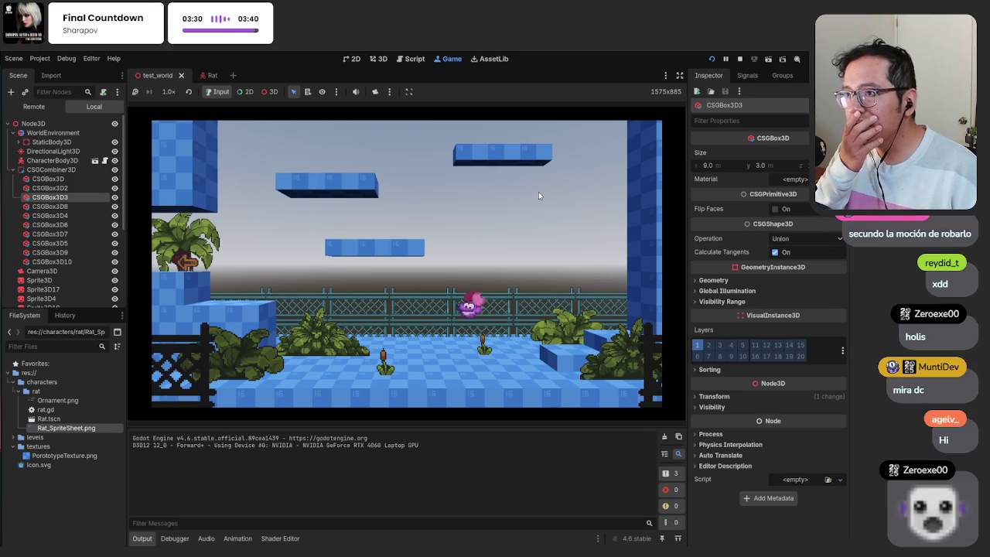
pyautogui.press('Left')
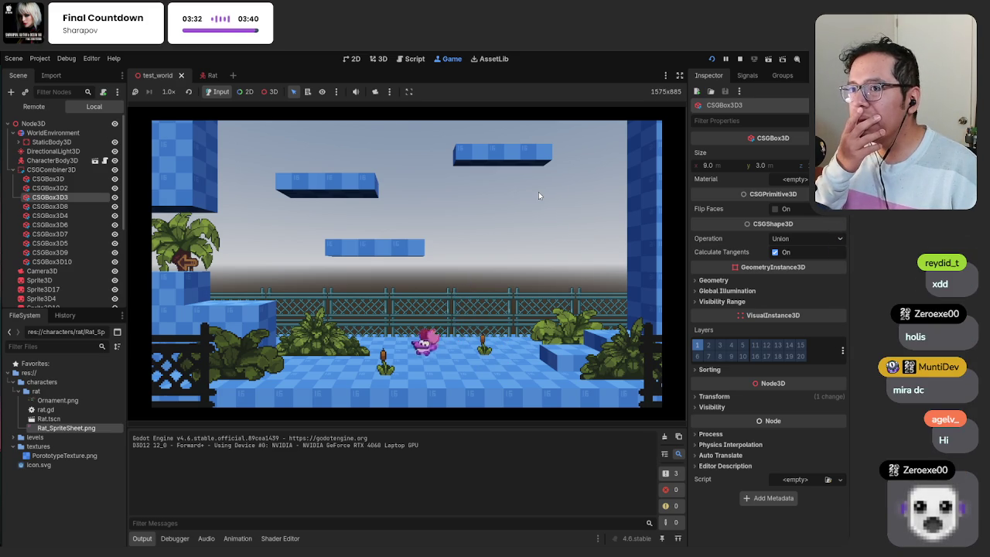
pyautogui.press('Right')
pyautogui.press('space')
pyautogui.press('Left')
pyautogui.press('space')
pyautogui.press('Right')
pyautogui.press('space')
pyautogui.press('Left')
pyautogui.press('space')
pyautogui.press('Right')
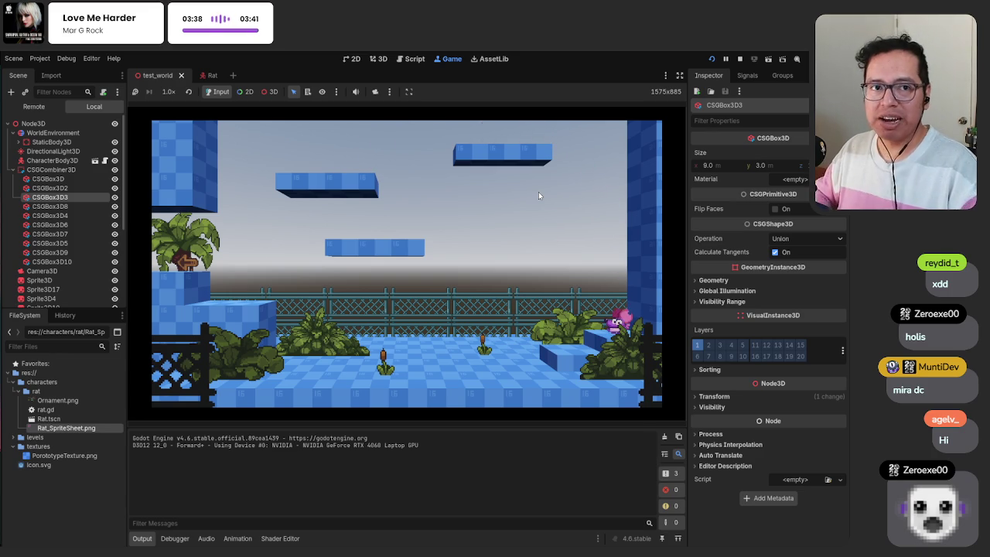
pyautogui.press('F8')
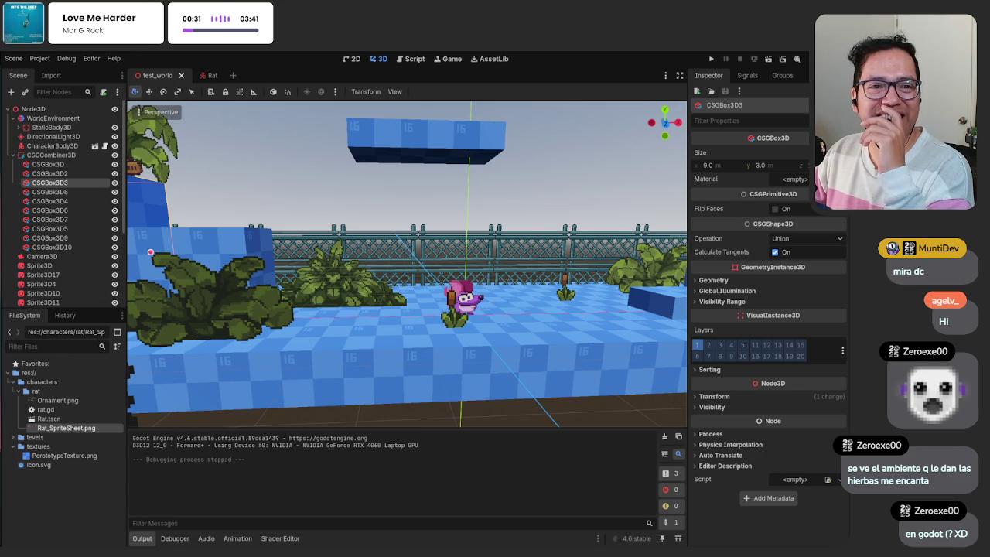
pyautogui.hotkey('alt', 'Tab')
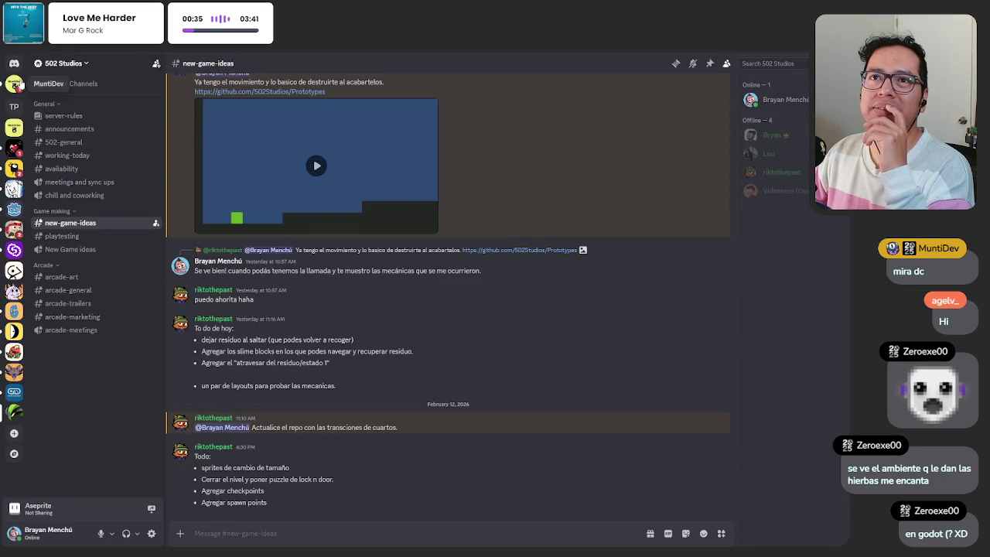
# Step: Leave the Discord chat and return through the Godot editor toward Aseprite
pyautogui.hotkey('alt', 'Tab')
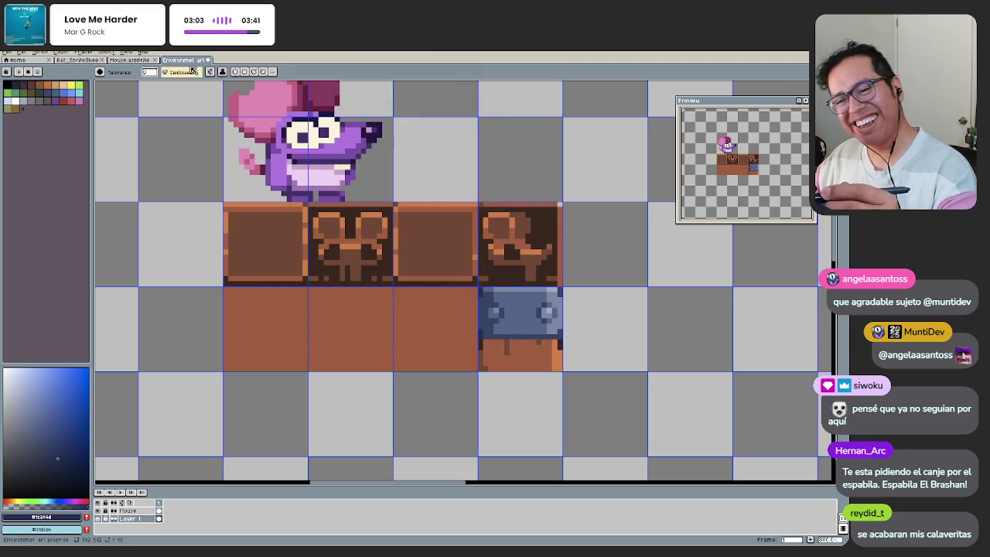
# Step: Frame the blue metal tile and try a navy Paint Bucket fill on the carved tiles
pyautogui.moveTo(462, 373)
pyautogui.mouseDown()
pyautogui.moveTo(505, 360)
pyautogui.moveTo(526, 371)
pyautogui.moveTo(506, 392)
pyautogui.mouseUp()
pyautogui.scroll(-1, 481, 360)
pyautogui.scroll(1, 479, 358)
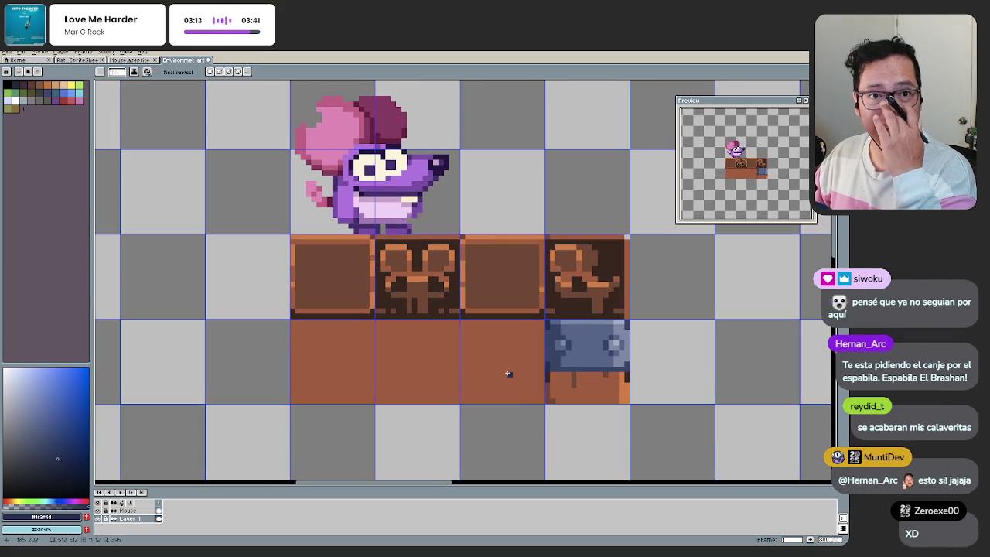
pyautogui.moveTo(499, 352); pyautogui.dragTo(465, 379)
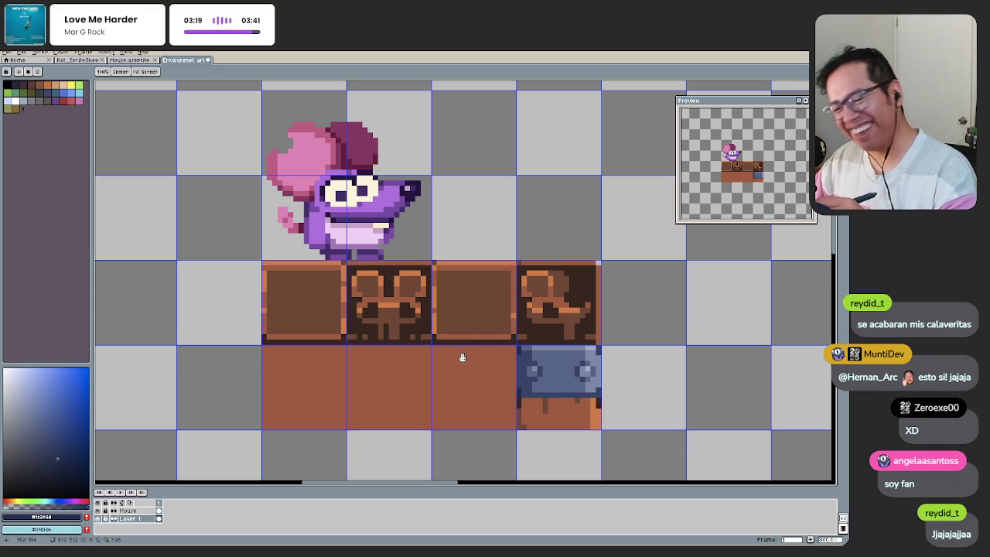
pyautogui.moveTo(462, 358); pyautogui.dragTo(431, 387)
pyautogui.scroll(1, 498, 378)
pyautogui.press('g')
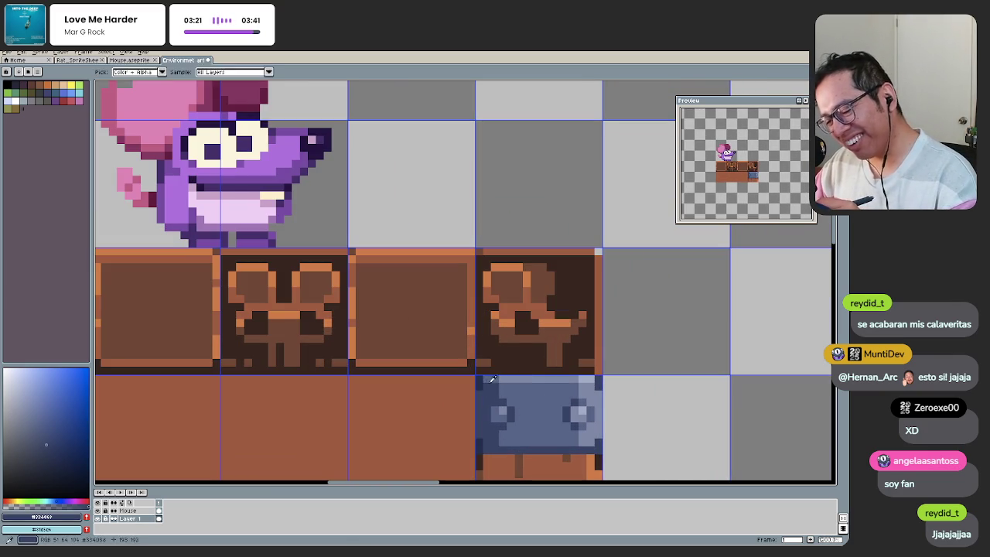
pyautogui.click(489, 371)
# Step: Undo the navy fill and pencil a short dark row along the metal tile's top
pyautogui.press('b')
pyautogui.hotkey('ctrl', 'z')
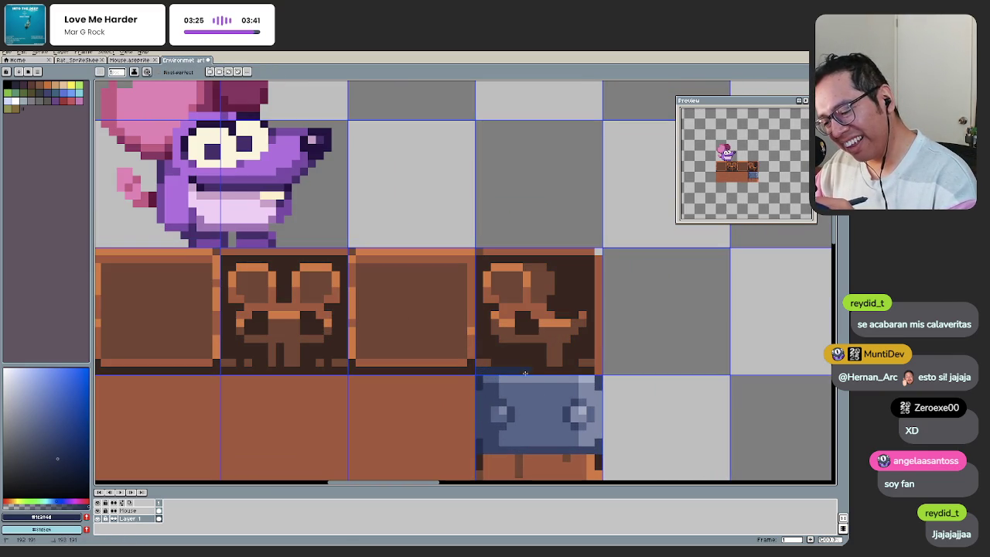
pyautogui.moveTo(589, 369); pyautogui.dragTo(522, 371)
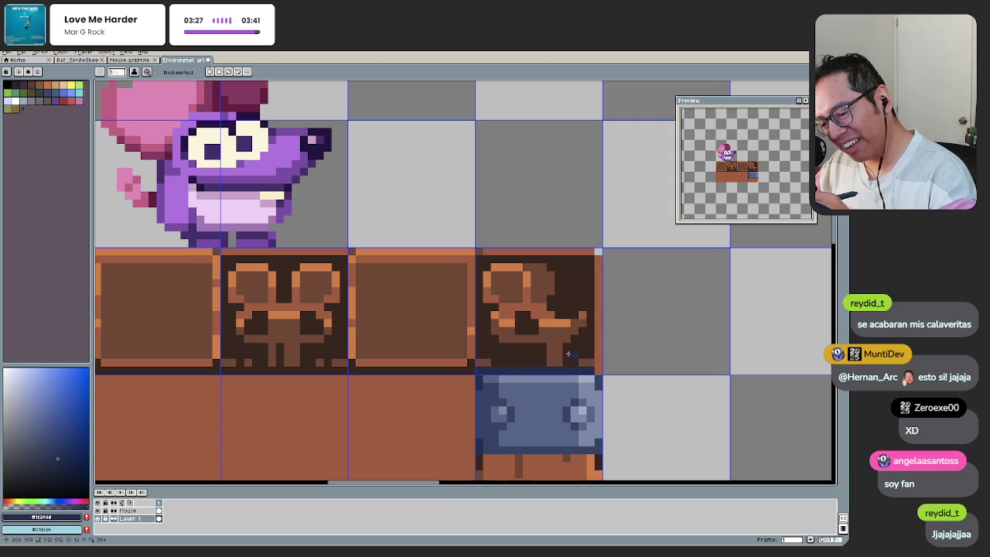
# Step: Fill only the right carved tile's background navy after undoing a fill on both tiles
pyautogui.press('g')
pyautogui.click(482, 306)
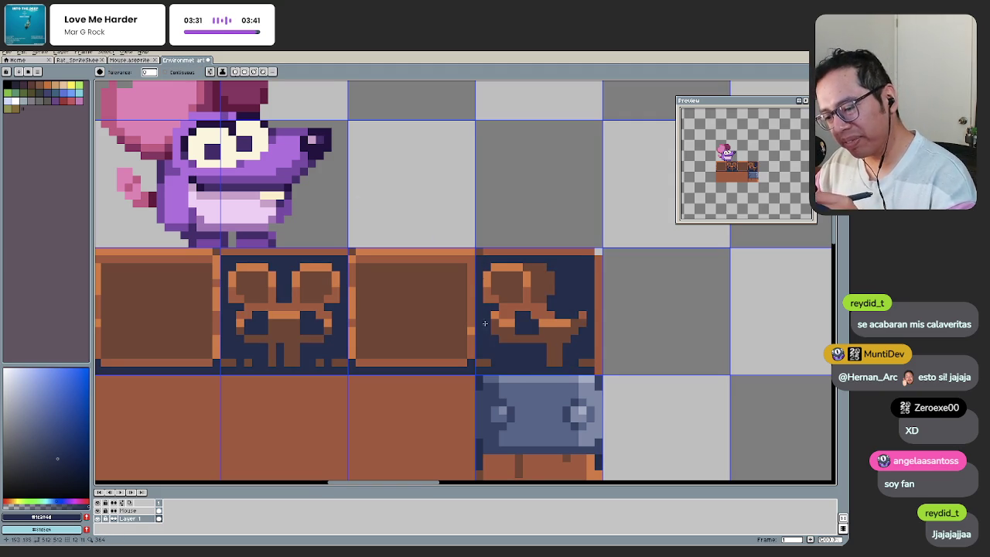
pyautogui.hotkey('ctrl', 'z')
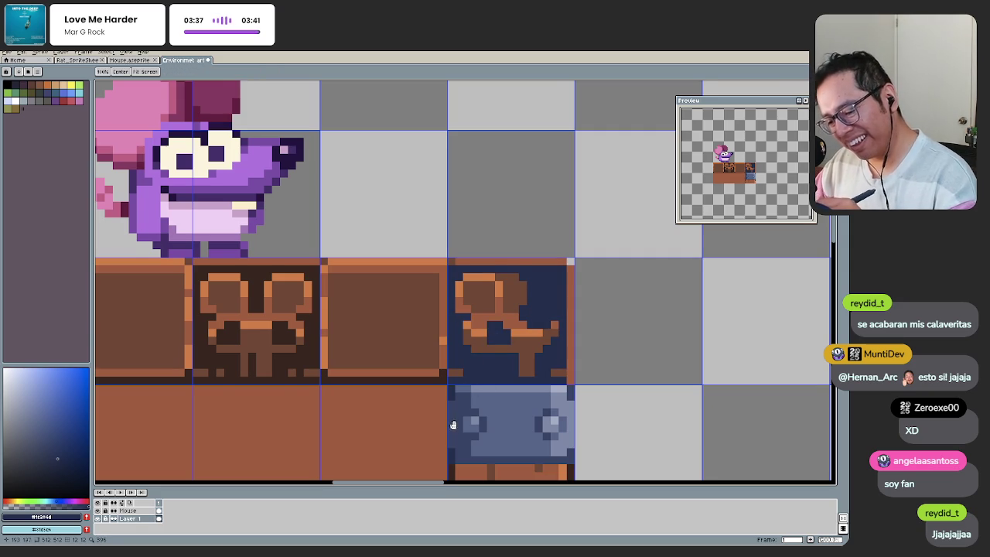
pyautogui.scroll(-1, 491, 325)
pyautogui.scroll(1, 490, 302)
pyautogui.click(488, 286)
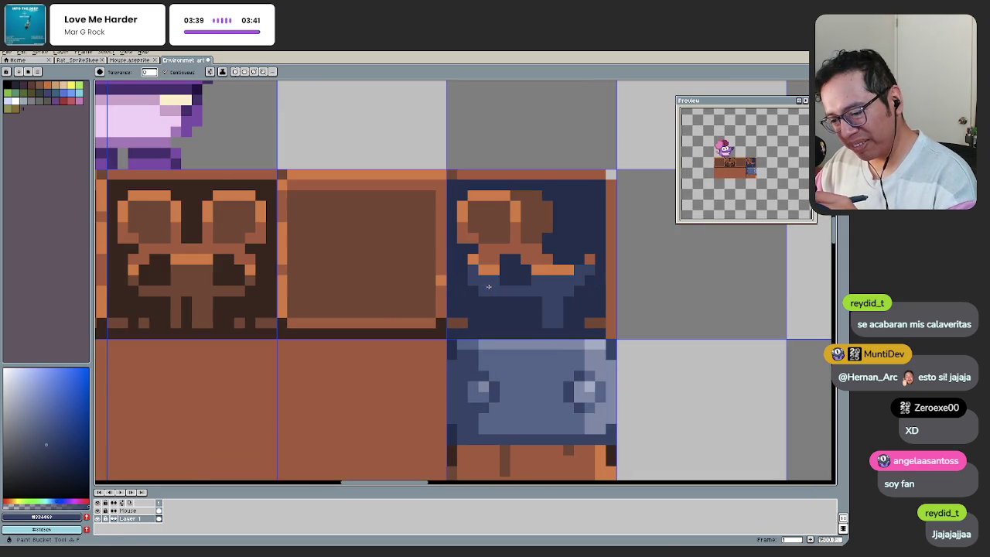
# Step: Eyedrop the metal tile's slate blues and fill the carving's blocks with them
pyautogui.keyDown('alt'); pyautogui.click(483, 365); pyautogui.keyUp('alt')
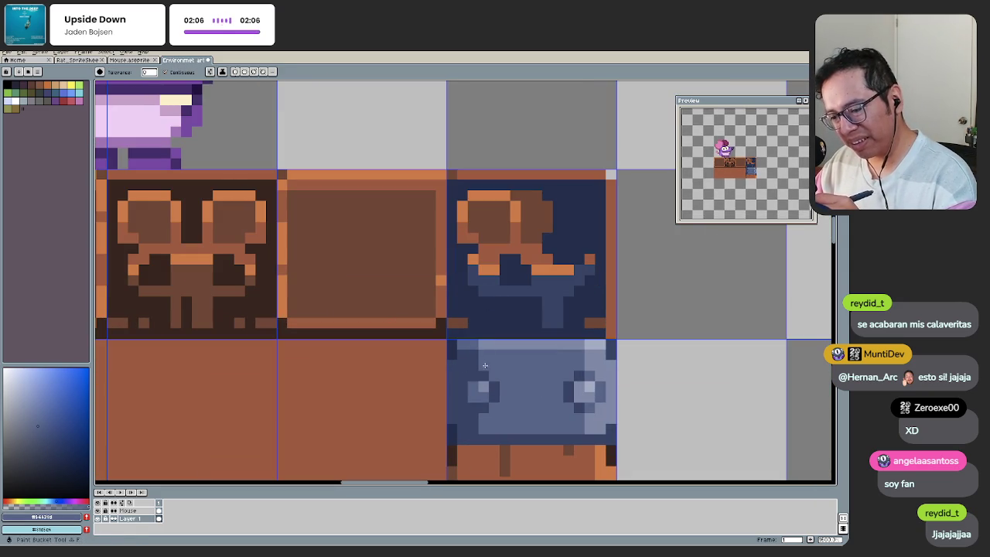
pyautogui.click(484, 238)
pyautogui.click(517, 234)
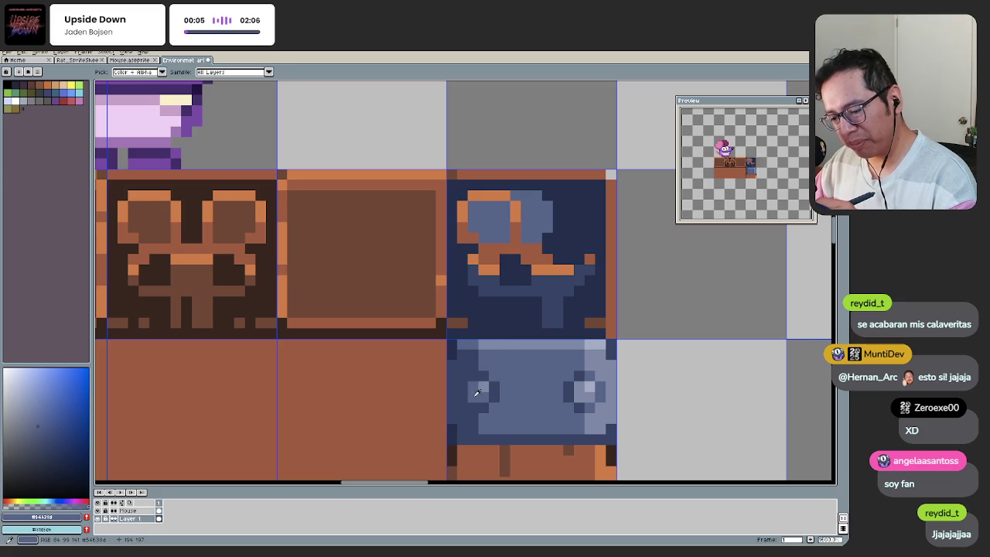
pyautogui.press('alt')
pyautogui.keyDown('alt'); pyautogui.click(600, 418); pyautogui.keyUp('alt')
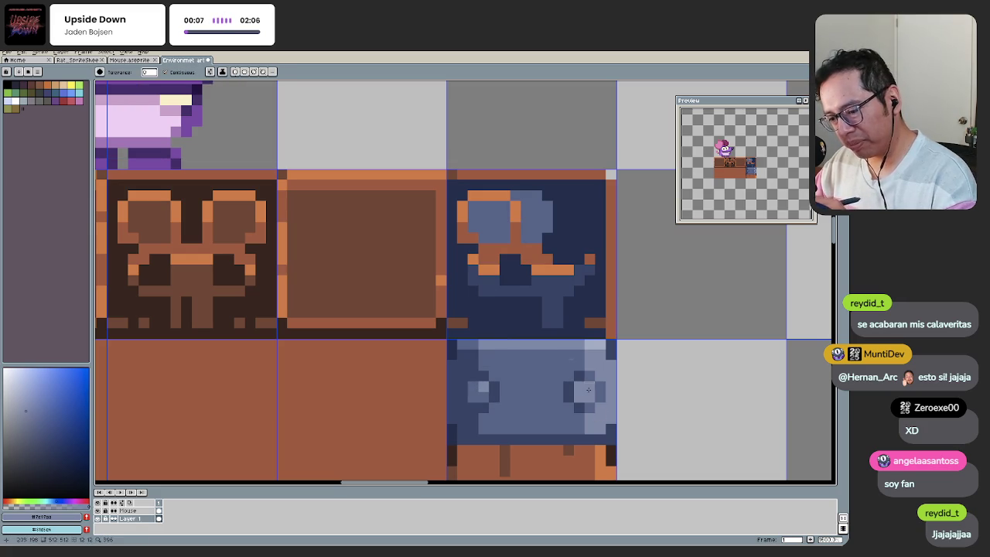
pyautogui.click(488, 249)
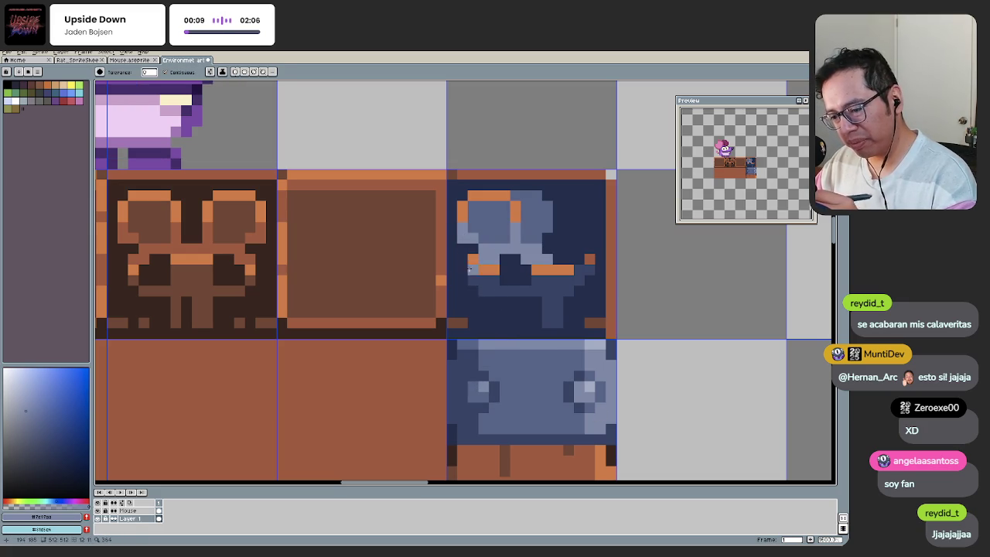
# Step: Fill the carving's remaining orange pieces, including its top strip, with pale lavender
pyautogui.press('alt')
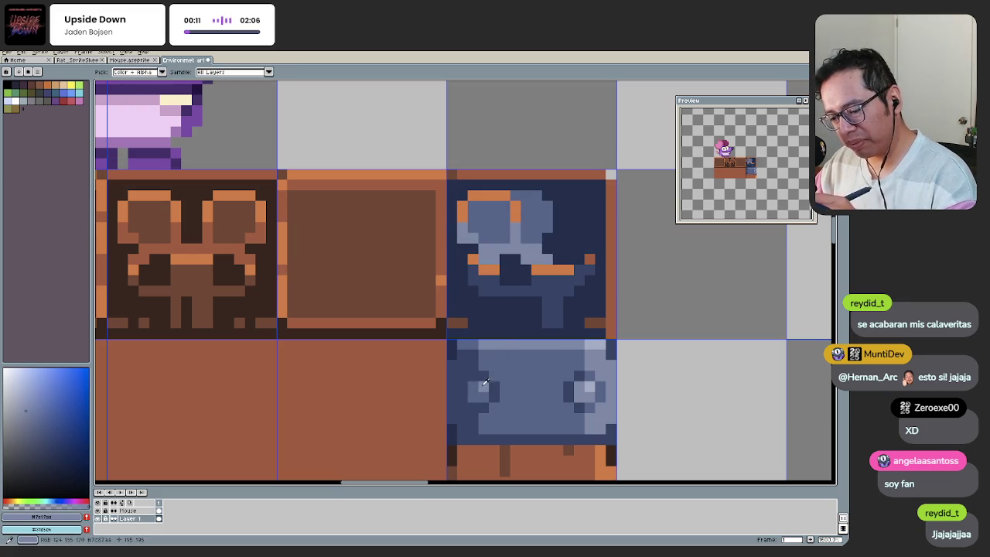
pyautogui.press('alt')
pyautogui.keyDown('alt'); pyautogui.click(466, 207); pyautogui.keyUp('alt')
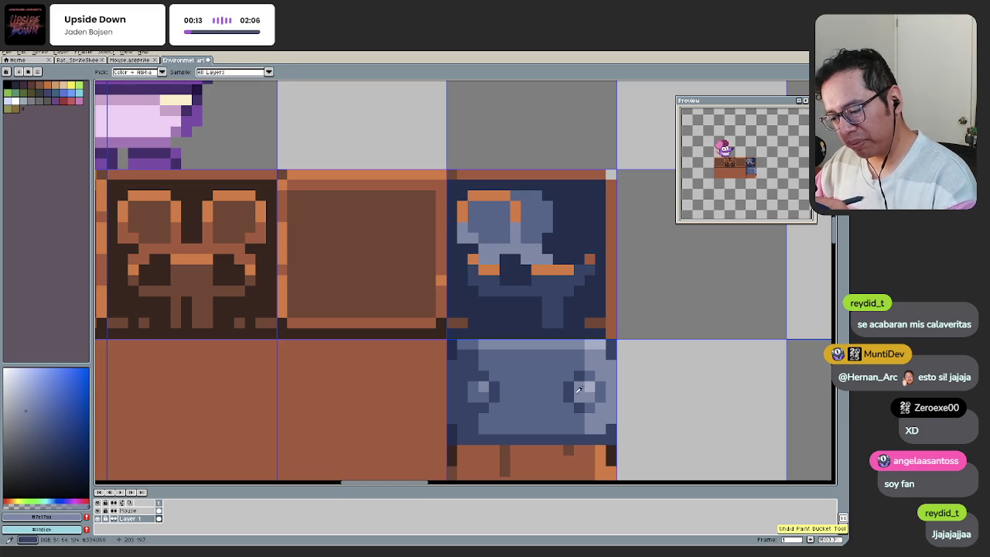
pyautogui.click(476, 195)
pyautogui.click(461, 212)
pyautogui.click(515, 217)
pyautogui.click(473, 258)
pyautogui.click(536, 270)
pyautogui.click(589, 259)
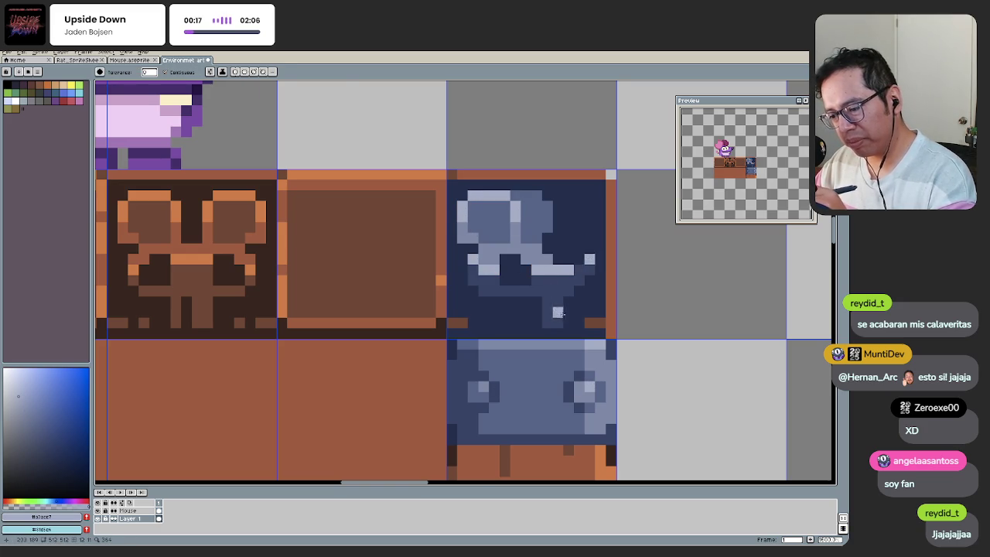
pyautogui.scroll(-4, 542, 348)
pyautogui.scroll(3, 542, 348)
pyautogui.scroll(1, 484, 331)
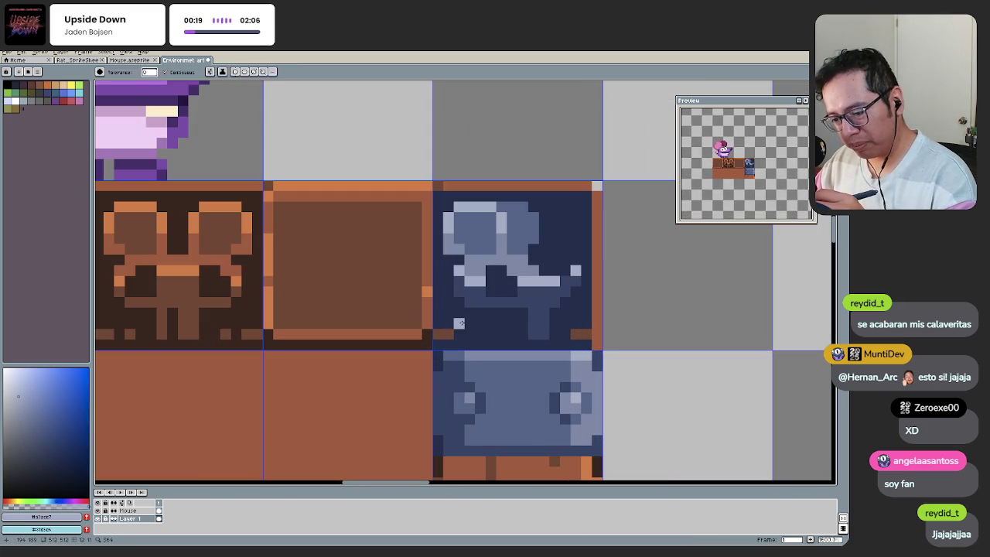
pyautogui.scroll(-5, 427, 385)
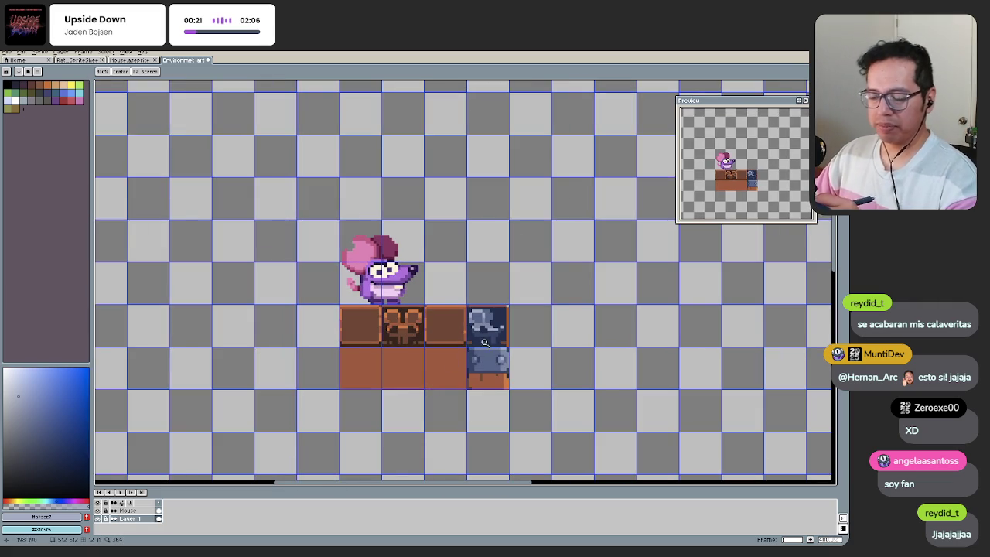
pyautogui.scroll(3, 484, 344)
pyautogui.click(451, 321)
# Step: Pencil over the blue tile's orange bottom row and right edge in navy
pyautogui.press('b')
pyautogui.moveTo(432, 349); pyautogui.dragTo(577, 351)
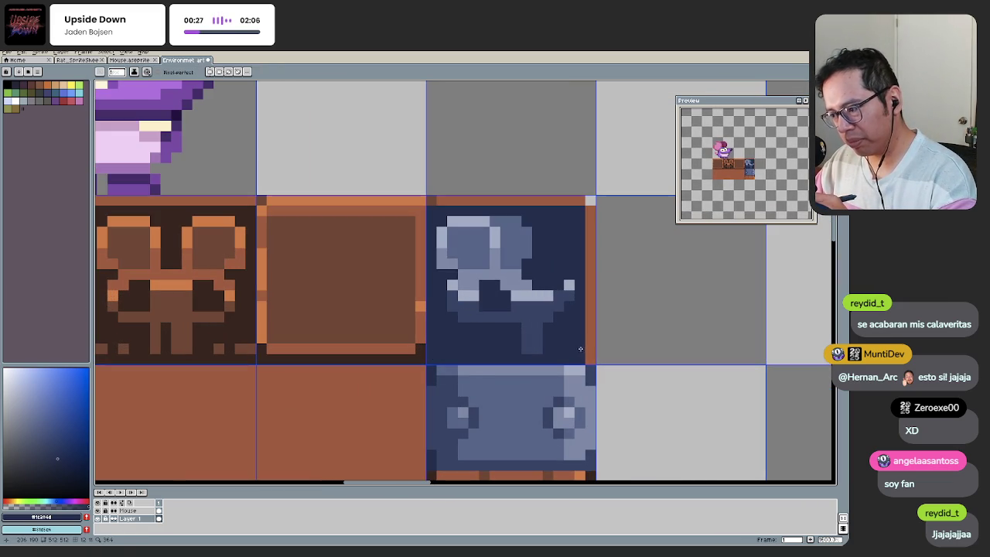
pyautogui.moveTo(590, 358); pyautogui.dragTo(587, 213)
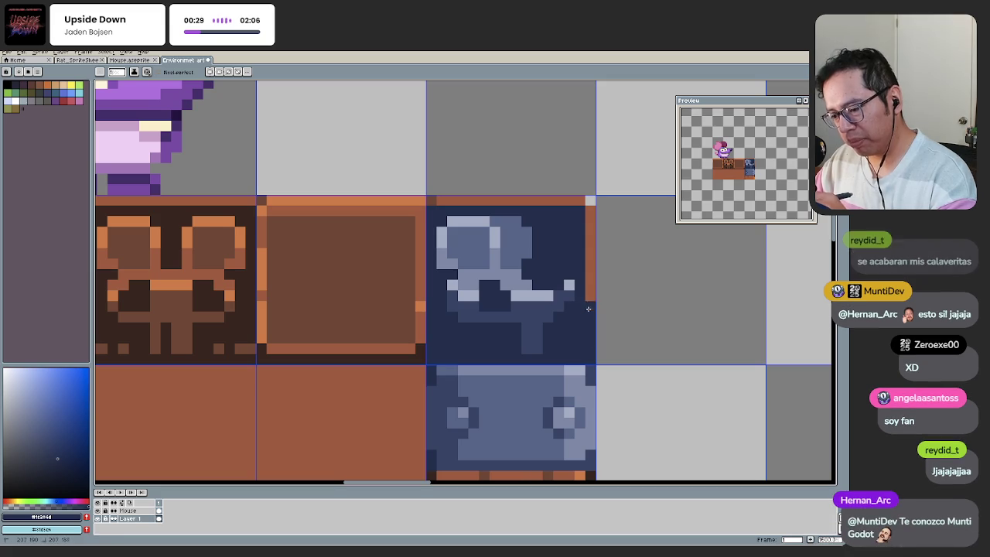
pyautogui.scroll(-3, 449, 340)
pyautogui.scroll(4, 448, 340)
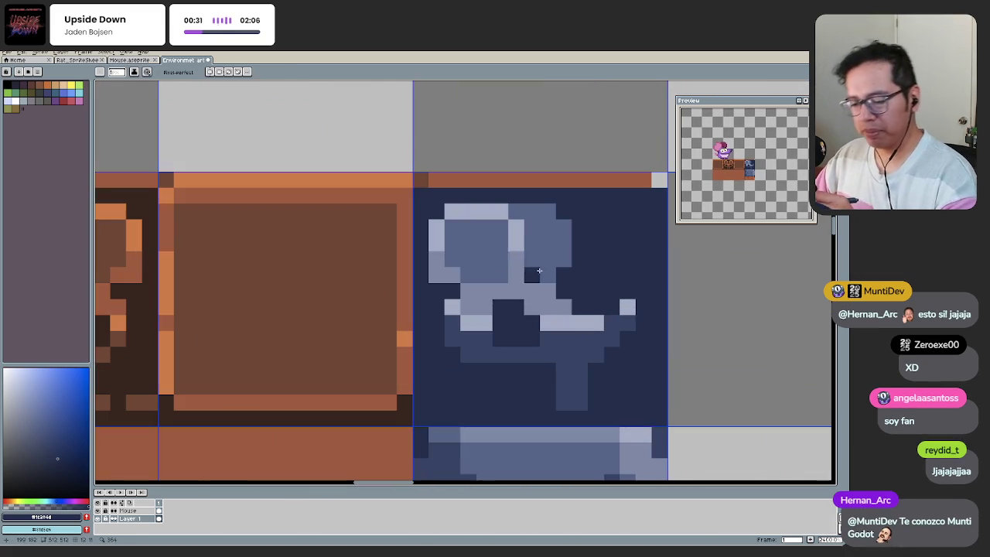
# Step: Sample the navy background and paint over the tile's orange top row
pyautogui.press('i')
pyautogui.press('b')
pyautogui.moveTo(422, 180); pyautogui.dragTo(651, 181)
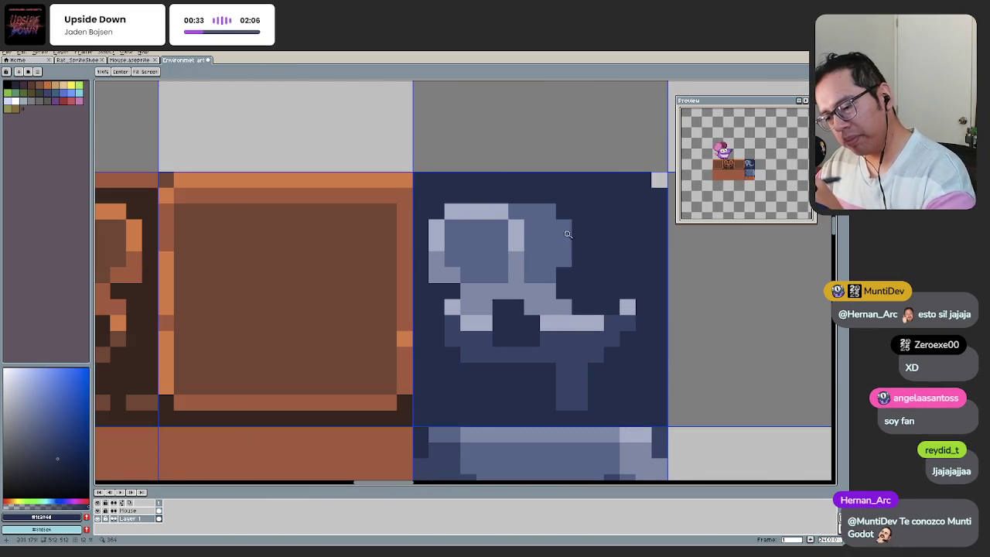
pyautogui.scroll(-4, 455, 306)
pyautogui.scroll(2, 499, 311)
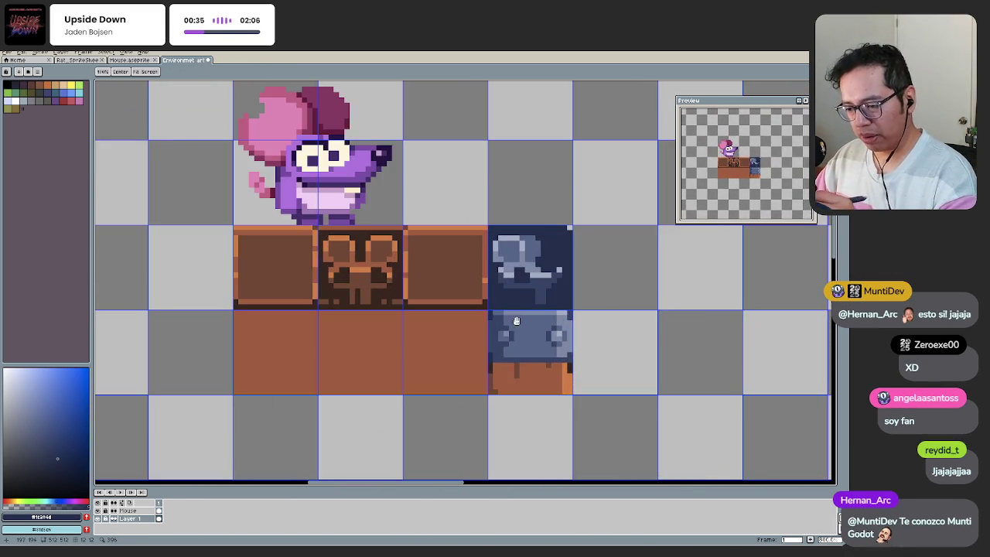
pyautogui.scroll(1, 510, 308)
pyautogui.moveTo(510, 307); pyautogui.dragTo(491, 340)
pyautogui.press('b')
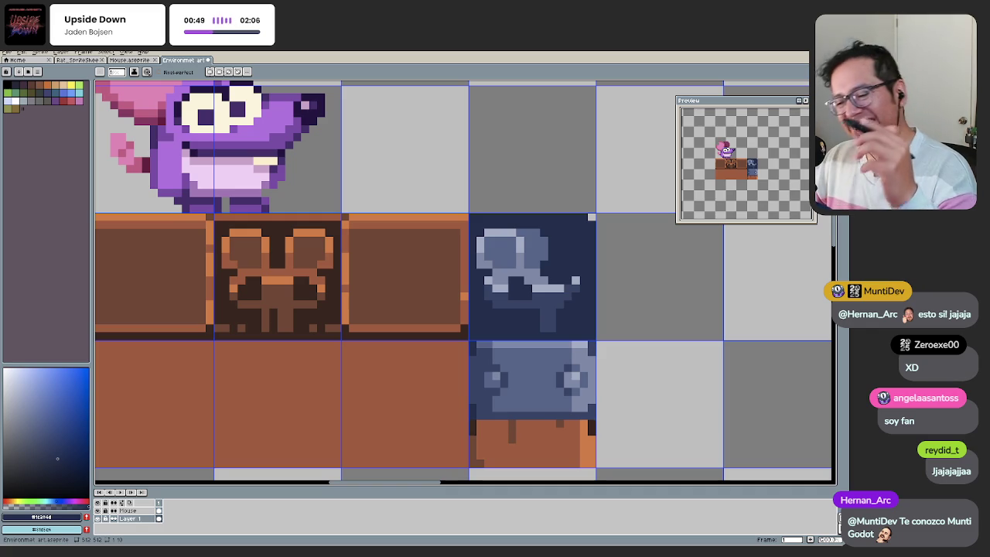
# Step: Zoom in and start a Lasso selection around the carving
pyautogui.press('z')
pyautogui.scroll(-1, 469, 334)
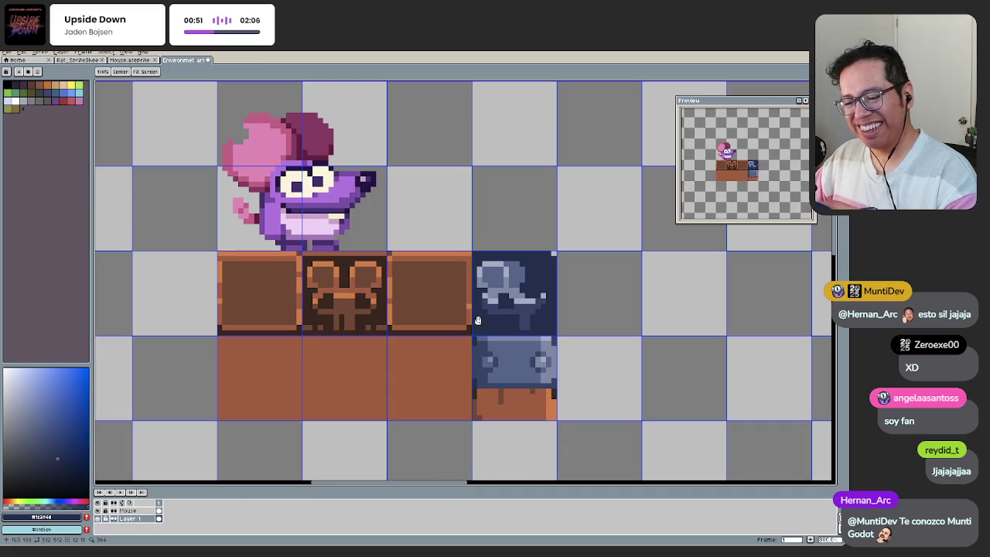
pyautogui.scroll(1, 464, 310)
pyautogui.scroll(1, 460, 278)
pyautogui.press('q')
pyautogui.moveTo(458, 265)
pyautogui.mouseDown()
pyautogui.moveTo(616, 263)
pyautogui.moveTo(481, 255)
pyautogui.mouseUp()
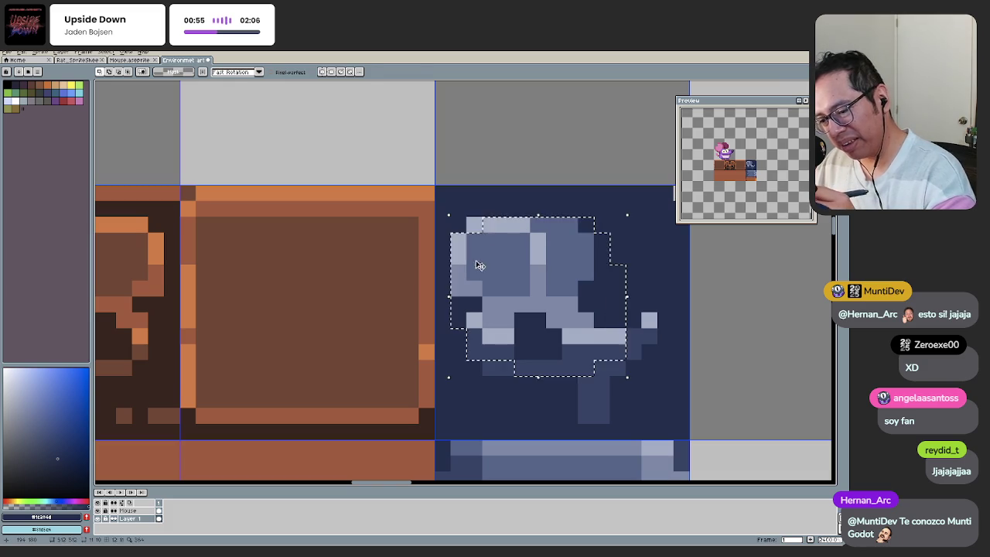
pyautogui.hotkey('ctrl', 'd')
pyautogui.press('z')
pyautogui.scroll(-3, 461, 410)
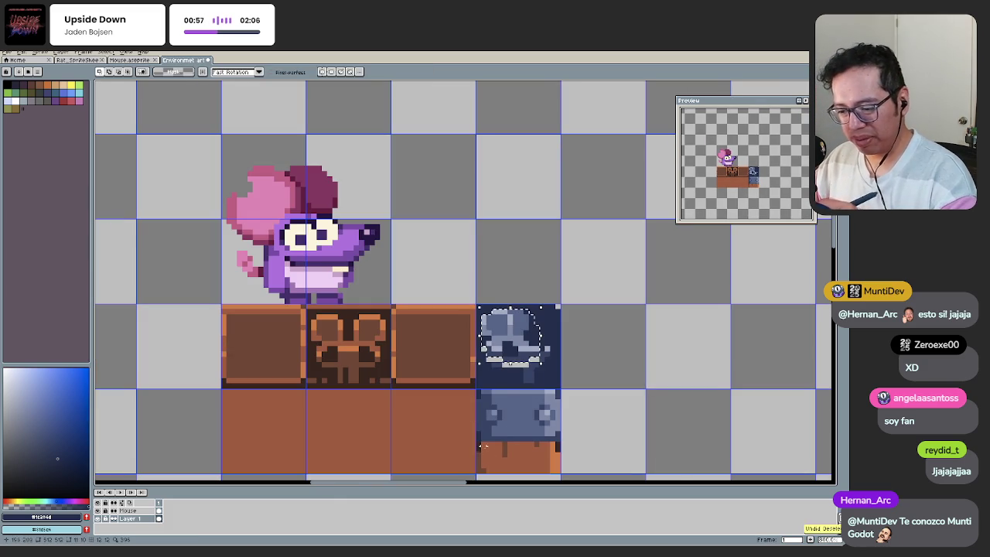
pyautogui.scroll(-1, 459, 379)
pyautogui.scroll(-1, 457, 349)
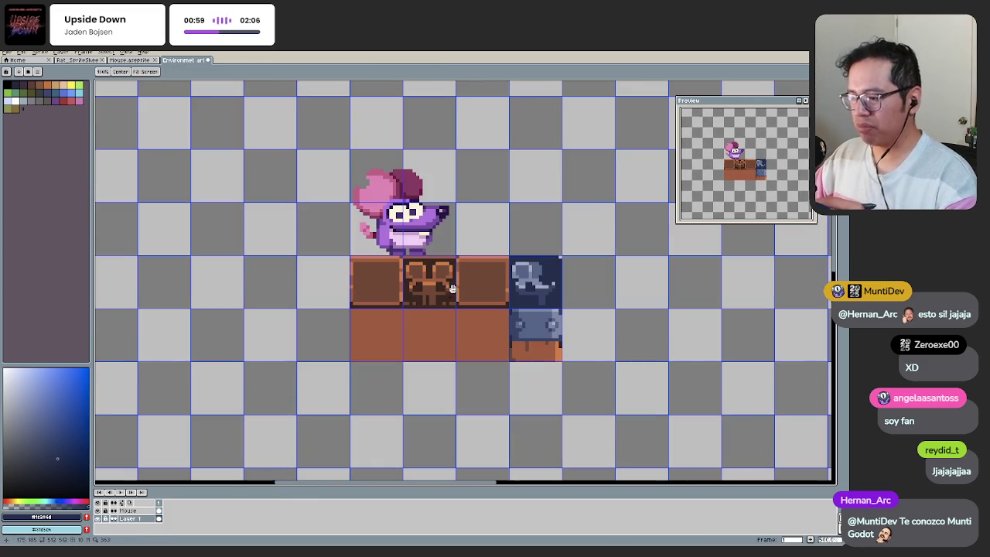
pyautogui.press('m')
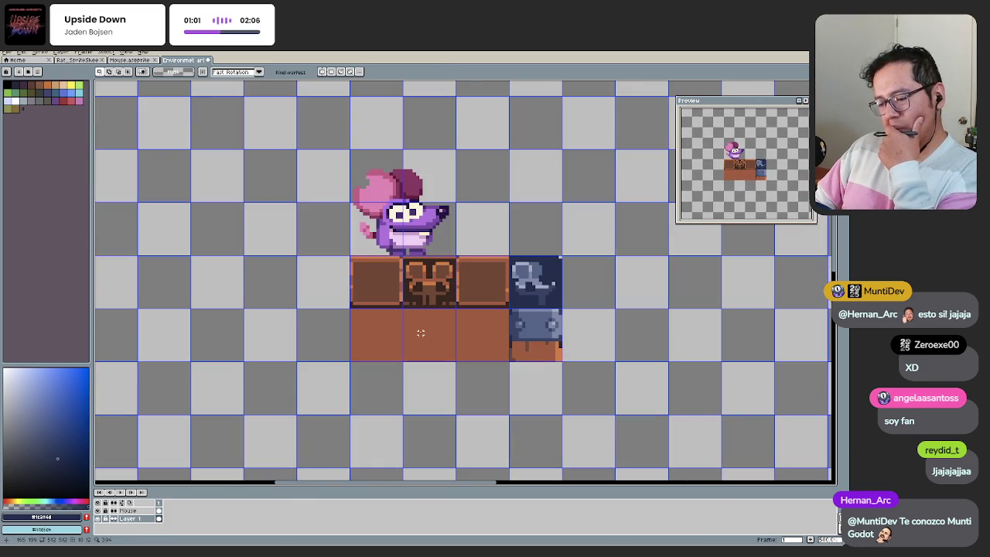
pyautogui.hotkey('ctrl', 'z')
pyautogui.hotkey('ctrl', 'z')
pyautogui.hotkey('ctrl', 'z')
pyautogui.hotkey('ctrl', 'z')
pyautogui.hotkey('ctrl', 'z')
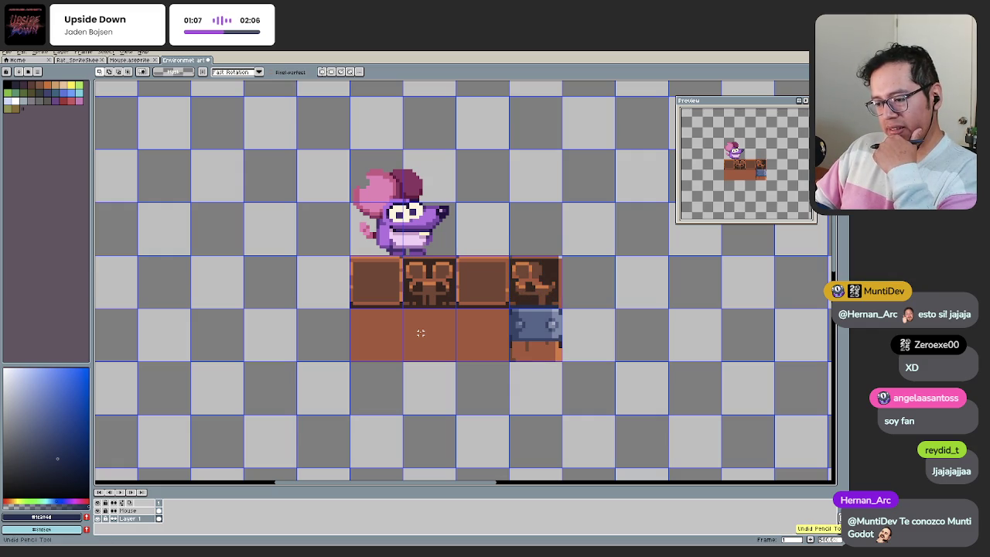
pyautogui.press('z')
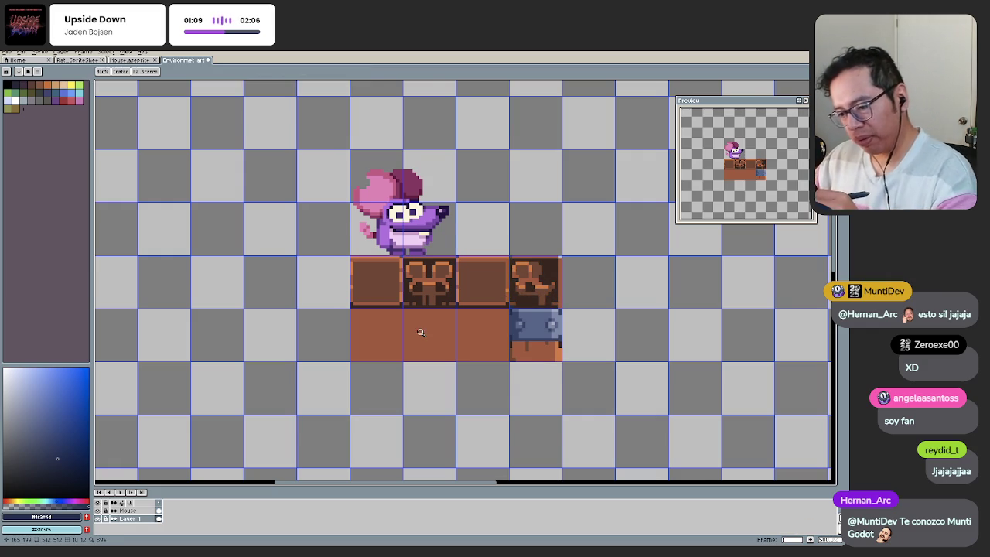
pyautogui.click(420, 332)
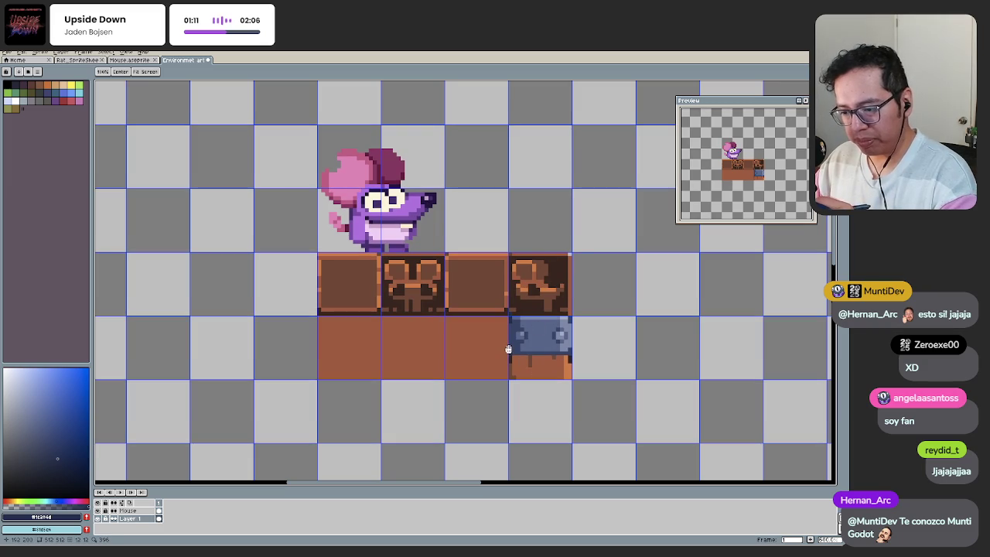
pyautogui.scroll(1, 510, 349)
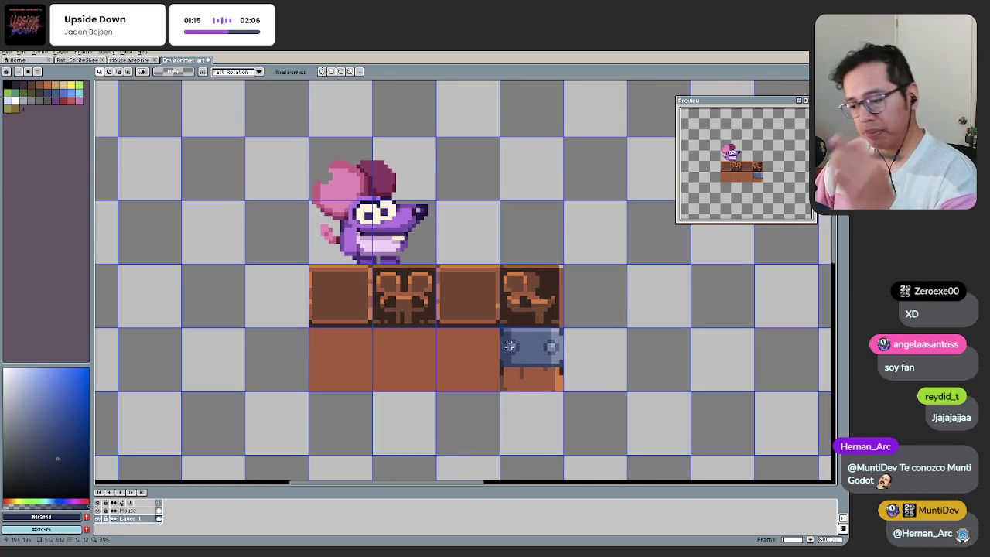
pyautogui.click(520, 282)
pyautogui.press('m')
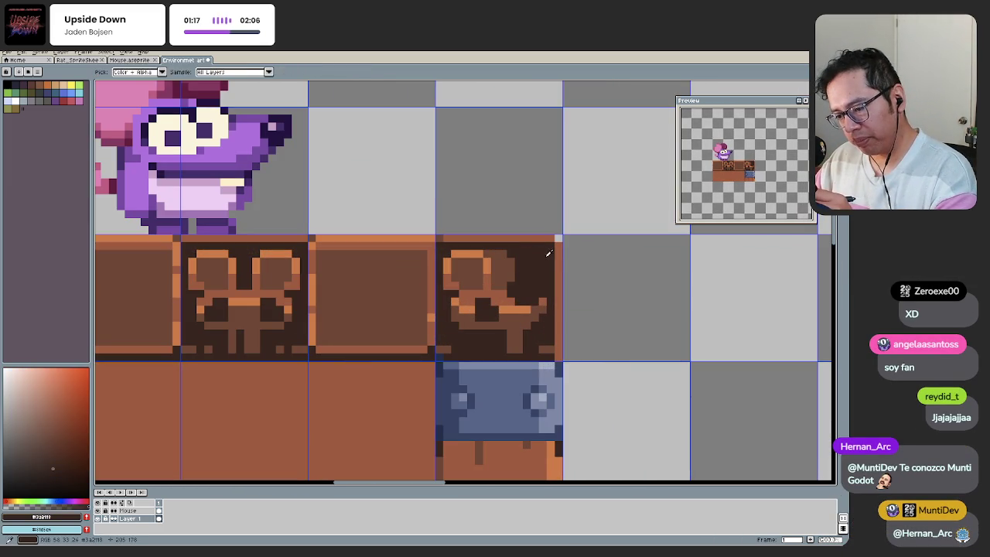
# Step: Pan and zoom onto the wood tiles and eyedrop the brown #794428
pyautogui.press('h')
pyautogui.scroll(-3, 524, 274)
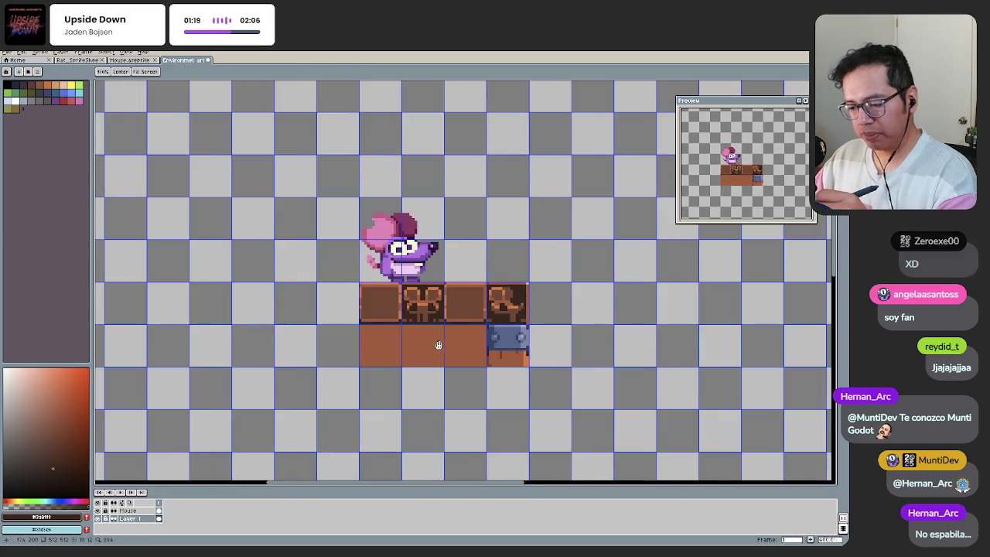
pyautogui.moveTo(442, 342); pyautogui.dragTo(513, 311)
pyautogui.scroll(1, 537, 331)
pyautogui.scroll(1, 537, 331)
pyautogui.scroll(1, 536, 332)
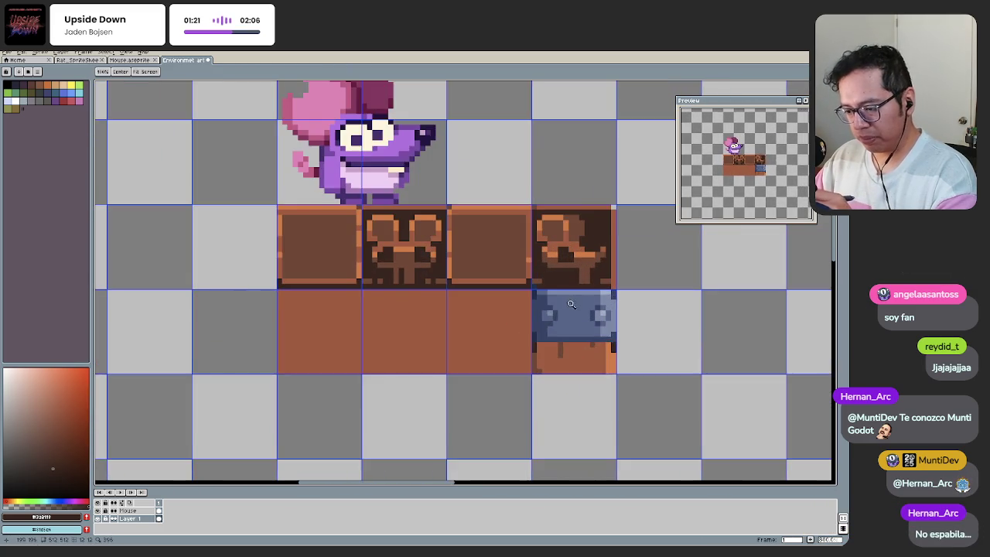
pyautogui.scroll(1, 535, 333)
pyautogui.press('b')
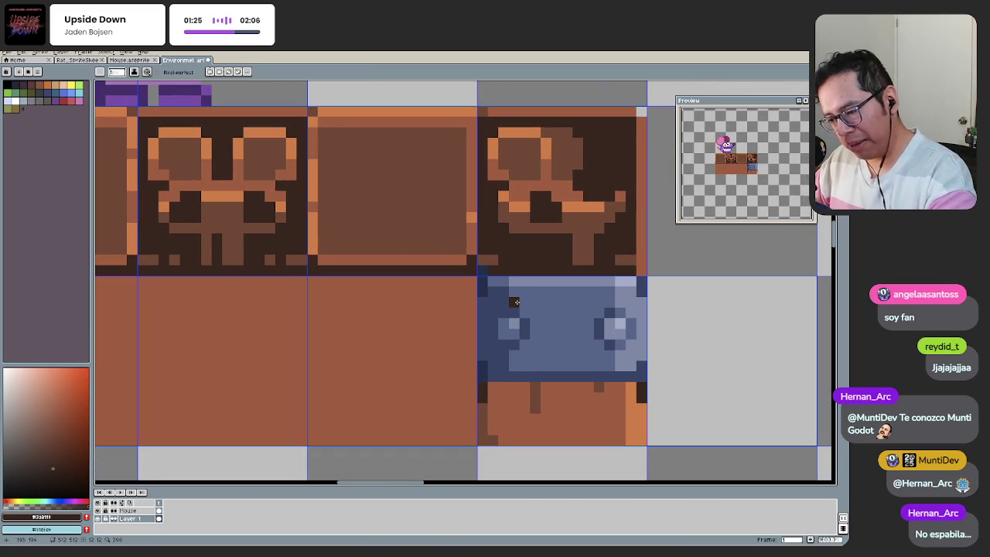
pyautogui.press('alt')
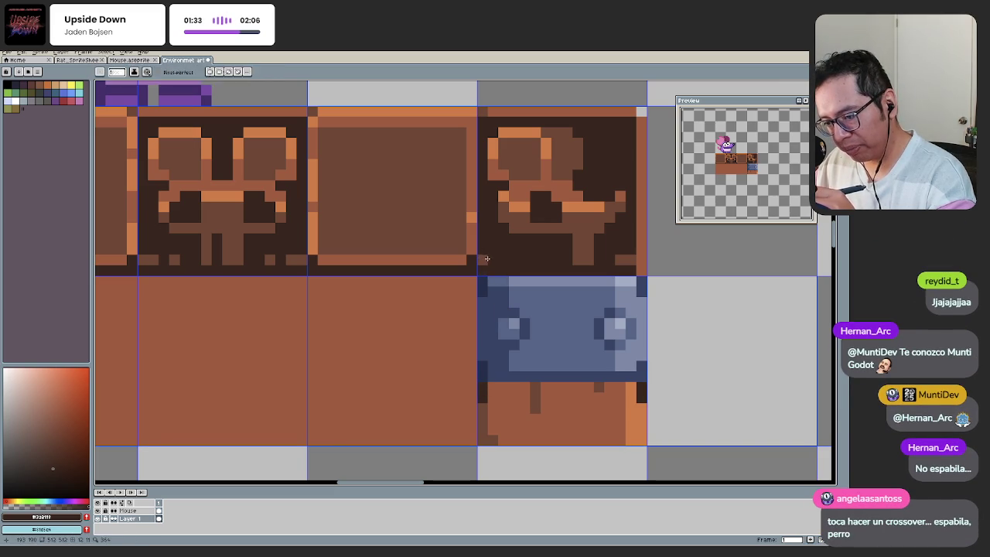
pyautogui.keyDown('alt'); pyautogui.click(486, 270); pyautogui.keyUp('alt')
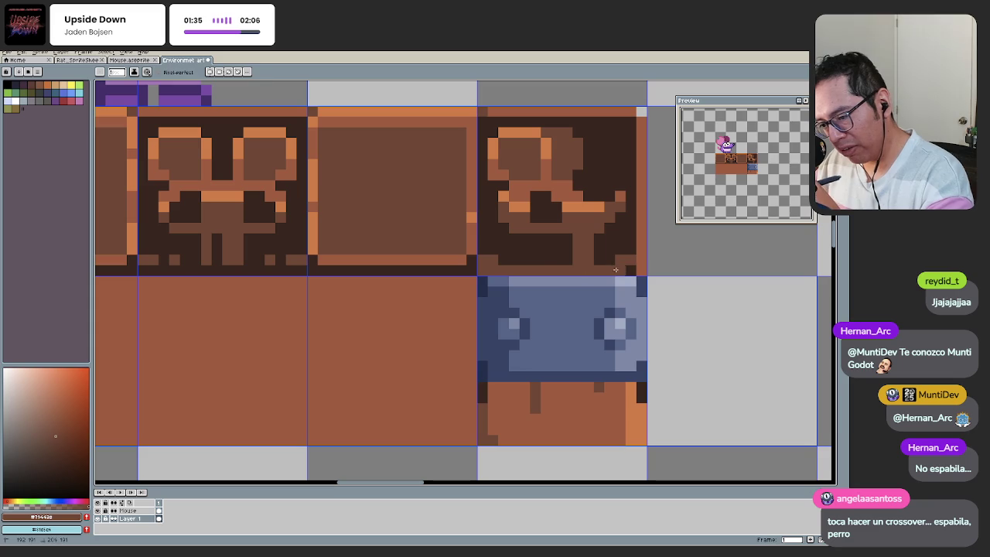
# Step: Readjust the zoomed view around the carved tiles with the Eyedropper ready
pyautogui.scroll(-4, 587, 260)
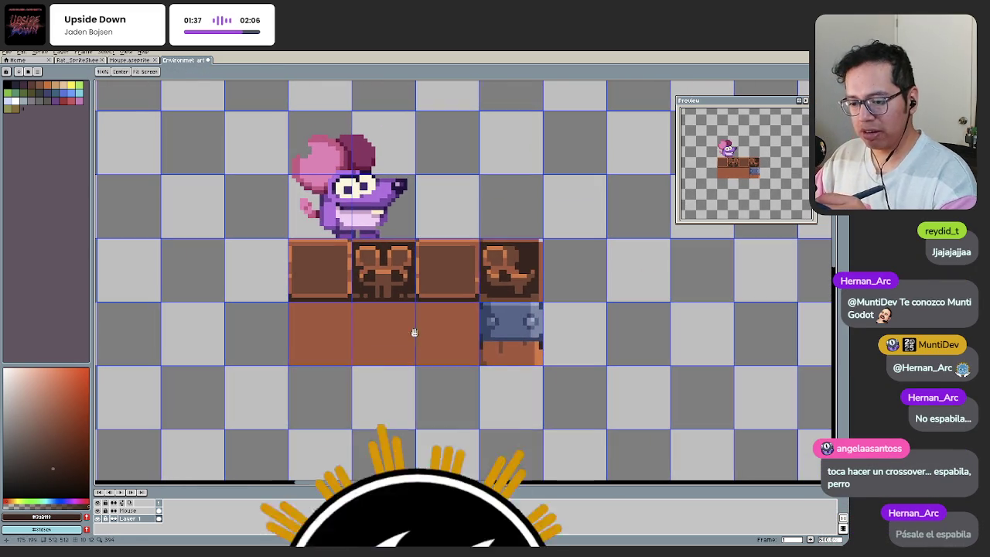
pyautogui.moveTo(418, 339); pyautogui.dragTo(408, 368)
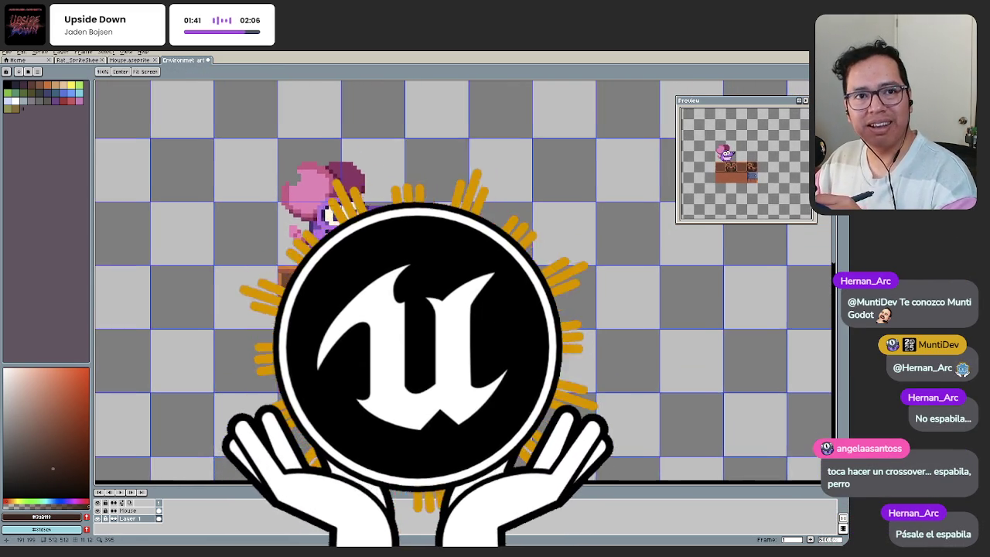
pyautogui.moveTo(477, 347); pyautogui.dragTo(467, 342)
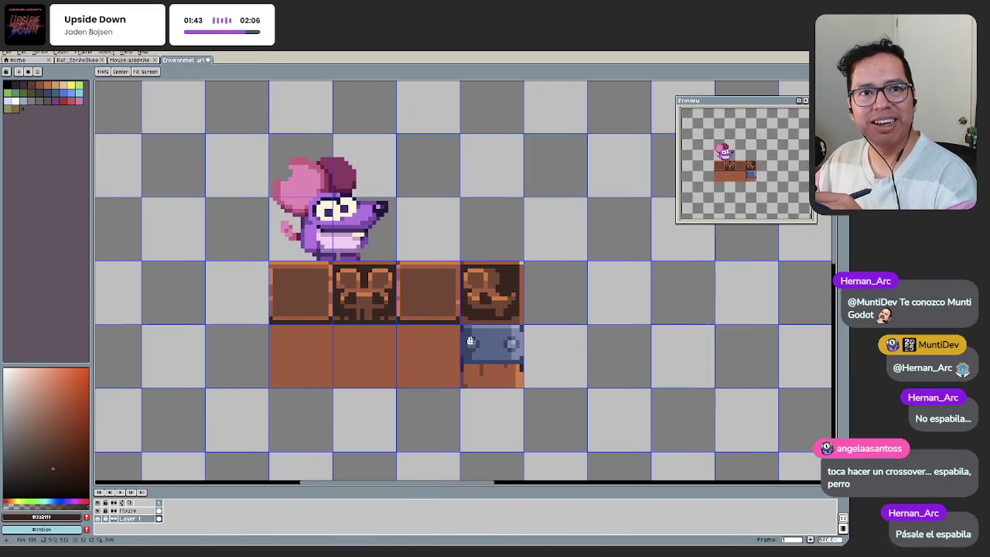
pyautogui.press('b')
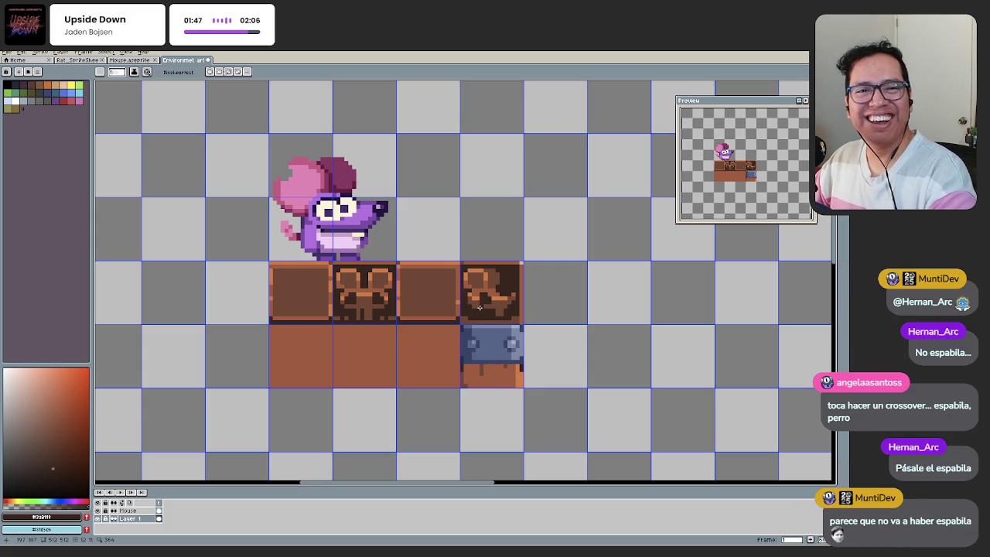
pyautogui.moveTo(479, 307); pyautogui.dragTo(471, 303)
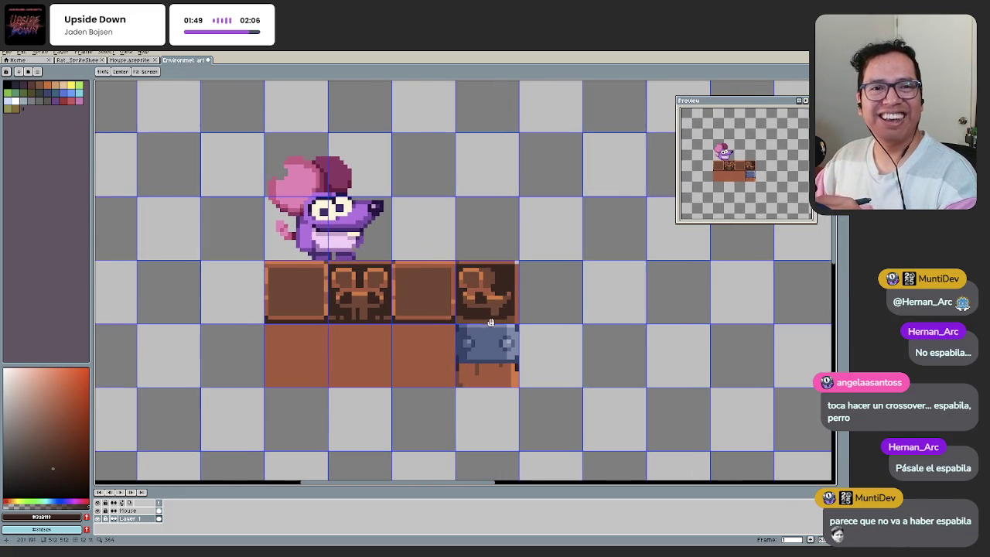
pyautogui.scroll(1, 482, 321)
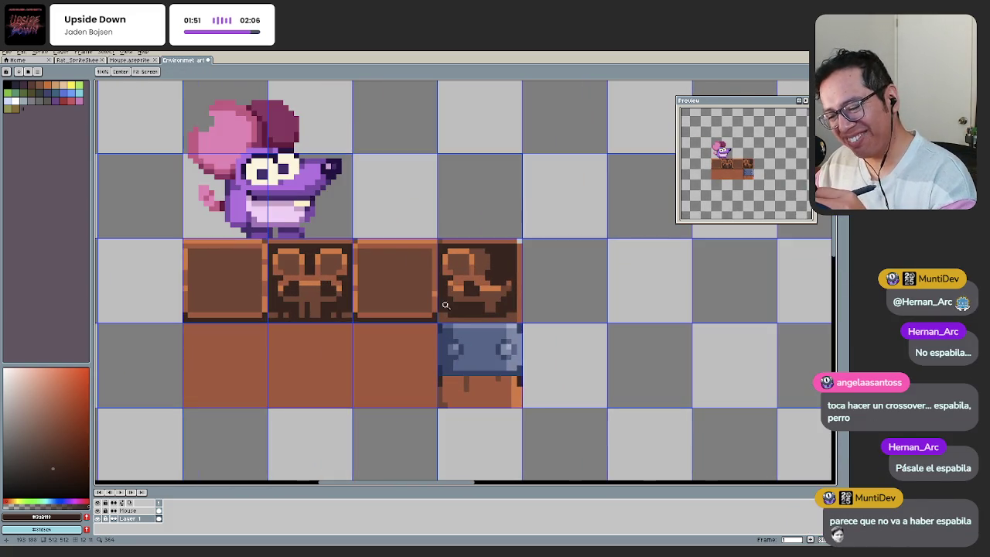
pyautogui.scroll(2, 464, 318)
pyautogui.scroll(1, 453, 319)
pyautogui.press('i')
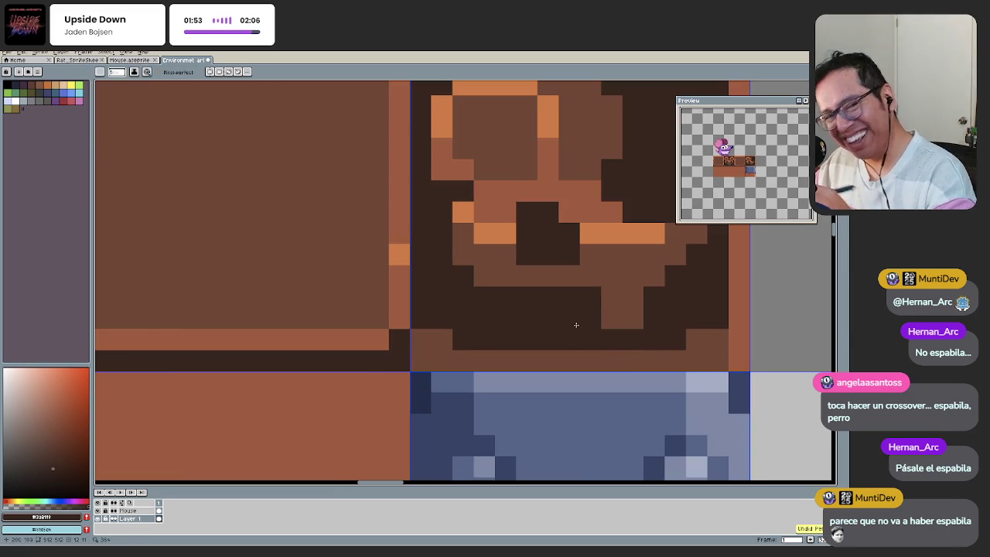
pyautogui.scroll(-1, 456, 342)
pyautogui.moveTo(437, 349)
pyautogui.mouseDown()
pyautogui.moveTo(404, 322)
pyautogui.moveTo(402, 301)
pyautogui.mouseUp()
pyautogui.scroll(2, 418, 304)
pyautogui.scroll(-3, 386, 278)
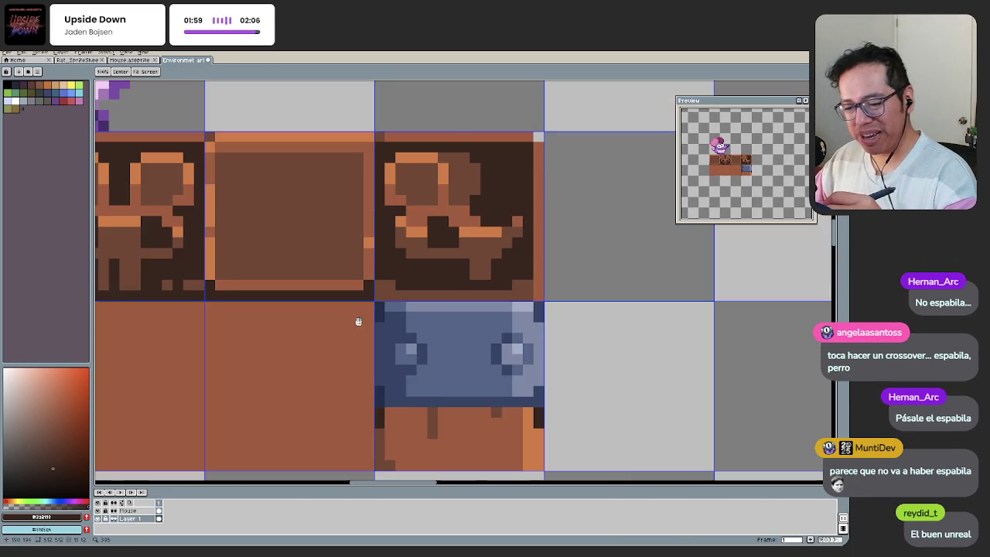
pyautogui.scroll(2, 364, 310)
pyautogui.click(388, 294)
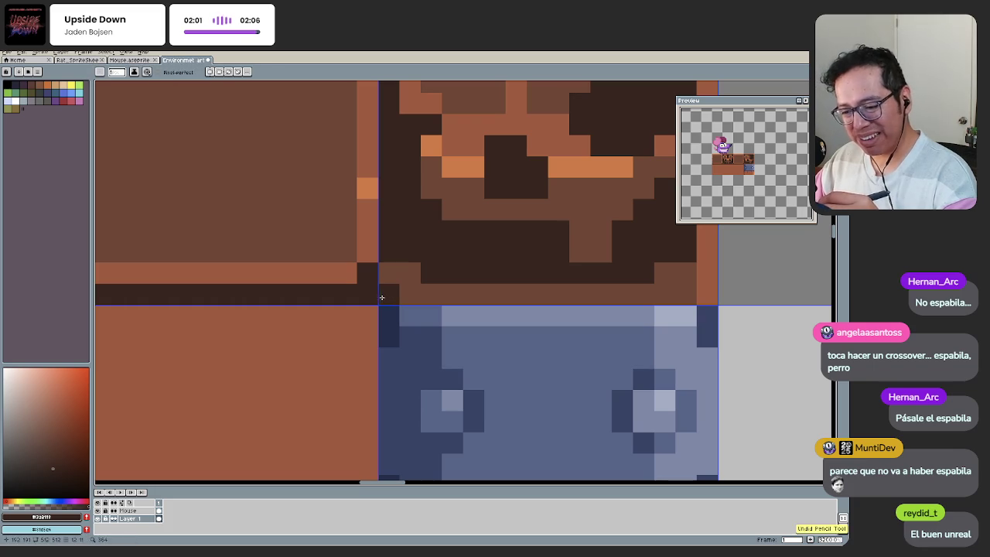
pyautogui.click(421, 313)
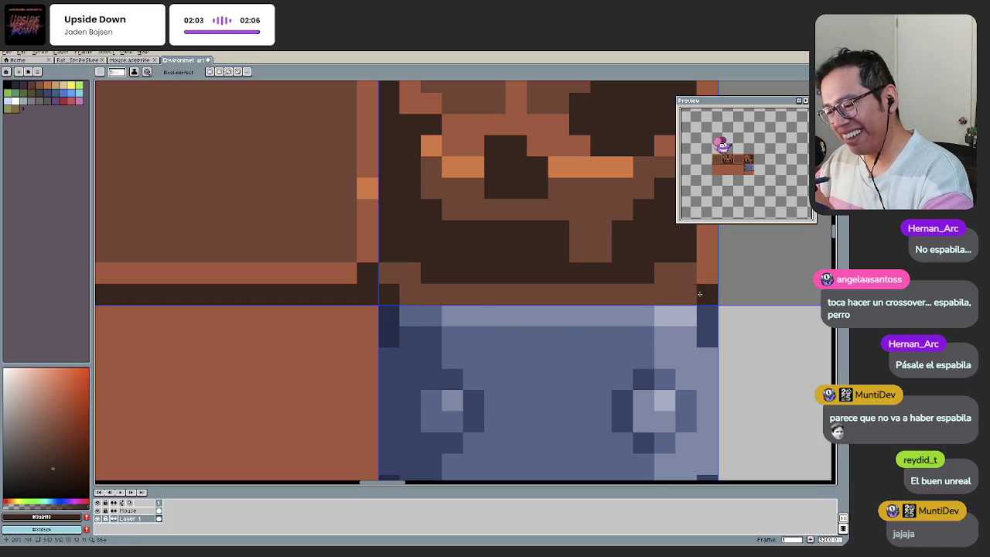
pyautogui.press('h')
pyautogui.scroll(-1, 454, 331)
pyautogui.scroll(-2, 455, 331)
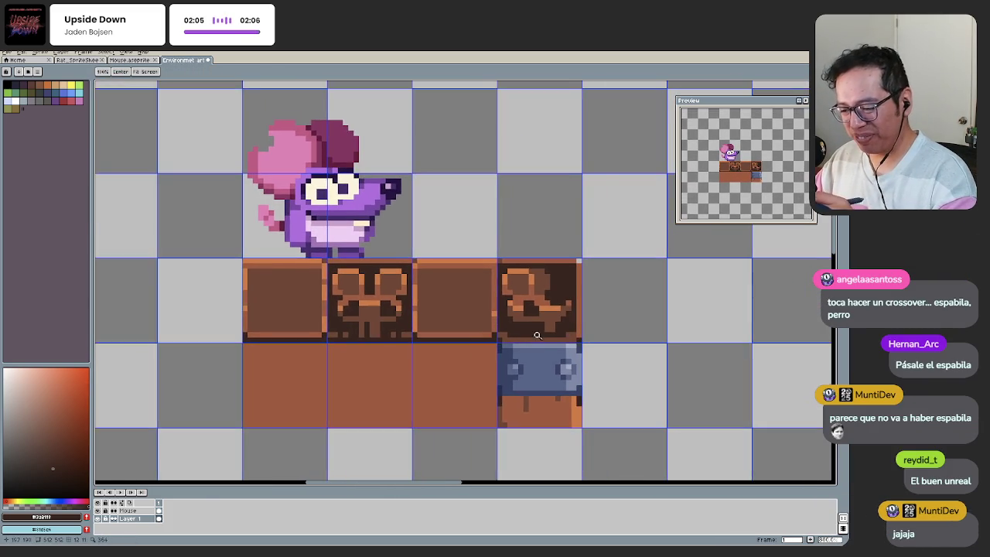
pyautogui.scroll(2, 524, 362)
pyautogui.press('i')
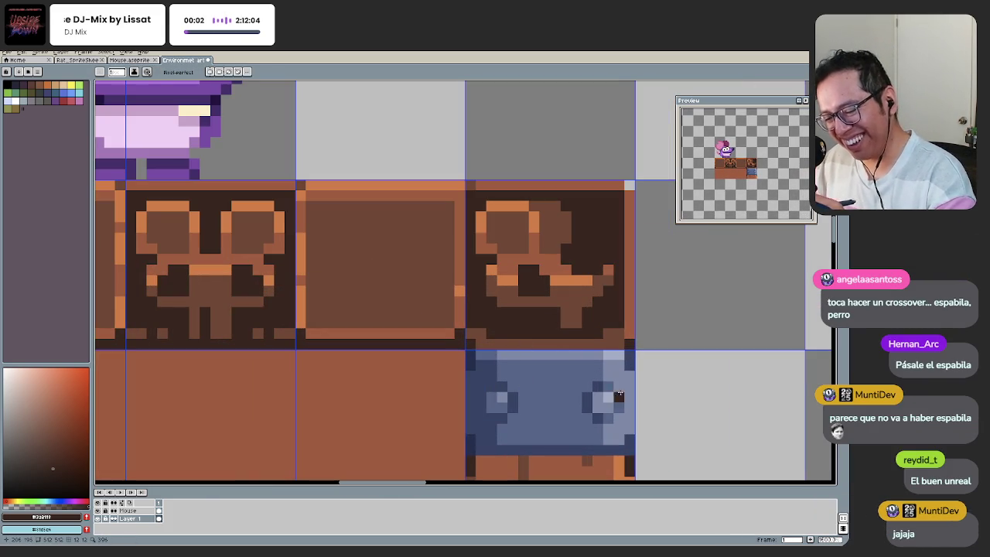
pyautogui.scroll(-2, 600, 340)
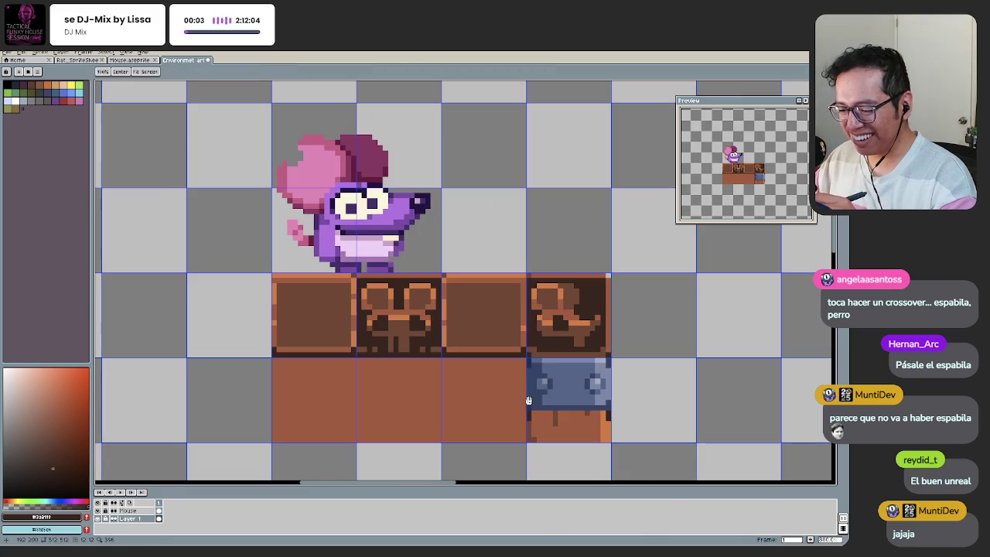
pyautogui.scroll(3, 608, 349)
pyautogui.press('h')
pyautogui.scroll(-5, 503, 378)
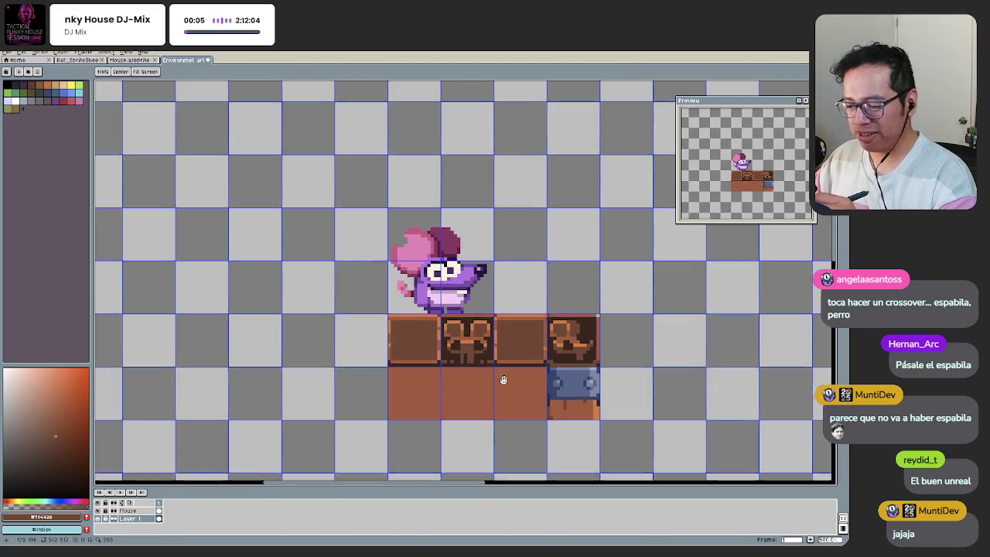
pyautogui.scroll(1, 563, 363)
pyautogui.scroll(-1, 513, 383)
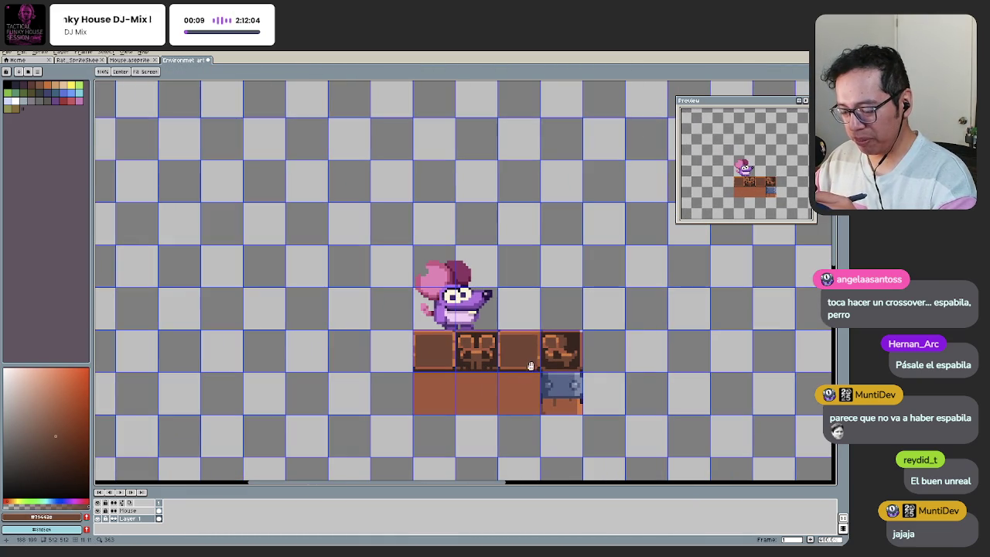
pyautogui.scroll(-1, 516, 320)
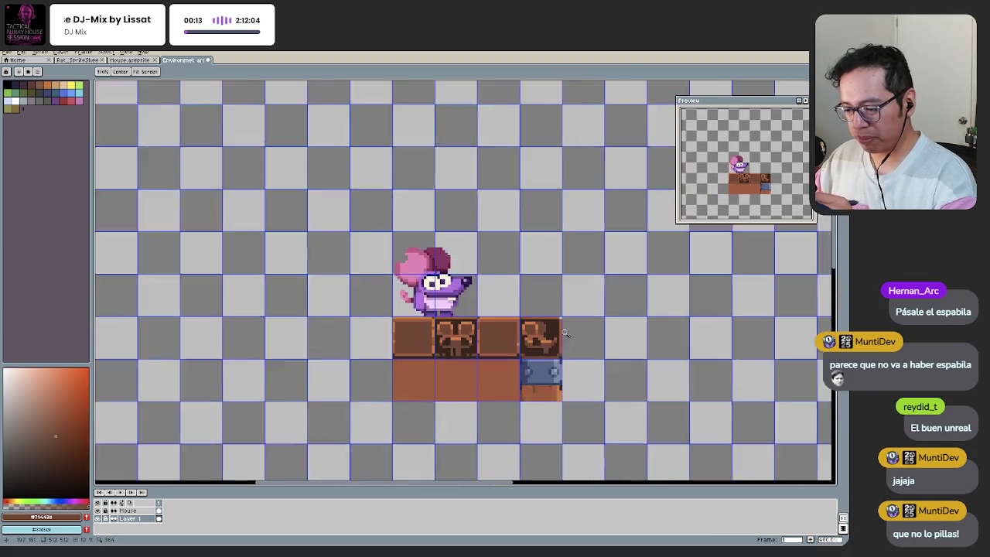
pyautogui.scroll(1, 537, 337)
pyautogui.scroll(1, 537, 337)
pyautogui.click(552, 353)
pyautogui.press('b')
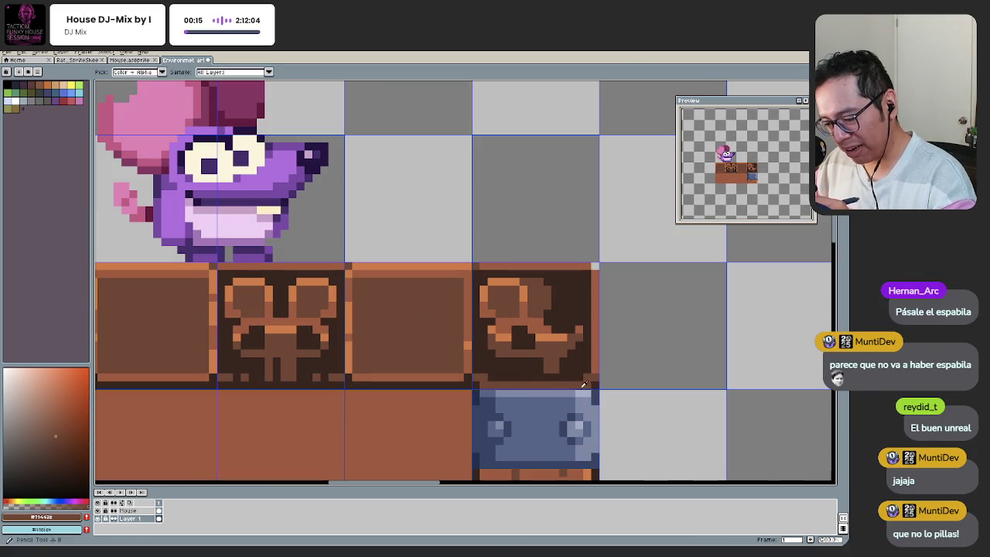
pyautogui.keyDown('alt'); pyautogui.click(586, 372); pyautogui.keyUp('alt')
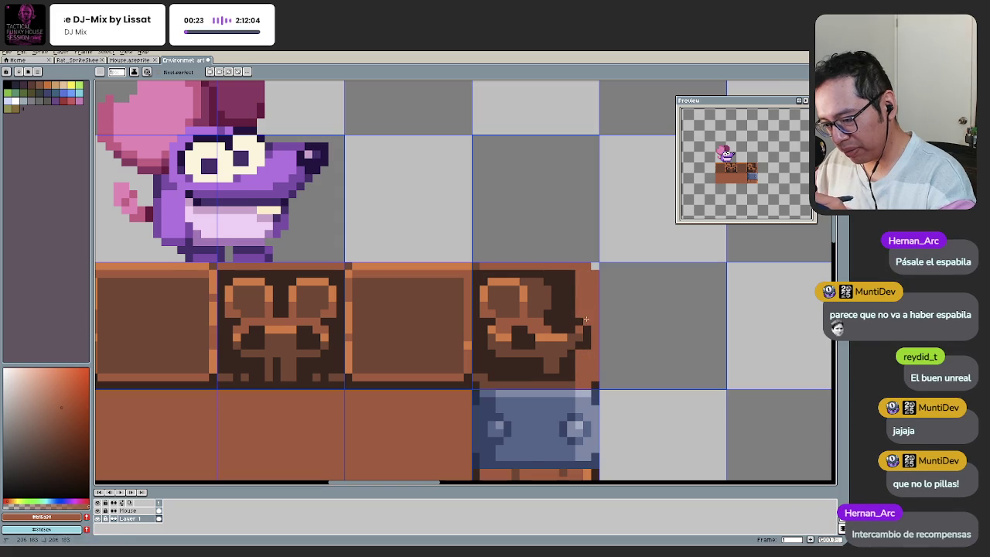
pyautogui.press('z')
pyautogui.scroll(-2, 581, 380)
pyautogui.scroll(-2, 540, 410)
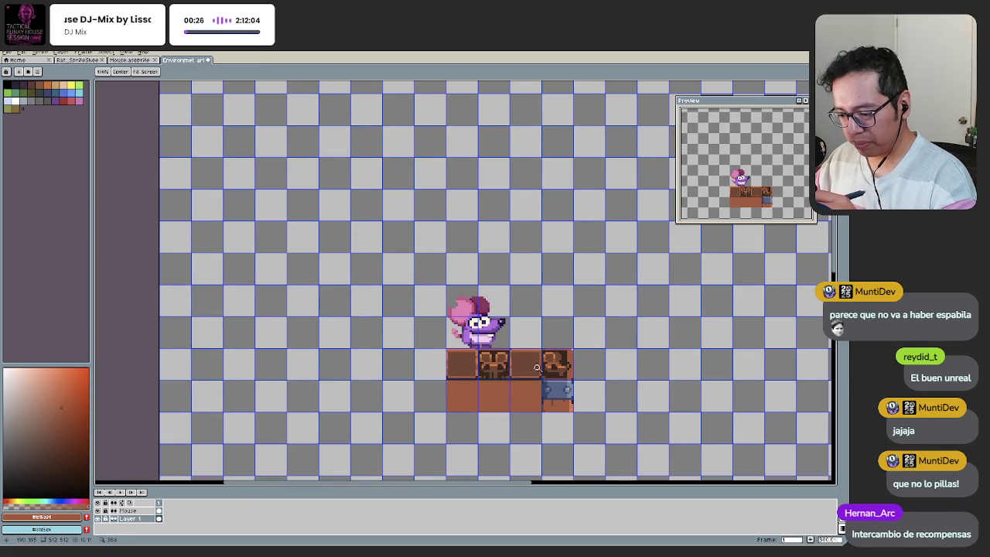
pyautogui.scroll(2, 561, 371)
pyautogui.scroll(1, 561, 359)
pyautogui.scroll(1, 562, 360)
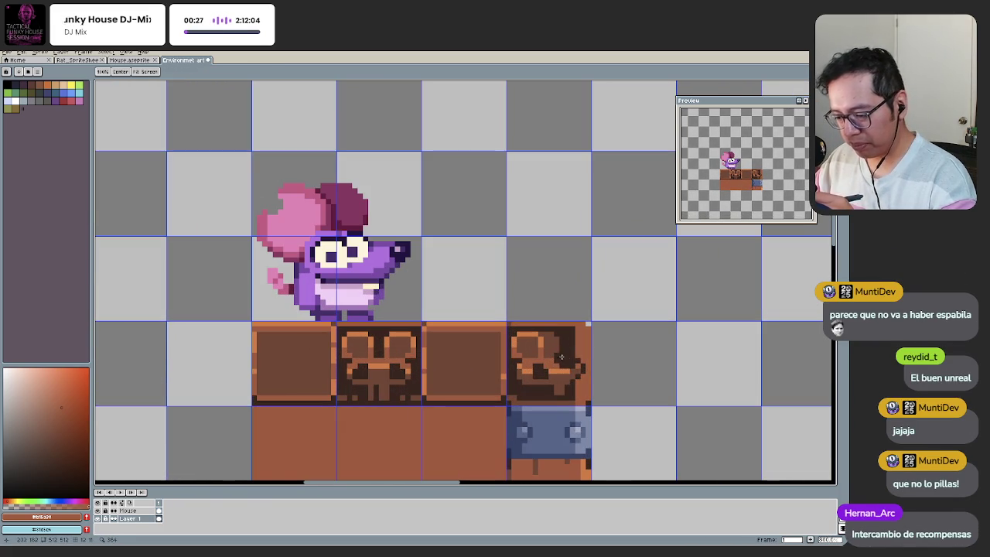
pyautogui.press('b')
pyautogui.scroll(1, 576, 337)
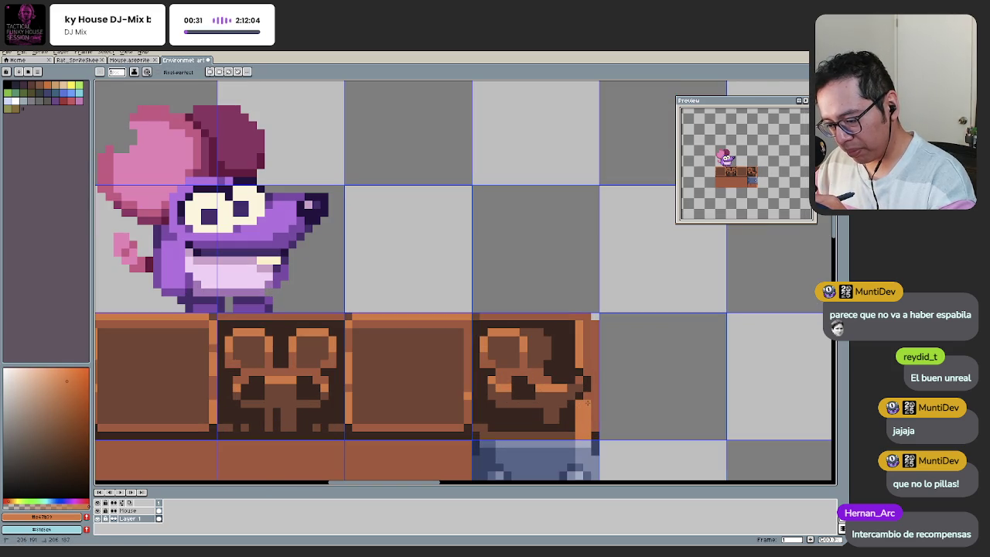
pyautogui.scroll(-3, 571, 323)
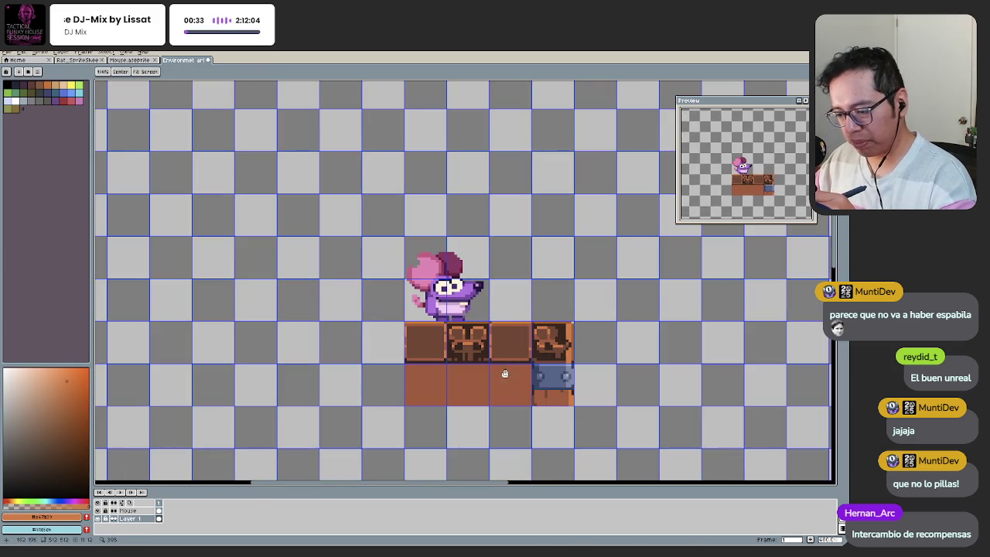
pyautogui.scroll(1, 590, 327)
pyautogui.scroll(2, 585, 301)
pyautogui.press('z')
pyautogui.scroll(-3, 541, 325)
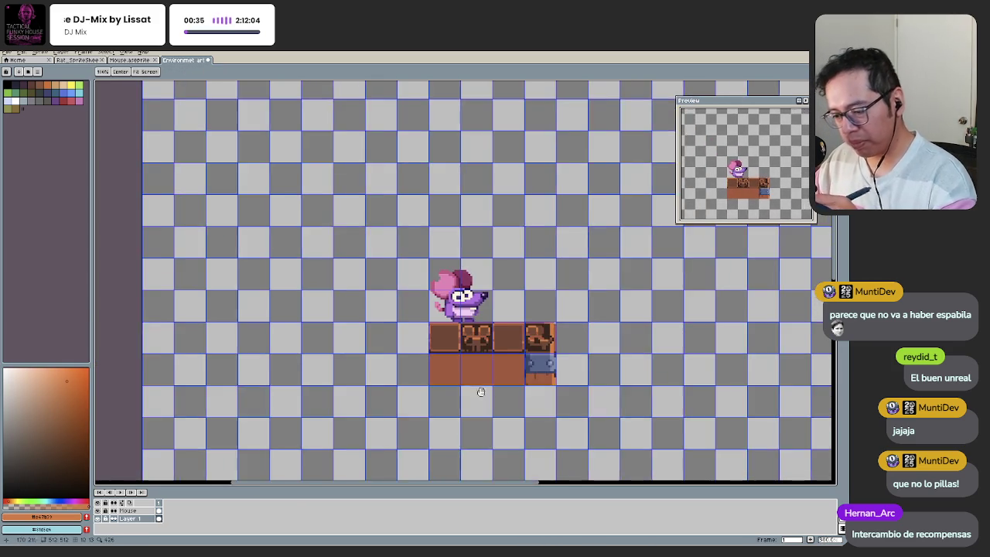
pyautogui.scroll(1, 511, 340)
pyautogui.scroll(-2, 505, 367)
pyautogui.scroll(2, 510, 360)
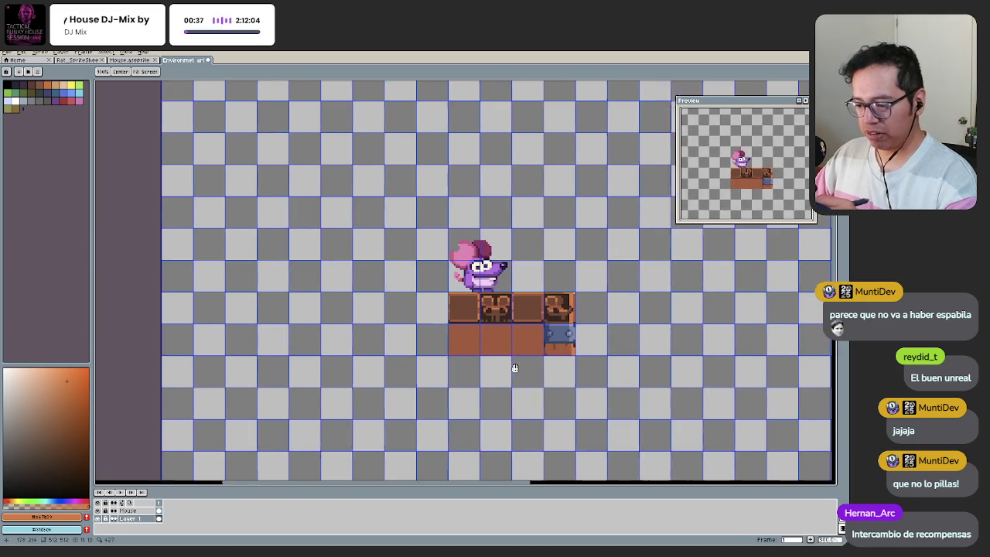
pyautogui.scroll(1, 549, 333)
pyautogui.scroll(3, 576, 313)
pyautogui.press('b')
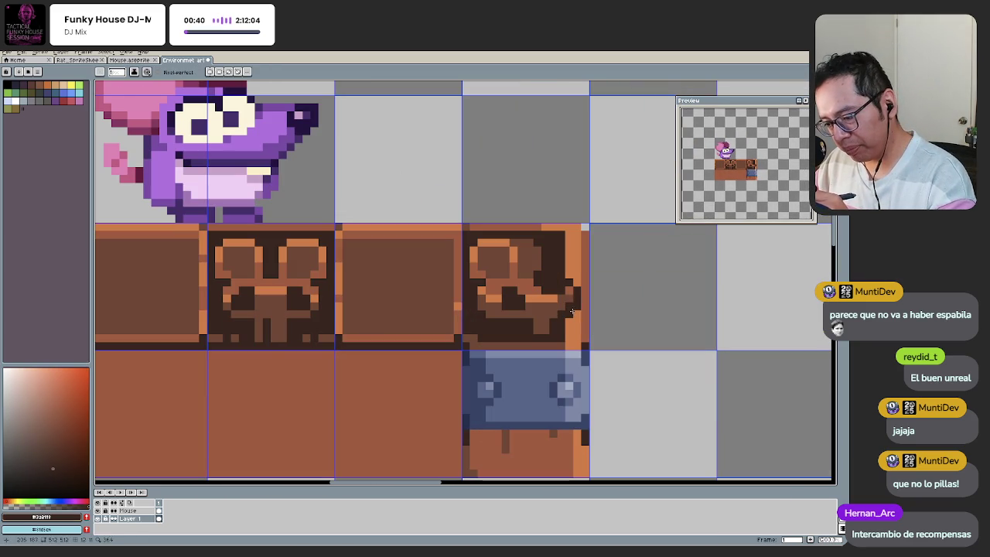
pyautogui.press('h')
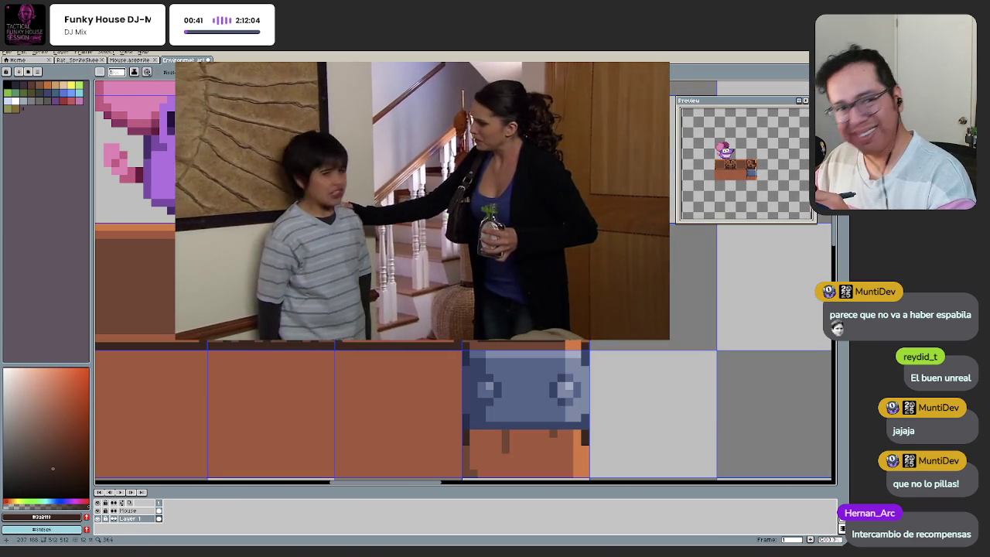
# Step: Move the RandomEngine File Explorer window up and left over the Aseprite canvas
pyautogui.press('b')
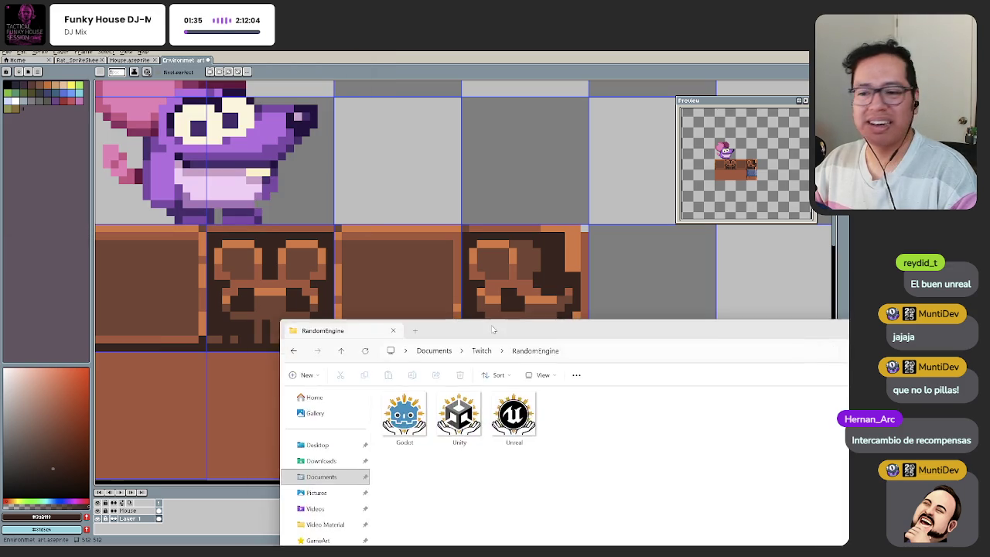
pyautogui.moveTo(495, 330); pyautogui.dragTo(436, 191)
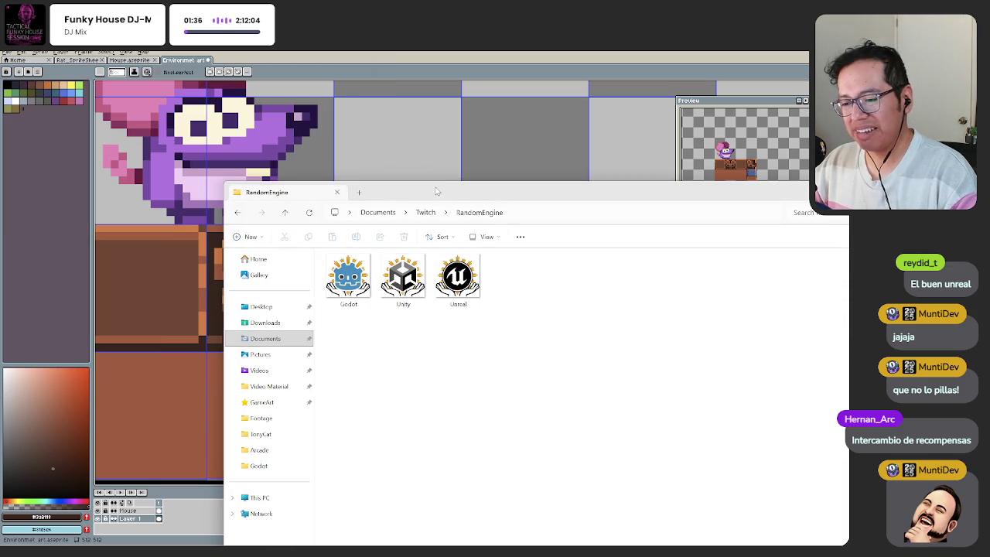
# Step: Maximize the File Explorer window after briefly toggling back to Aseprite
pyautogui.doubleClick(445, 193)
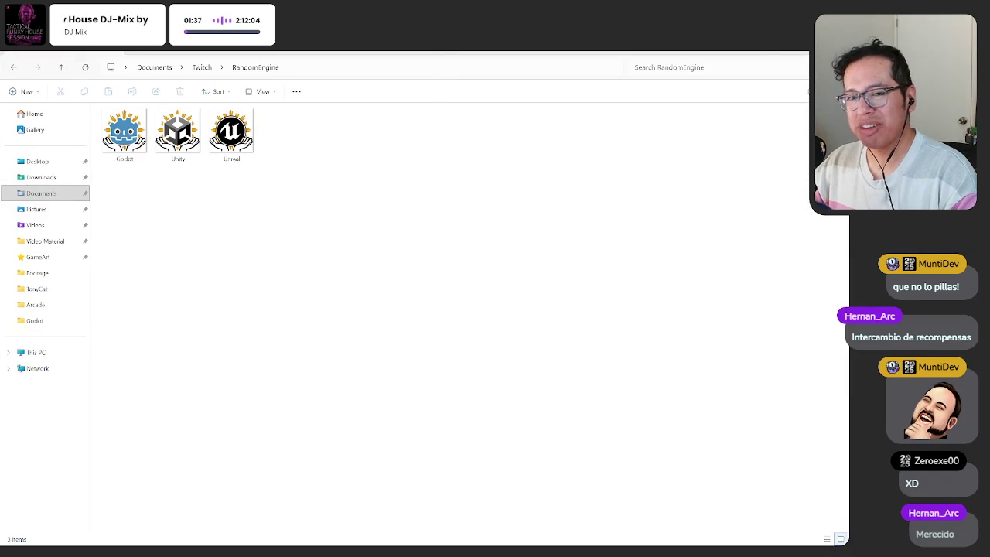
pyautogui.moveTo(438, 59); pyautogui.dragTo(434, 72)
pyautogui.hotkey('alt', 'Tab')
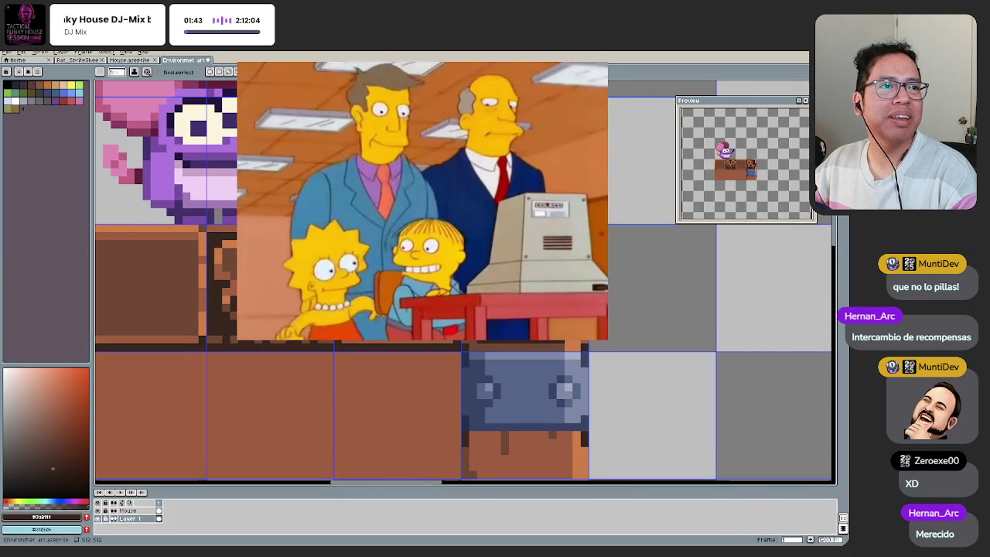
pyautogui.hotkey('alt', 'Tab')
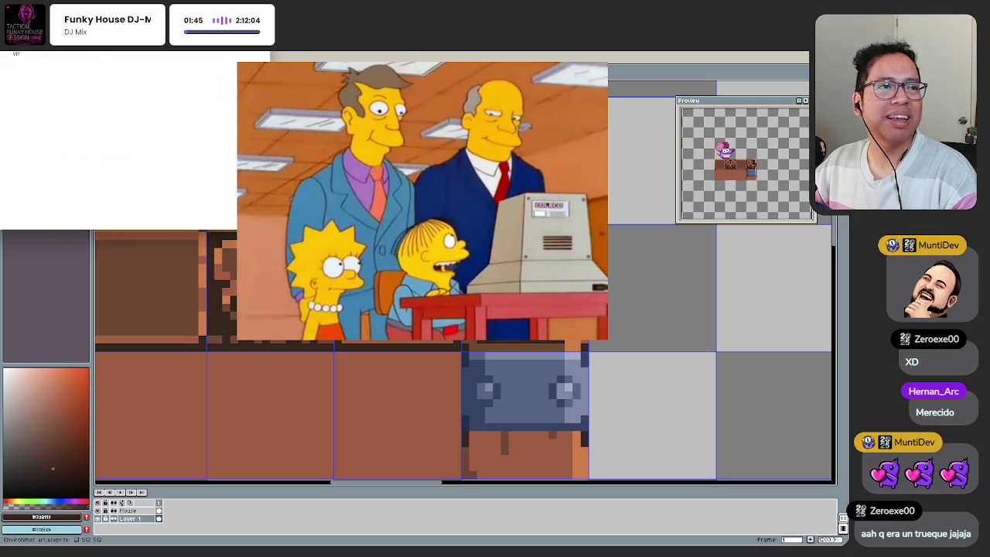
pyautogui.press('super+Up')
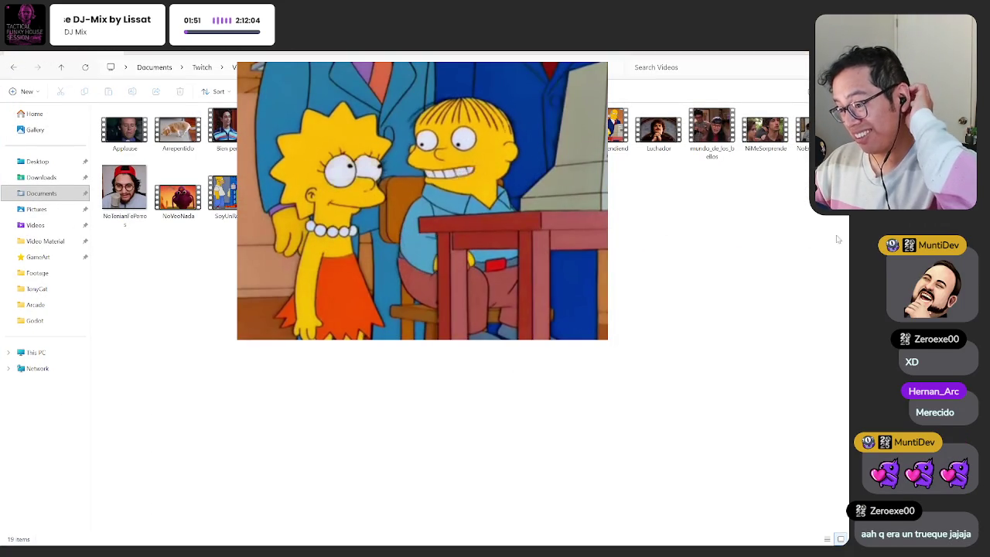
# Step: Select the España video in the Twitch Videos folder, then return to Aseprite
pyautogui.moveTo(837, 239); pyautogui.dragTo(135, 149)
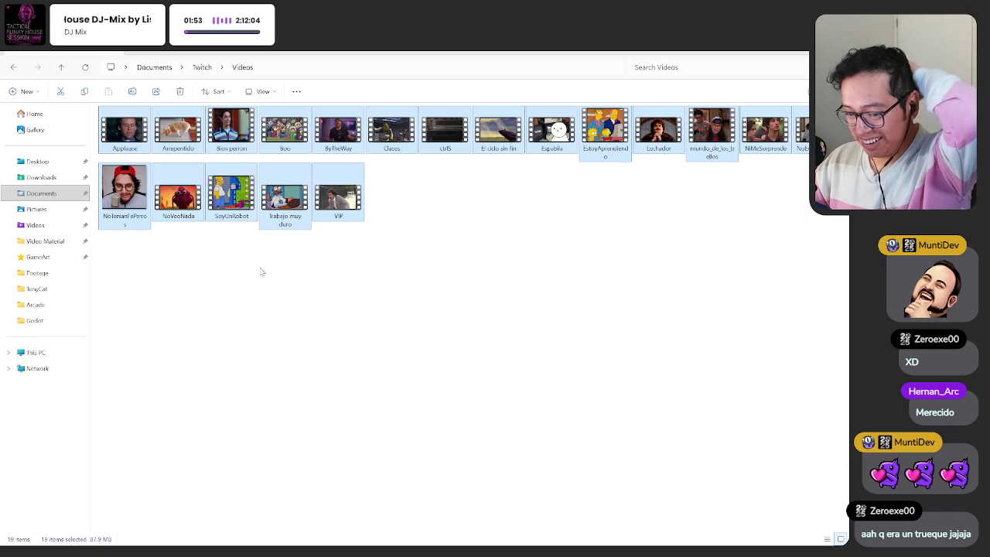
pyautogui.click(443, 400)
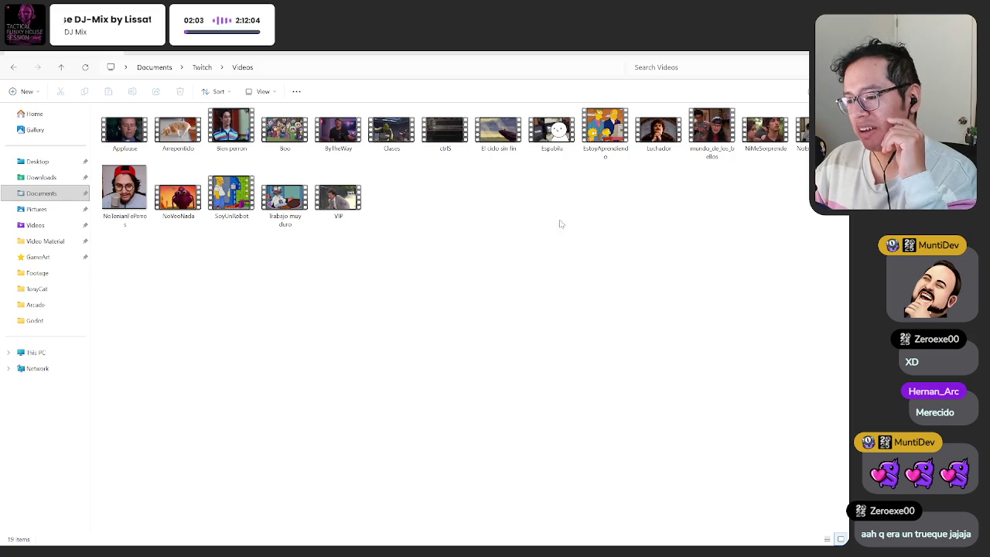
pyautogui.click(555, 136)
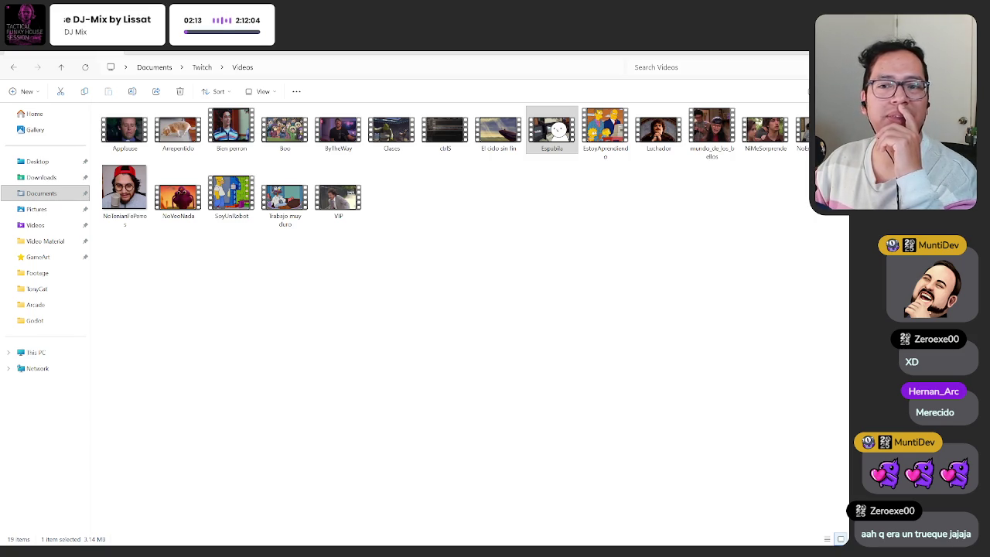
pyautogui.hotkey('alt', 'Tab')
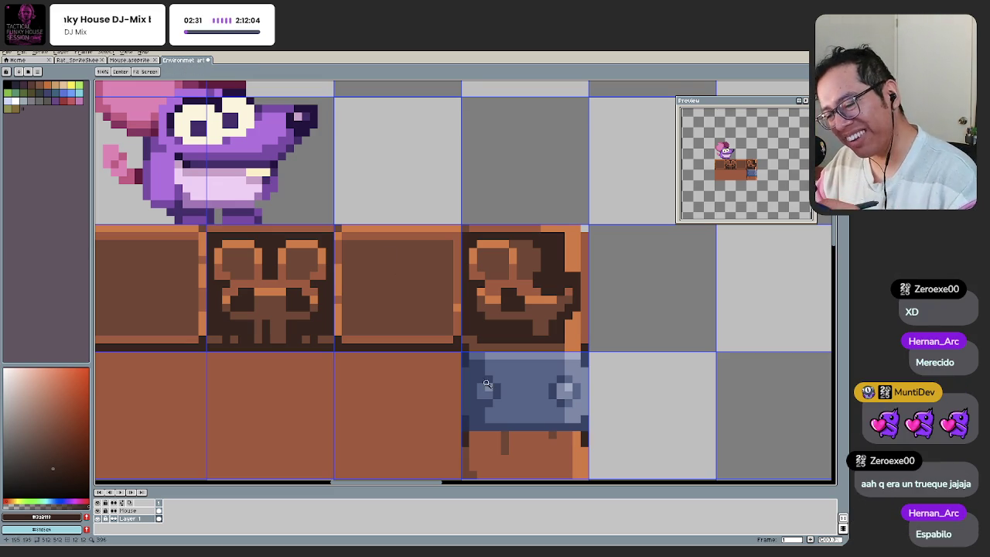
# Step: Zoom onto the rightmost carved wood tile and eyedrop its dark brown
pyautogui.scroll(-3, 442, 398)
pyautogui.moveTo(442, 397); pyautogui.dragTo(436, 360)
pyautogui.scroll(1, 464, 341)
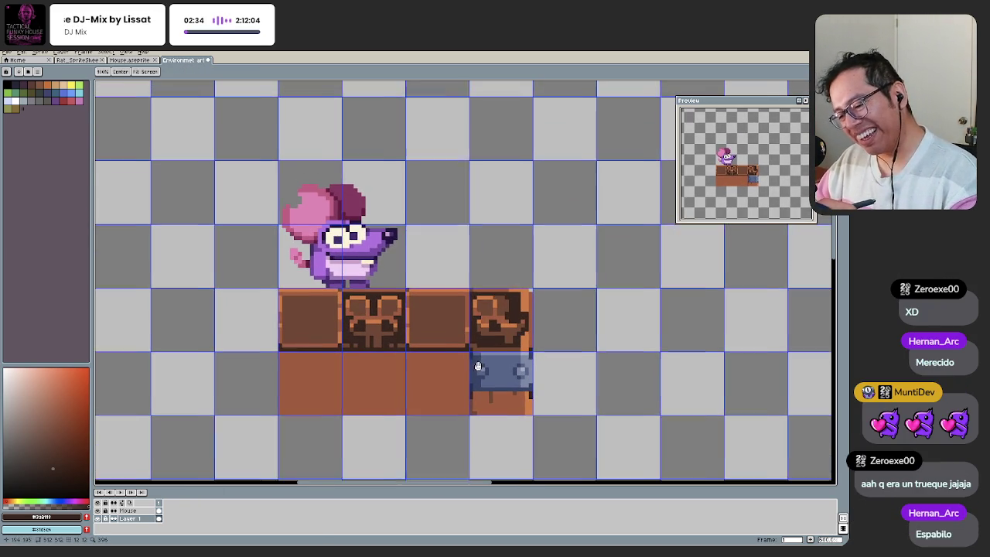
pyautogui.scroll(1, 486, 322)
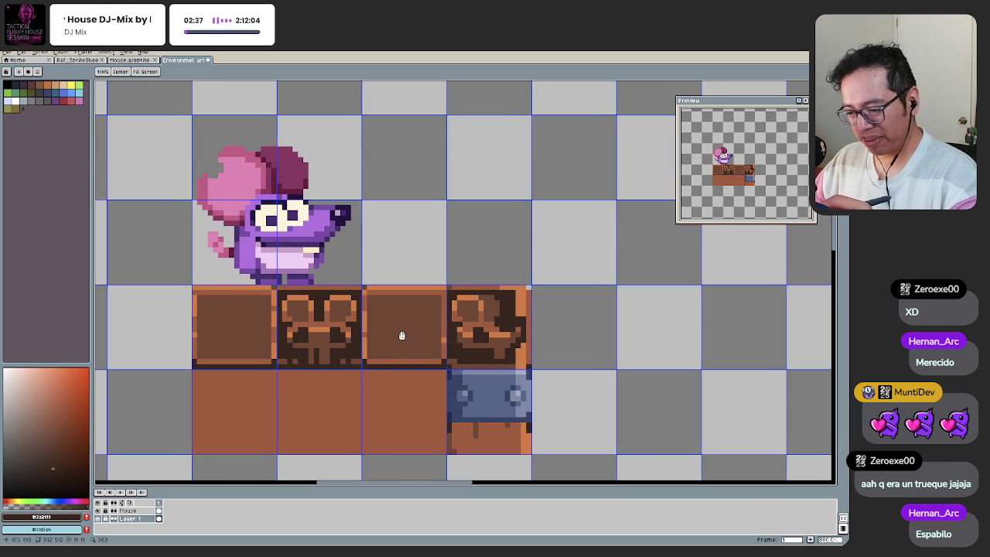
pyautogui.scroll(1, 464, 353)
pyautogui.scroll(1, 464, 343)
pyautogui.press('b')
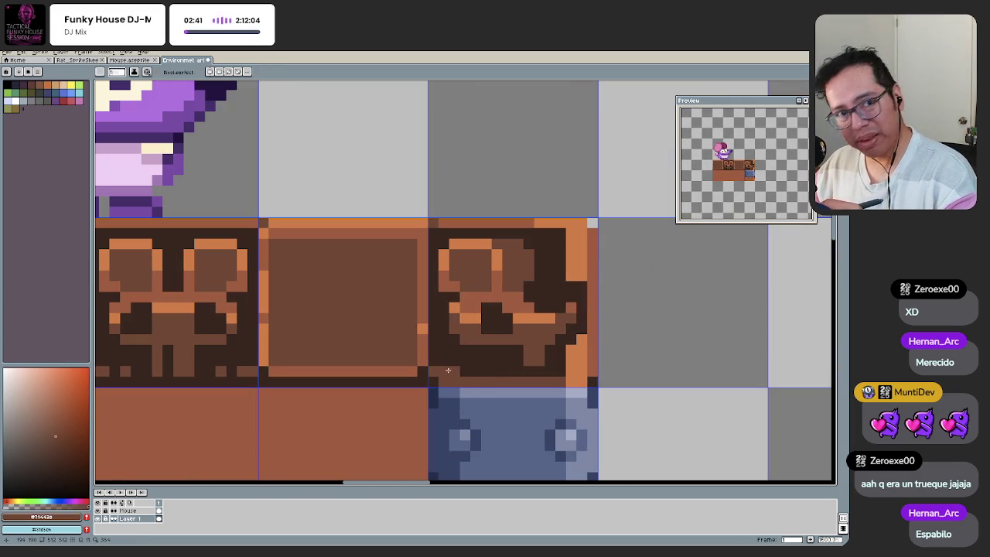
pyautogui.moveTo(474, 380); pyautogui.dragTo(431, 387)
pyautogui.press('alt')
pyautogui.keyDown('alt'); pyautogui.click(471, 378); pyautogui.keyUp('alt')
# Step: Pencil dark brown pixels down the carved tile's right edge
pyautogui.moveTo(545, 354); pyautogui.dragTo(525, 344)
pyautogui.scroll(-3, 464, 371)
pyautogui.scroll(3, 486, 317)
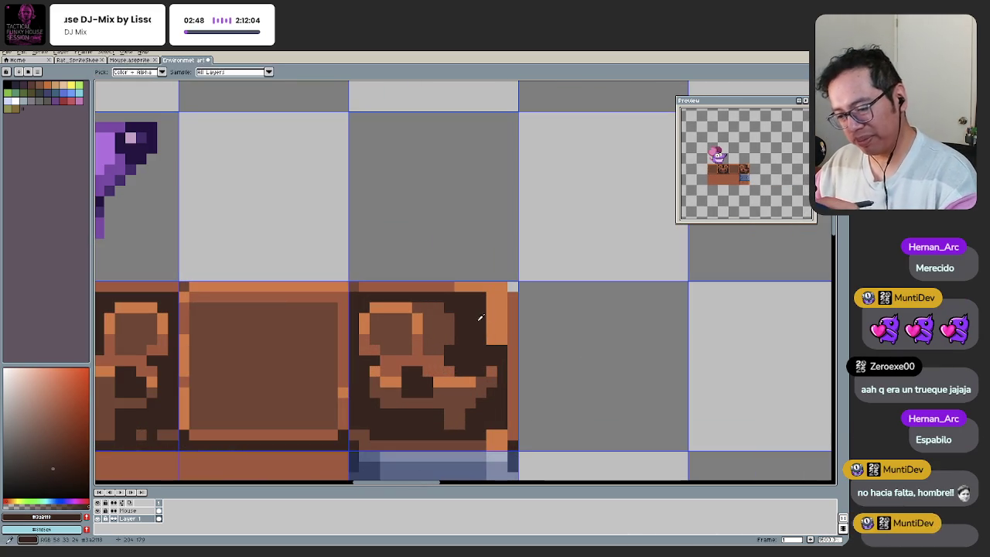
pyautogui.moveTo(502, 309); pyautogui.dragTo(501, 340)
pyautogui.scroll(-3, 402, 374)
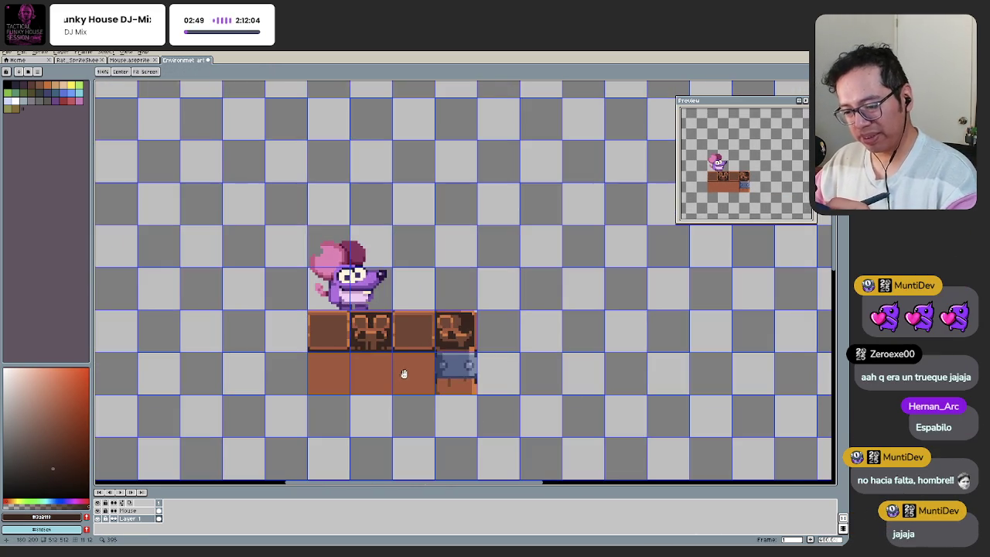
pyautogui.scroll(1, 403, 374)
pyautogui.scroll(2, 462, 311)
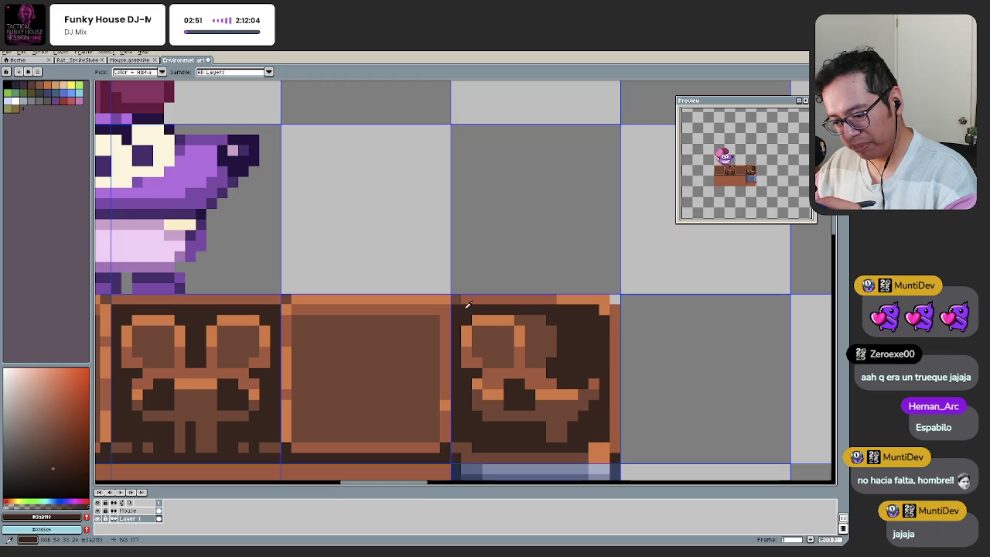
# Step: Pick the tile's brown and lasso the left part of the carving
pyautogui.keyDown('alt'); pyautogui.click(455, 437); pyautogui.keyUp('alt')
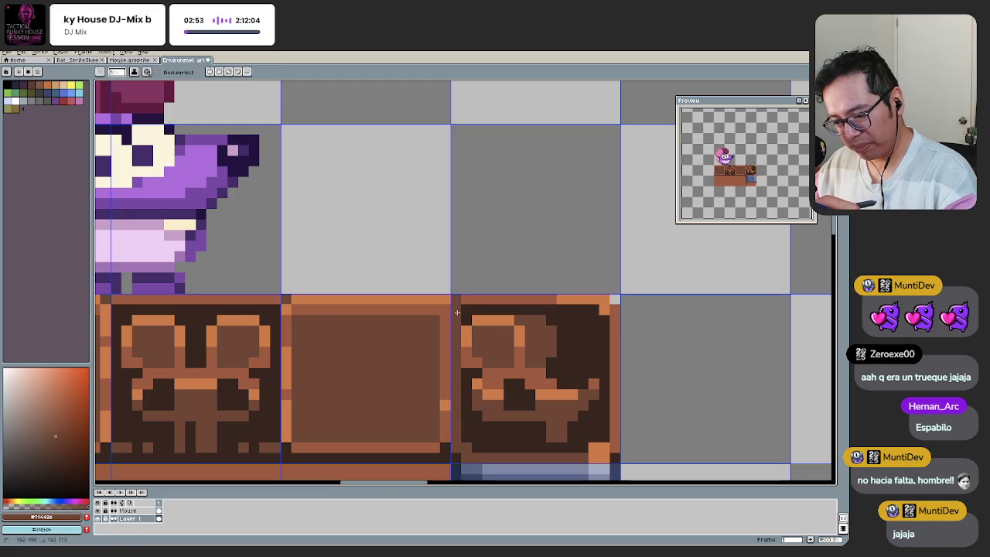
pyautogui.press('q')
pyautogui.moveTo(466, 327)
pyautogui.mouseDown()
pyautogui.moveTo(487, 319)
pyautogui.moveTo(464, 319)
pyautogui.mouseUp()
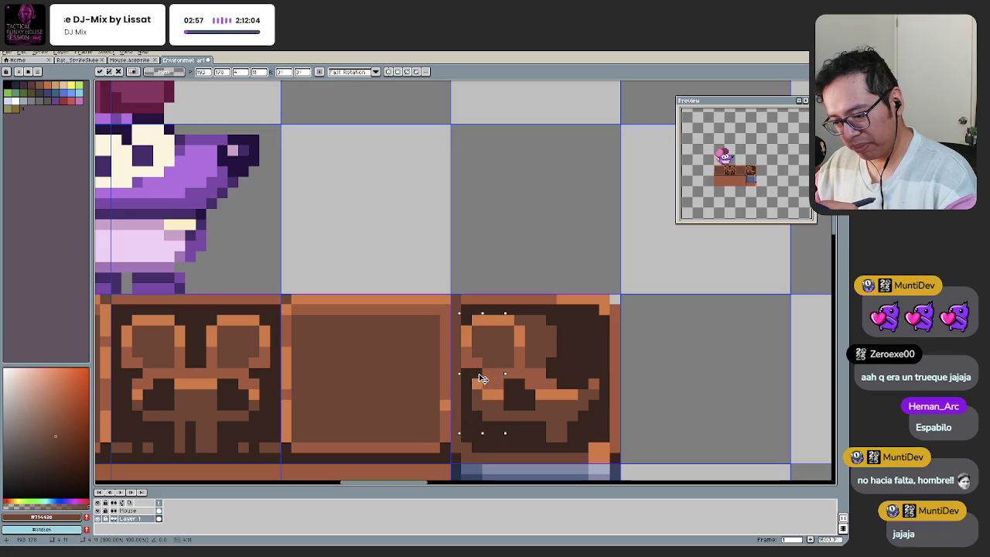
# Step: Nudge the selected carving part one pixel right, deselect, and paint dark pixels on the tile's left edge
pyautogui.moveTo(479, 375); pyautogui.dragTo(490, 374)
pyautogui.hotkey('ctrl', 'd')
pyautogui.press('b')
pyautogui.moveTo(466, 340); pyautogui.dragTo(466, 422)
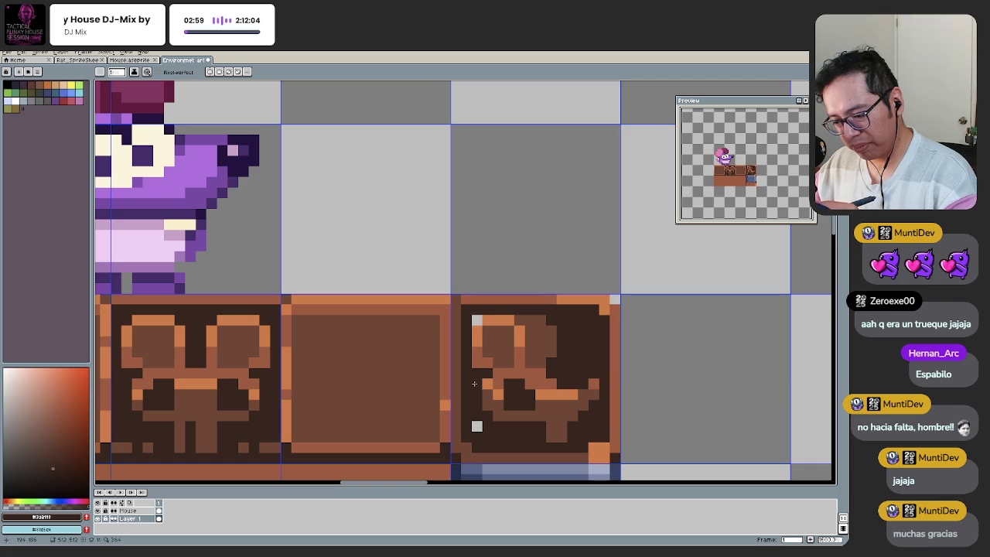
pyautogui.click(477, 427)
# Step: Undo the stray stroke and draw a short vertical line in the carved block
pyautogui.press('h')
pyautogui.scroll(-4, 433, 407)
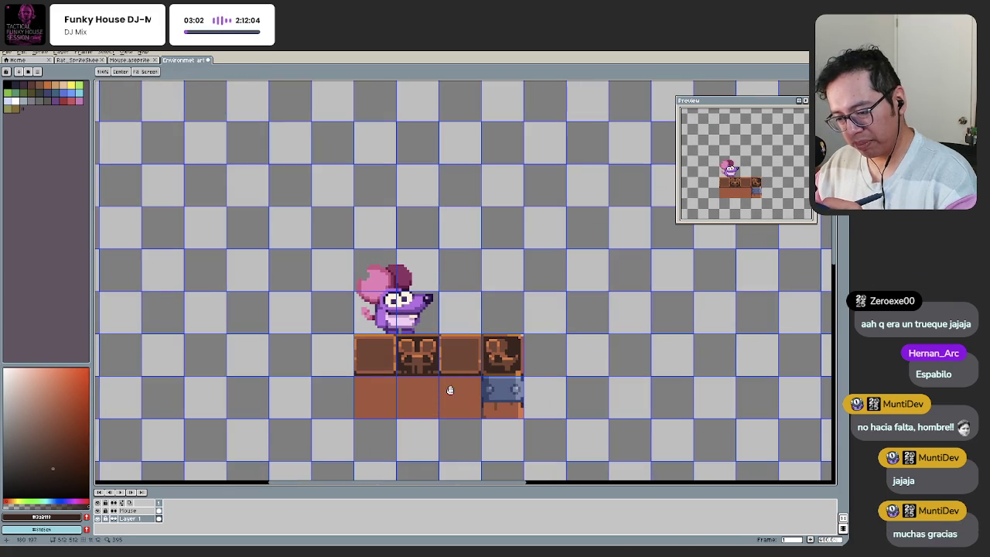
pyautogui.scroll(1, 448, 392)
pyautogui.scroll(1, 469, 342)
pyautogui.hotkey('ctrl', 'z')
pyautogui.hotkey('ctrl', 'z')
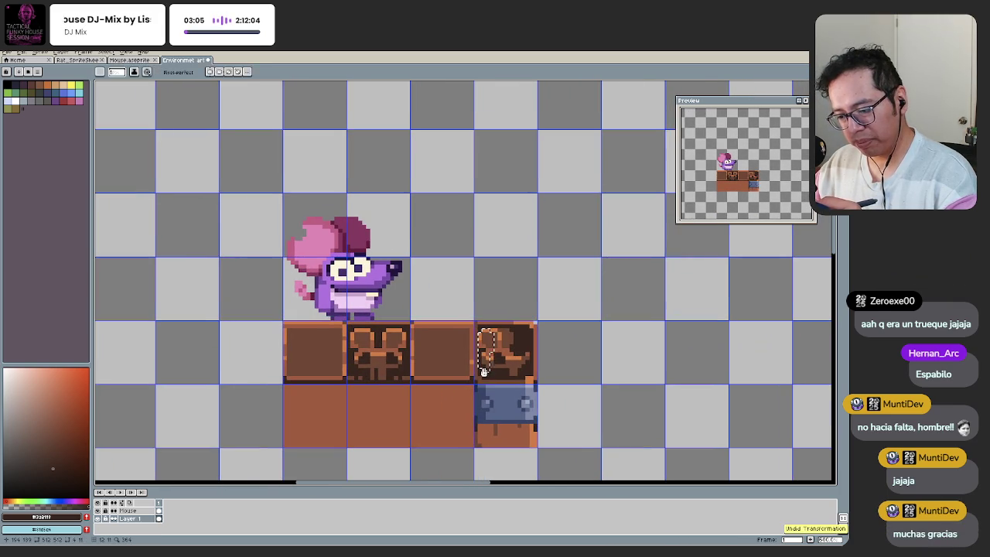
pyautogui.press('h')
pyautogui.scroll(1, 495, 371)
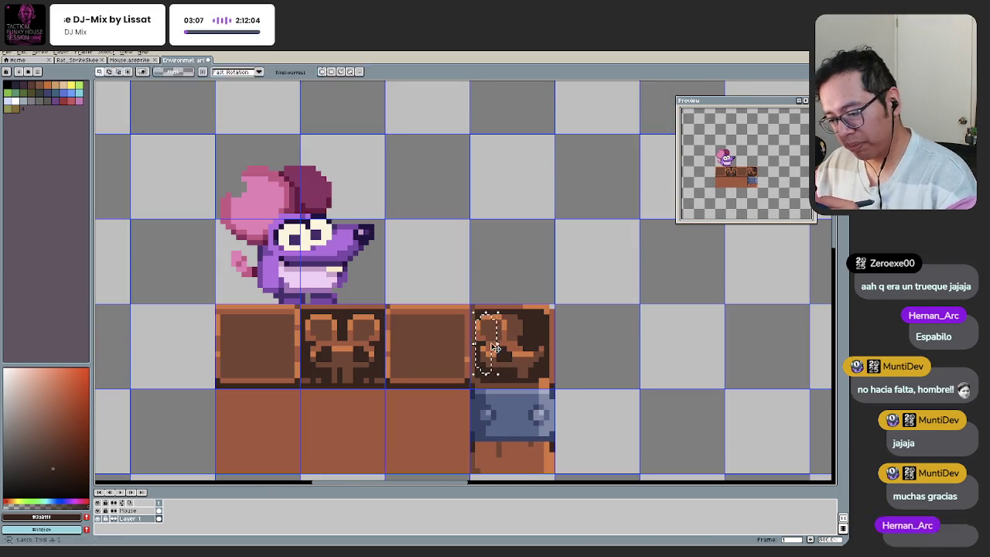
pyautogui.scroll(1, 507, 345)
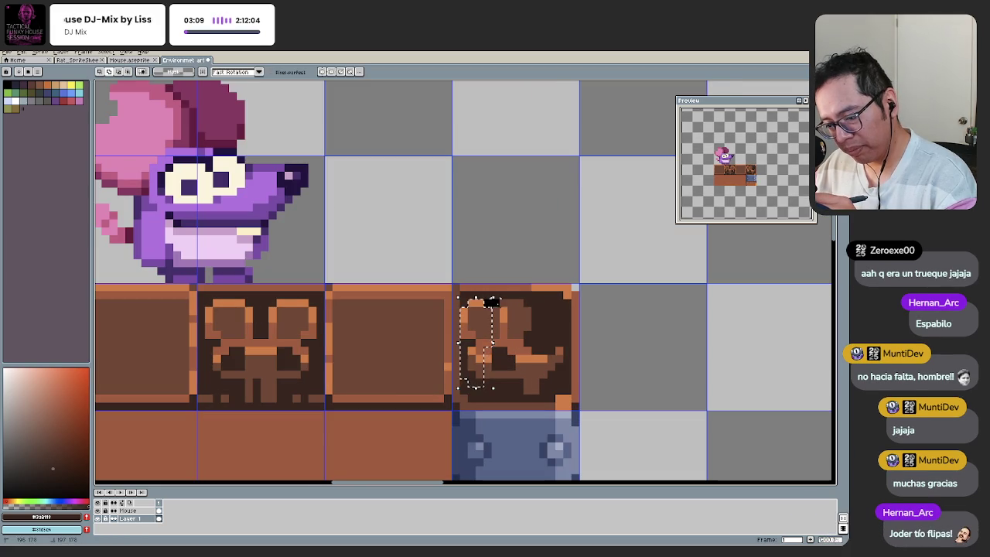
pyautogui.moveTo(497, 308)
pyautogui.mouseDown()
pyautogui.moveTo(503, 333)
pyautogui.moveTo(490, 368)
pyautogui.mouseUp()
pyautogui.press('Return')
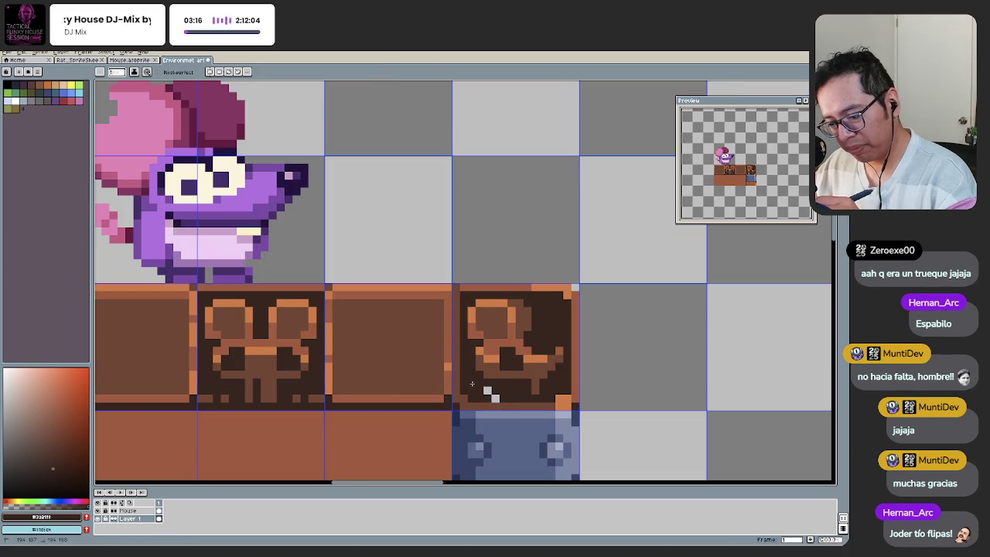
# Step: Sample the orange-brown and the darker brown from the wood tile with the Eyedropper
pyautogui.press('alt')
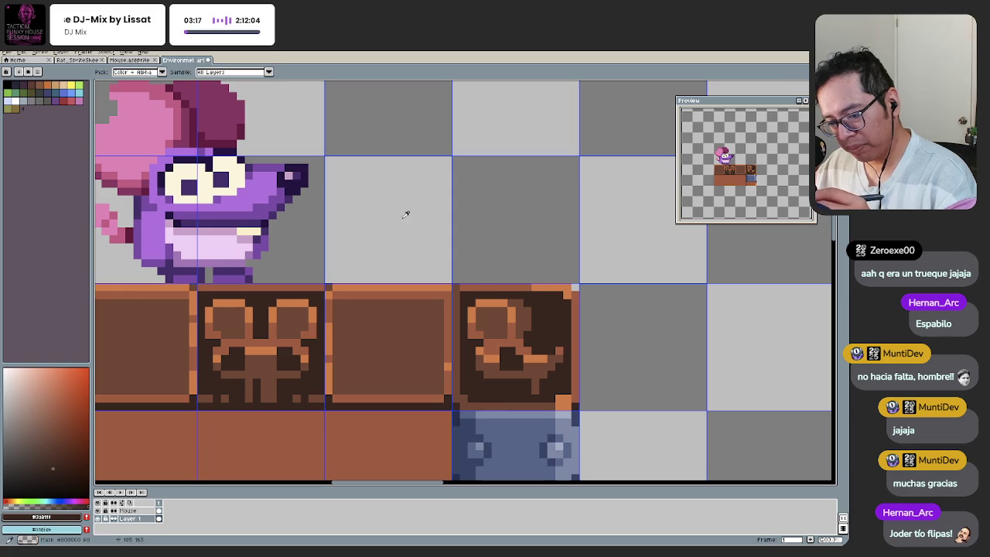
pyautogui.click(331, 320)
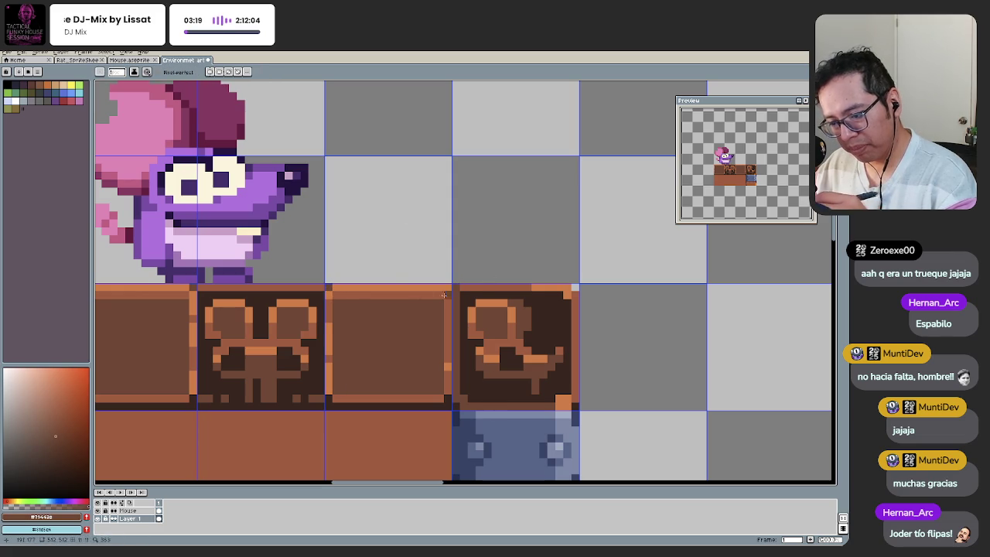
pyautogui.keyDown('alt'); pyautogui.click(447, 400); pyautogui.keyUp('alt')
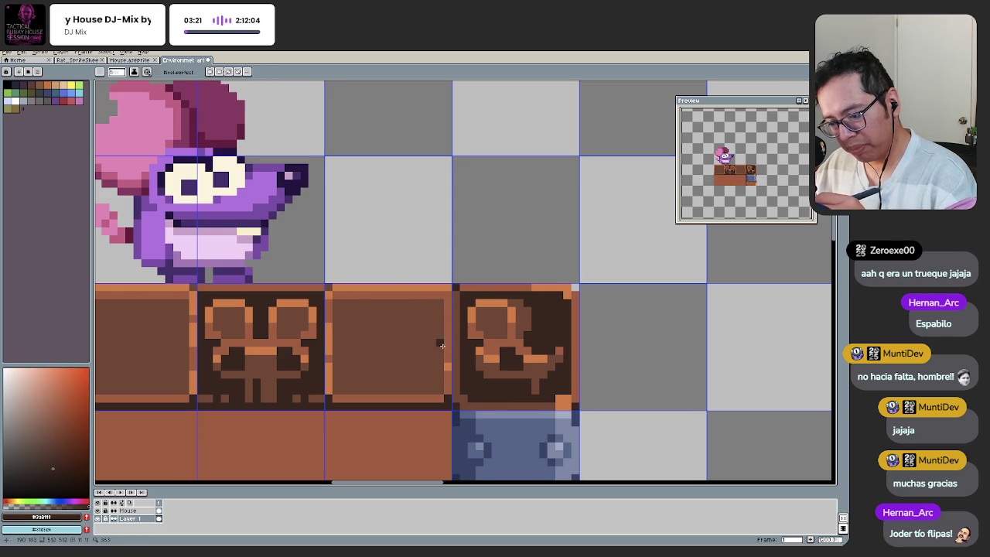
pyautogui.moveTo(441, 341); pyautogui.dragTo(337, 267)
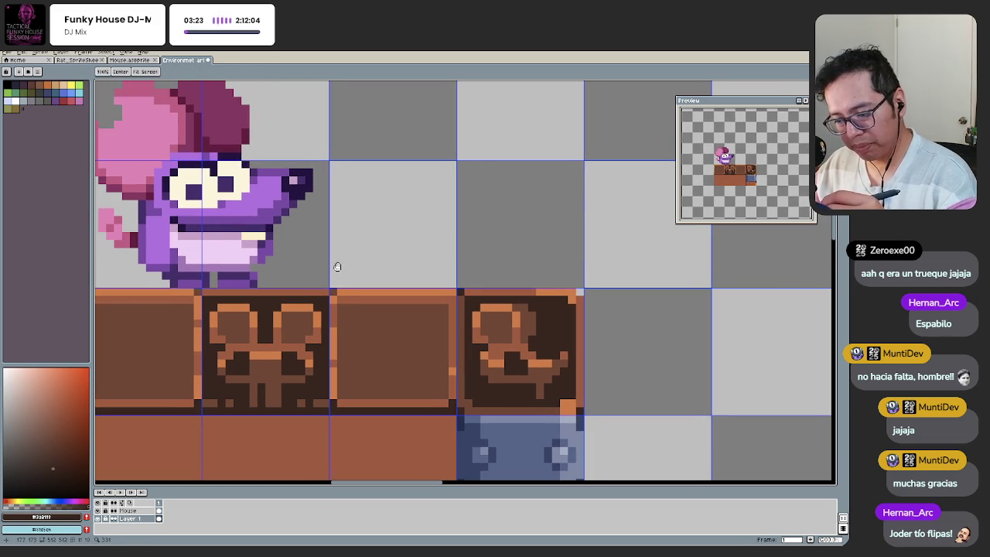
pyautogui.keyDown('alt'); pyautogui.click(459, 318); pyautogui.keyUp('alt')
pyautogui.moveTo(460, 313); pyautogui.dragTo(460, 398)
pyautogui.hotkey('ctrl', 'z')
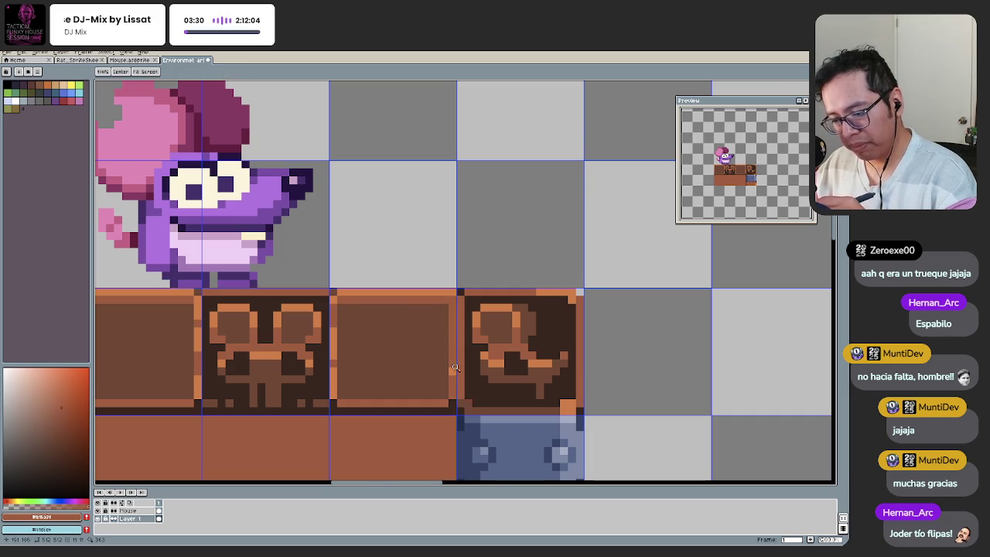
pyautogui.scroll(-5, 464, 376)
pyautogui.scroll(3, 457, 377)
pyautogui.scroll(3, 456, 377)
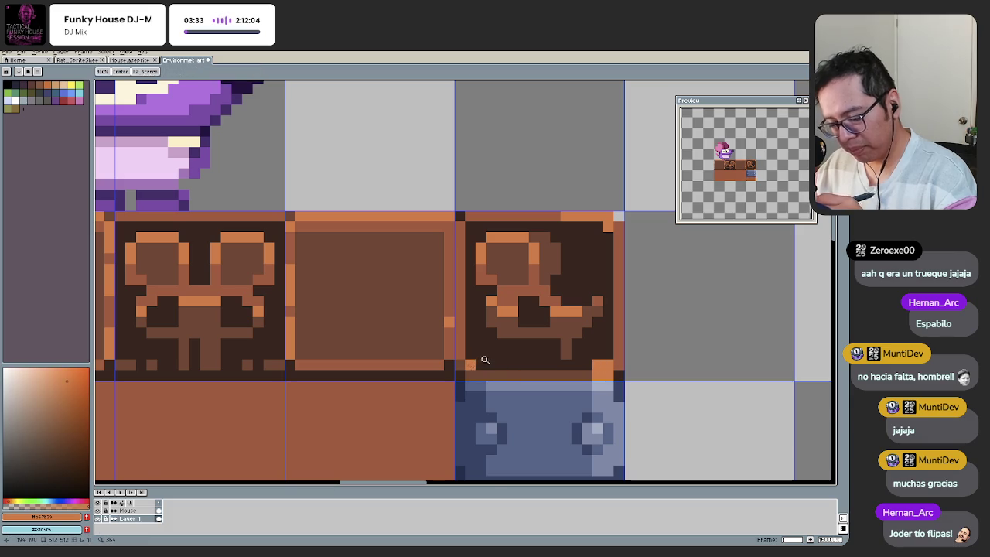
pyautogui.scroll(-3, 480, 358)
pyautogui.moveTo(426, 369)
pyautogui.mouseDown()
pyautogui.moveTo(411, 357)
pyautogui.moveTo(414, 330)
pyautogui.mouseUp()
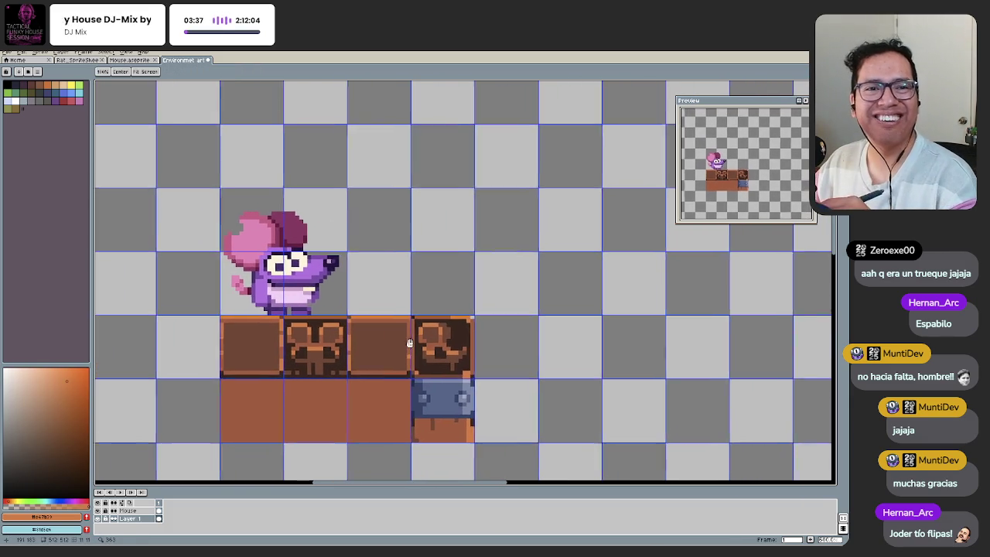
pyautogui.scroll(3, 455, 335)
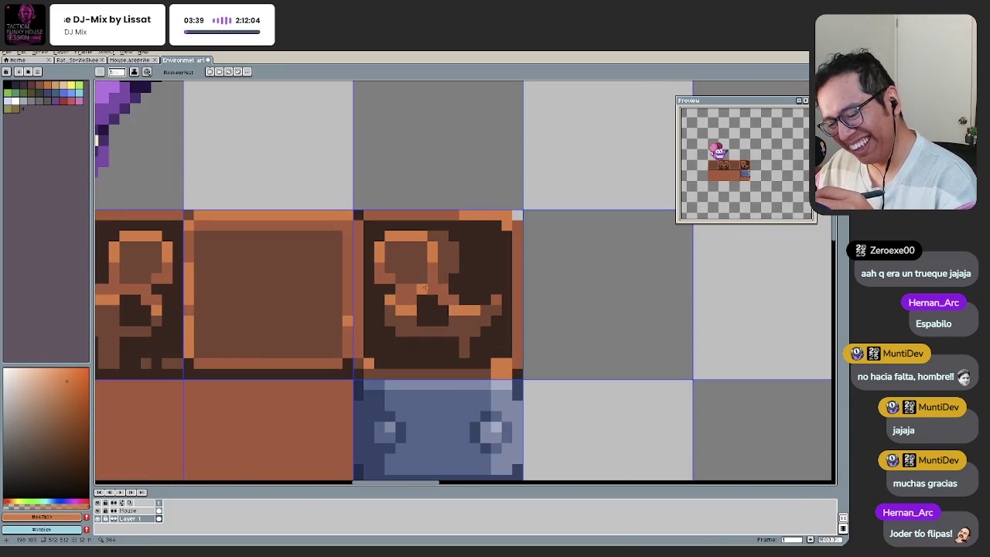
pyautogui.scroll(-1, 495, 367)
pyautogui.scroll(1, 454, 357)
pyautogui.hotkey('ctrl', 'z')
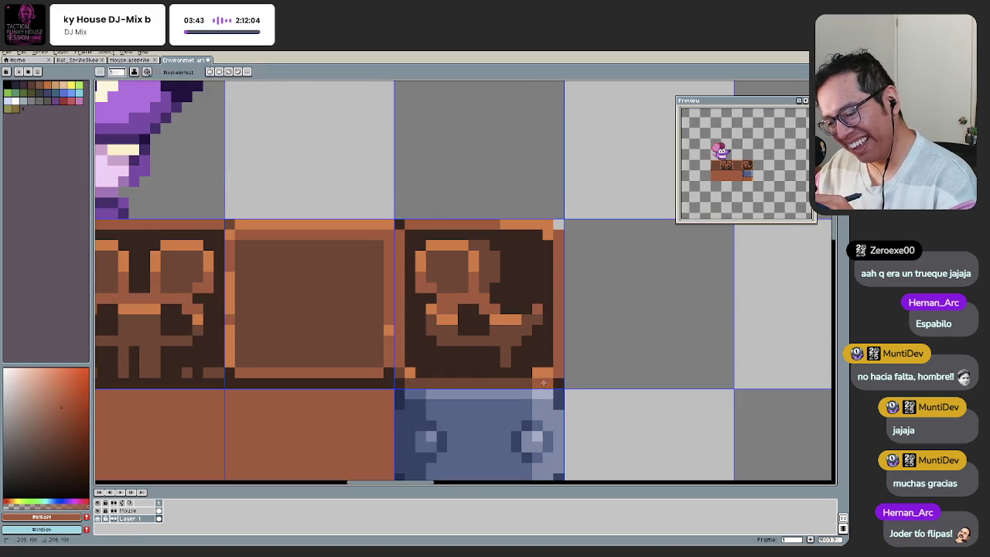
pyautogui.scroll(-3, 497, 364)
pyautogui.scroll(3, 467, 368)
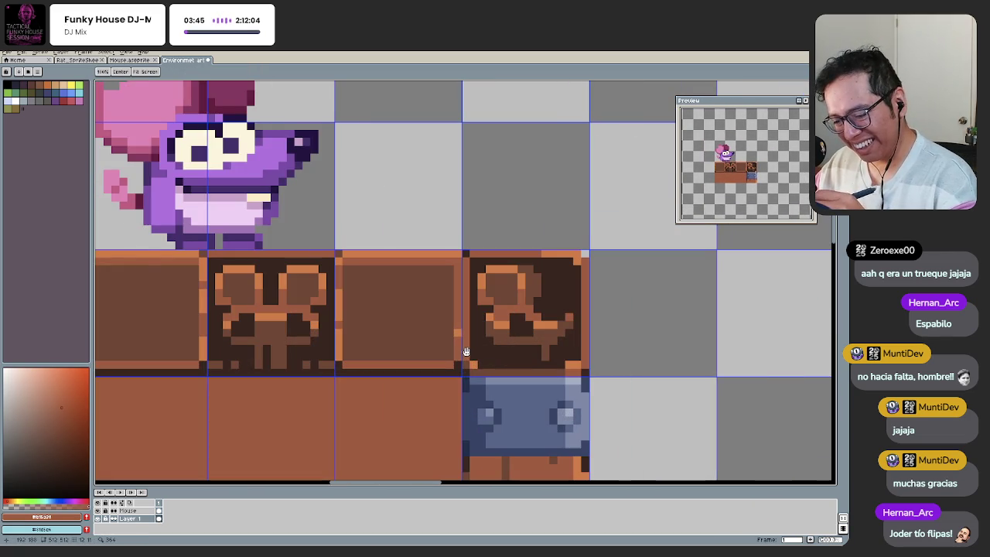
pyautogui.scroll(1, 485, 373)
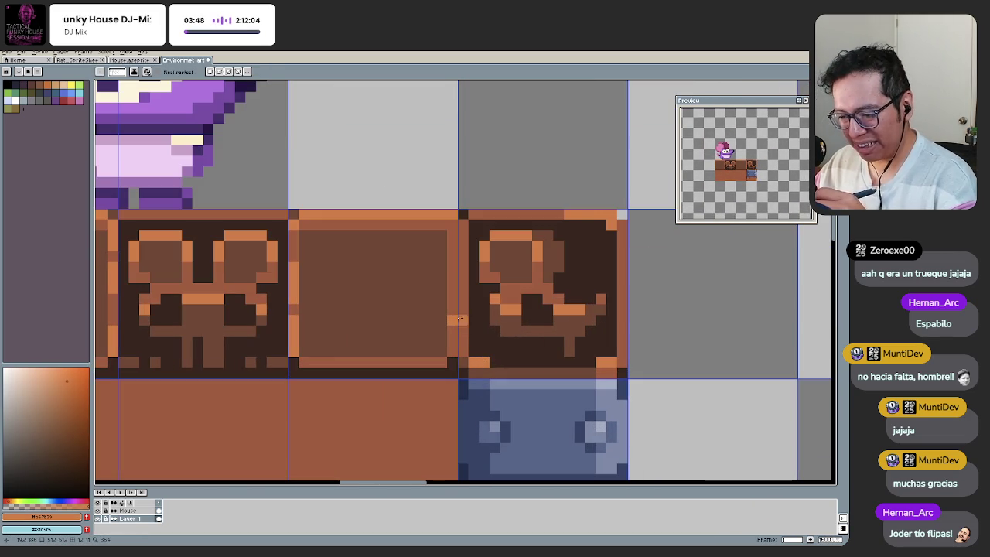
# Step: Sample the brown #794428 and the lighter orange edge from the wood block as the drawing colour
pyautogui.press('i')
pyautogui.click(509, 324)
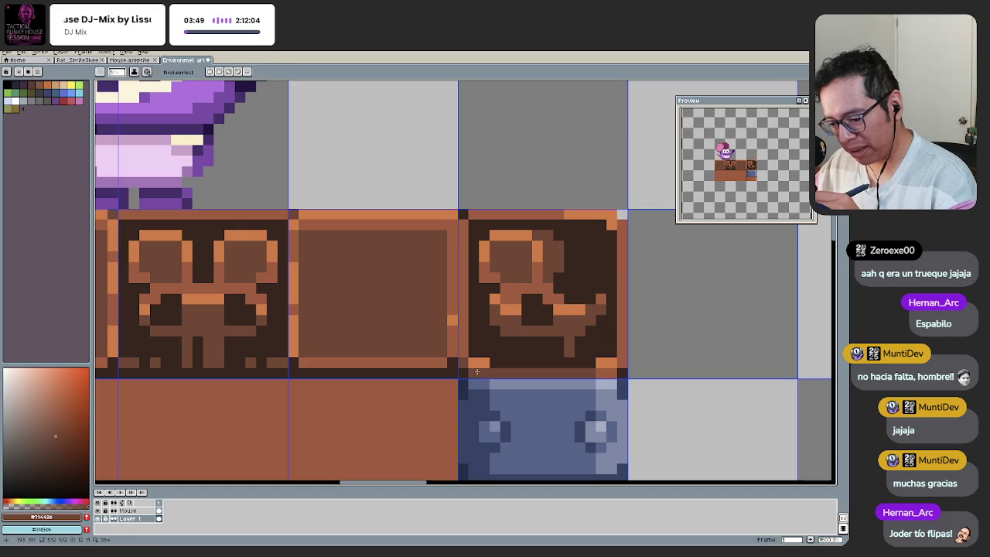
pyautogui.click(477, 362)
pyautogui.press('b')
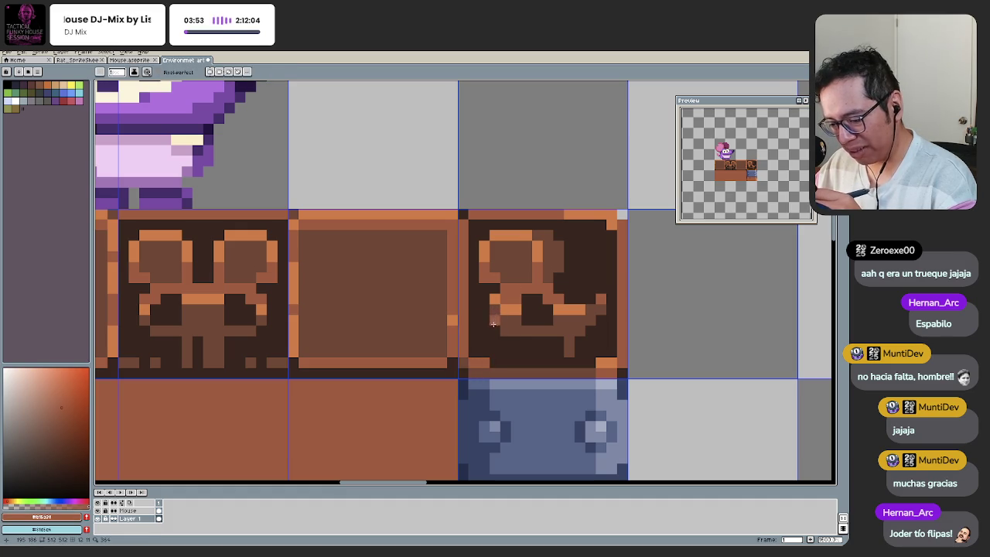
# Step: Zoom the canvas out to show the rat above the row of wooden crates
pyautogui.press('i')
pyautogui.press('z')
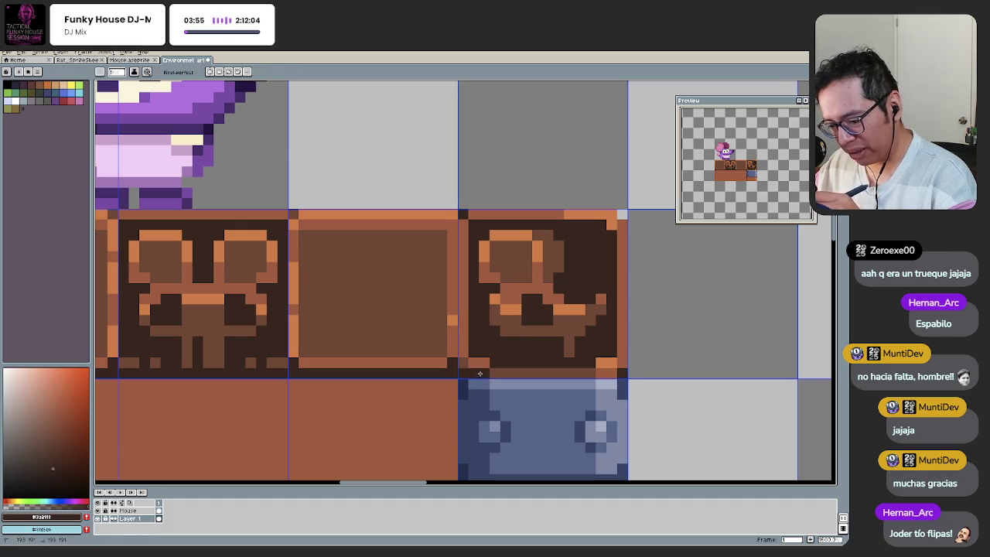
pyautogui.scroll(-2, 464, 363)
pyautogui.scroll(-2, 458, 377)
pyautogui.scroll(3, 458, 377)
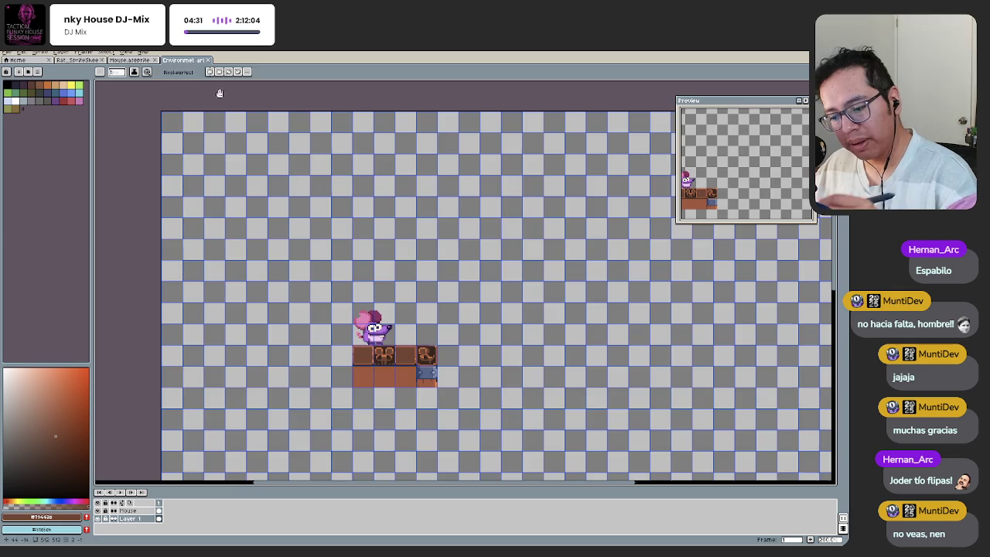
# Step: Zoom in on the tiles and sample the darker brown #794428 from the wood
pyautogui.scroll(1, 417, 344)
pyautogui.scroll(1, 464, 346)
pyautogui.moveTo(464, 347); pyautogui.dragTo(476, 364)
pyautogui.scroll(2, 544, 318)
pyautogui.press('b')
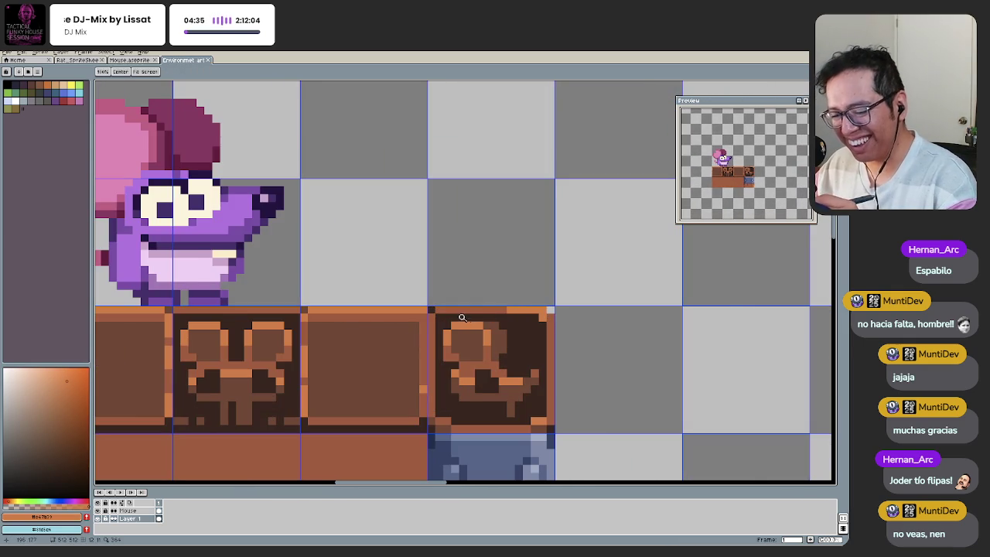
pyautogui.scroll(1, 456, 309)
pyautogui.scroll(-3, 410, 356)
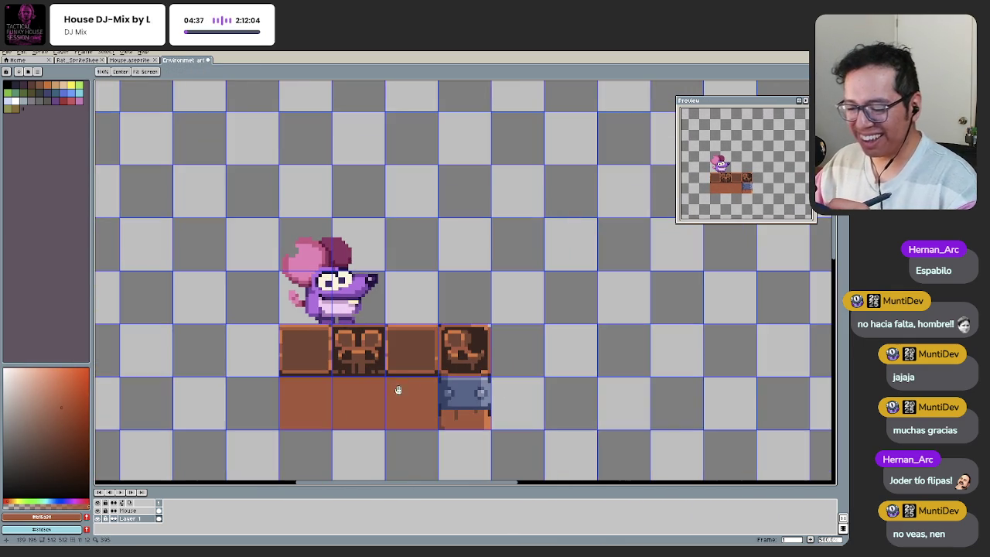
pyautogui.scroll(2, 448, 396)
pyautogui.keyDown('alt'); pyautogui.click(446, 424); pyautogui.keyUp('alt')
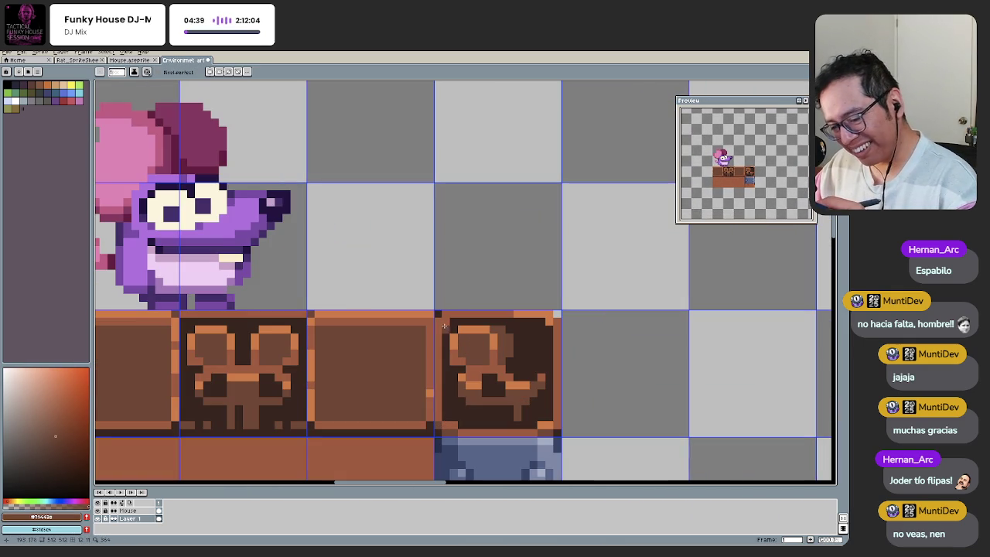
# Step: Sample the lighter orange from the carved block's edge
pyautogui.scroll(-3, 476, 405)
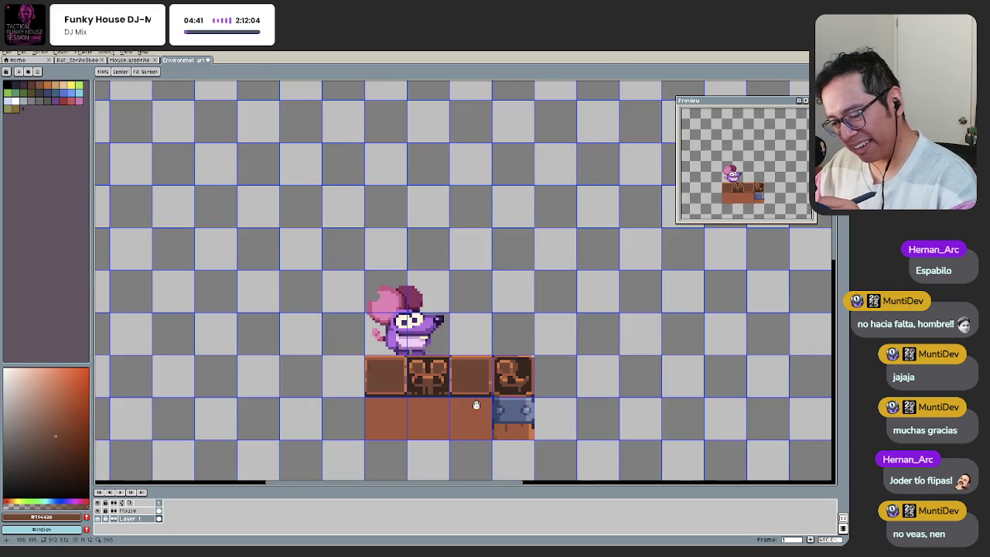
pyautogui.scroll(2, 501, 395)
pyautogui.scroll(2, 480, 401)
pyautogui.scroll(1, 456, 406)
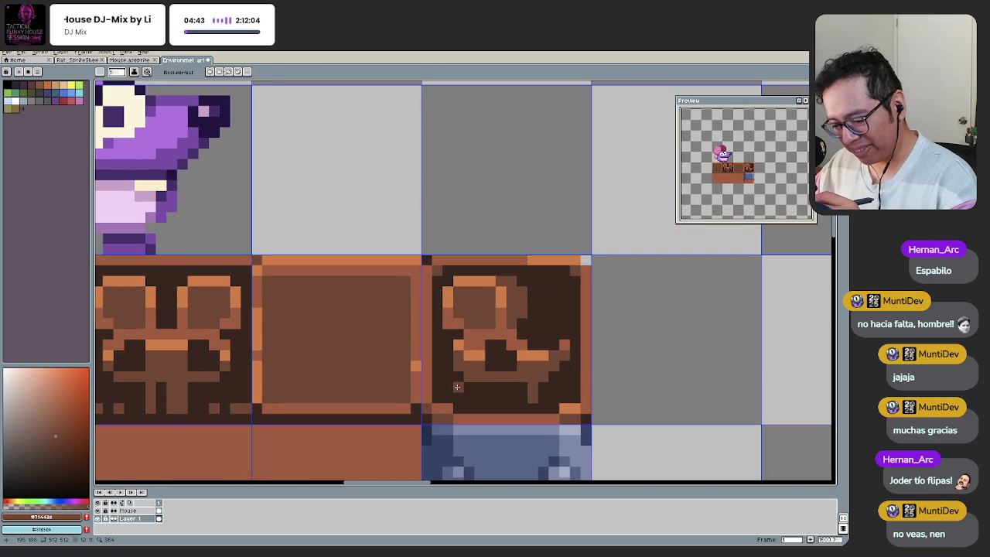
pyautogui.keyDown('alt'); pyautogui.click(495, 335); pyautogui.keyUp('alt')
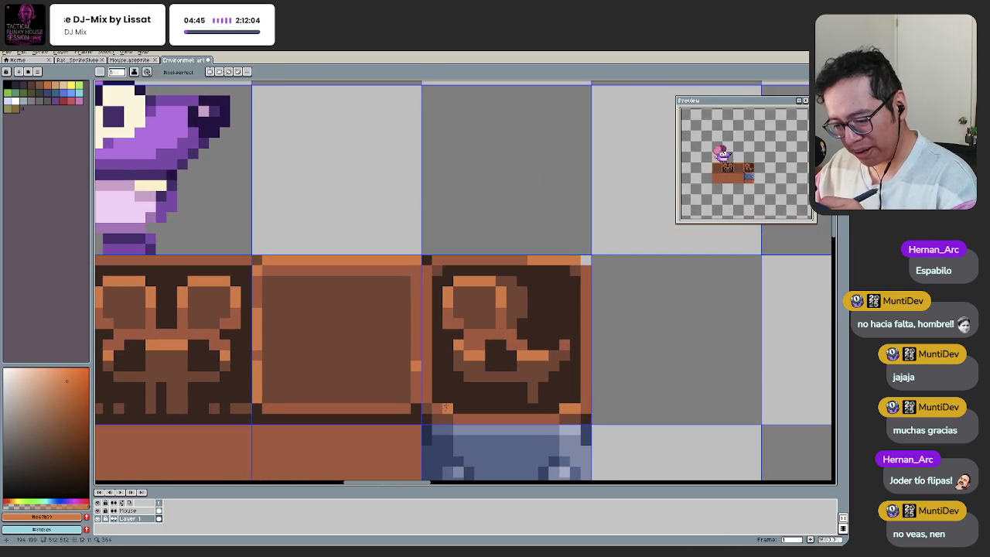
pyautogui.scroll(-3, 433, 367)
pyautogui.scroll(3, 391, 379)
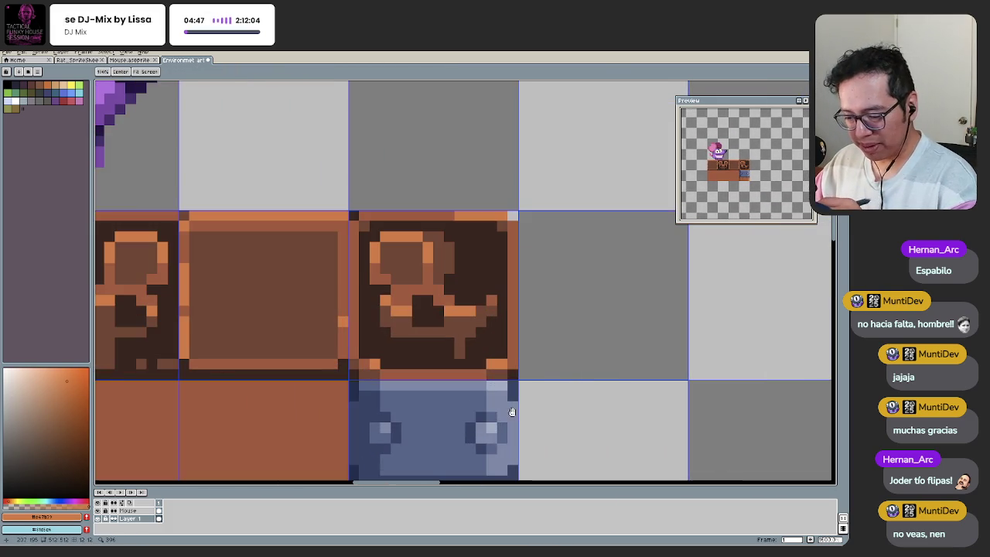
# Step: Alt-sample a darker orange, then a lighter orange from the carved tile
pyautogui.press('alt')
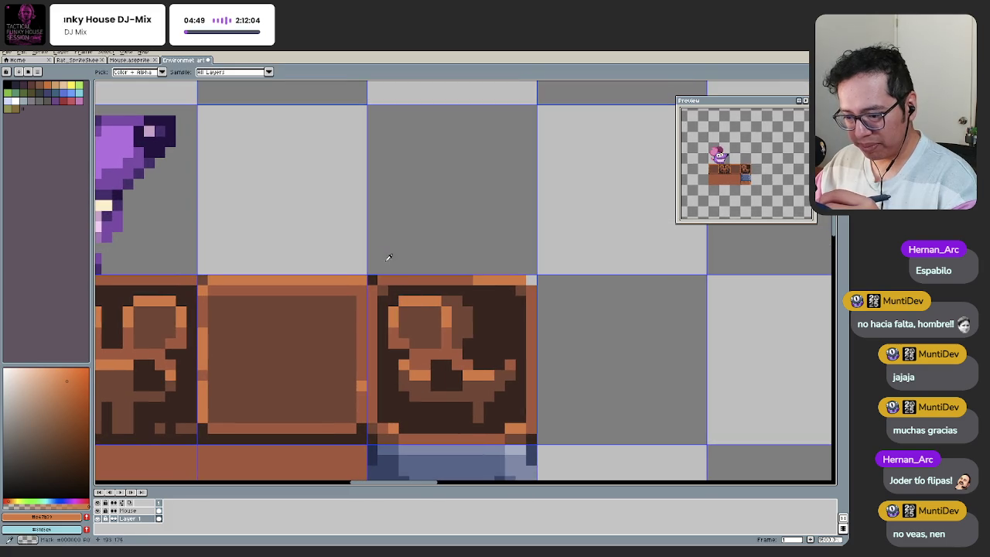
pyautogui.keyDown('alt'); pyautogui.click(468, 275); pyautogui.keyUp('alt')
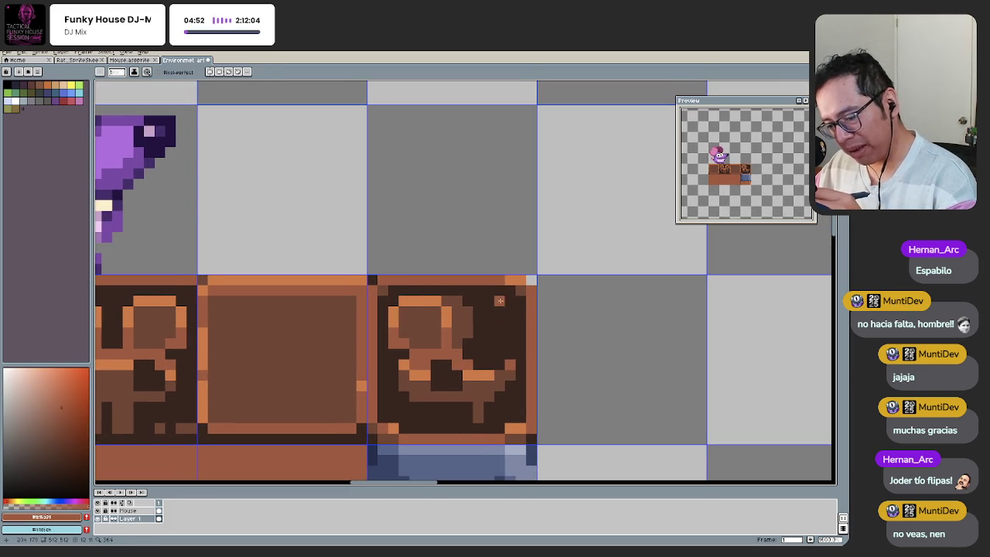
pyautogui.keyDown('alt'); pyautogui.click(510, 280); pyautogui.keyUp('alt')
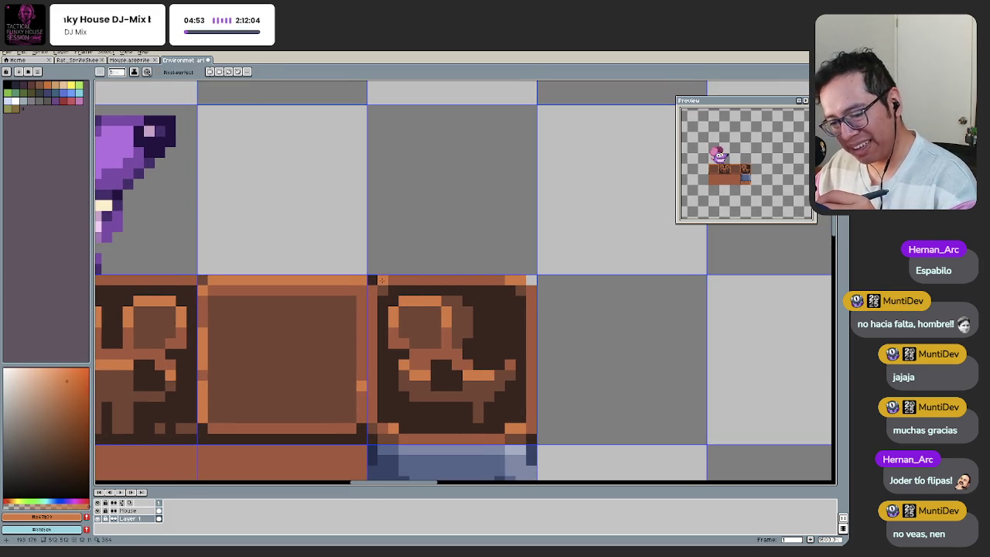
pyautogui.scroll(-3, 381, 280)
pyautogui.scroll(3, 402, 298)
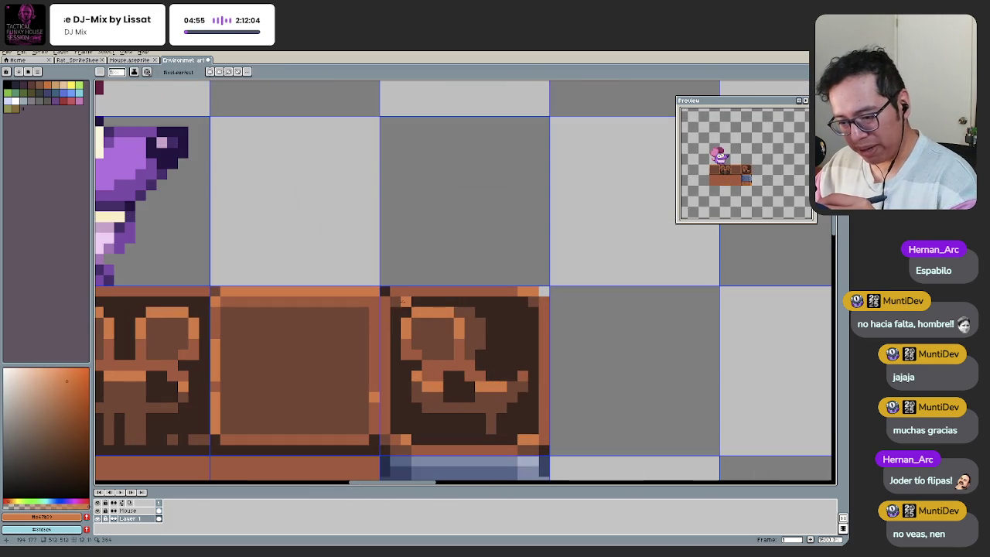
pyautogui.scroll(-3, 398, 291)
pyautogui.scroll(-2, 349, 388)
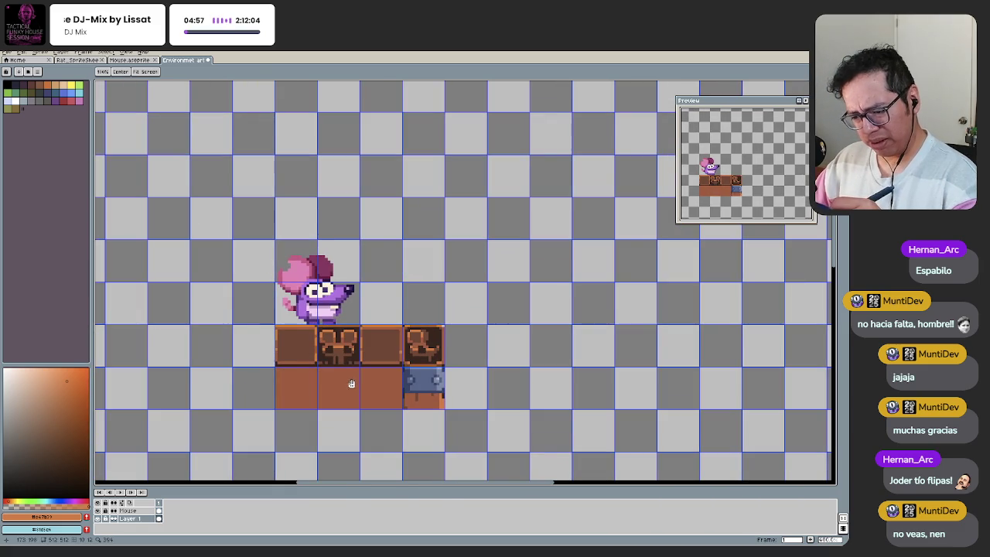
pyautogui.scroll(2, 350, 385)
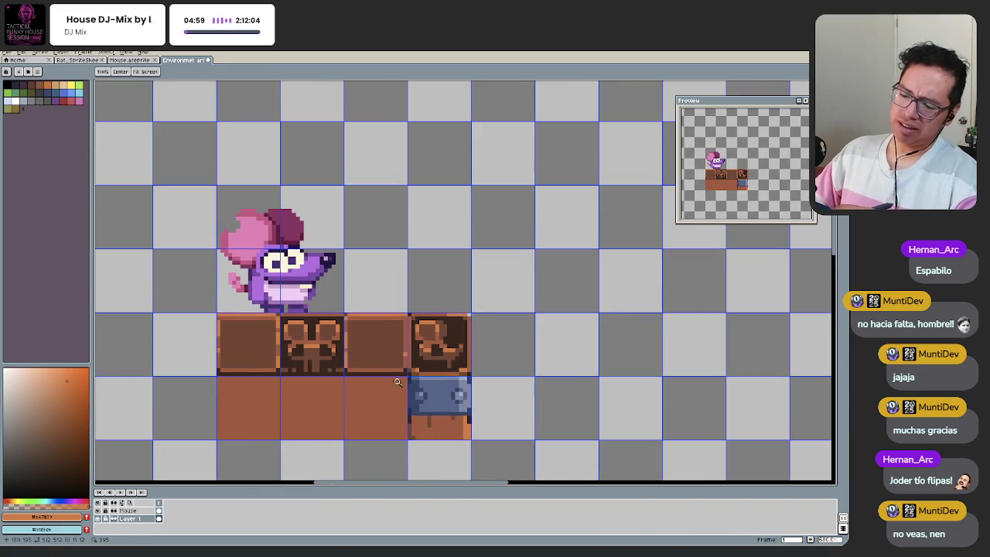
pyautogui.scroll(-2, 398, 383)
pyautogui.scroll(1, 375, 394)
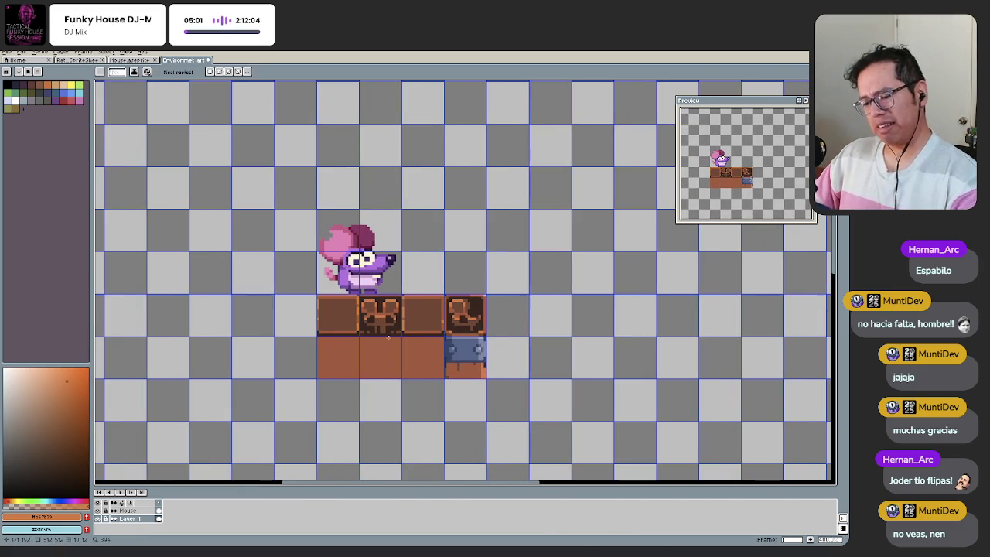
pyautogui.moveTo(389, 337); pyautogui.dragTo(427, 349)
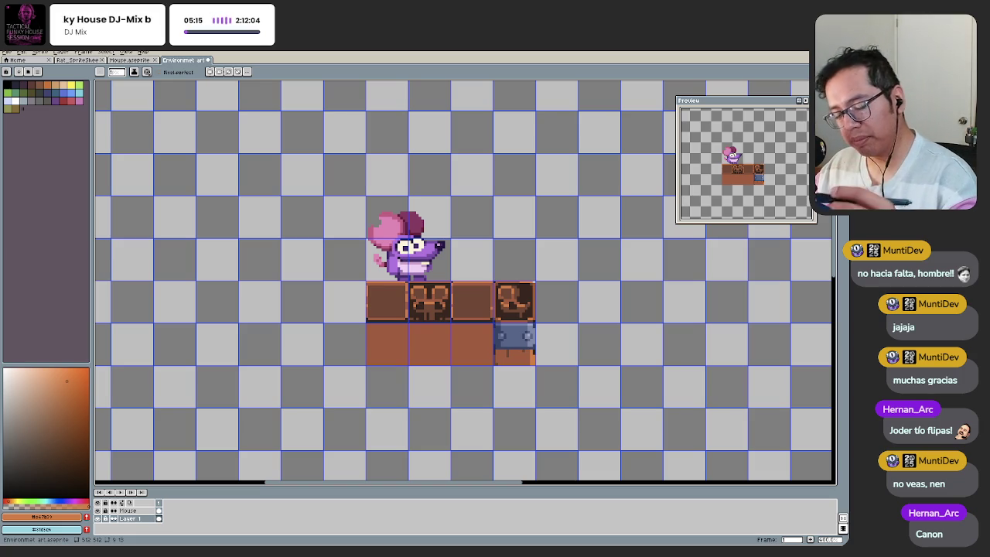
pyautogui.moveTo(484, 400); pyautogui.dragTo(425, 369)
pyautogui.scroll(1, 453, 325)
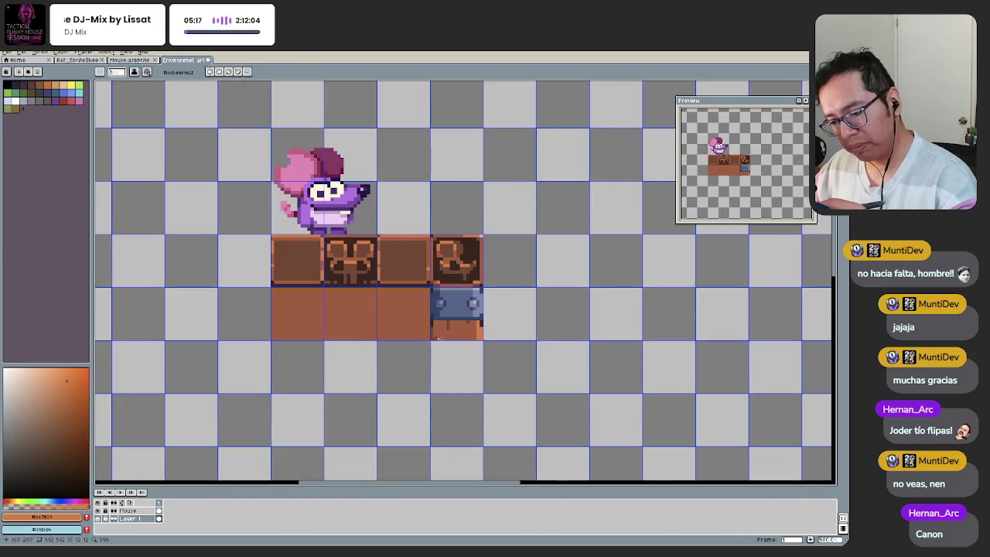
pyautogui.scroll(1, 453, 325)
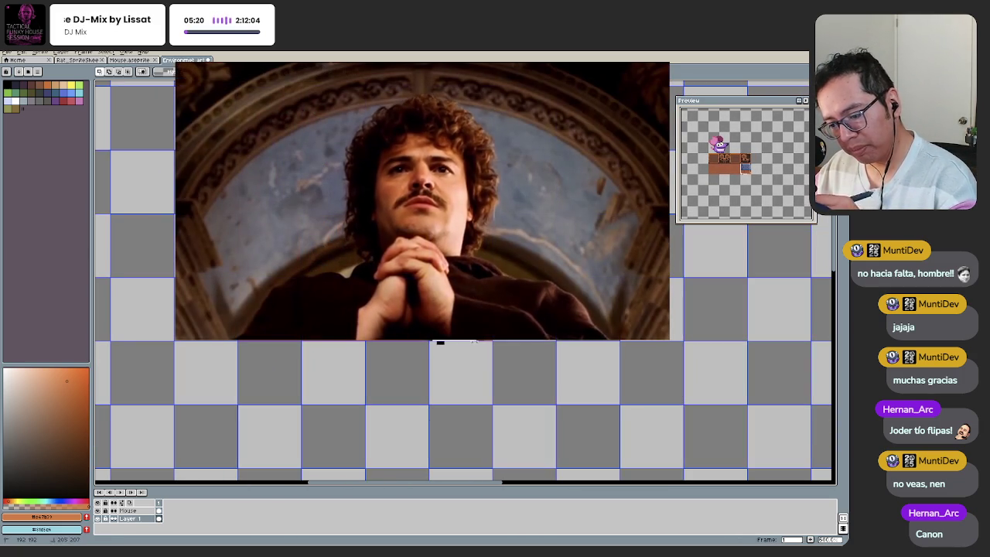
pyautogui.scroll(-1, 438, 408)
pyautogui.press('m')
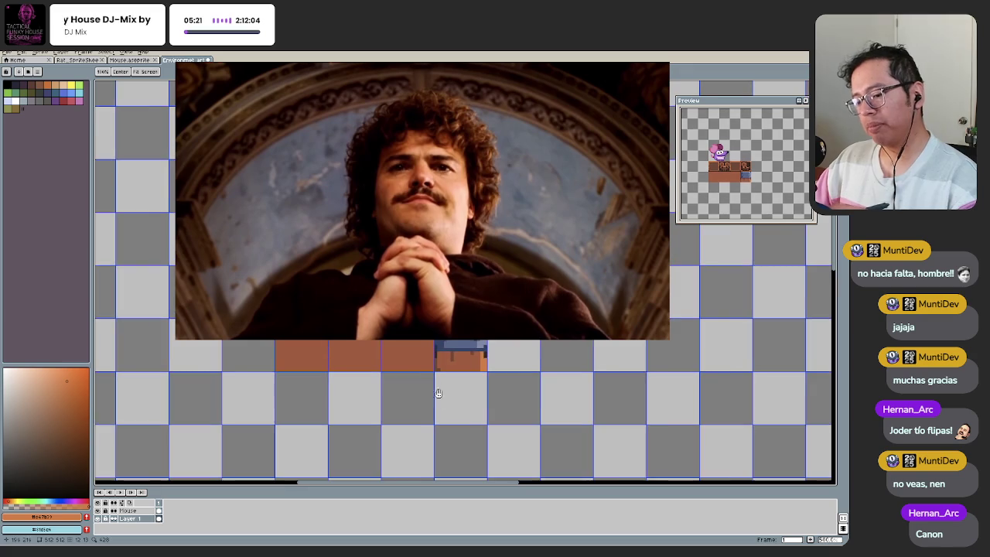
pyautogui.scroll(1, 475, 387)
pyautogui.moveTo(505, 388); pyautogui.dragTo(480, 383)
pyautogui.hotkey('ctrl', 'z')
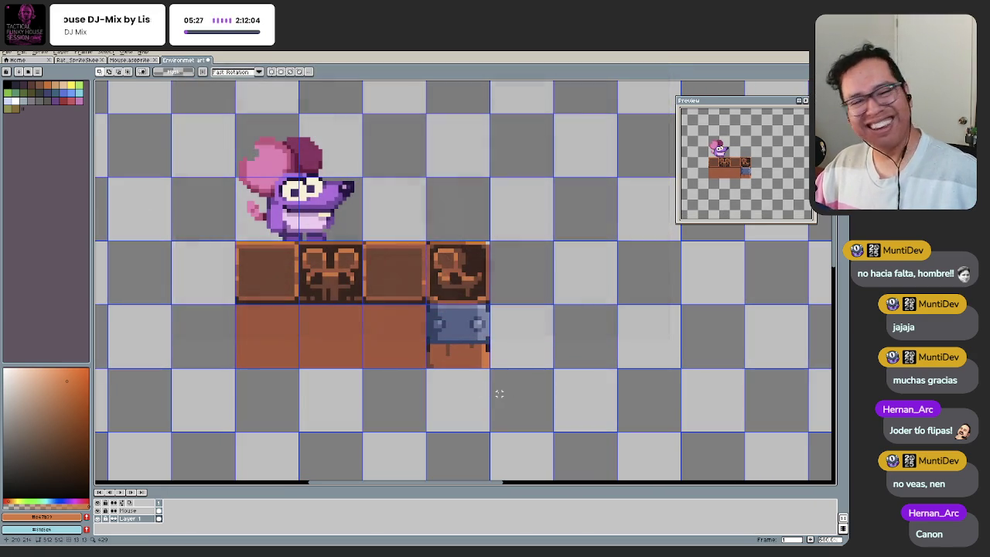
pyautogui.hotkey('shift', 's')
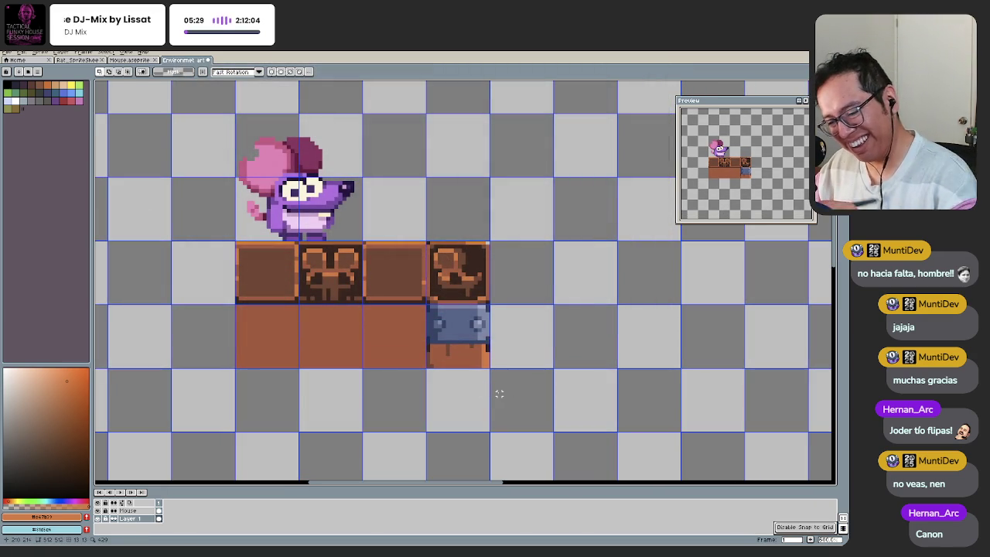
pyautogui.moveTo(427, 306)
pyautogui.mouseDown()
pyautogui.moveTo(487, 367)
pyautogui.moveTo(445, 306)
pyautogui.moveTo(445, 368)
pyautogui.mouseUp()
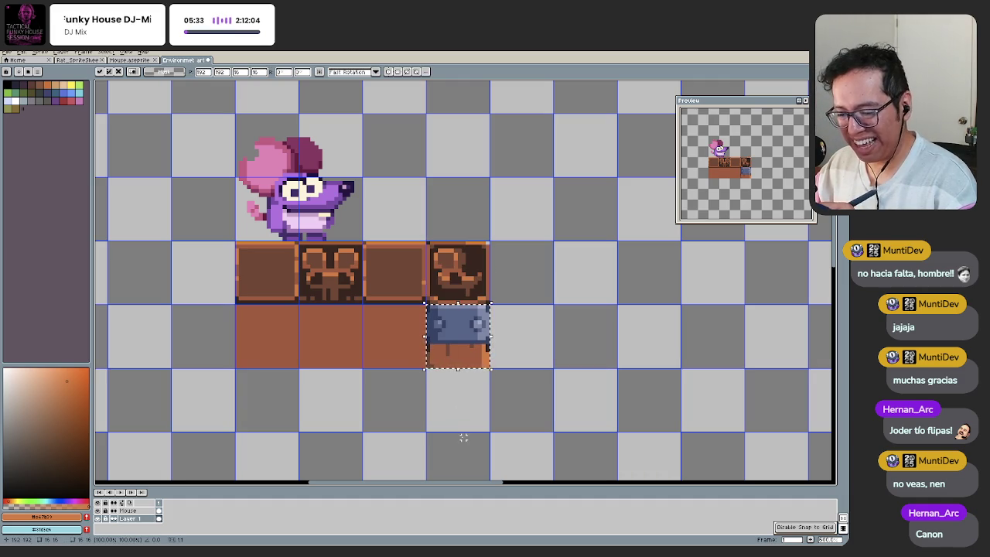
pyautogui.moveTo(449, 310); pyautogui.dragTo(445, 319)
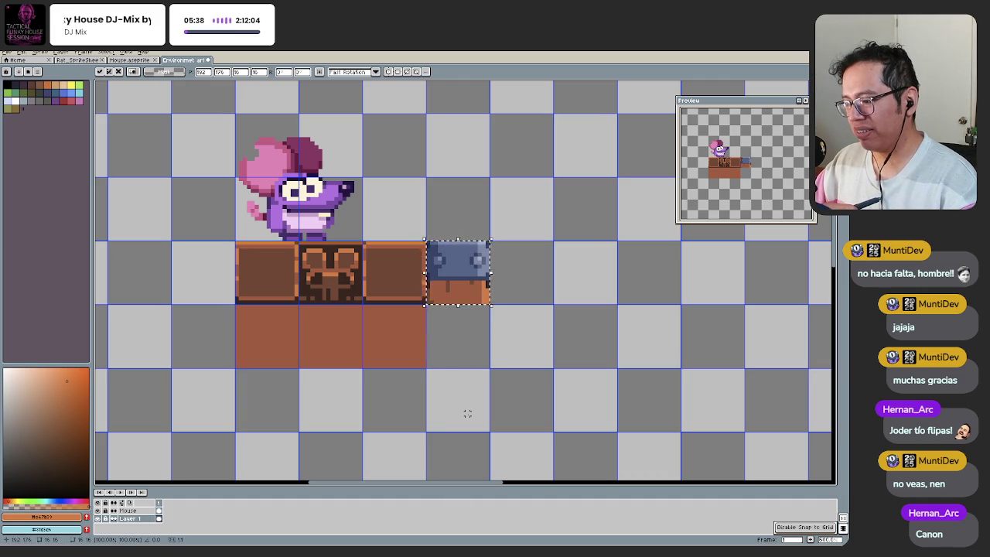
pyautogui.press('Down')
pyautogui.moveTo(432, 352); pyautogui.dragTo(425, 374)
pyautogui.scroll(1, 430, 364)
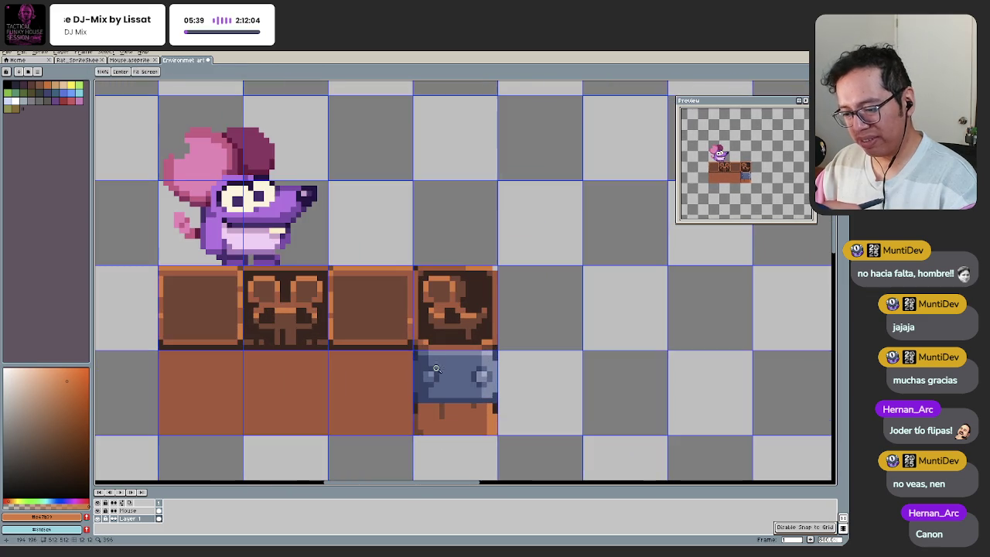
pyautogui.scroll(-2, 434, 358)
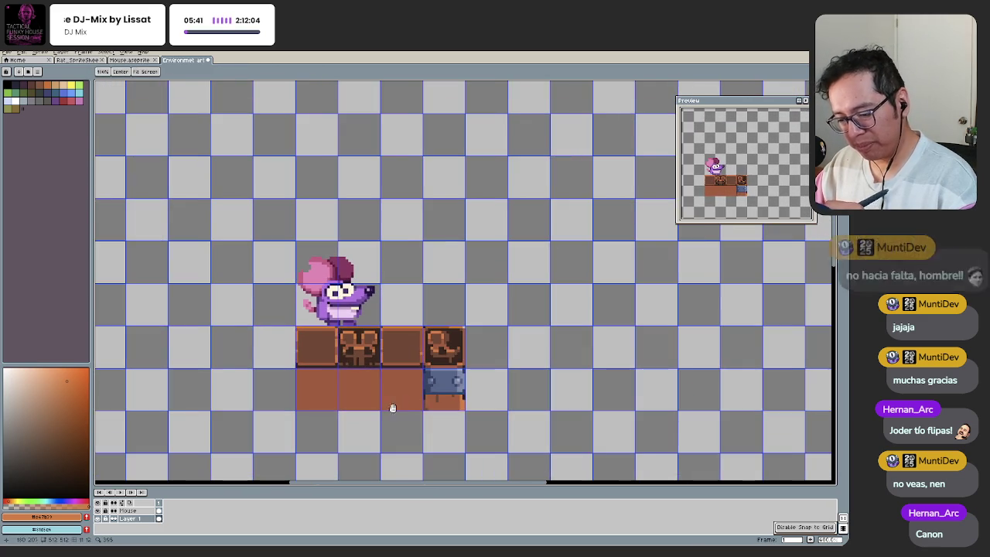
pyautogui.scroll(1, 430, 364)
pyautogui.scroll(-2, 426, 383)
pyautogui.scroll(-2, 426, 384)
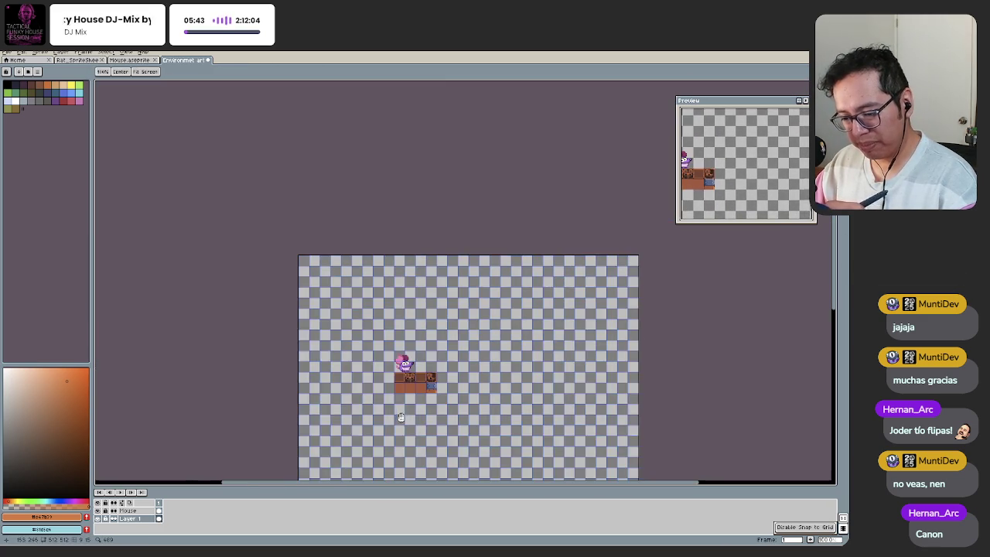
pyautogui.moveTo(417, 393); pyautogui.dragTo(455, 359)
pyautogui.scroll(2, 455, 359)
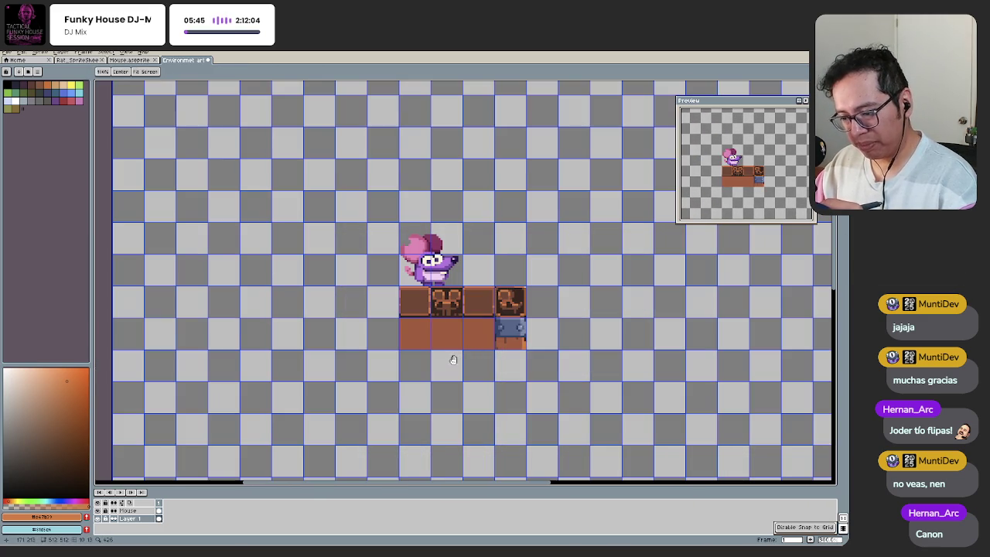
# Step: Sample the brown from the wood tile
pyautogui.press('m')
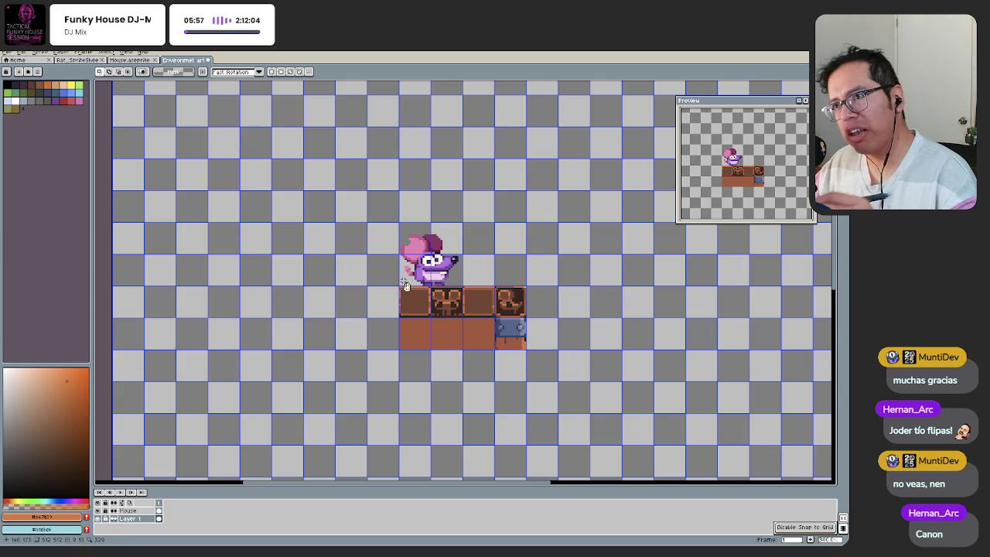
pyautogui.scroll(3, 464, 333)
pyautogui.keyDown('alt'); pyautogui.click(580, 349); pyautogui.keyUp('alt')
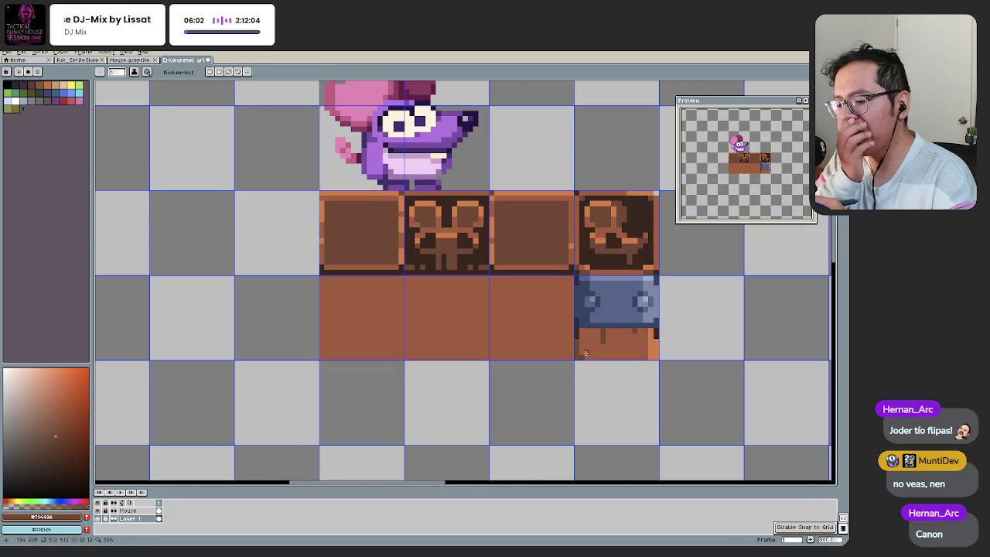
# Step: Undo the stray dark pencil mark under the metal tile and save Environment art.aseprite
pyautogui.hotkey('ctrl', 'z')
pyautogui.hotkey('ctrl', 's')
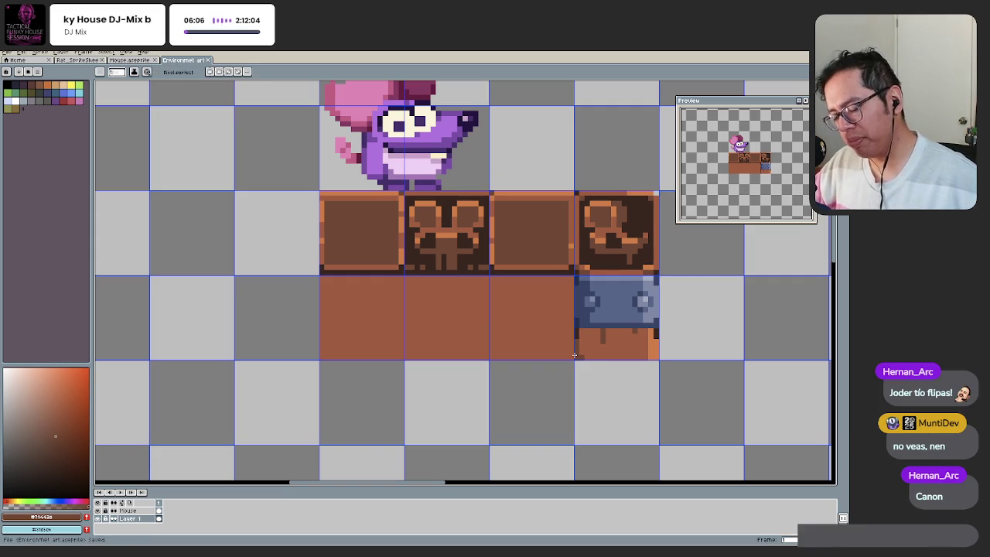
pyautogui.scroll(2, 572, 348)
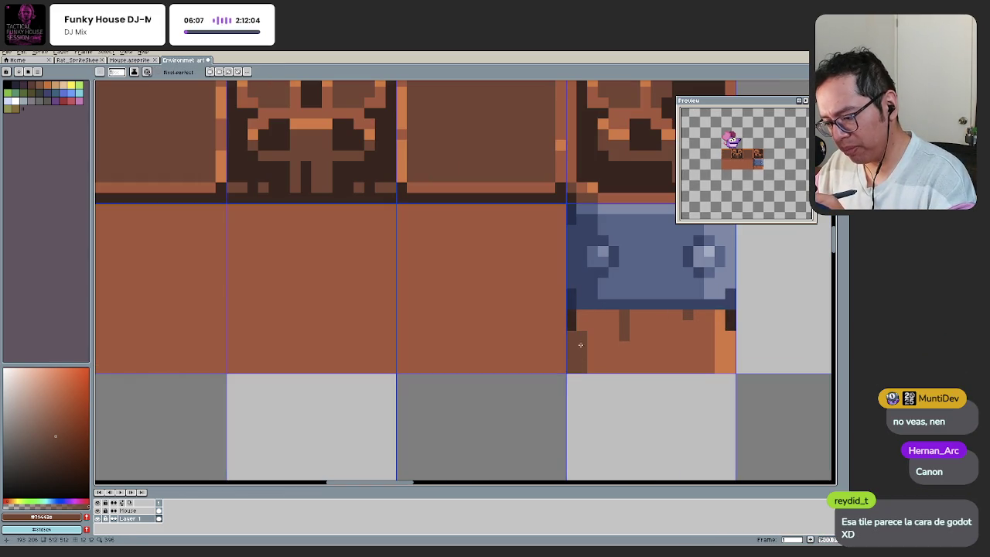
pyautogui.scroll(-2, 572, 371)
pyautogui.scroll(-1, 564, 387)
pyautogui.scroll(1, 604, 366)
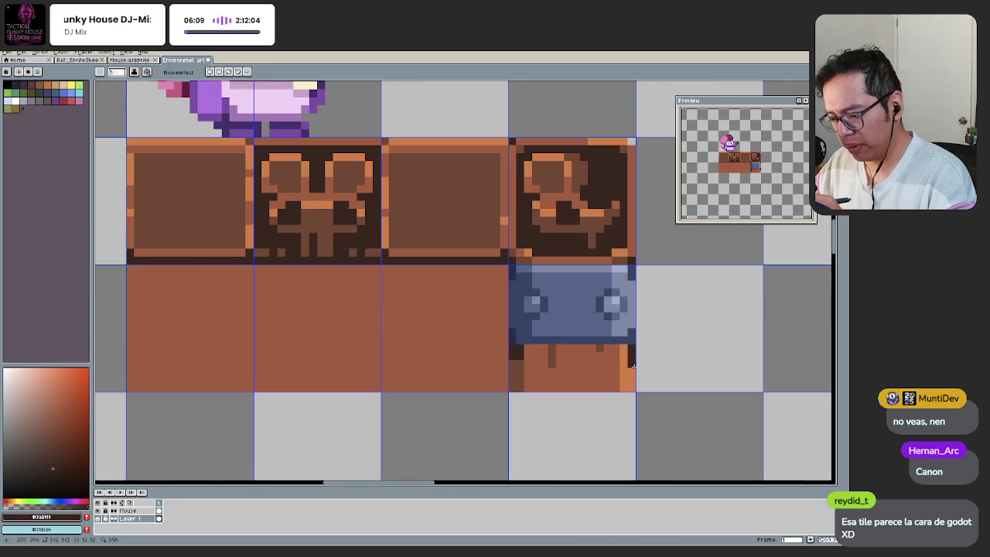
pyautogui.scroll(-2, 633, 351)
pyautogui.moveTo(523, 384)
pyautogui.mouseDown()
pyautogui.moveTo(508, 380)
pyautogui.moveTo(512, 369)
pyautogui.mouseUp()
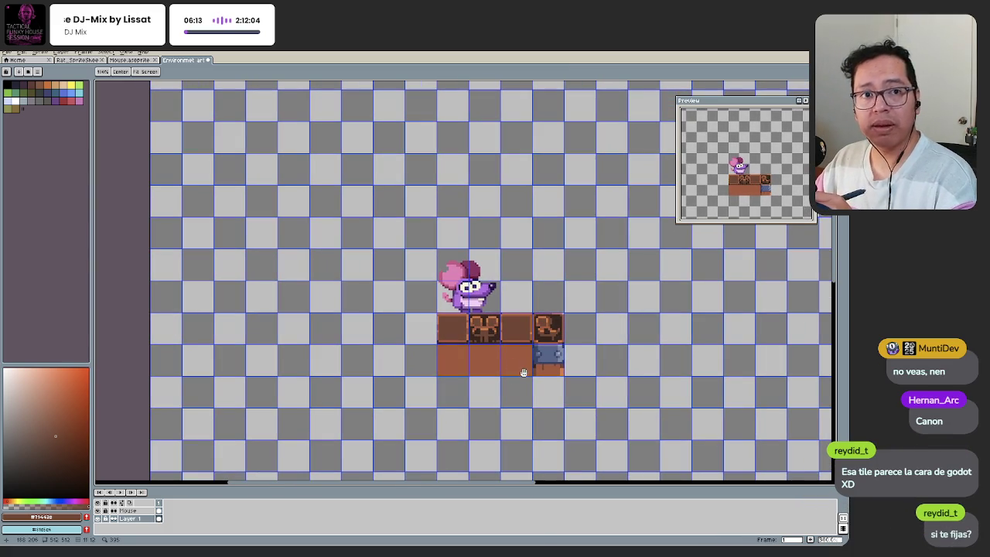
pyautogui.scroll(1, 517, 360)
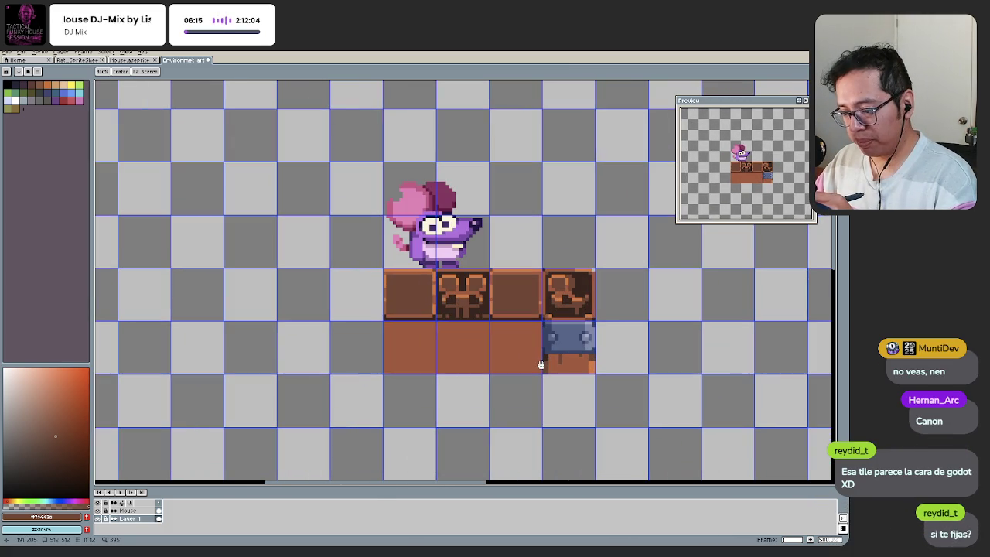
pyautogui.scroll(1, 543, 366)
pyautogui.scroll(-1, 541, 368)
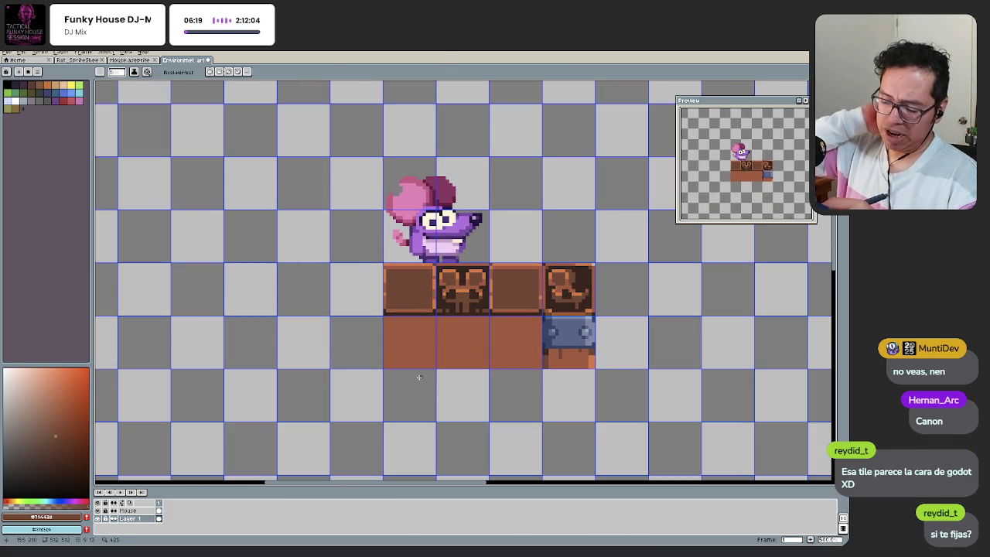
pyautogui.press('space')
pyautogui.moveTo(550, 373); pyautogui.dragTo(496, 364)
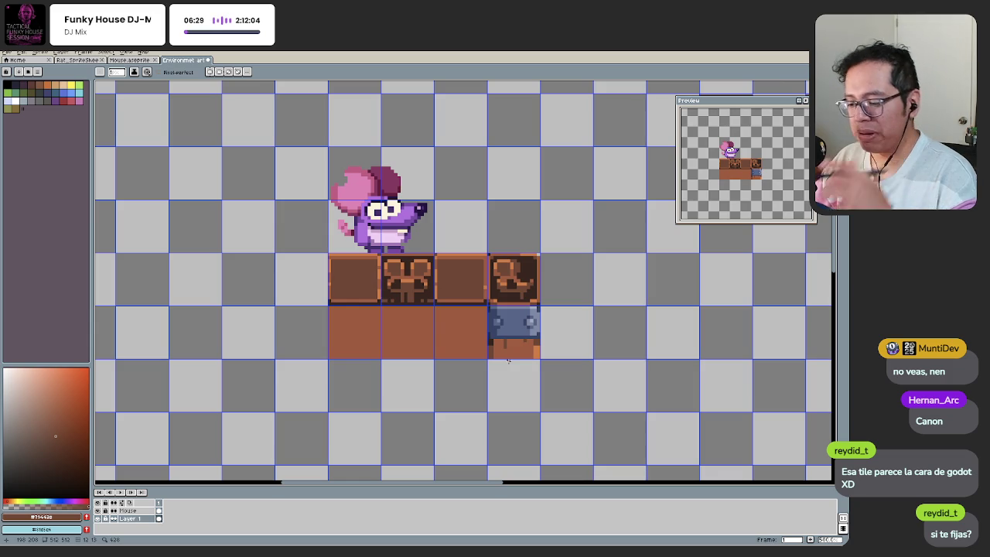
pyautogui.press('space')
pyautogui.scroll(1, 508, 361)
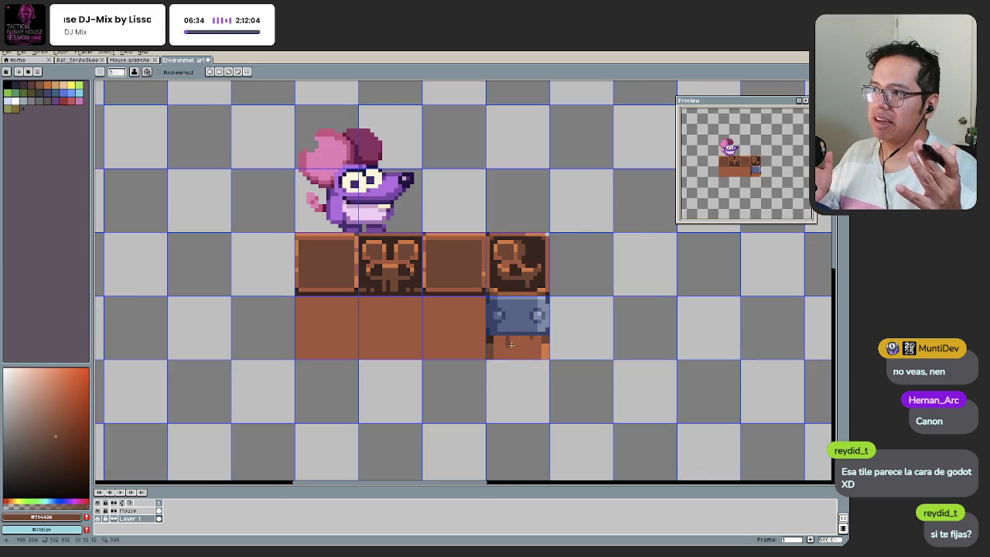
pyautogui.moveTo(499, 384); pyautogui.dragTo(453, 380)
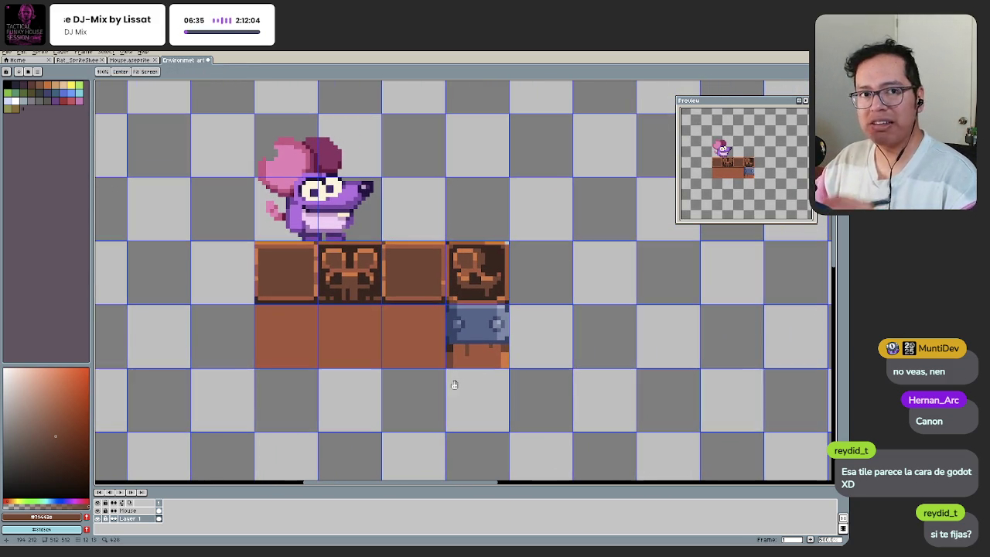
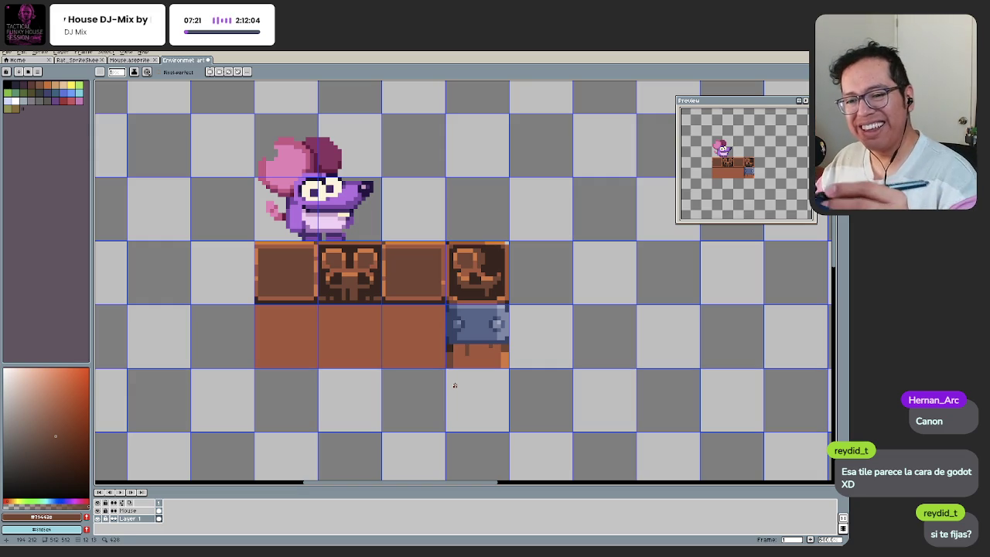
# Step: Zoom in on the tile row and take the blue tile's dark blue as the Pencil colour
pyautogui.press('z')
pyautogui.click(471, 332)
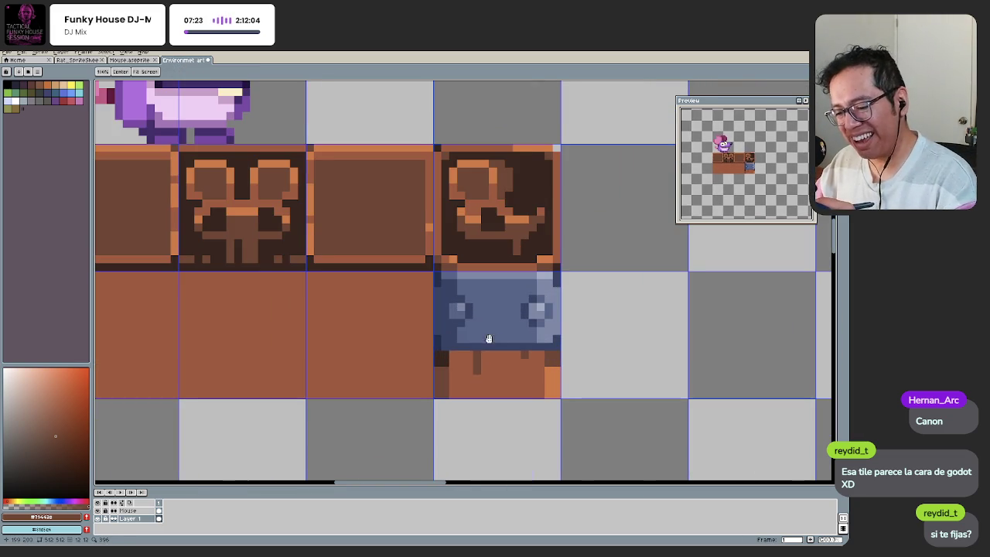
pyautogui.press('b')
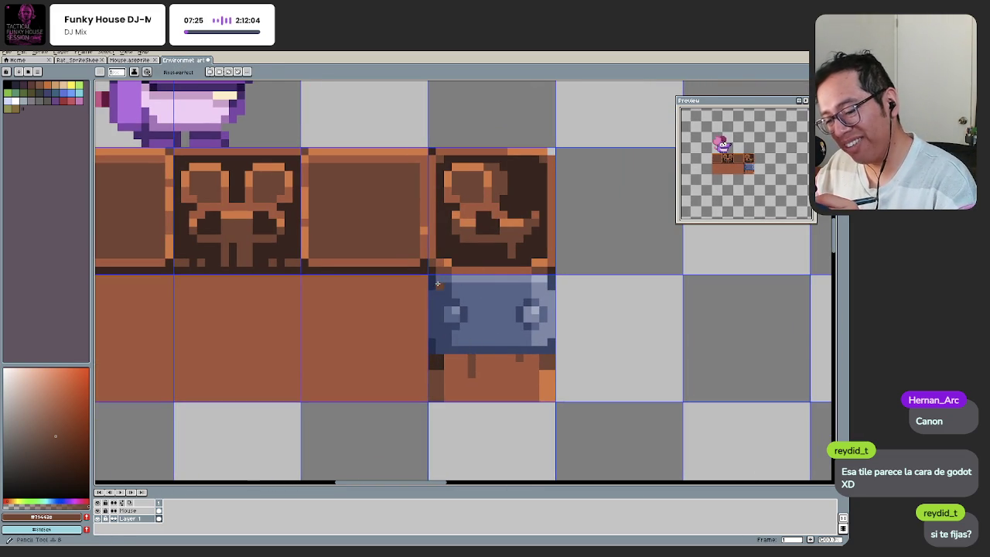
pyautogui.keyDown('alt'); pyautogui.click(437, 285); pyautogui.keyUp('alt')
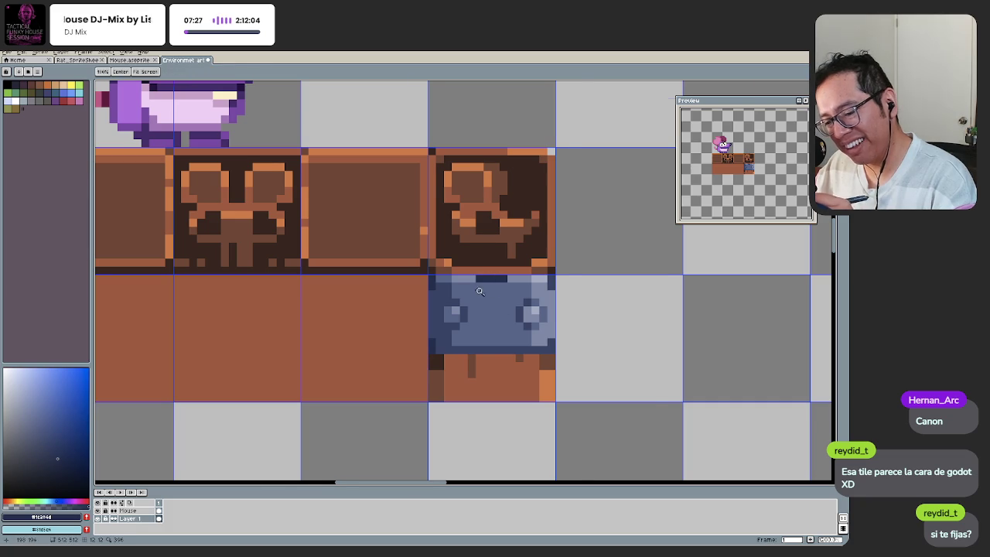
# Step: Zoom in and out around the blue tile to inspect it, keeping the Pencil active
pyautogui.scroll(1, 499, 280)
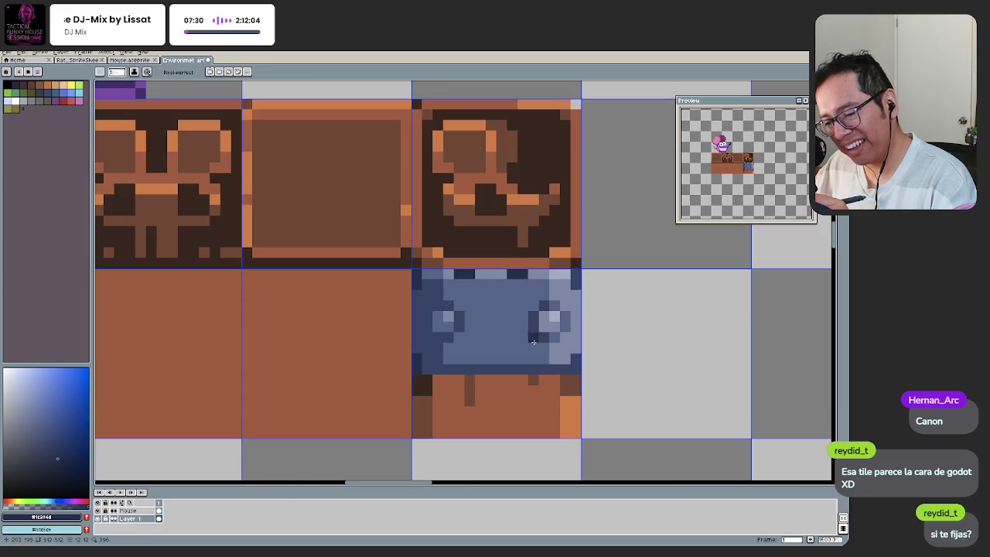
pyautogui.scroll(-3, 532, 335)
pyautogui.scroll(3, 472, 310)
pyautogui.scroll(2, 411, 290)
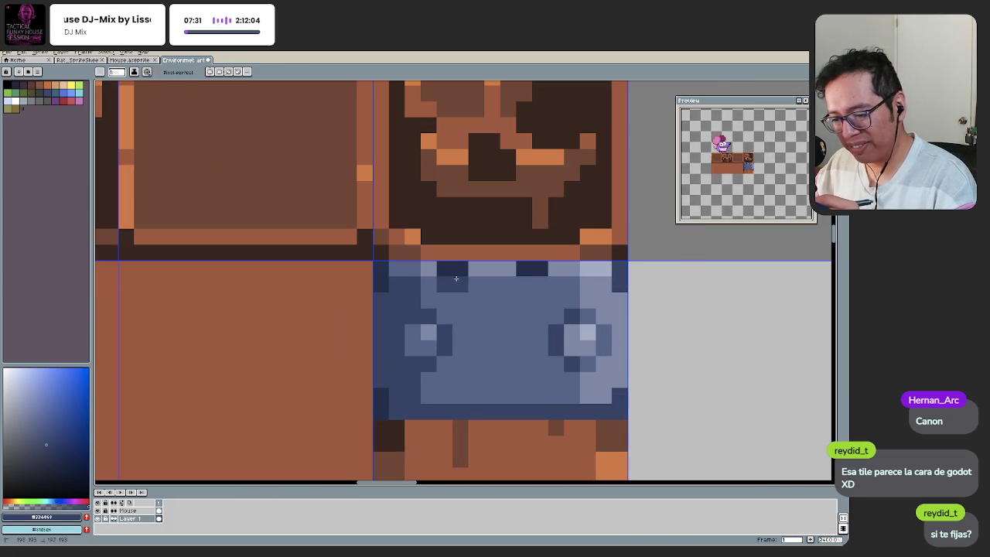
pyautogui.scroll(-1, 503, 340)
pyautogui.scroll(-2, 498, 363)
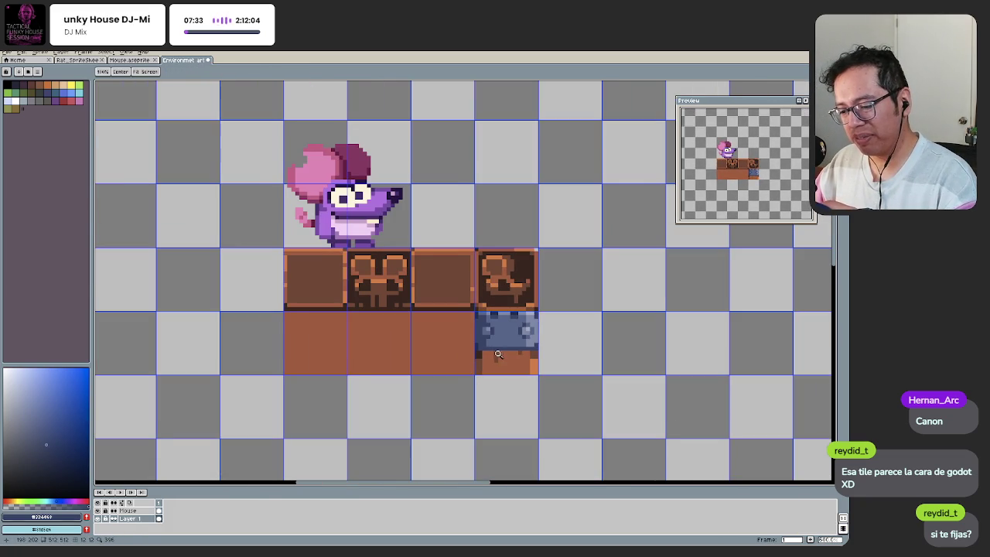
pyautogui.scroll(1, 499, 355)
pyautogui.scroll(1, 494, 340)
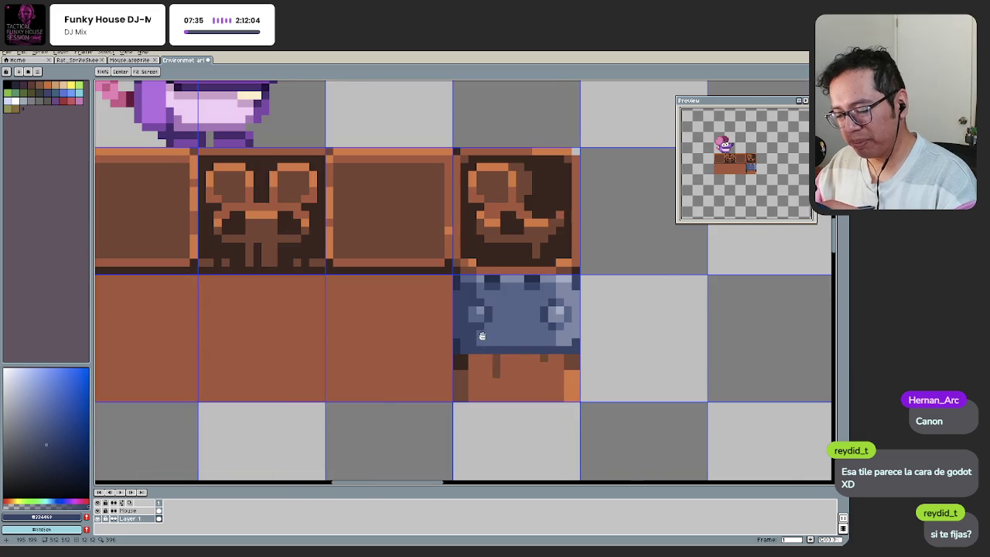
pyautogui.scroll(-2, 495, 348)
pyautogui.scroll(1, 500, 357)
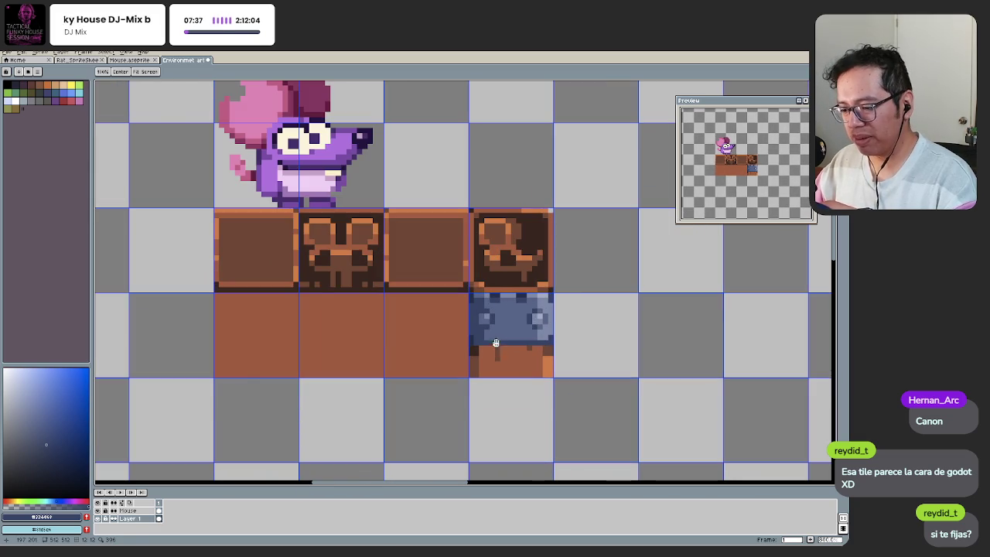
pyautogui.scroll(1, 495, 343)
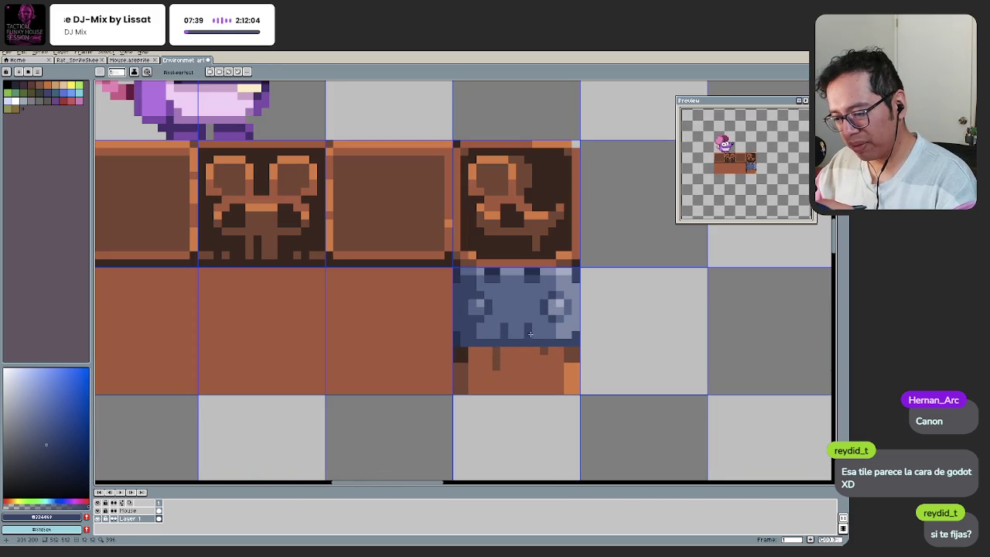
pyautogui.scroll(-2, 531, 334)
pyautogui.scroll(-1, 449, 400)
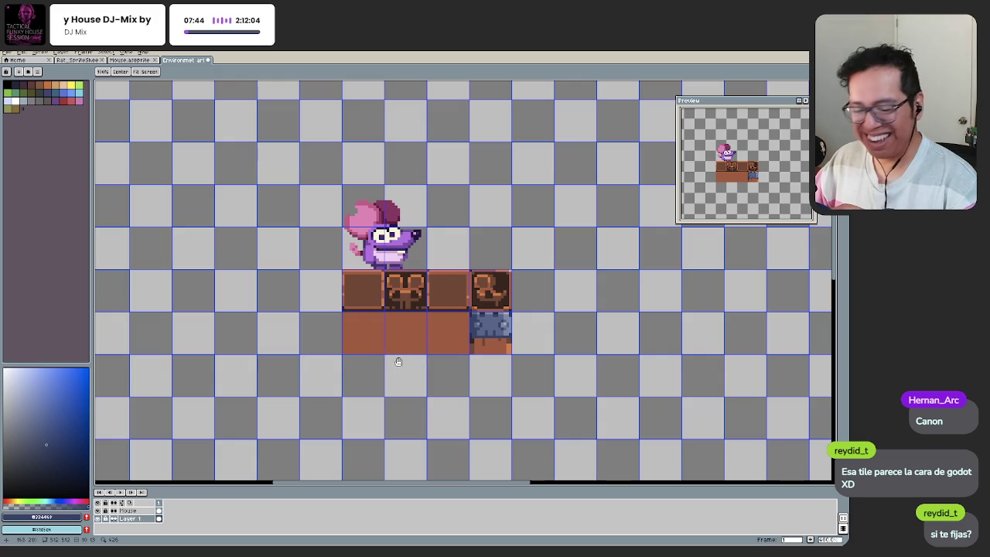
pyautogui.scroll(2, 502, 332)
pyautogui.press('b')
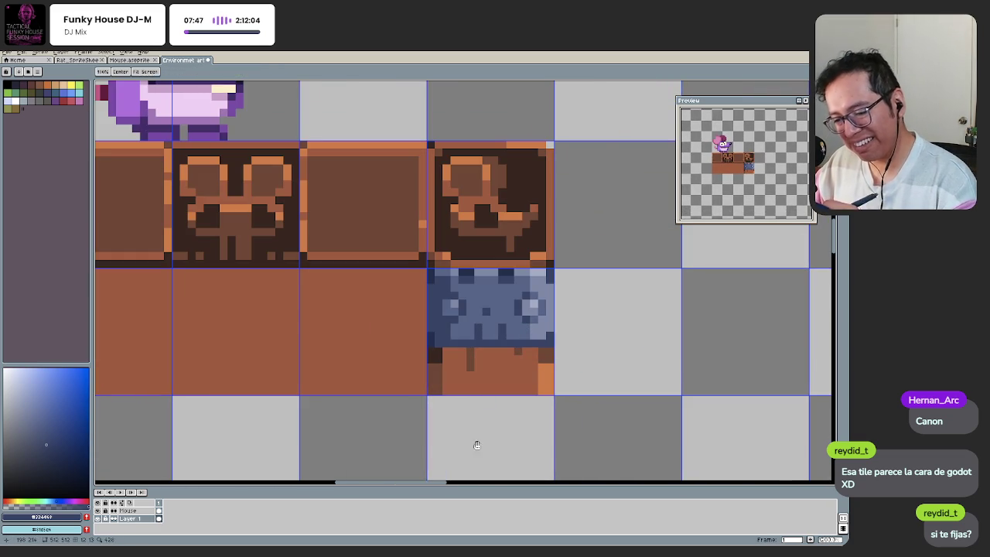
pyautogui.scroll(-2, 478, 446)
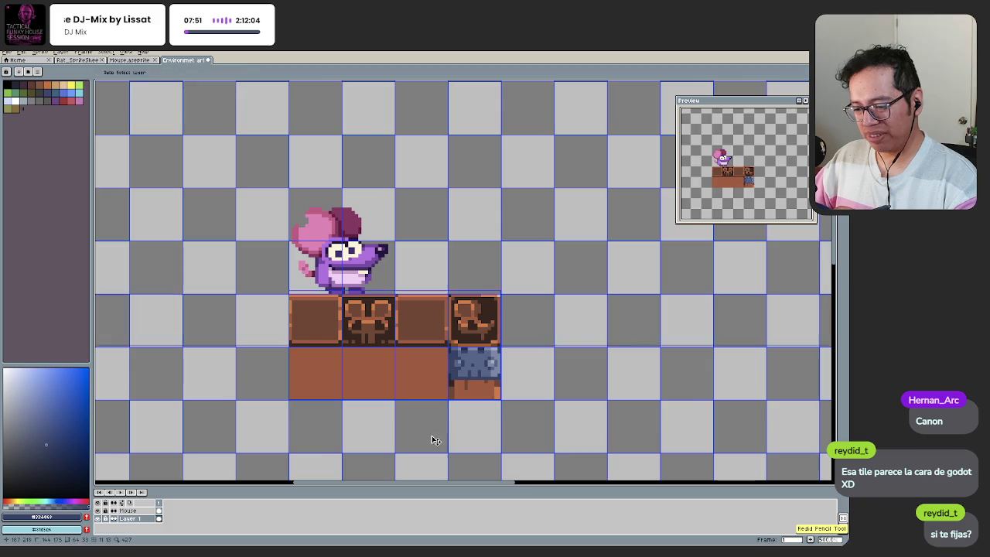
pyautogui.scroll(-1, 440, 417)
pyautogui.scroll(-2, 433, 414)
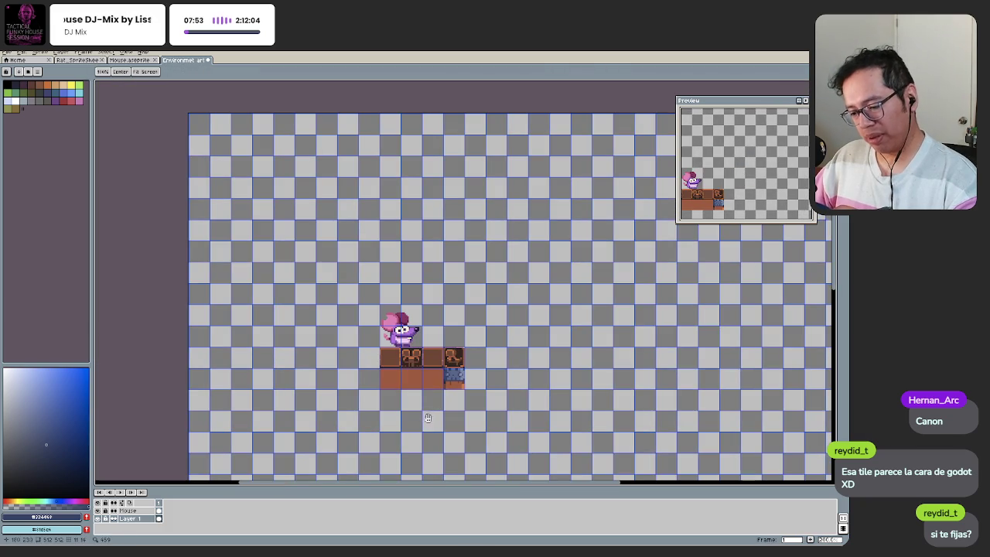
pyautogui.scroll(3, 450, 389)
pyautogui.scroll(1, 441, 363)
pyautogui.scroll(1, 433, 341)
# Step: Lasso the blue tile's face pattern down, undo the stray lasso, and paint a left-edge grey pixel
pyautogui.press('q')
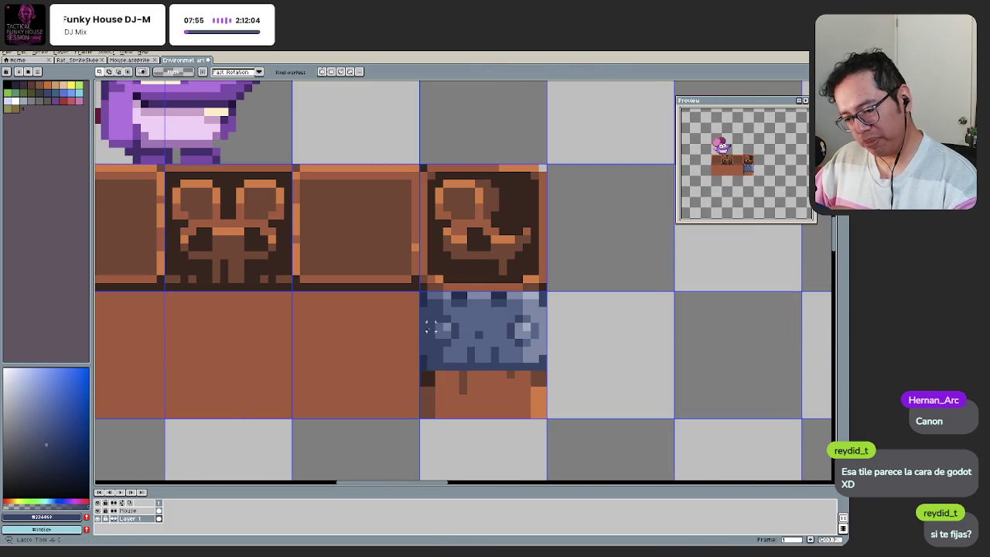
pyautogui.moveTo(438, 321)
pyautogui.mouseDown()
pyautogui.moveTo(430, 346)
pyautogui.moveTo(482, 375)
pyautogui.moveTo(514, 377)
pyautogui.moveTo(433, 353)
pyautogui.moveTo(441, 373)
pyautogui.mouseUp()
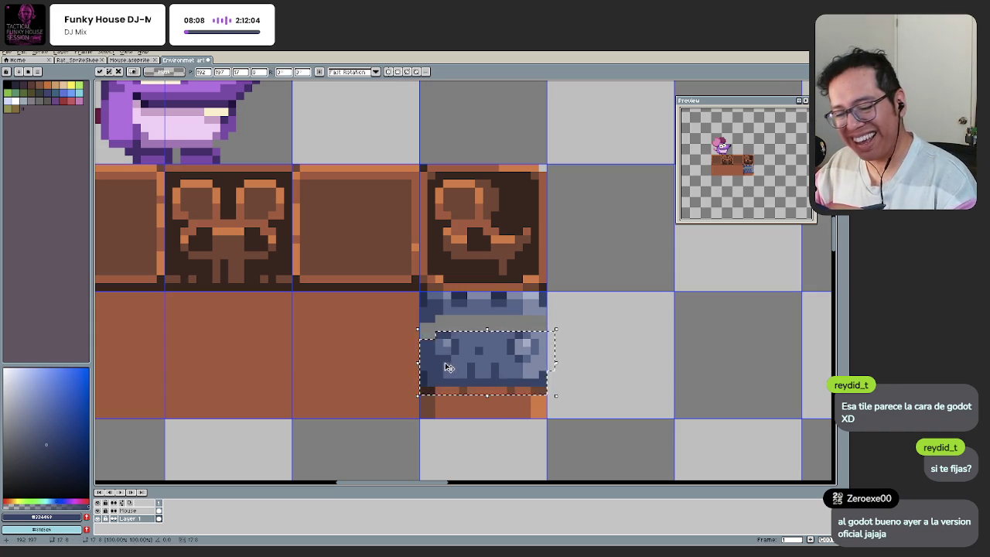
pyautogui.press('Return')
pyautogui.scroll(1, 447, 348)
pyautogui.hotkey('ctrl', 'z')
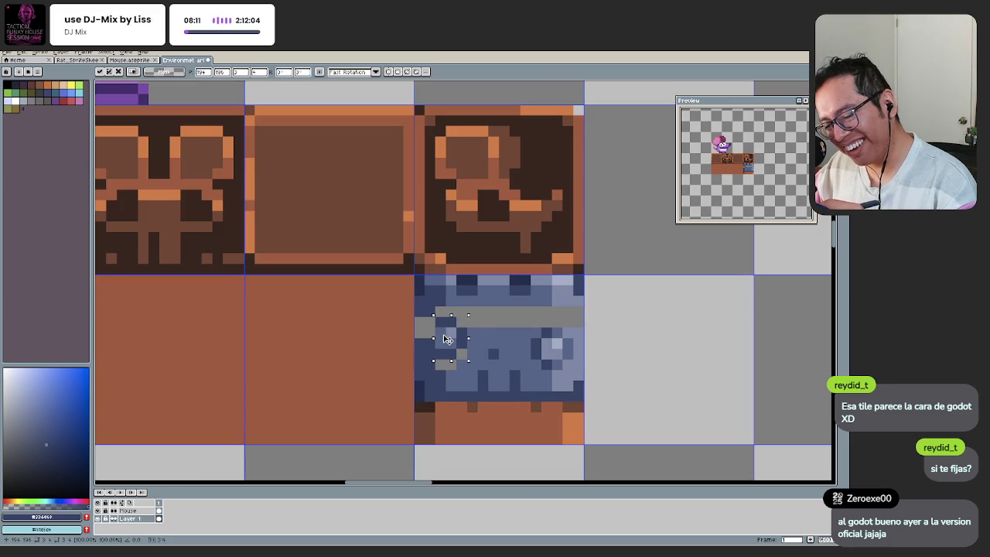
pyautogui.press('q')
pyautogui.press('b')
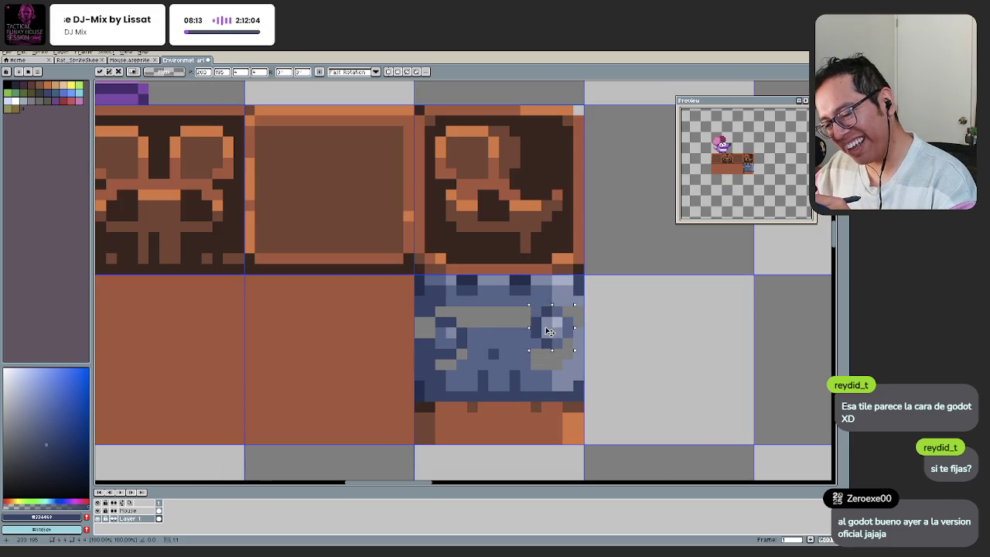
pyautogui.click(421, 332)
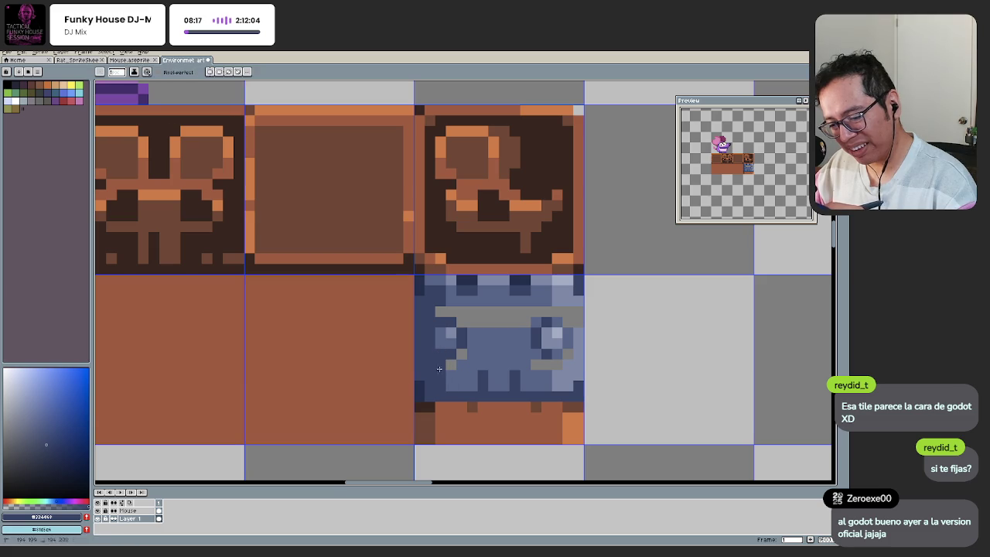
# Step: Fill the grey band's left-end pixels and paint over the band in dark blue
pyautogui.click(460, 355)
pyautogui.click(451, 313)
pyautogui.click(440, 313)
pyautogui.moveTo(547, 312)
pyautogui.mouseDown()
pyautogui.moveTo(469, 312)
pyautogui.moveTo(530, 323)
pyautogui.mouseUp()
# Step: Paint dark blue rows along the tile's bottom, undoing the second stroke
pyautogui.keyDown('alt'); pyautogui.click(543, 359); pyautogui.keyUp('alt')
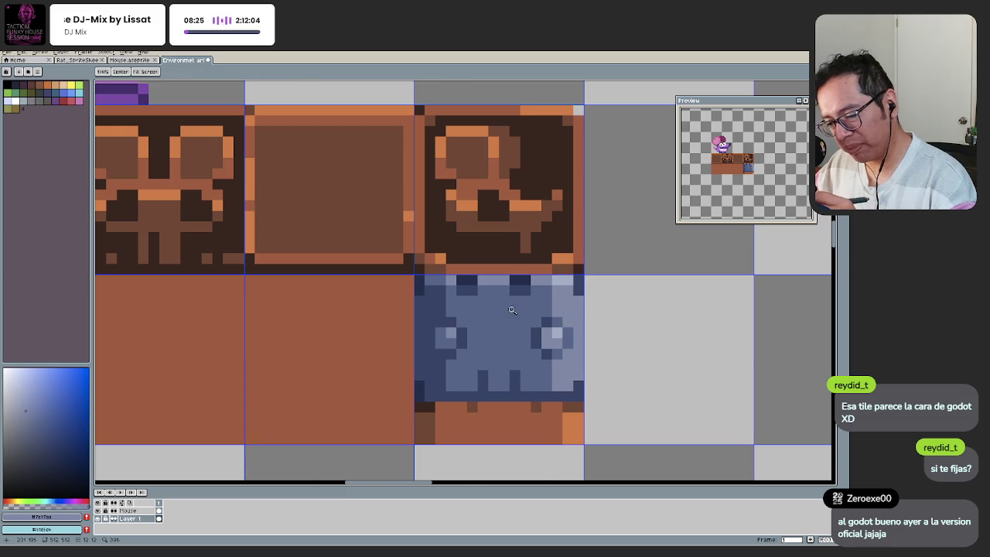
pyautogui.scroll(-2, 570, 321)
pyautogui.scroll(2, 487, 356)
pyautogui.scroll(1, 488, 352)
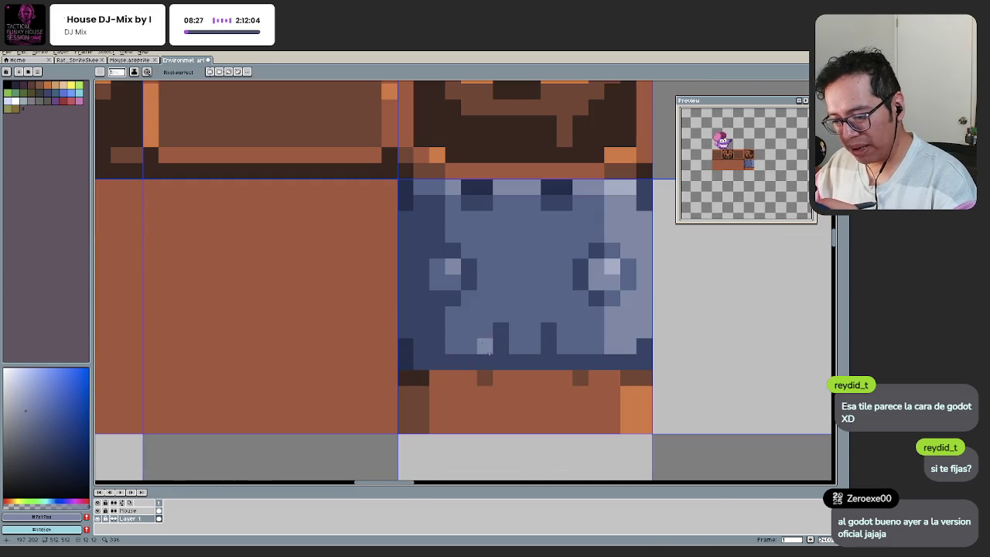
pyautogui.keyDown('alt'); pyautogui.click(423, 354); pyautogui.keyUp('alt')
pyautogui.moveTo(422, 392); pyautogui.dragTo(628, 393)
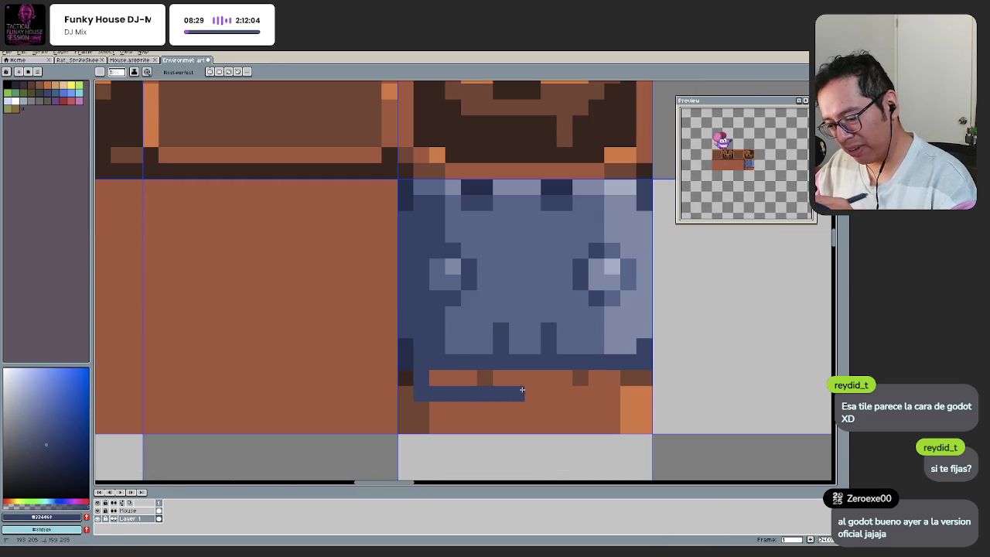
pyautogui.moveTo(425, 378); pyautogui.dragTo(628, 375)
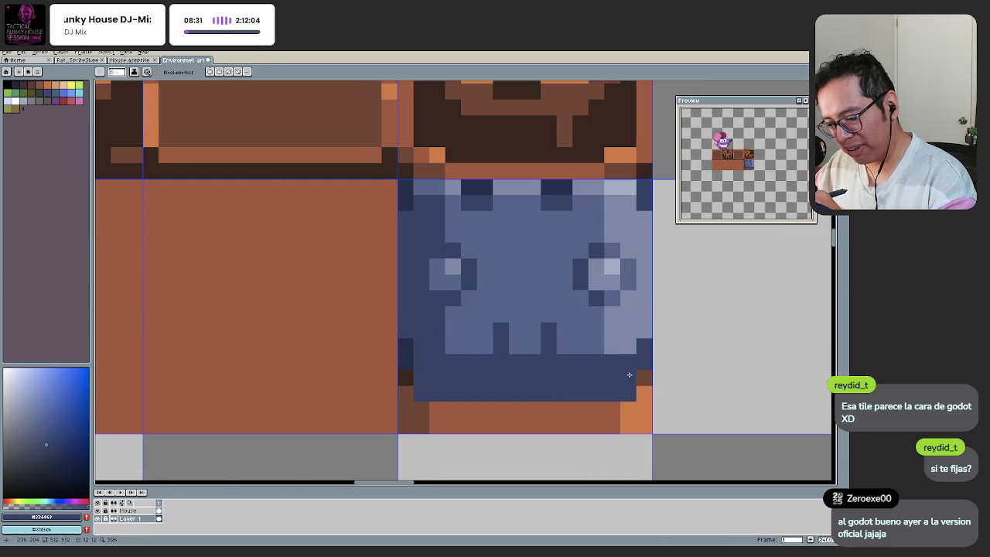
pyautogui.hotkey('ctrl', 'z')
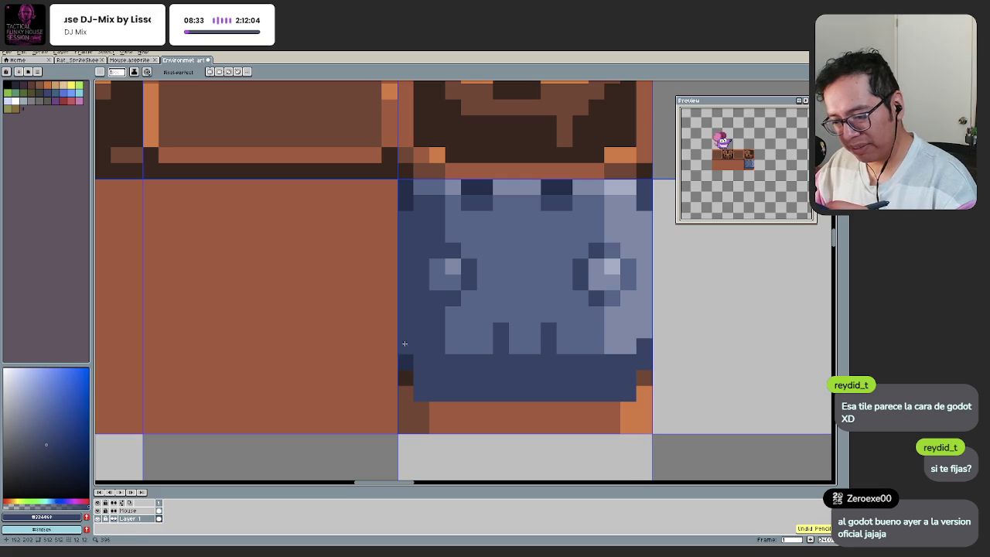
# Step: Pick the lighter blue and draw a light-blue mouth line along the tile's lower edge
pyautogui.press('i')
pyautogui.click(455, 344)
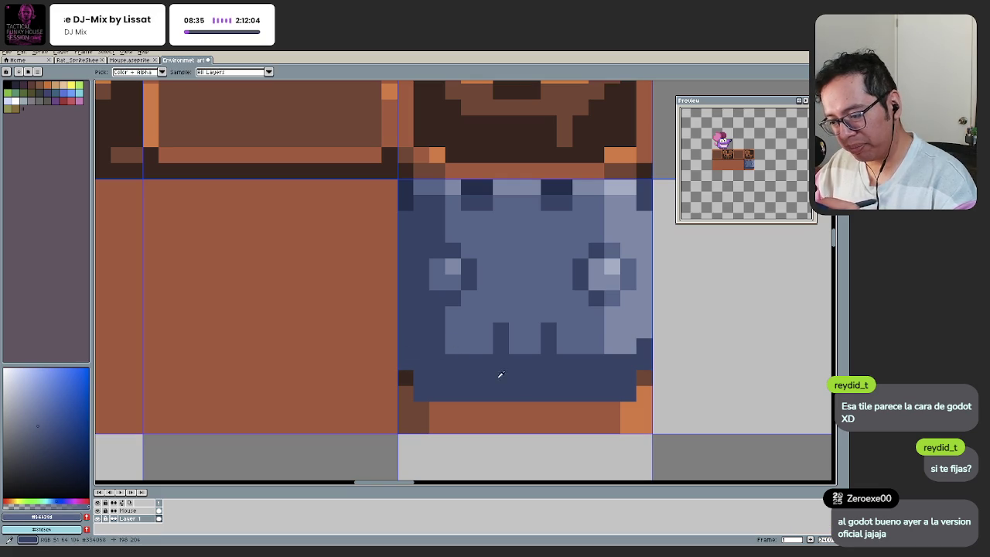
pyautogui.click(616, 355)
pyautogui.press('b')
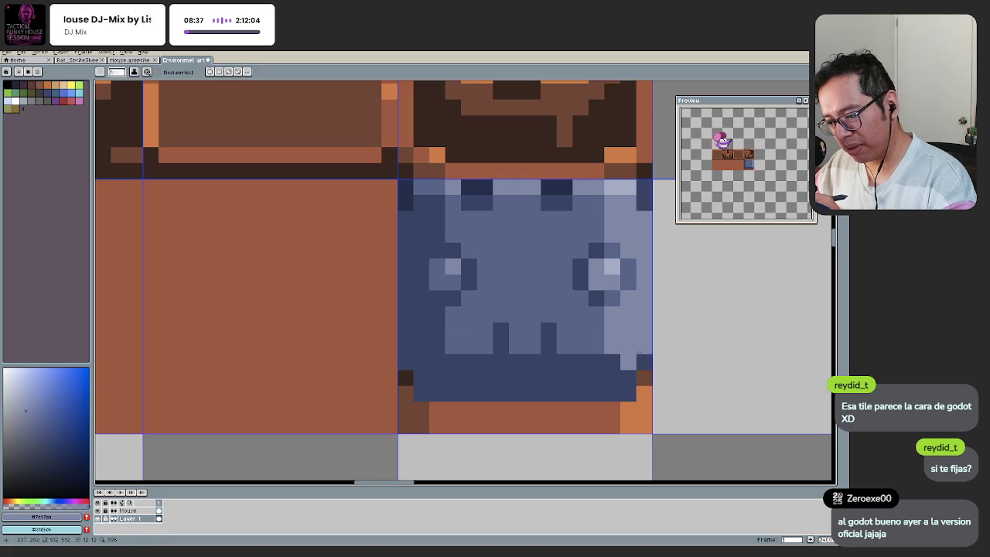
pyautogui.hotkey('ctrl', 'z')
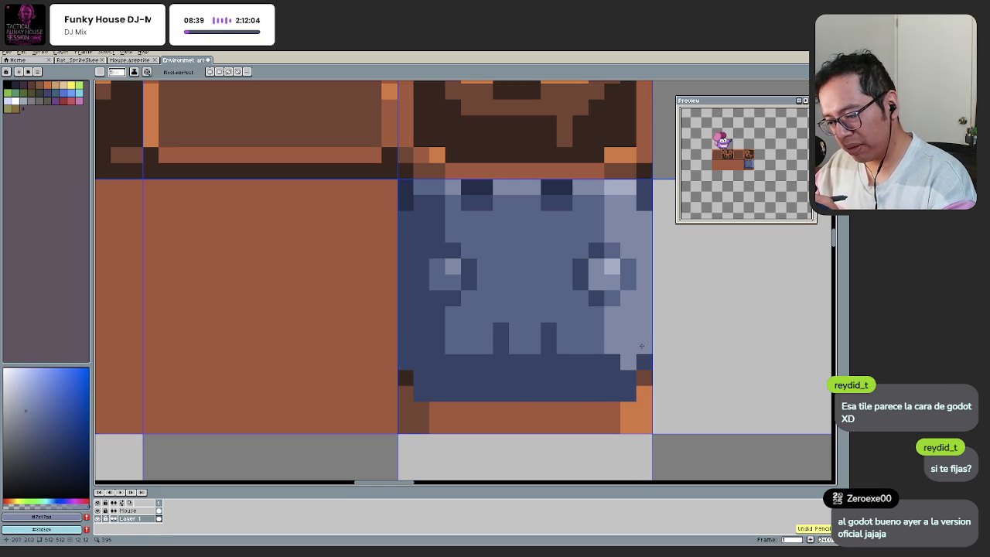
pyautogui.moveTo(611, 378); pyautogui.dragTo(432, 353)
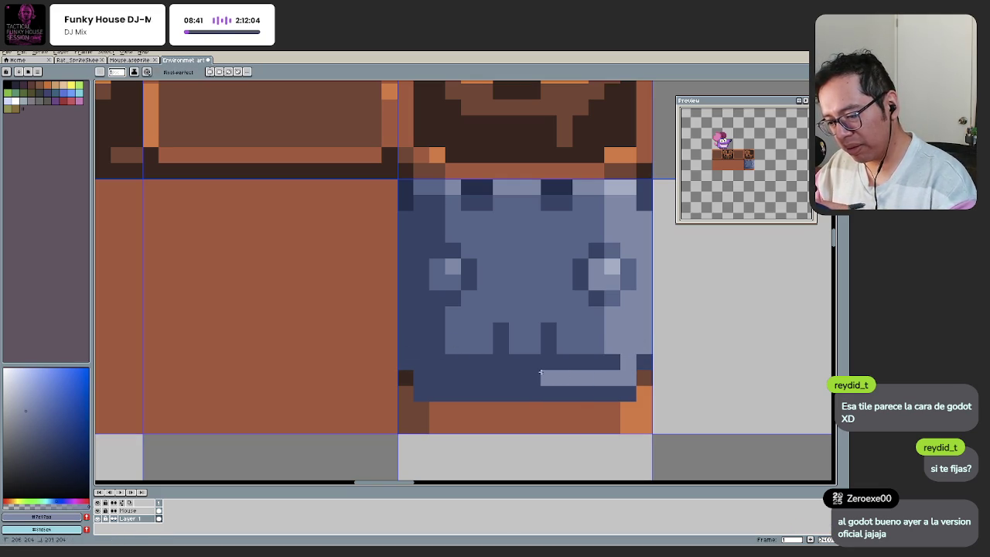
pyautogui.keyDown('alt'); pyautogui.click(427, 359); pyautogui.keyUp('alt')
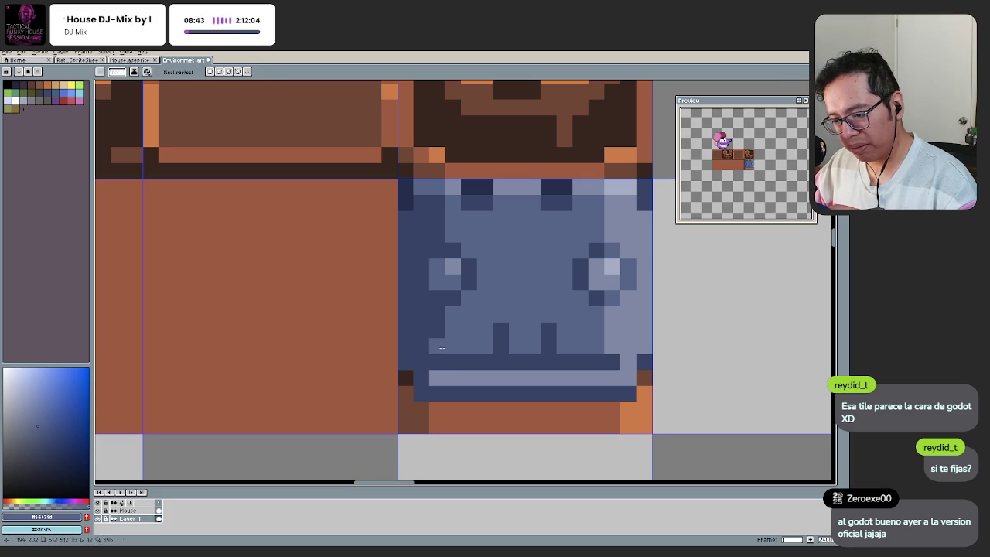
pyautogui.hotkey('ctrl', 'z')
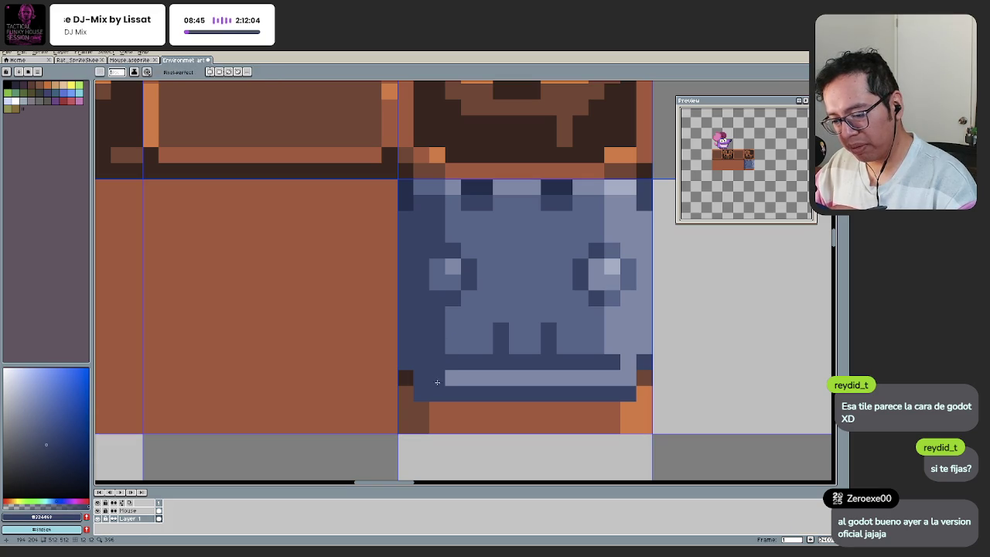
# Step: Zoom out to view the whole scene, sampling a dark blue from the tile
pyautogui.scroll(-2, 424, 387)
pyautogui.scroll(-2, 421, 395)
pyautogui.scroll(-1, 418, 399)
pyautogui.scroll(2, 438, 380)
pyautogui.scroll(3, 445, 376)
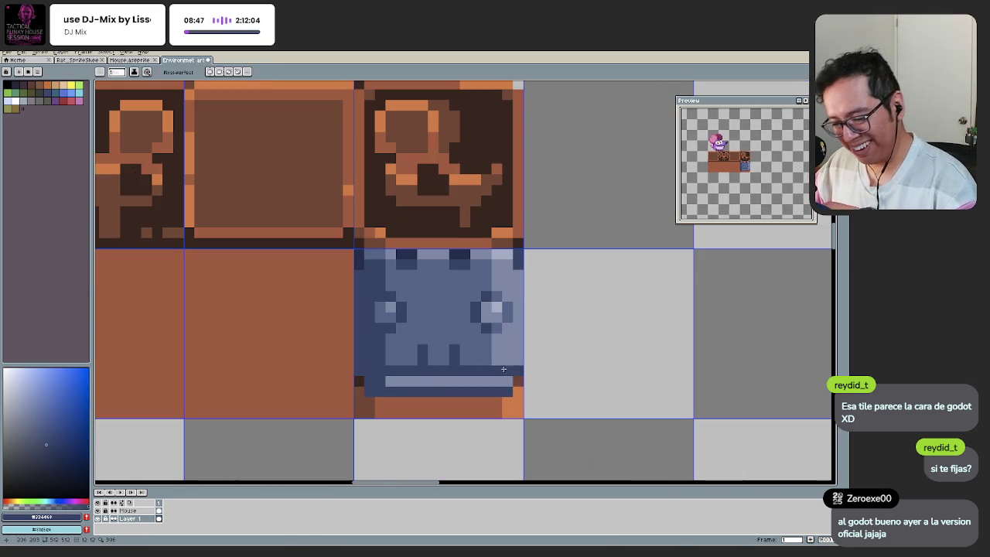
pyautogui.keyDown('alt'); pyautogui.click(376, 366); pyautogui.keyUp('alt')
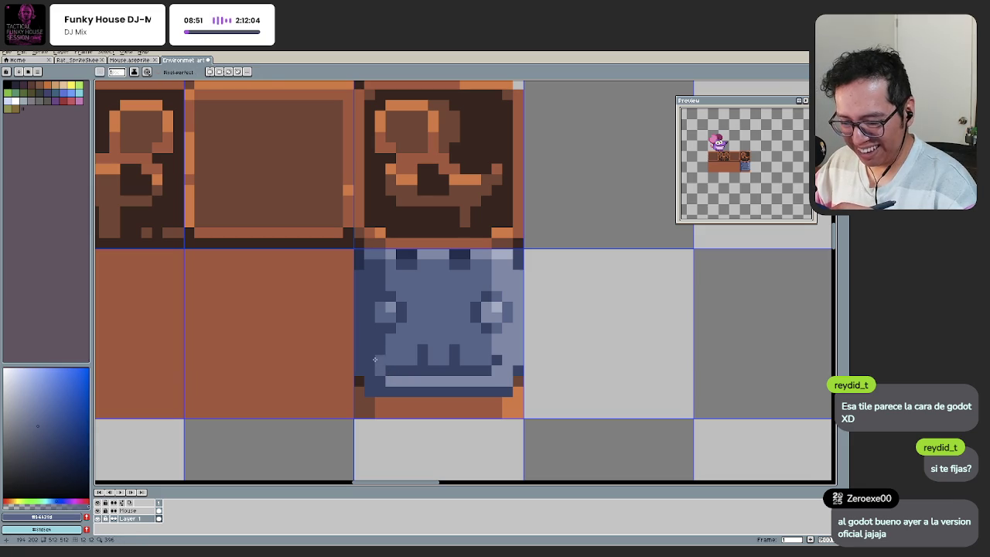
pyautogui.scroll(-5, 361, 403)
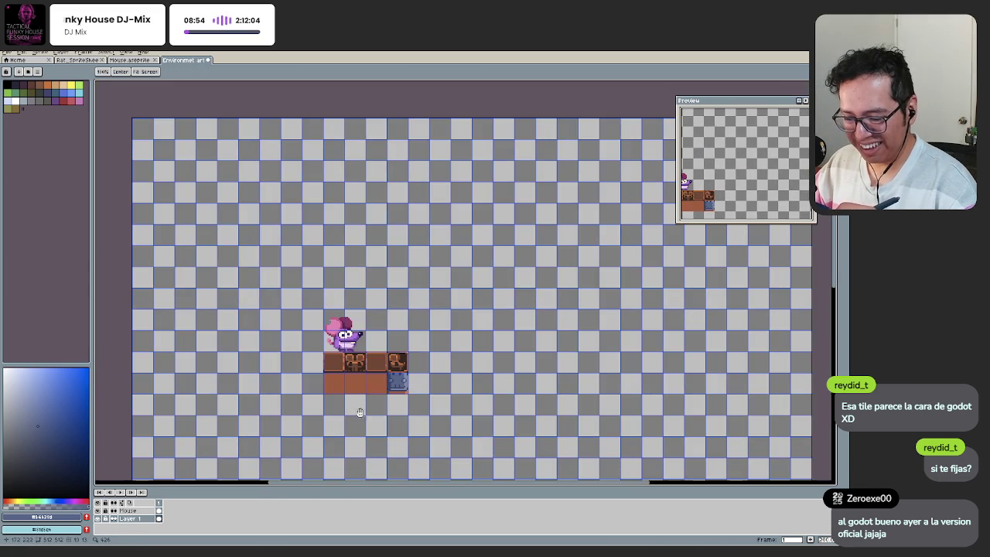
pyautogui.moveTo(374, 410); pyautogui.dragTo(421, 376)
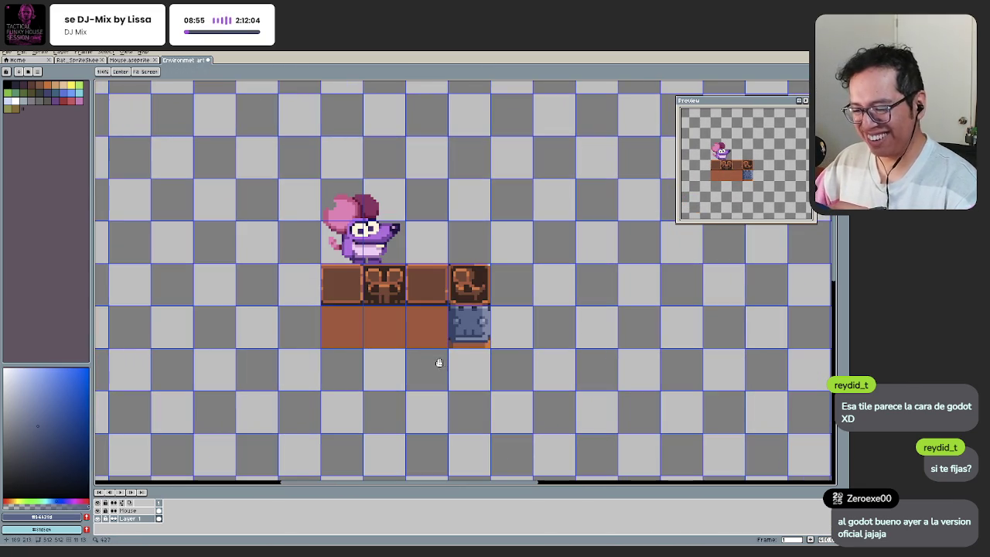
pyautogui.scroll(1, 438, 359)
pyautogui.scroll(2, 488, 353)
pyautogui.scroll(1, 474, 353)
pyautogui.press('b')
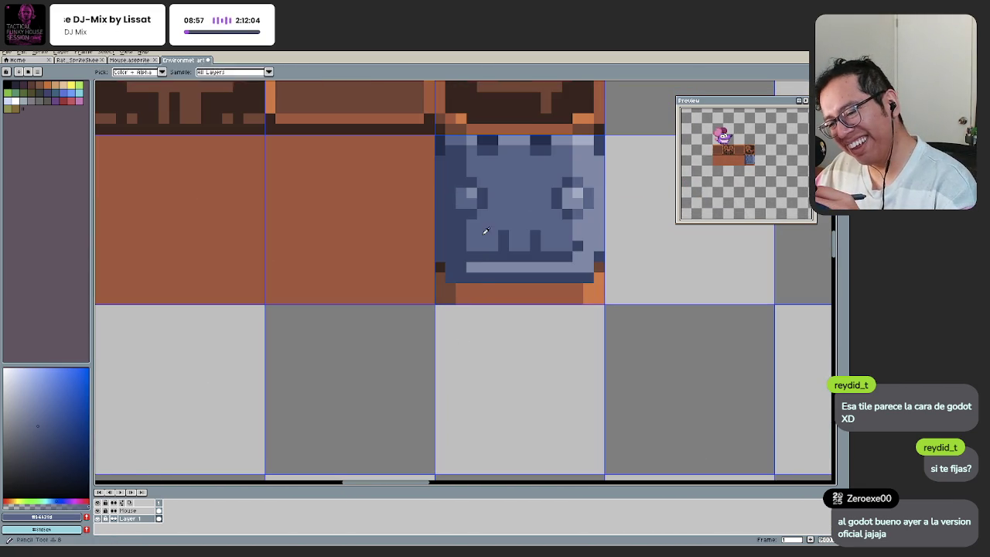
pyautogui.press('v')
pyautogui.scroll(-3, 448, 389)
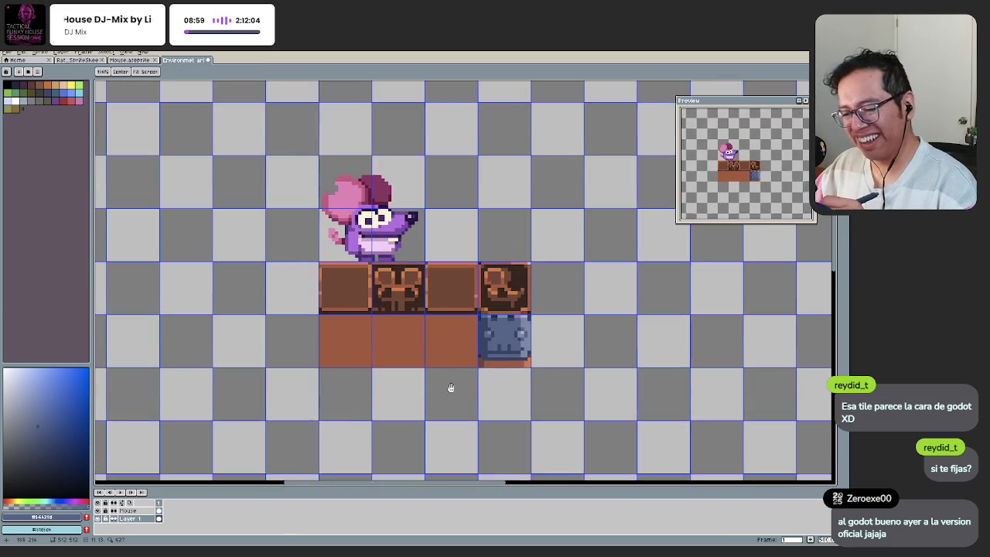
pyautogui.scroll(4, 540, 355)
pyautogui.press('b')
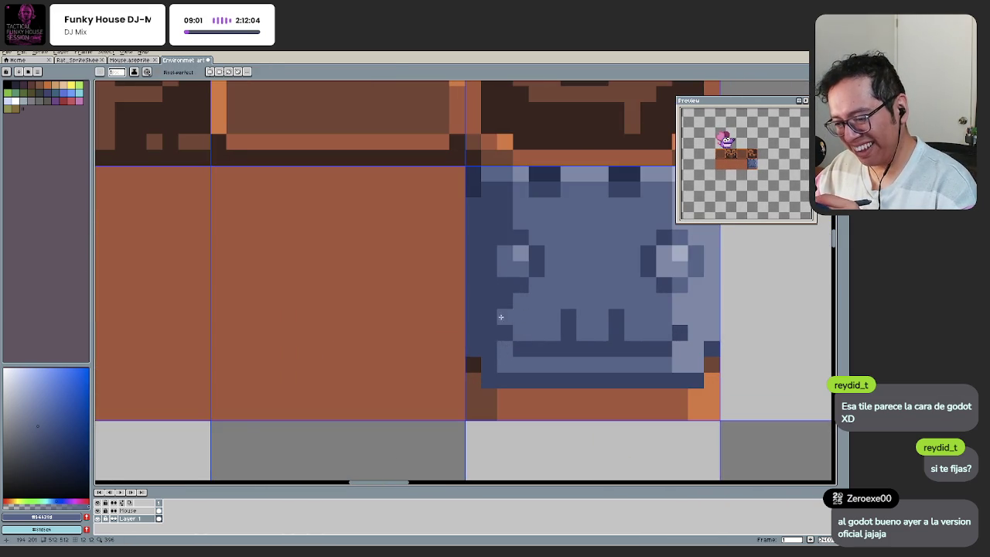
pyautogui.scroll(-5, 503, 333)
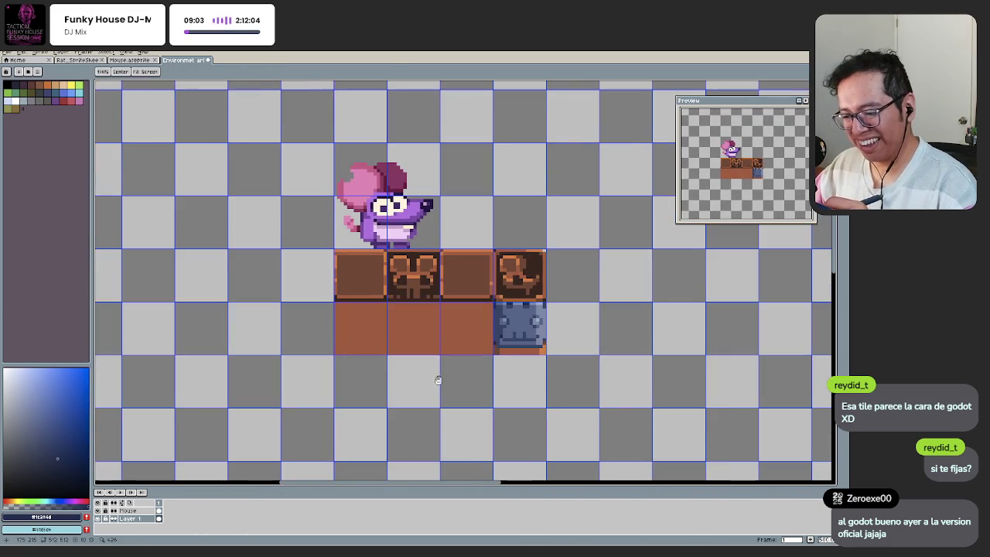
pyautogui.scroll(-1, 436, 380)
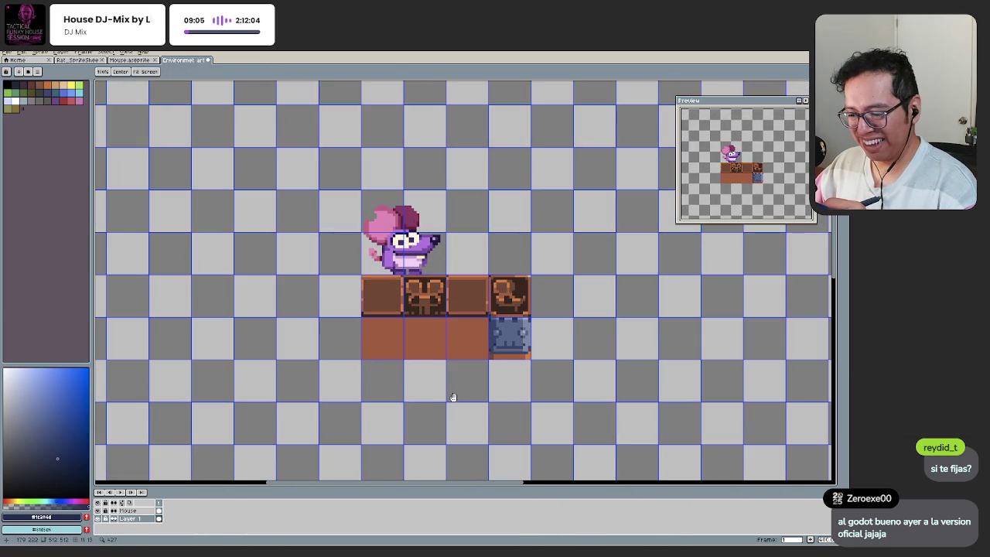
pyautogui.moveTo(457, 396); pyautogui.dragTo(447, 398)
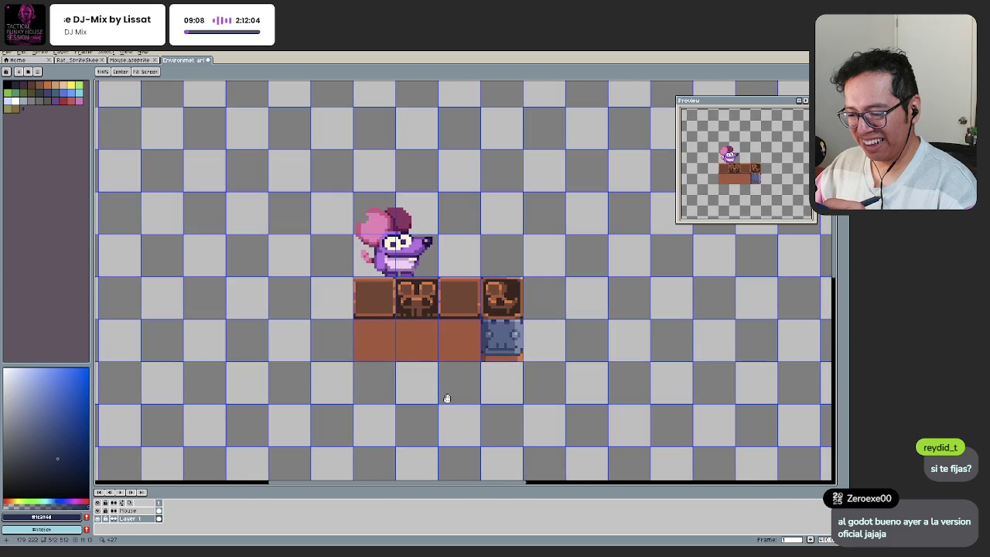
pyautogui.scroll(2, 471, 361)
pyautogui.scroll(1, 468, 371)
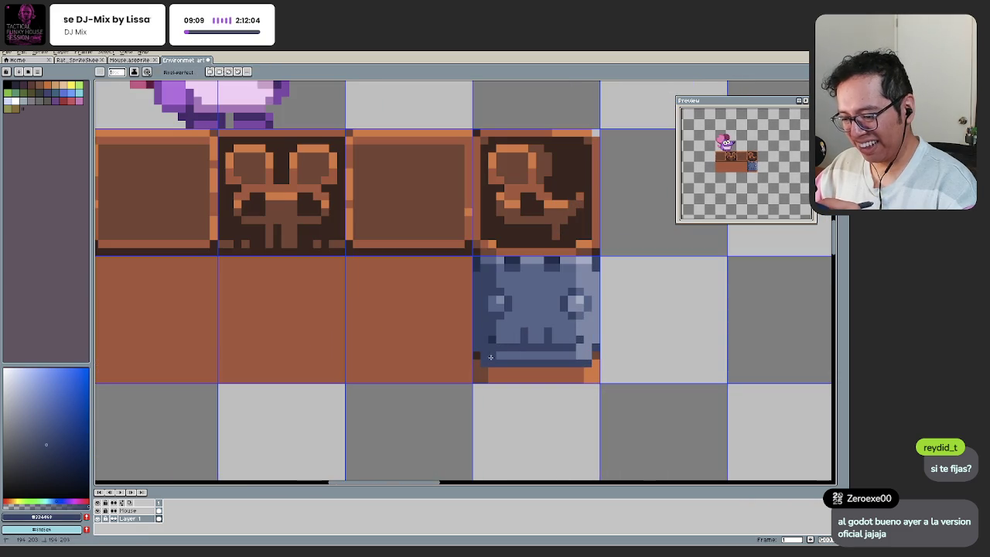
pyautogui.scroll(-2, 461, 386)
pyautogui.scroll(-2, 462, 386)
pyautogui.moveTo(464, 392)
pyautogui.mouseDown()
pyautogui.moveTo(458, 400)
pyautogui.moveTo(442, 389)
pyautogui.mouseUp()
pyautogui.scroll(-1, 455, 400)
pyautogui.scroll(1, 449, 377)
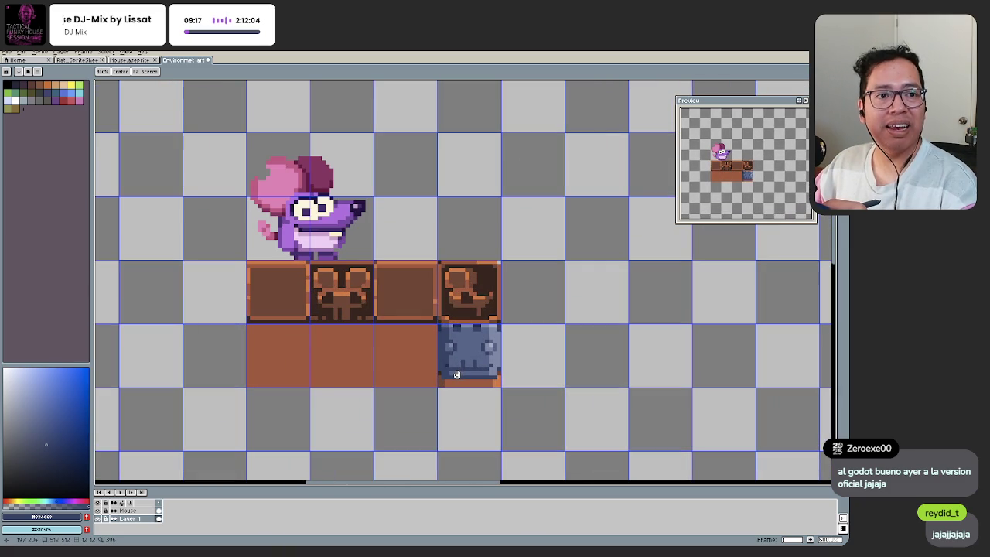
pyautogui.scroll(2, 457, 374)
pyautogui.scroll(2, 457, 373)
pyautogui.press('q')
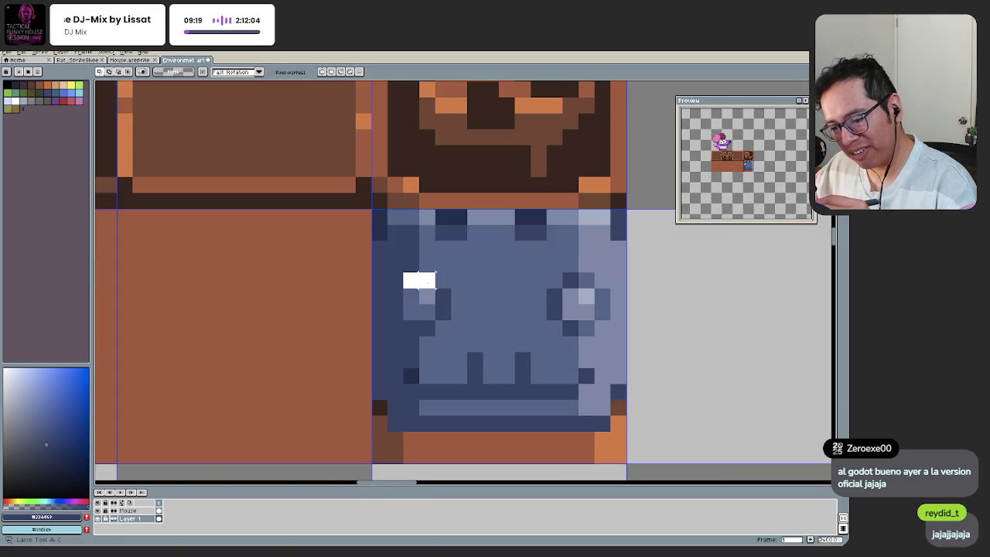
# Step: Shift the face's left and right eyes one pixel inward each and drop them in place
pyautogui.moveTo(418, 321)
pyautogui.mouseDown()
pyautogui.moveTo(403, 336)
pyautogui.moveTo(423, 309)
pyautogui.mouseUp()
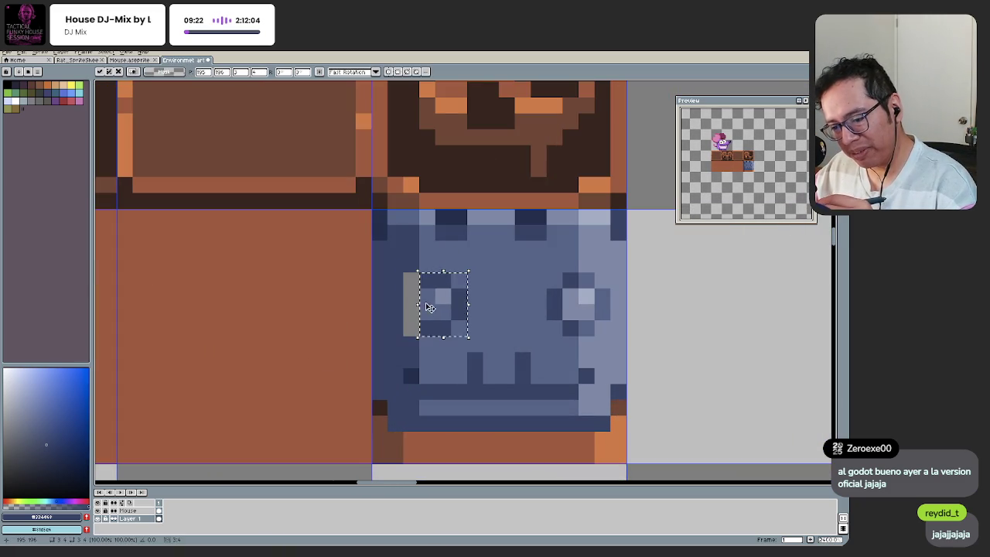
pyautogui.hotkey('ctrl', 'd')
pyautogui.press('b')
pyautogui.hotkey('ctrl', 'z')
pyautogui.press('q')
pyautogui.moveTo(553, 275)
pyautogui.mouseDown()
pyautogui.moveTo(577, 320)
pyautogui.moveTo(547, 274)
pyautogui.moveTo(550, 302)
pyautogui.mouseUp()
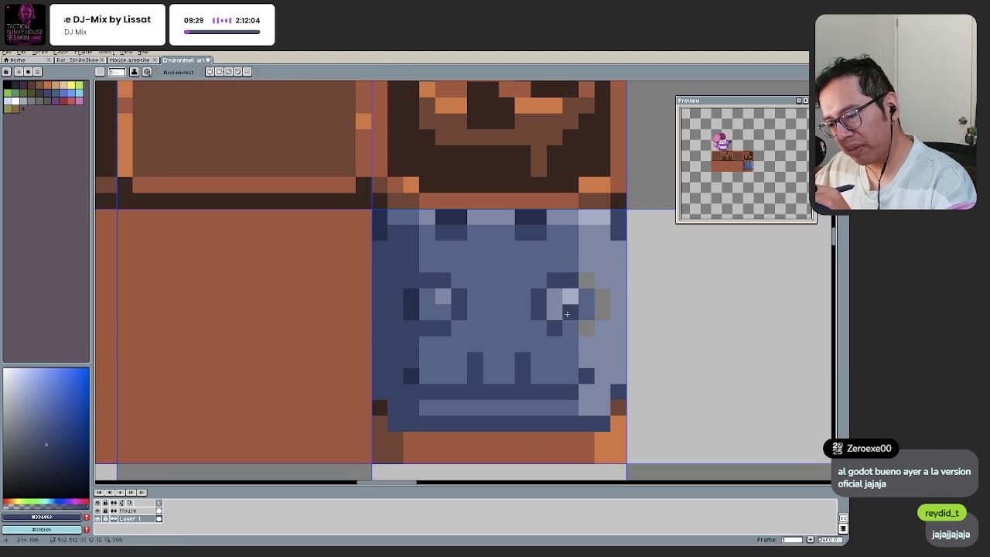
pyautogui.hotkey('ctrl', 'd')
pyautogui.scroll(-5, 552, 343)
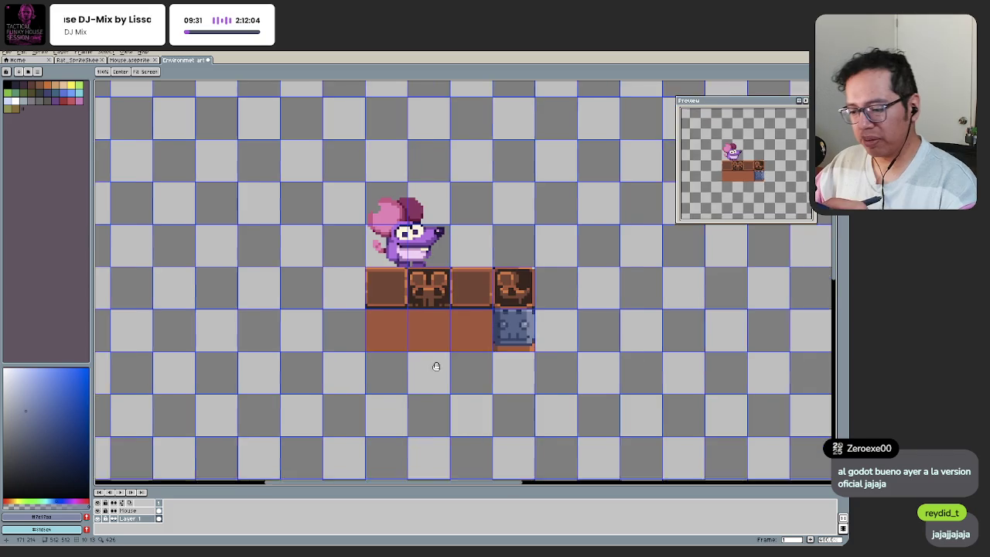
pyautogui.moveTo(459, 353); pyautogui.dragTo(455, 361)
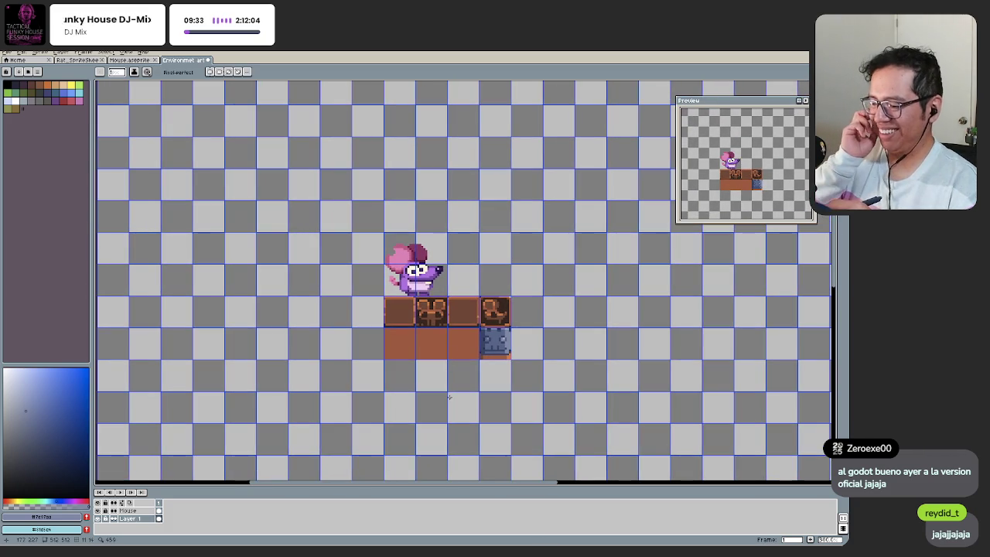
# Step: Move the chair crate two cells to the right with the rectangular marquee
pyautogui.scroll(1, 480, 375)
pyautogui.scroll(1, 485, 370)
pyautogui.scroll(1, 489, 375)
pyautogui.scroll(1, 499, 402)
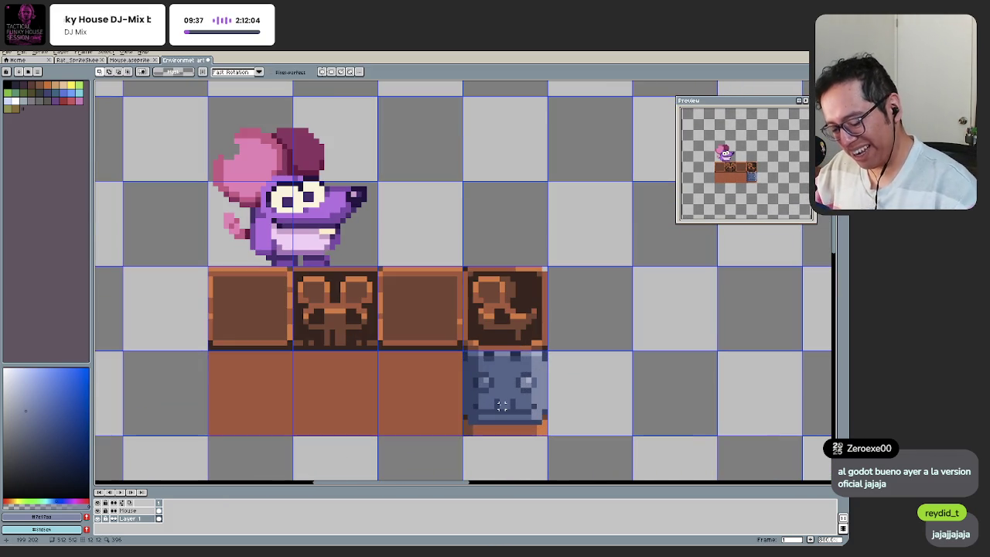
pyautogui.press('m')
pyautogui.moveTo(539, 436); pyautogui.dragTo(490, 393)
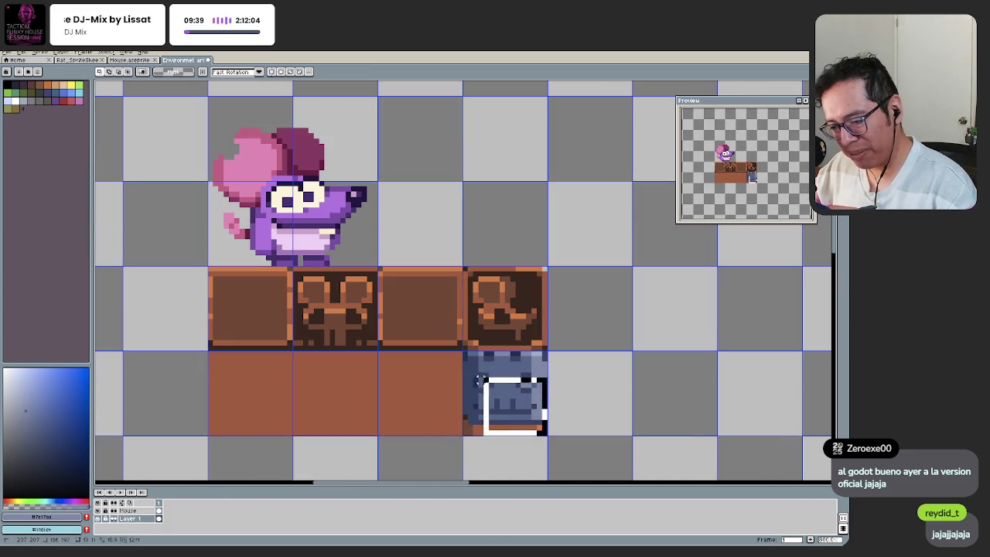
pyautogui.moveTo(464, 268)
pyautogui.mouseDown()
pyautogui.moveTo(481, 332)
pyautogui.moveTo(536, 348)
pyautogui.moveTo(282, 337)
pyautogui.moveTo(502, 344)
pyautogui.moveTo(674, 334)
pyautogui.mouseUp()
pyautogui.hotkey('ctrl', 'd')
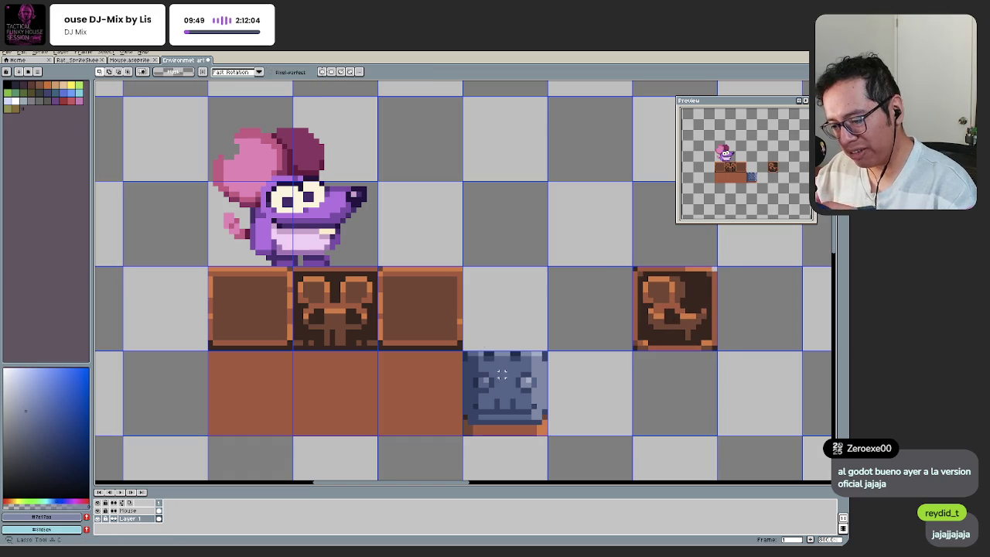
pyautogui.hotkey('ctrl', 'z')
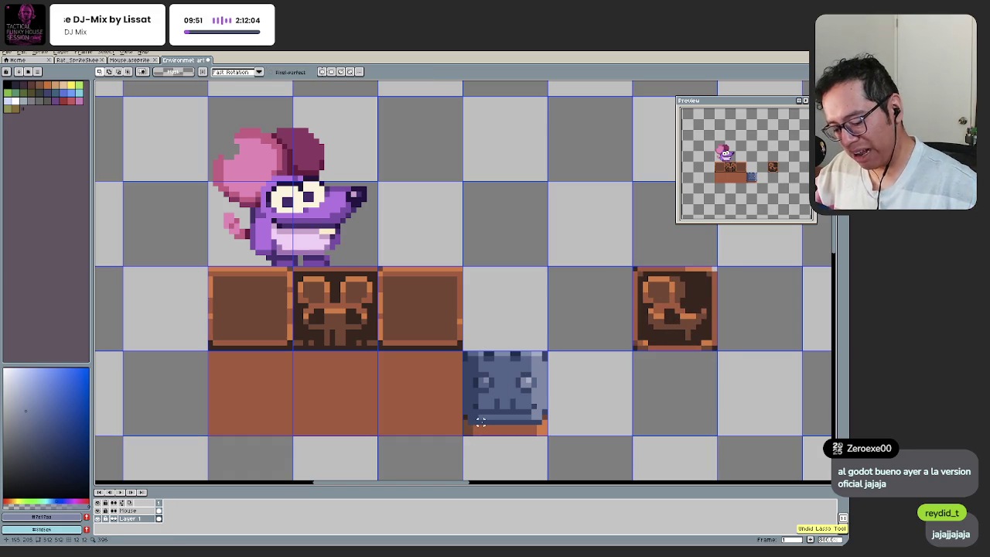
# Step: Select the blue face block and move it up into the crate row
pyautogui.moveTo(564, 452)
pyautogui.mouseDown()
pyautogui.moveTo(462, 350)
pyautogui.moveTo(485, 300)
pyautogui.mouseUp()
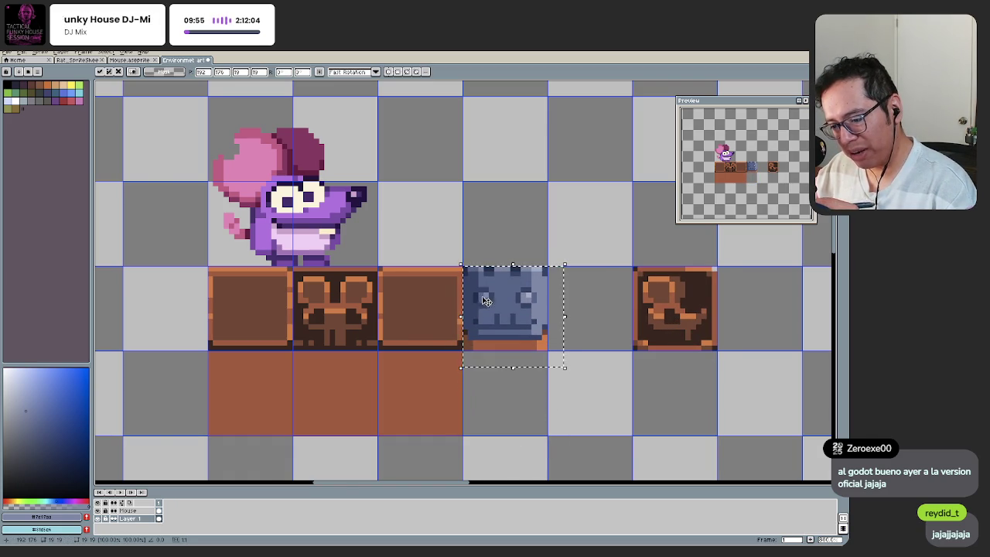
pyautogui.scroll(-1, 472, 324)
pyautogui.scroll(-1, 448, 363)
pyautogui.scroll(-2, 415, 406)
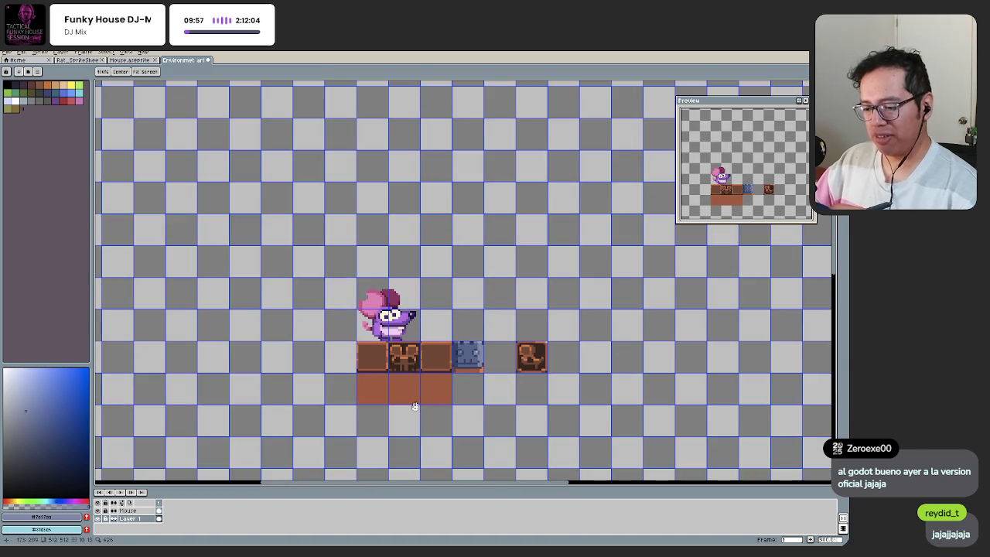
# Step: Pan and zoom to centre the blue block and crate row in view
pyautogui.moveTo(415, 406); pyautogui.dragTo(413, 420)
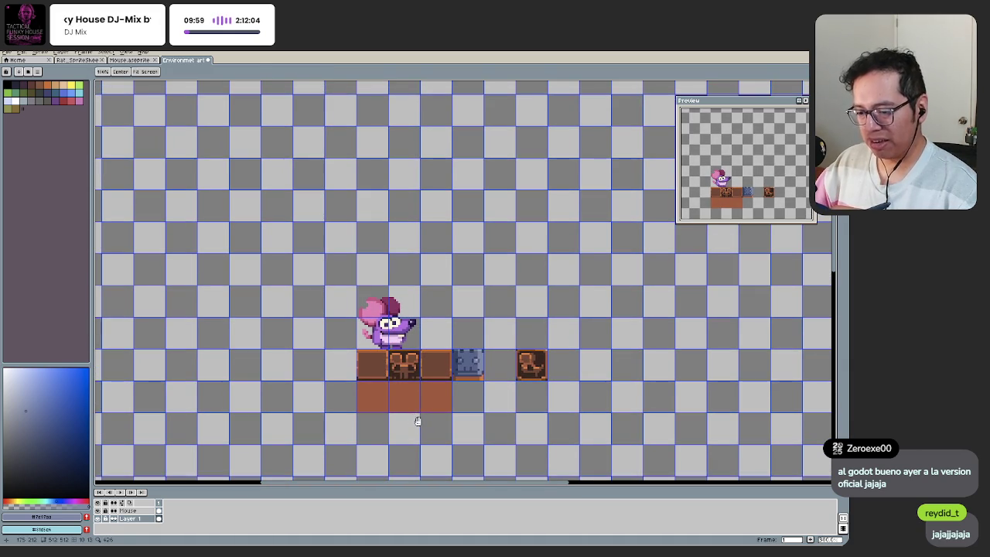
pyautogui.scroll(1, 441, 391)
pyautogui.moveTo(440, 393)
pyautogui.mouseDown()
pyautogui.moveTo(423, 403)
pyautogui.moveTo(438, 411)
pyautogui.moveTo(422, 394)
pyautogui.mouseUp()
pyautogui.scroll(1, 424, 401)
pyautogui.scroll(1, 440, 406)
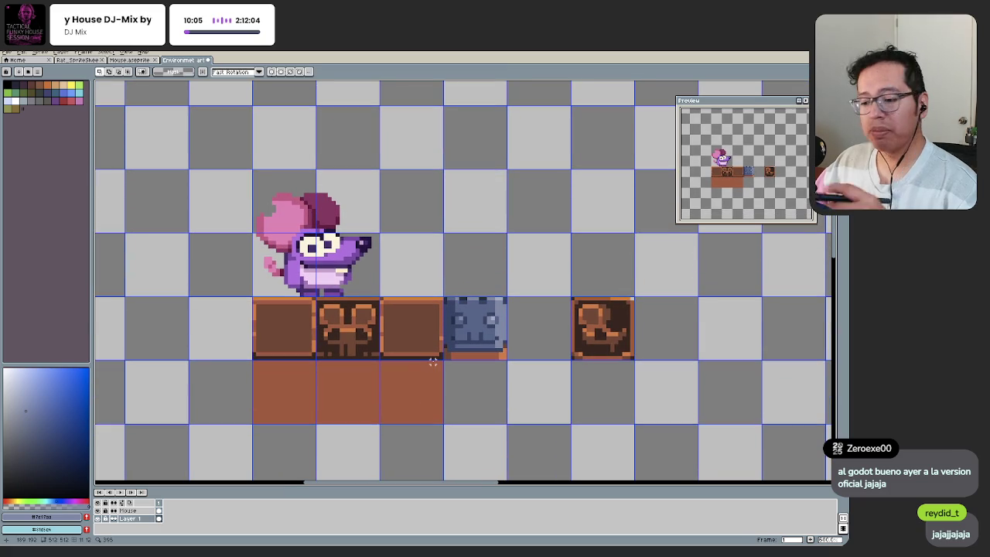
pyautogui.scroll(1, 432, 390)
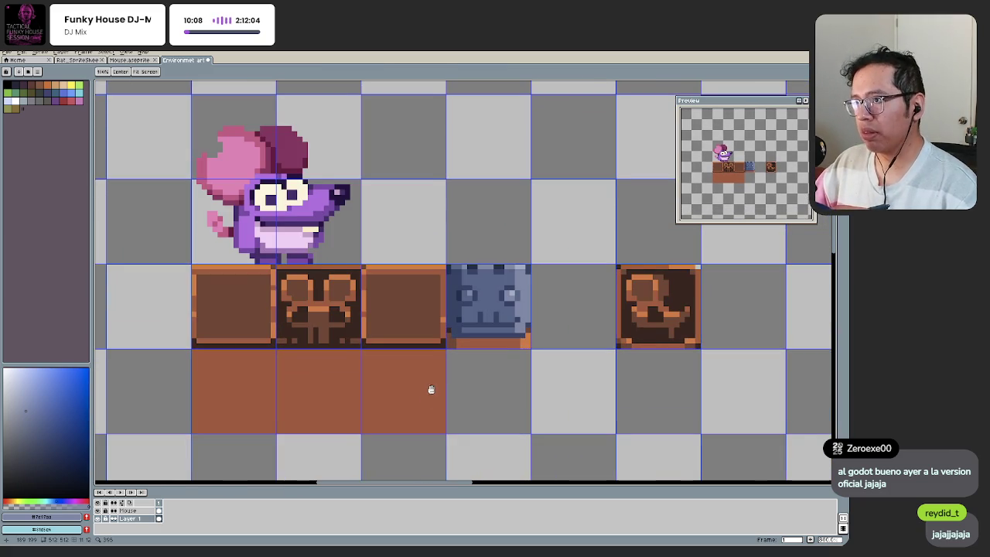
pyautogui.moveTo(431, 390); pyautogui.dragTo(414, 373)
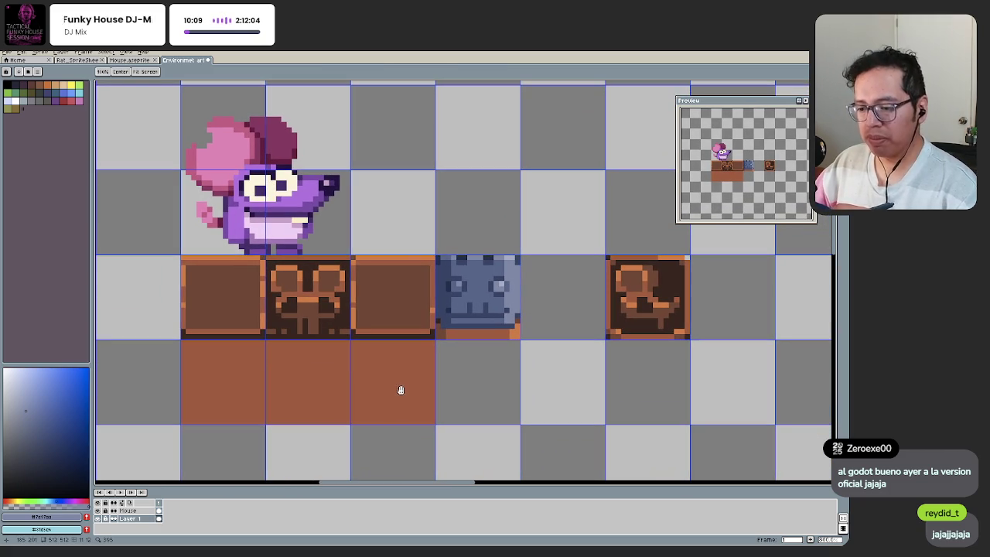
pyautogui.scroll(1, 457, 328)
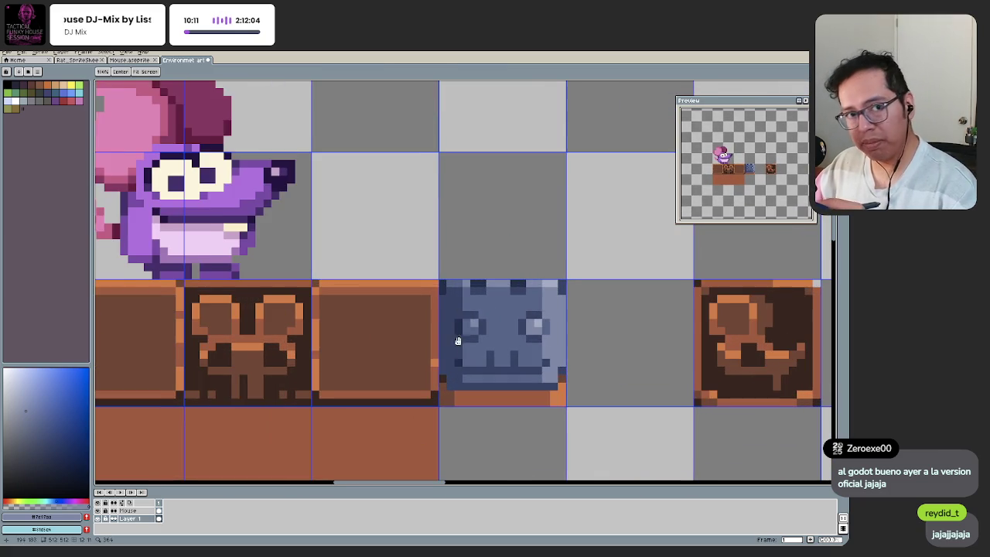
pyautogui.moveTo(457, 327); pyautogui.dragTo(426, 324)
pyautogui.scroll(1, 426, 325)
pyautogui.scroll(-2, 428, 343)
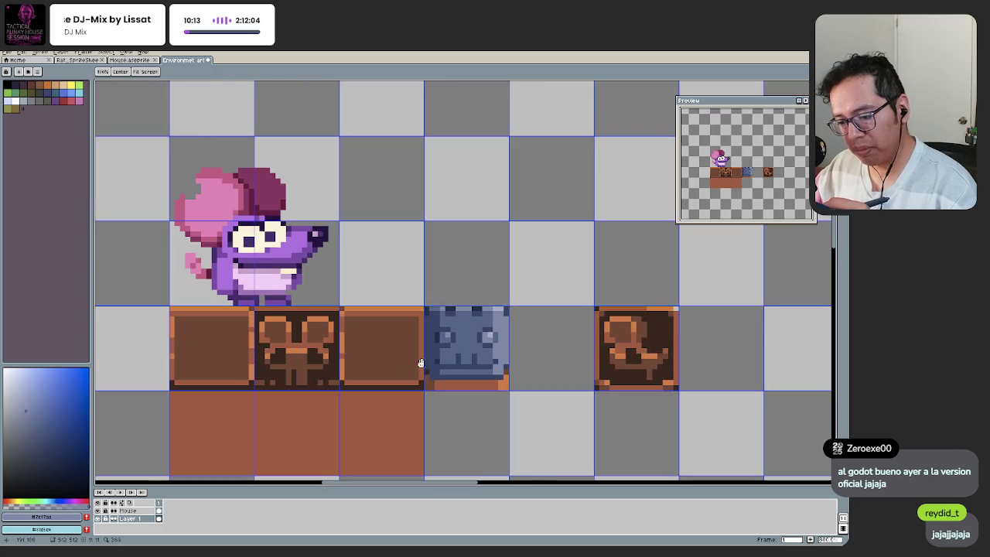
pyautogui.scroll(1, 448, 347)
# Step: Pick the dark blue from the face block and undo the accidental pencil stroke
pyautogui.press('space')
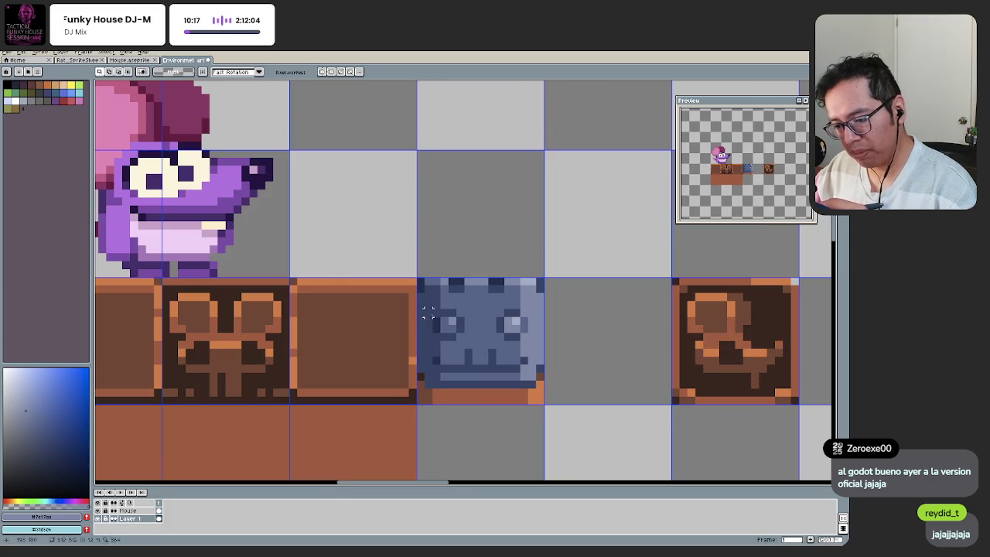
pyautogui.keyDown('alt'); pyautogui.click(436, 316); pyautogui.keyUp('alt')
pyautogui.scroll(-2, 429, 357)
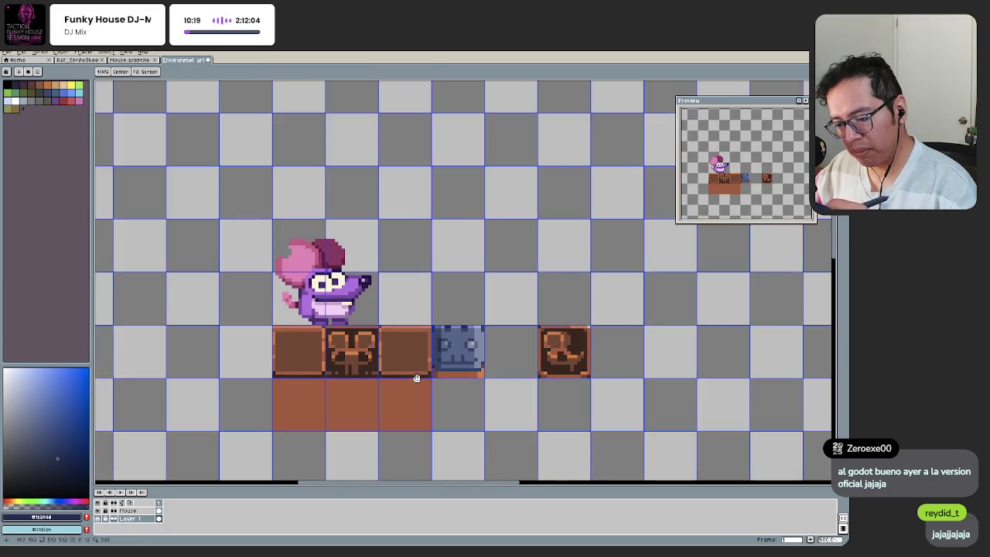
pyautogui.scroll(2, 428, 358)
pyautogui.hotkey('ctrl', 'z')
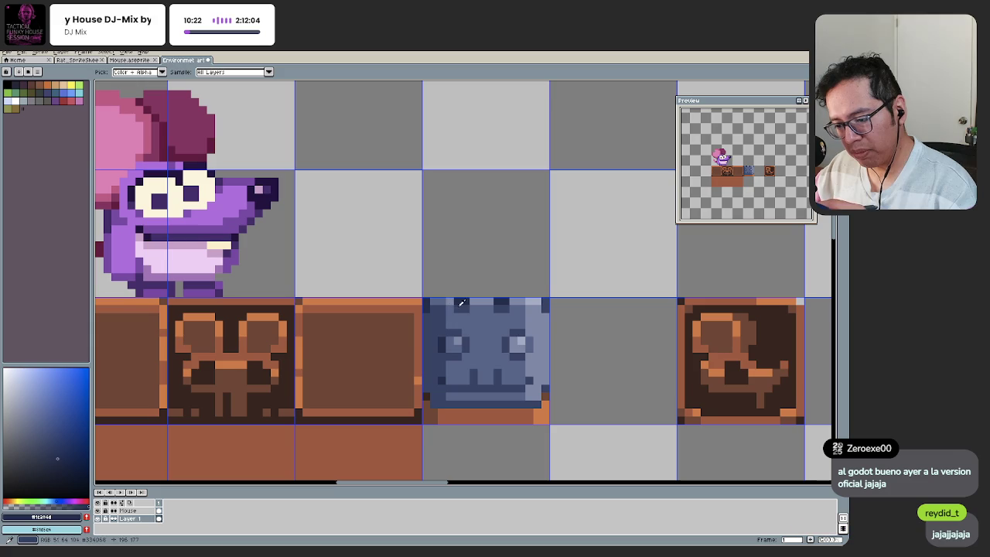
# Step: Sample the dark blue and other blues from the face block at closer zoom
pyautogui.keyDown('alt'); pyautogui.click(461, 304); pyautogui.keyUp('alt')
pyautogui.press('z')
pyautogui.scroll(-1, 427, 409)
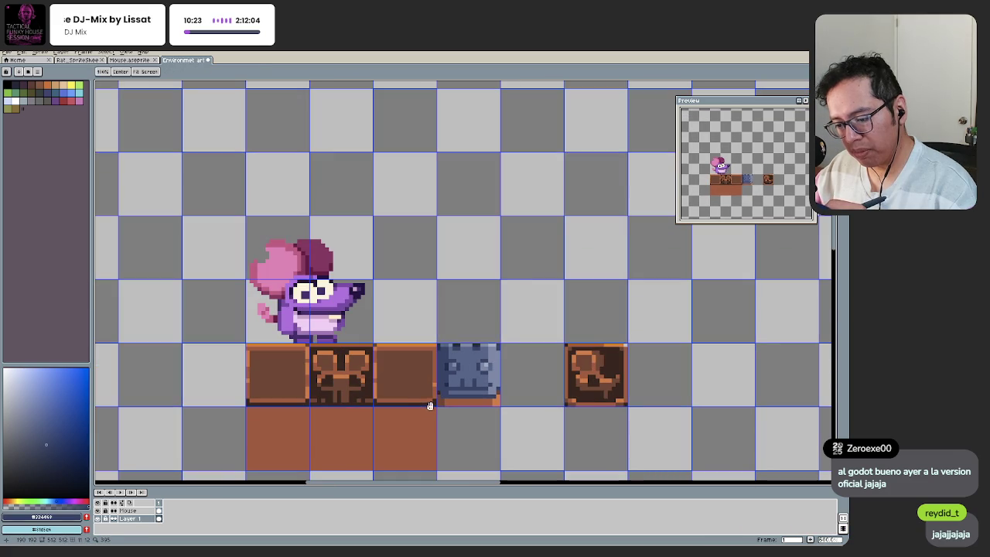
pyautogui.scroll(1, 441, 398)
pyautogui.press('b')
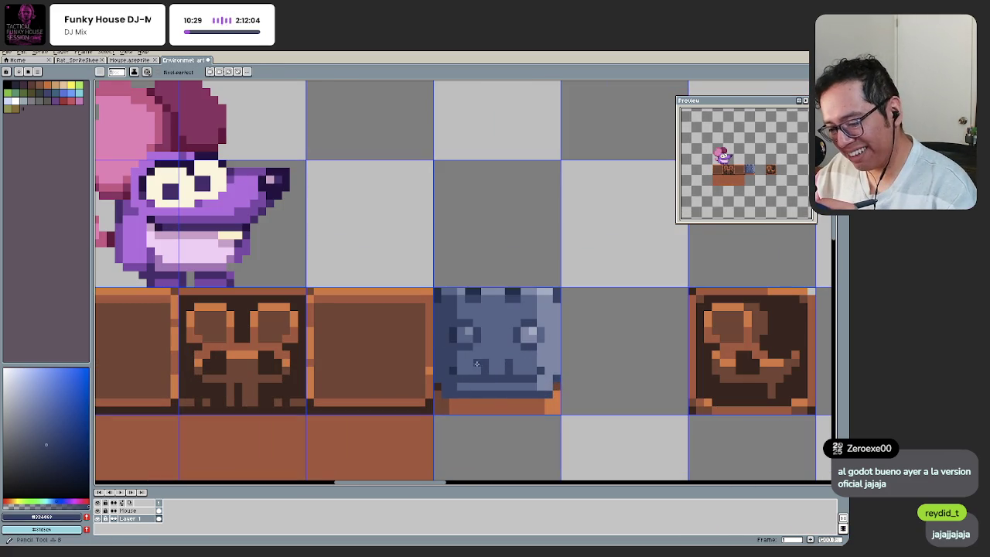
pyautogui.keyDown('alt'); pyautogui.click(492, 382); pyautogui.keyUp('alt')
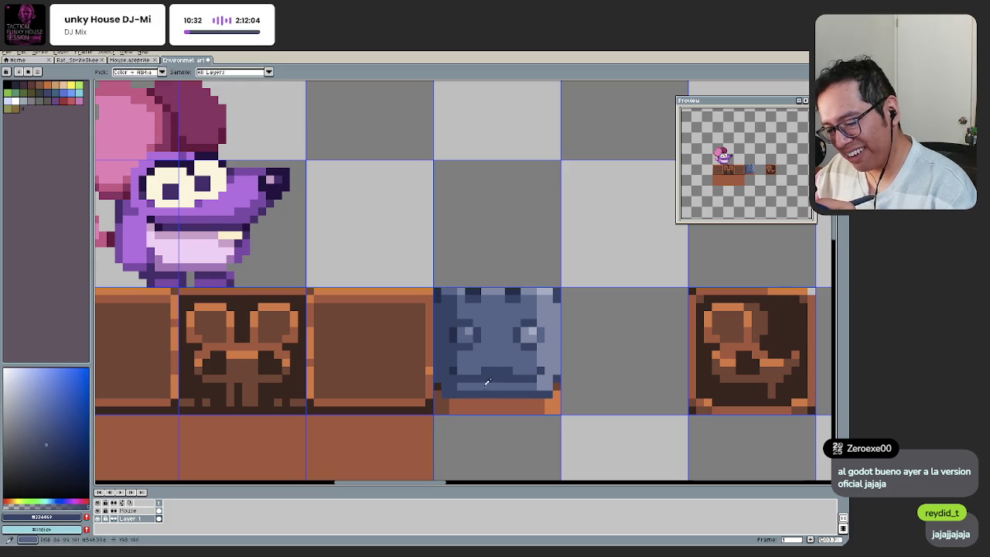
pyautogui.keyDown('alt'); pyautogui.click(495, 376); pyautogui.keyUp('alt')
# Step: Sample the pedestal orange, a dark blue, the crate brown and the face block's blue-grey
pyautogui.press('z')
pyautogui.scroll(-3, 509, 377)
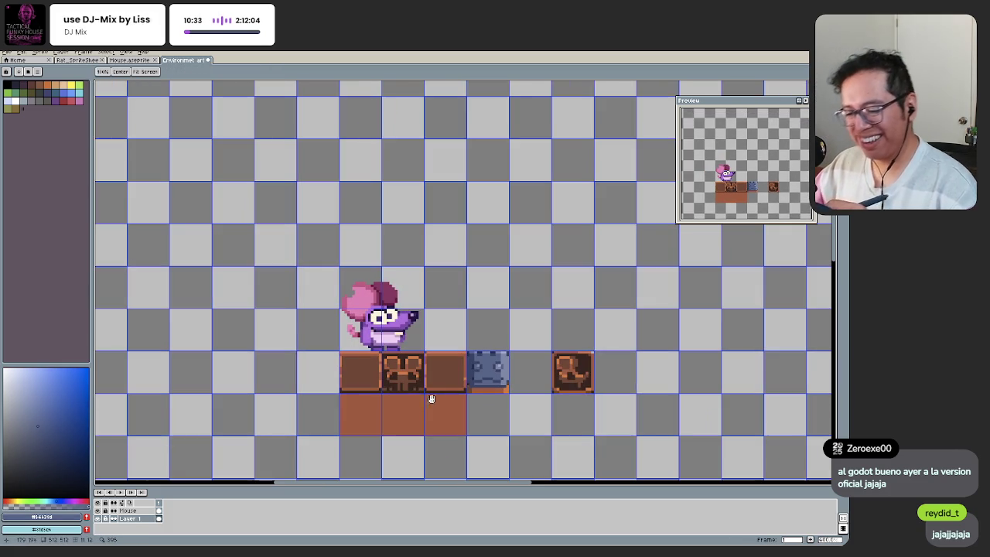
pyautogui.scroll(3, 464, 391)
pyautogui.scroll(1, 464, 391)
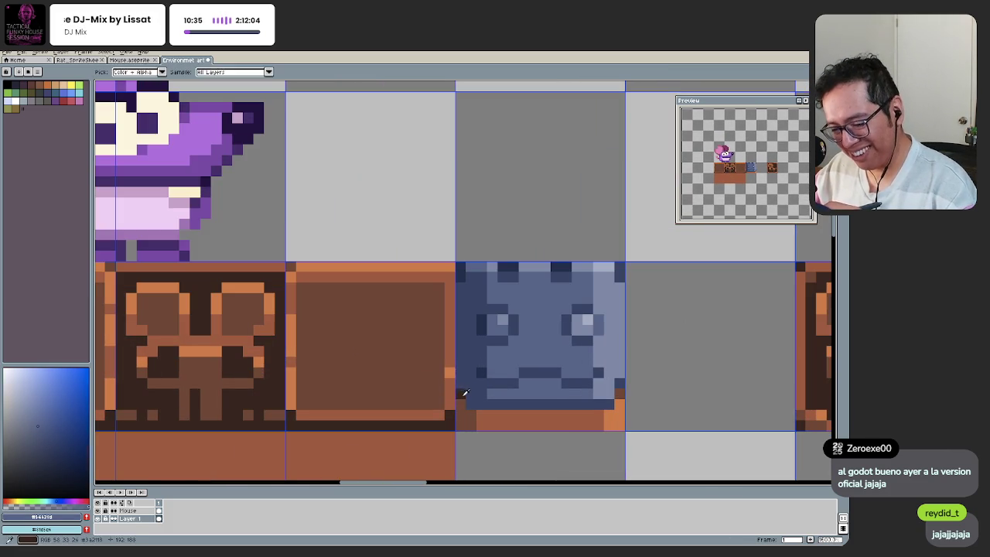
pyautogui.press('b')
pyautogui.keyDown('alt'); pyautogui.click(468, 402); pyautogui.keyUp('alt')
pyautogui.keyDown('alt'); pyautogui.click(473, 421); pyautogui.keyUp('alt')
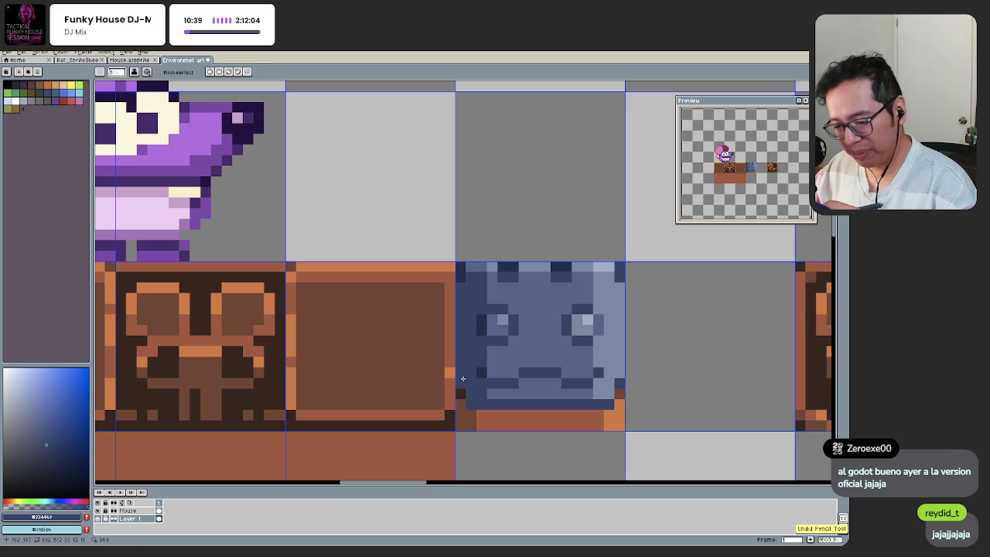
pyautogui.keyDown('alt'); pyautogui.click(465, 407); pyautogui.keyUp('alt')
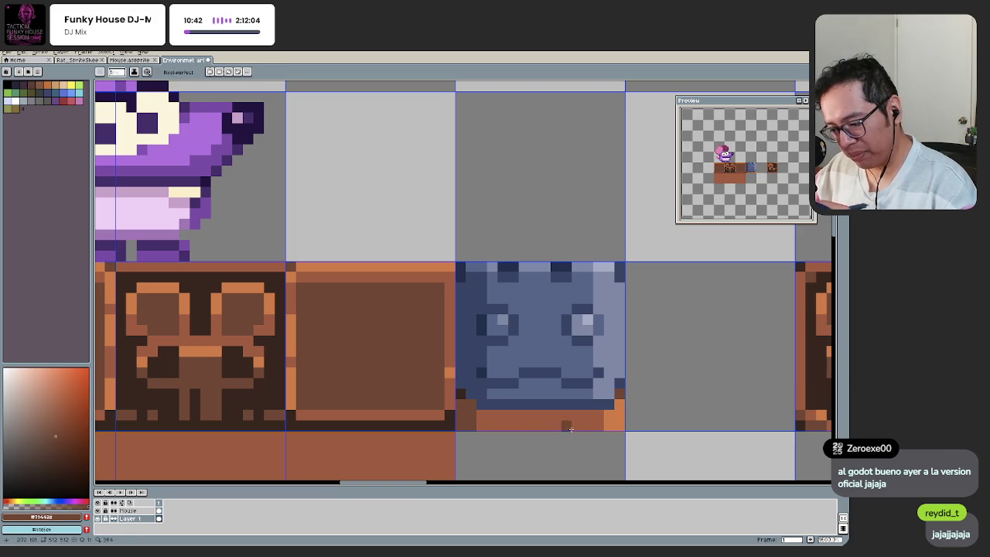
pyautogui.keyDown('alt'); pyautogui.click(613, 391); pyautogui.keyUp('alt')
# Step: Paint the blue block's bottom-right corner pixel orange
pyautogui.press('v')
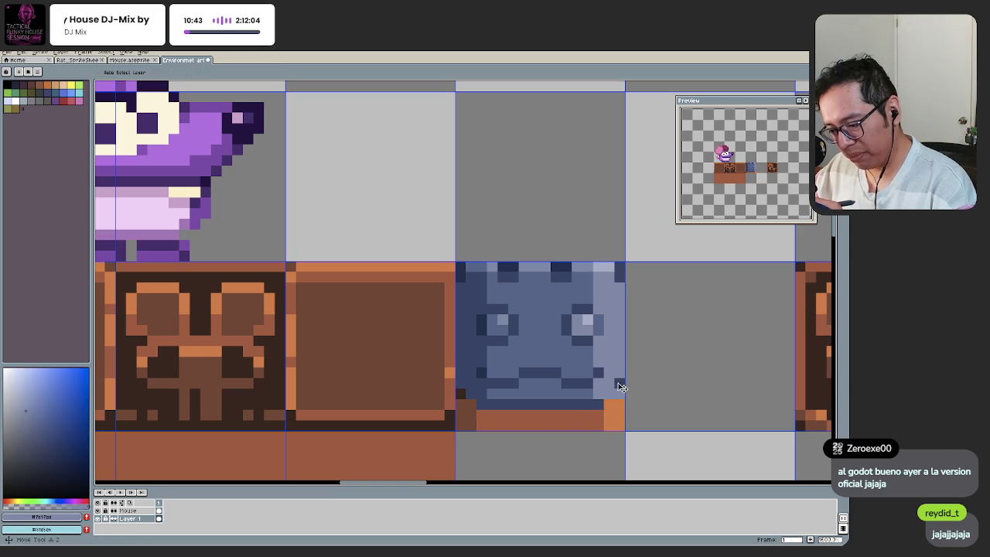
pyautogui.press('b')
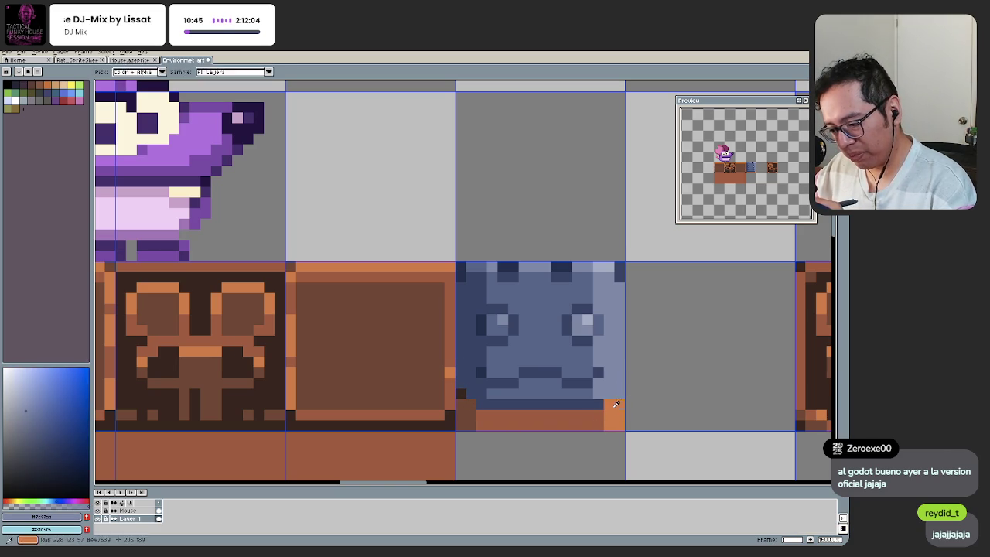
pyautogui.keyDown('alt'); pyautogui.click(616, 403); pyautogui.keyUp('alt')
pyautogui.click(616, 403)
pyautogui.scroll(-2, 541, 355)
pyautogui.scroll(1, 475, 341)
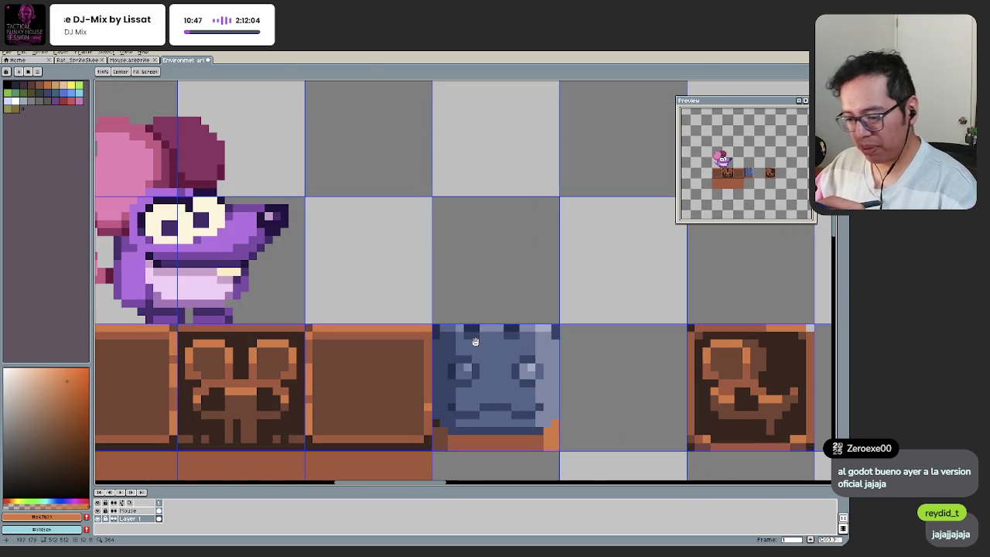
pyautogui.click(447, 391)
# Step: Paint over the stray grey pixels across the blue block's top in blue
pyautogui.press('b')
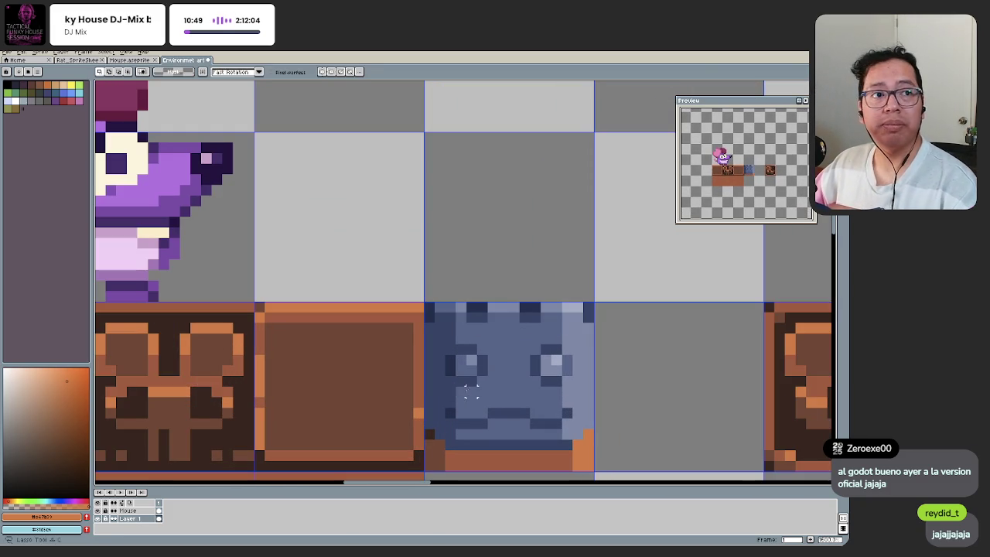
pyautogui.moveTo(565, 350)
pyautogui.mouseDown()
pyautogui.moveTo(434, 360)
pyautogui.moveTo(499, 379)
pyautogui.mouseUp()
pyautogui.press('b')
pyautogui.click(445, 360)
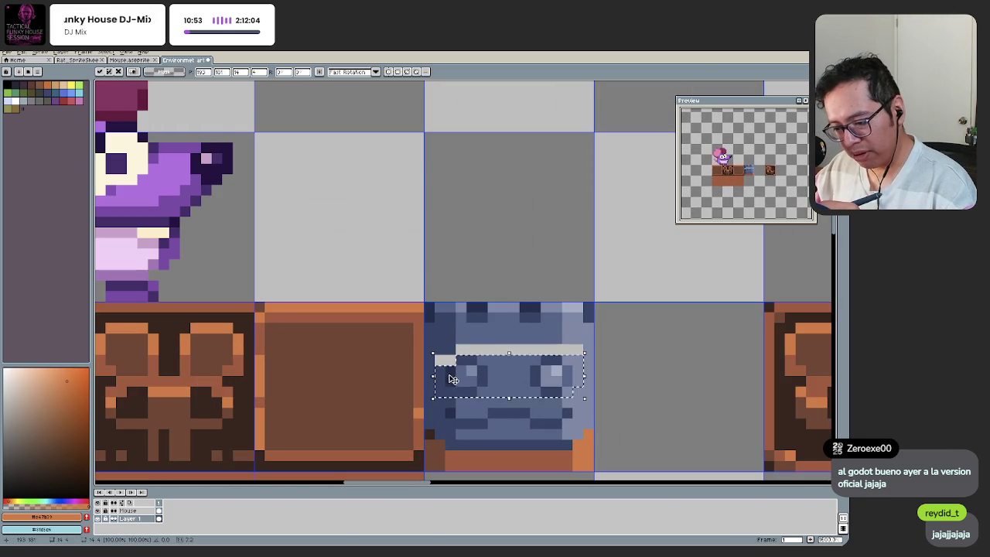
pyautogui.keyDown('alt'); pyautogui.click(464, 371); pyautogui.keyUp('alt')
pyautogui.moveTo(438, 359); pyautogui.dragTo(474, 352)
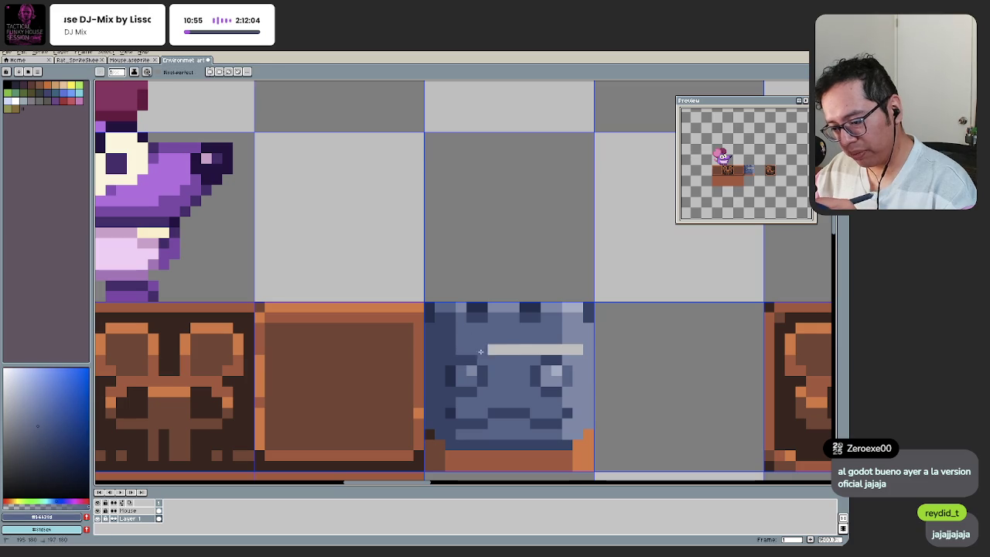
# Step: Bring the block's top edge into view and add a lighter blue pixel
pyautogui.press('h')
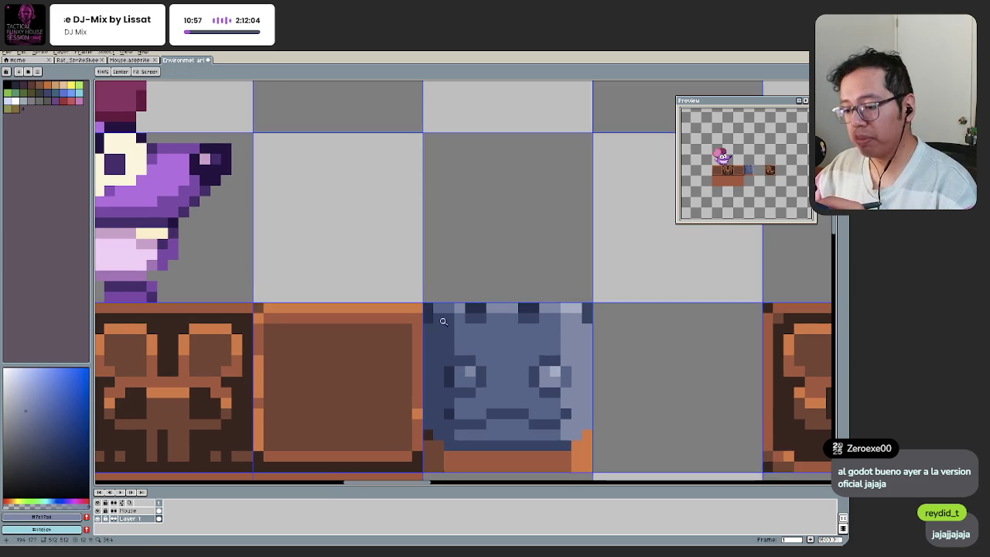
pyautogui.scroll(2, 446, 327)
pyautogui.moveTo(447, 328); pyautogui.dragTo(437, 331)
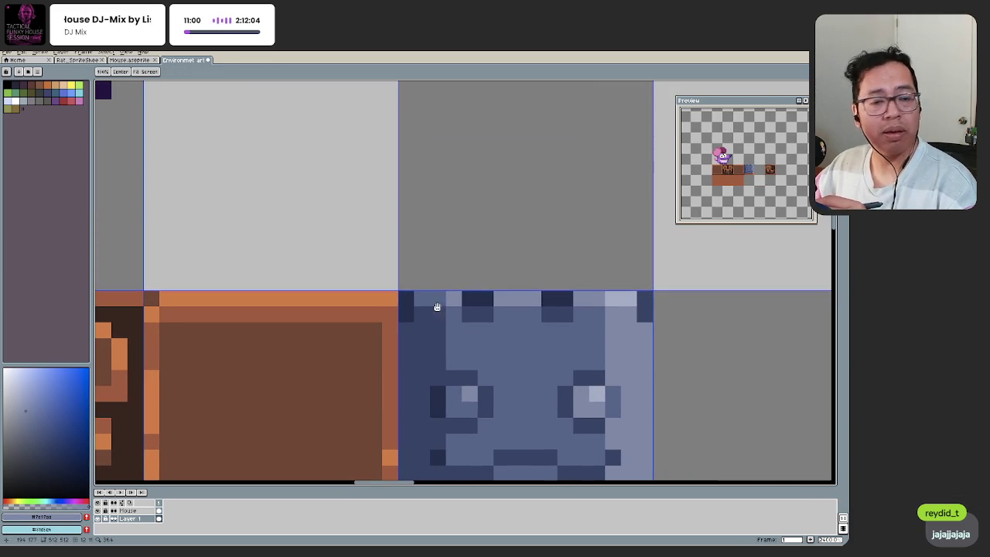
pyautogui.press('b')
pyautogui.click(420, 308)
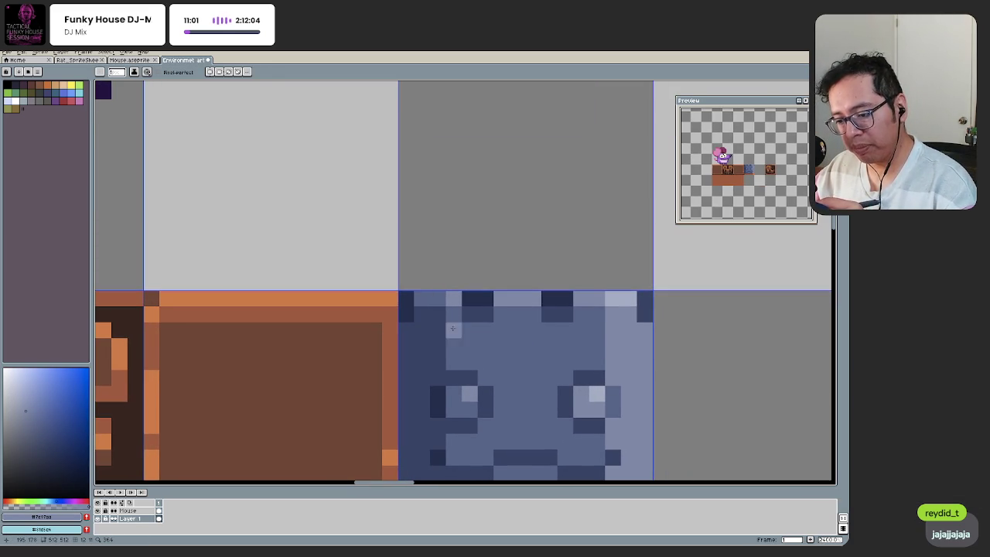
# Step: Repaint the block's top row dark navy with mid-blue notch pixels
pyautogui.moveTo(421, 298); pyautogui.dragTo(606, 297)
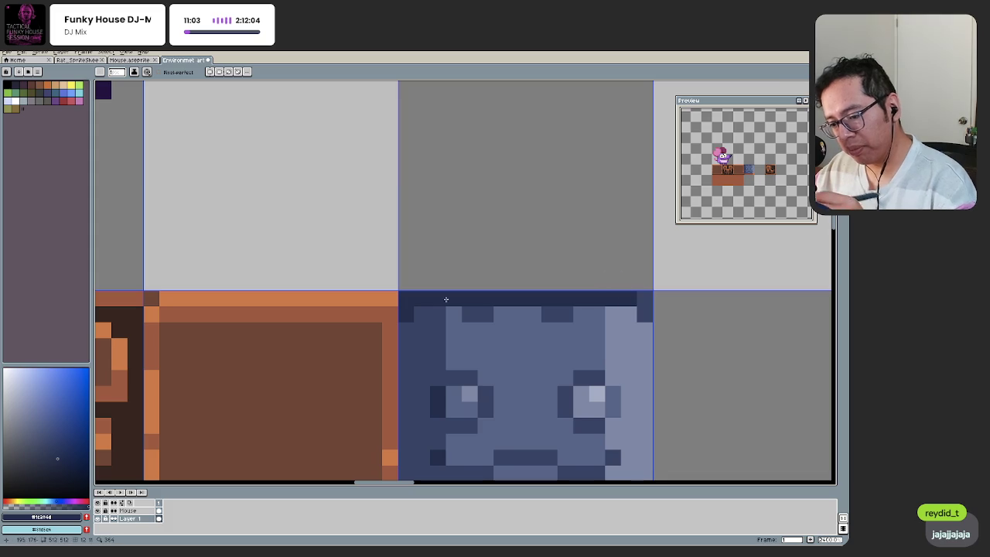
pyautogui.hotkey('ctrl', 'z')
pyautogui.moveTo(427, 300); pyautogui.dragTo(591, 298)
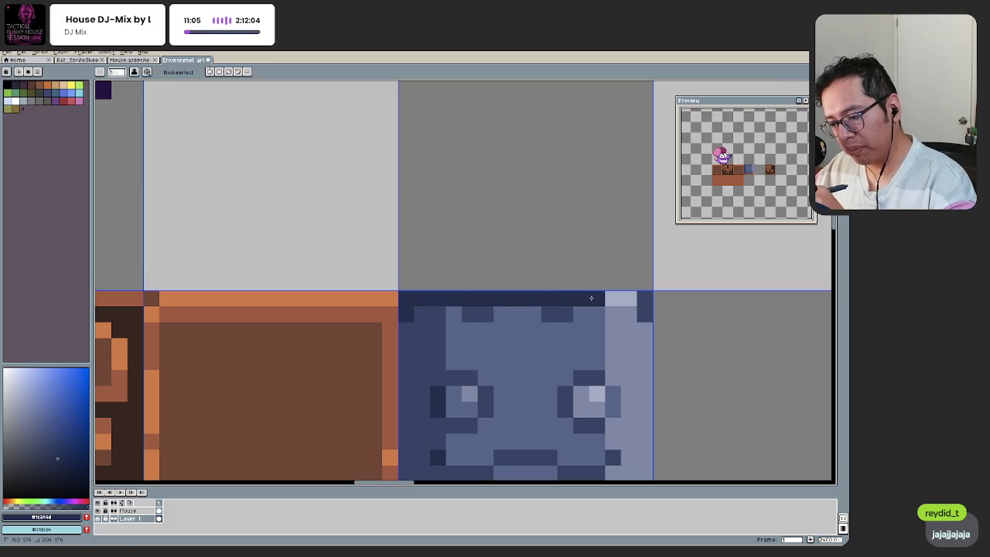
pyautogui.keyDown('alt'); pyautogui.click(478, 313); pyautogui.keyUp('alt')
pyautogui.moveTo(482, 313); pyautogui.dragTo(541, 313)
pyautogui.keyDown('alt'); pyautogui.click(453, 313); pyautogui.keyUp('alt')
pyautogui.click(483, 318)
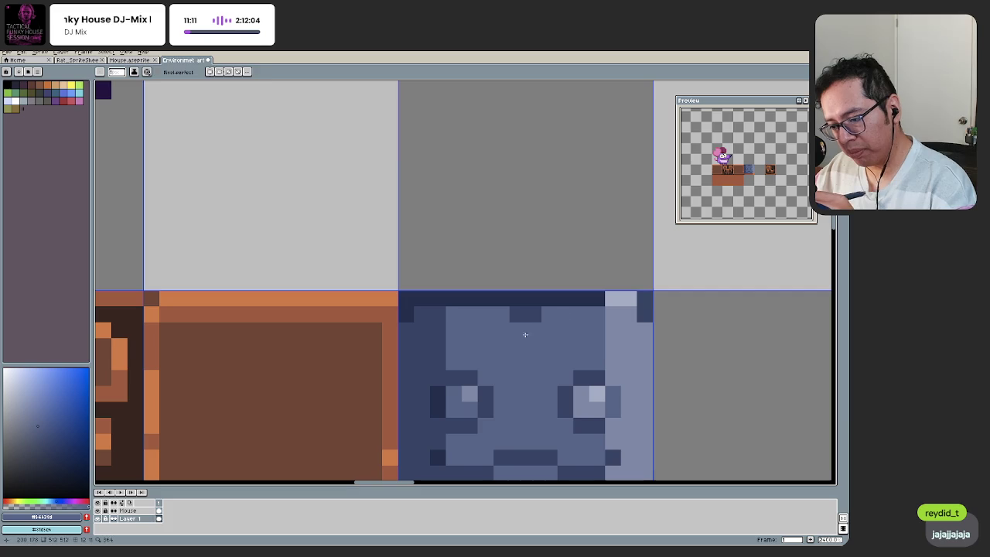
# Step: Sample navy and light blue from the canvas to alternate pixels along the top row
pyautogui.press('alt')
pyautogui.keyDown('alt'); pyautogui.click(451, 297); pyautogui.keyUp('alt')
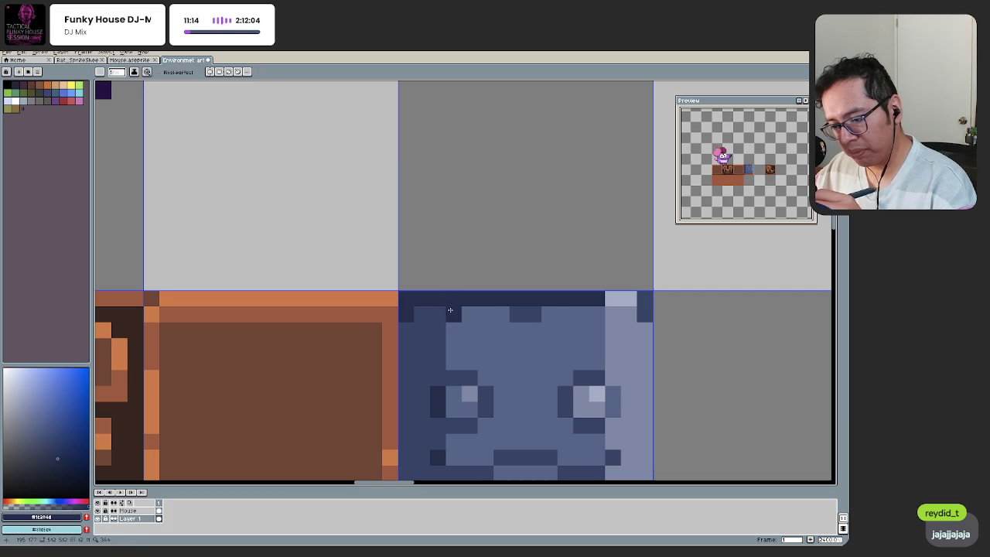
pyautogui.click(596, 314)
pyautogui.keyDown('alt'); pyautogui.click(618, 297); pyautogui.keyUp('alt')
pyautogui.click(550, 300)
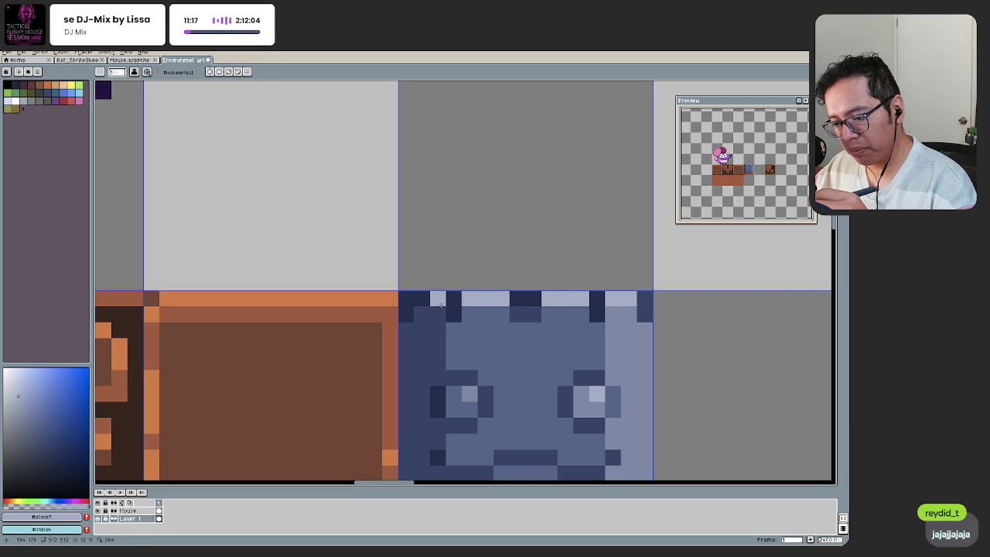
pyautogui.click(443, 303)
# Step: Darken the remaining top-row and left-column pixels to dark navy
pyautogui.press('alt')
pyautogui.keyDown('alt'); pyautogui.click(478, 321); pyautogui.keyUp('alt')
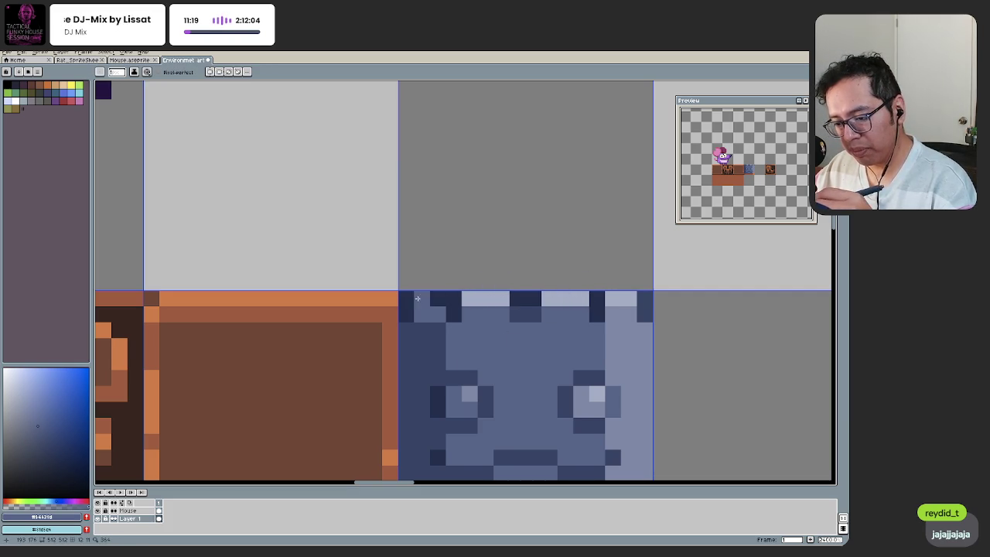
pyautogui.keyDown('alt'); pyautogui.click(430, 302); pyautogui.keyUp('alt')
pyautogui.click(400, 385)
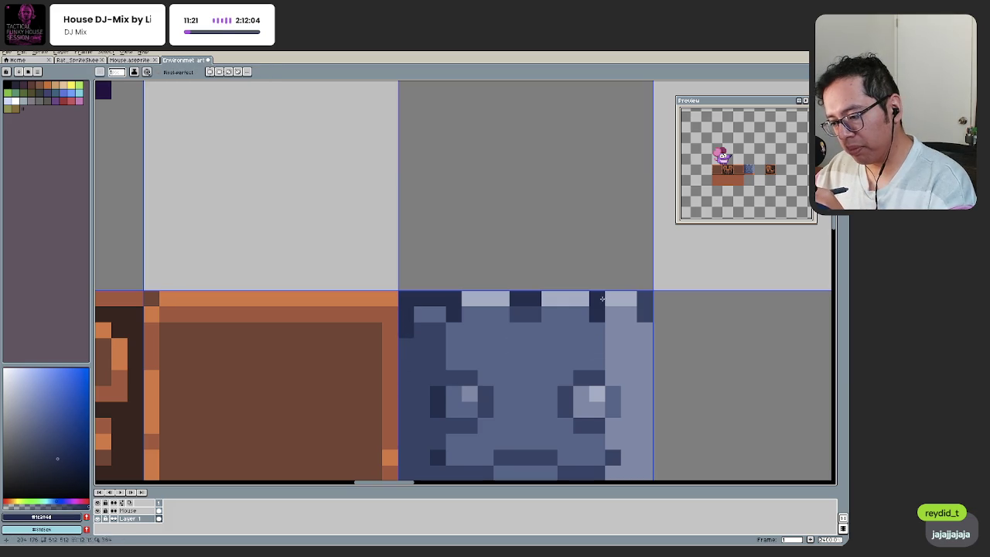
pyautogui.press('z')
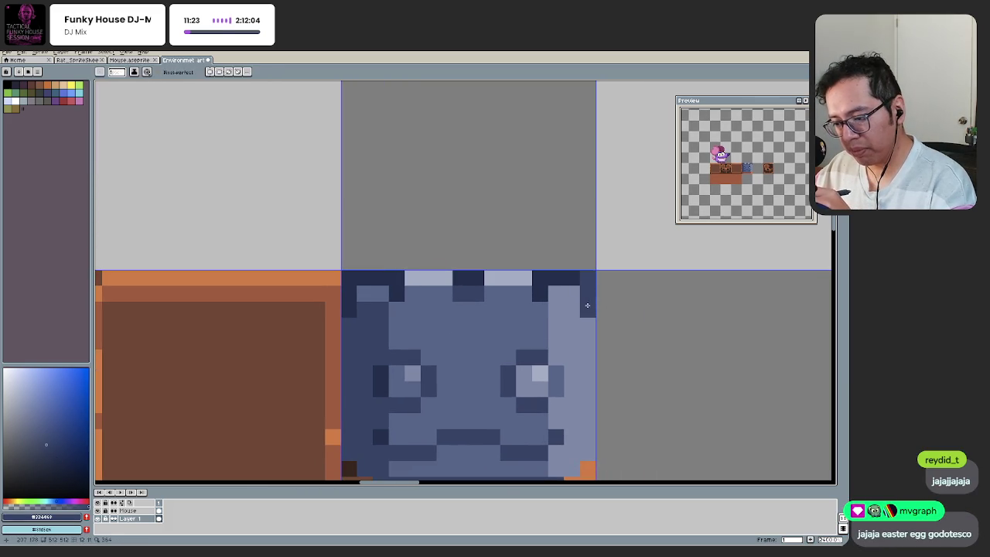
pyautogui.scroll(-2, 454, 349)
pyautogui.scroll(-3, 454, 350)
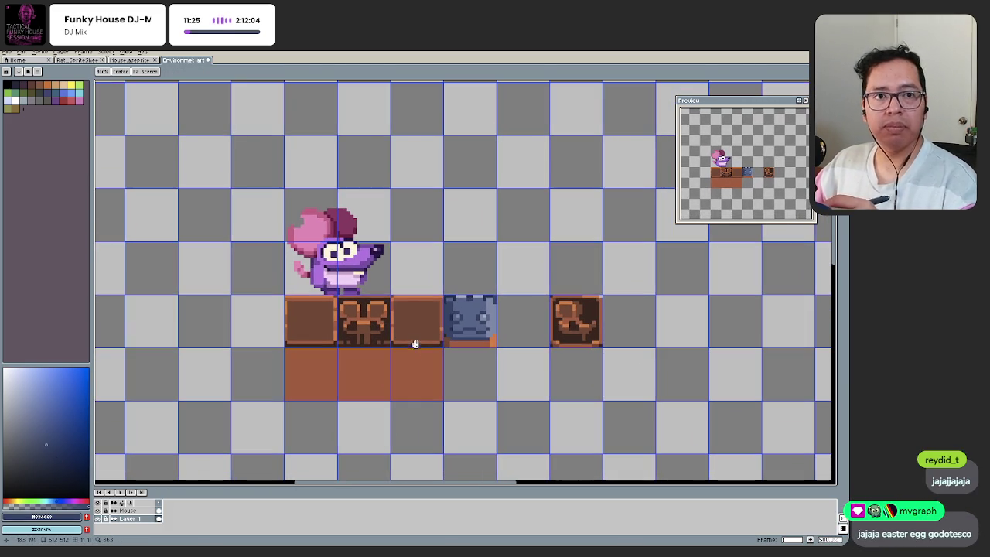
# Step: Sample the face block's blue, light blue and dark navy, and undo the last pencil stroke
pyautogui.press('b')
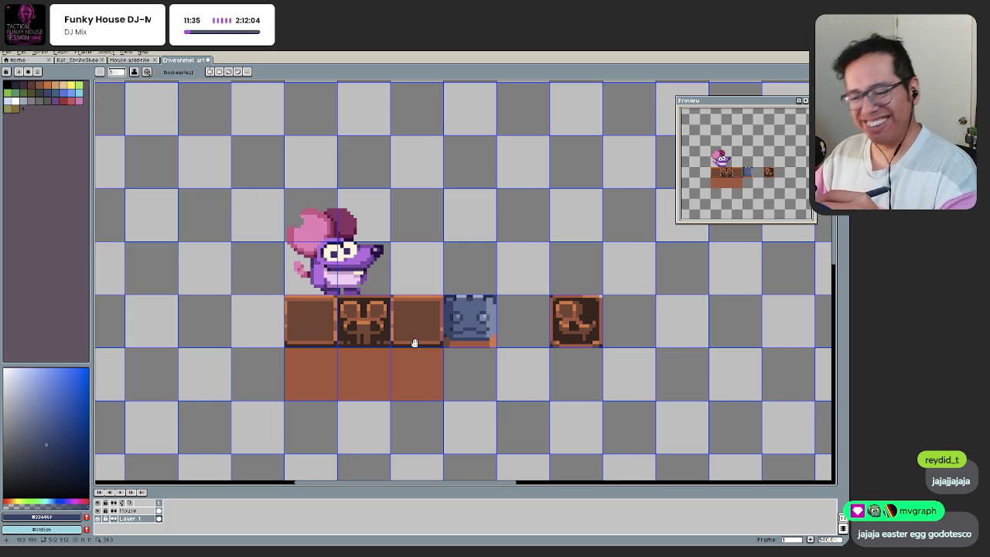
pyautogui.scroll(2, 463, 292)
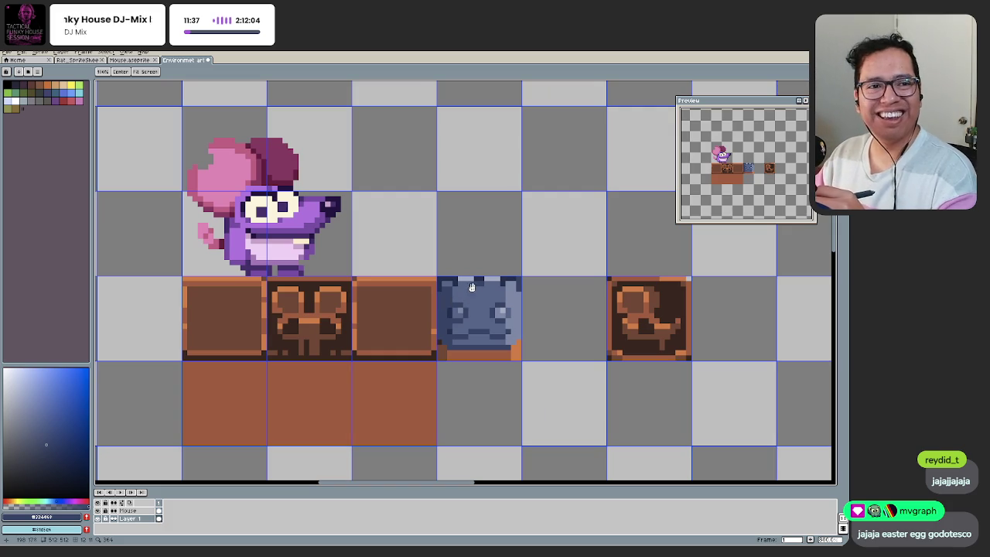
pyautogui.scroll(1, 441, 286)
pyautogui.scroll(1, 437, 281)
pyautogui.press('b')
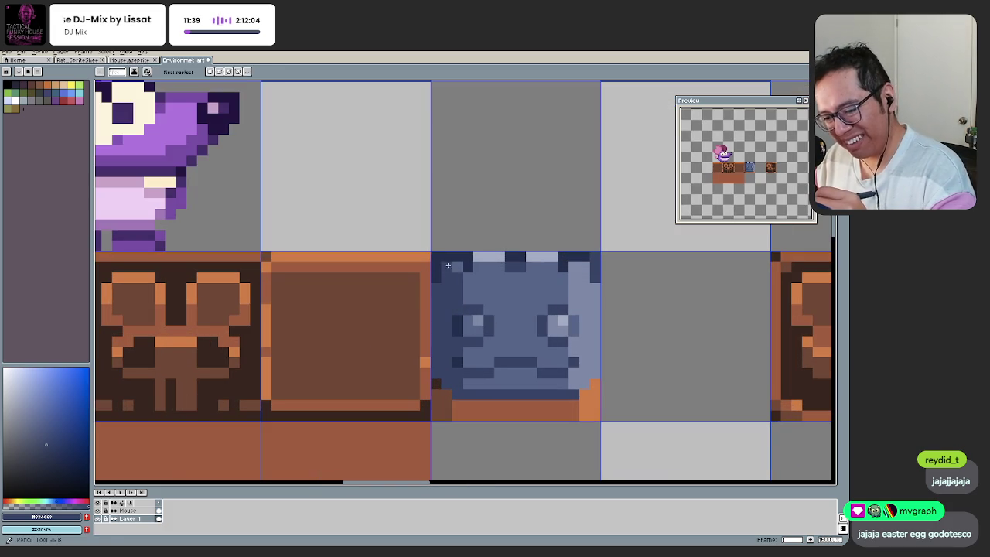
pyautogui.keyDown('alt'); pyautogui.click(436, 276); pyautogui.keyUp('alt')
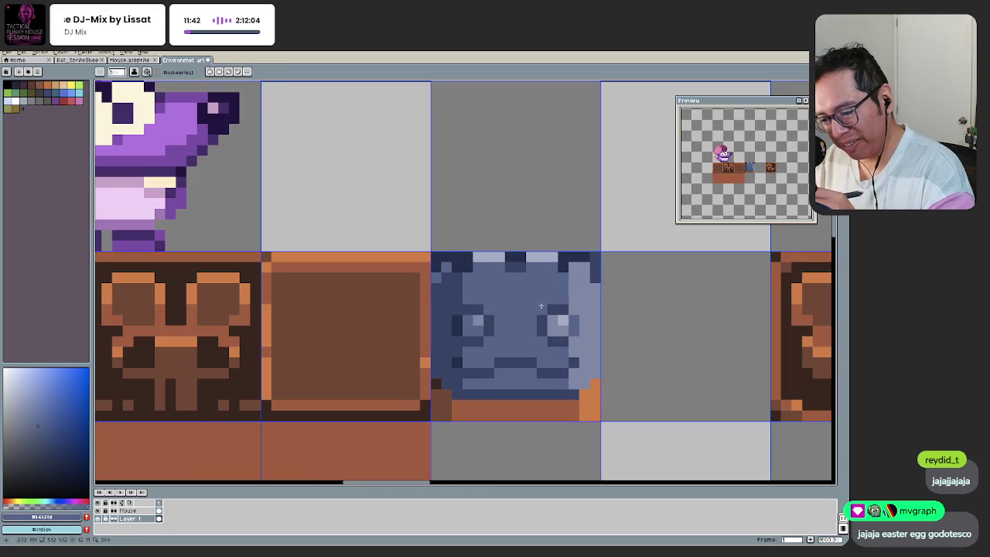
pyautogui.keyDown('alt'); pyautogui.click(593, 271); pyautogui.keyUp('alt')
pyautogui.keyDown('alt'); pyautogui.click(589, 259); pyautogui.keyUp('alt')
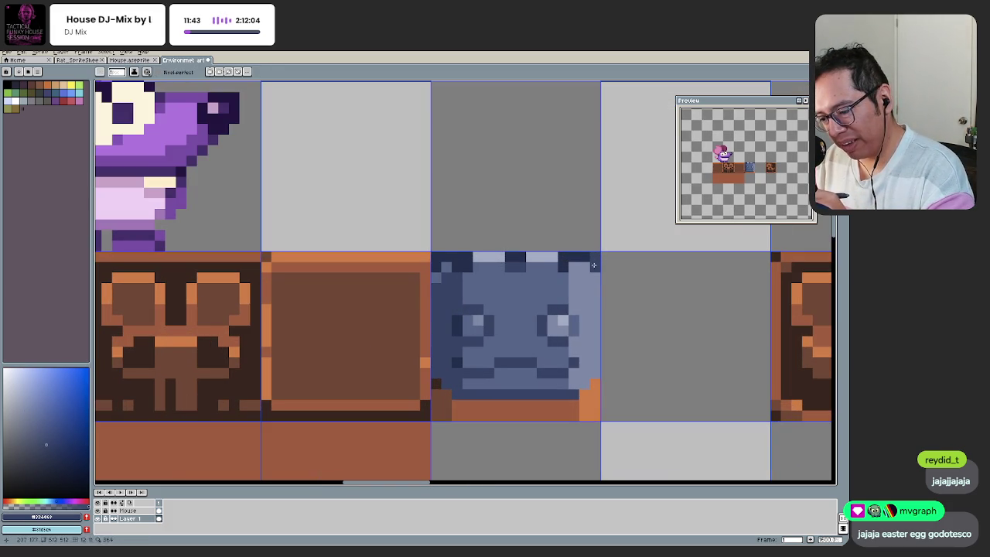
pyautogui.scroll(-3, 537, 306)
pyautogui.scroll(3, 466, 333)
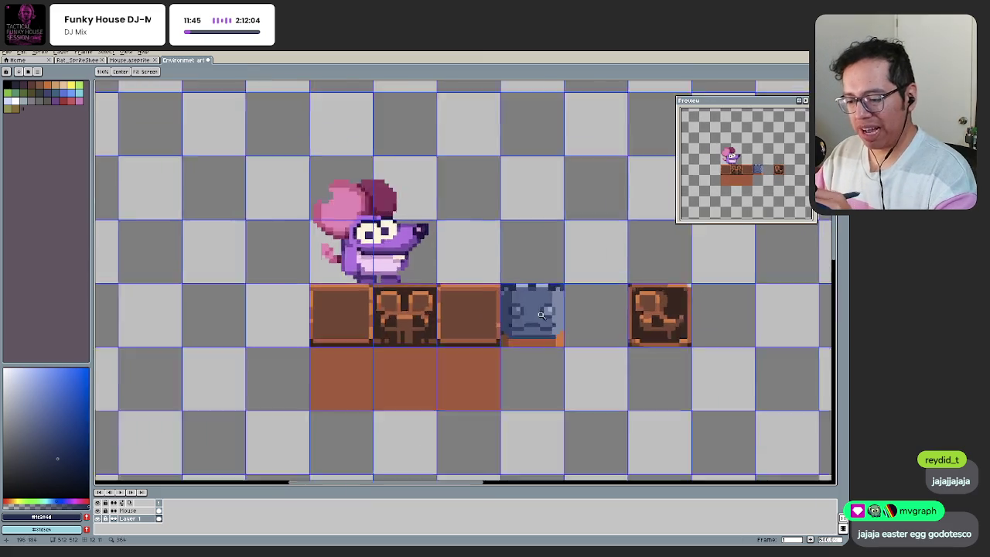
pyautogui.hotkey('ctrl', 'z')
pyautogui.hotkey('ctrl', 'y')
pyautogui.hotkey('ctrl', 'z')
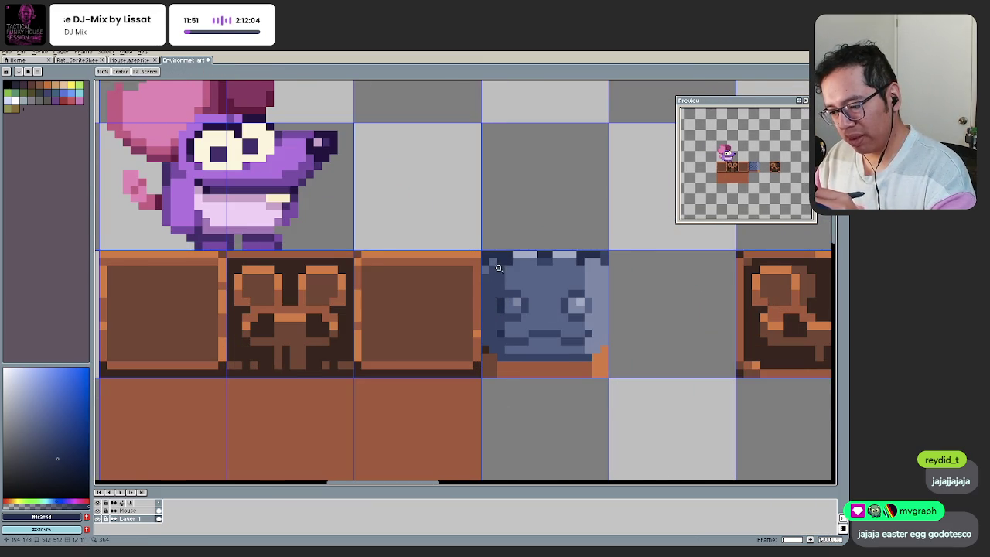
pyautogui.scroll(1, 491, 293)
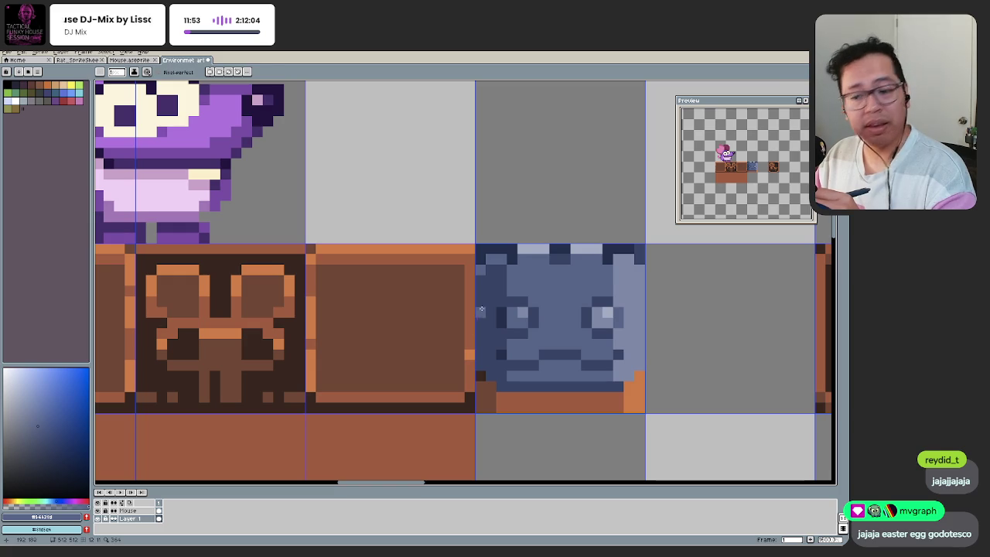
# Step: Extend dark brown down the block's left side and add an orange pixel on its right edge
pyautogui.keyDown('alt'); pyautogui.click(481, 303); pyautogui.keyUp('alt')
pyautogui.moveTo(480, 346); pyautogui.dragTo(479, 367)
pyautogui.keyDown('alt'); pyautogui.click(636, 387); pyautogui.keyUp('alt')
pyautogui.click(637, 302)
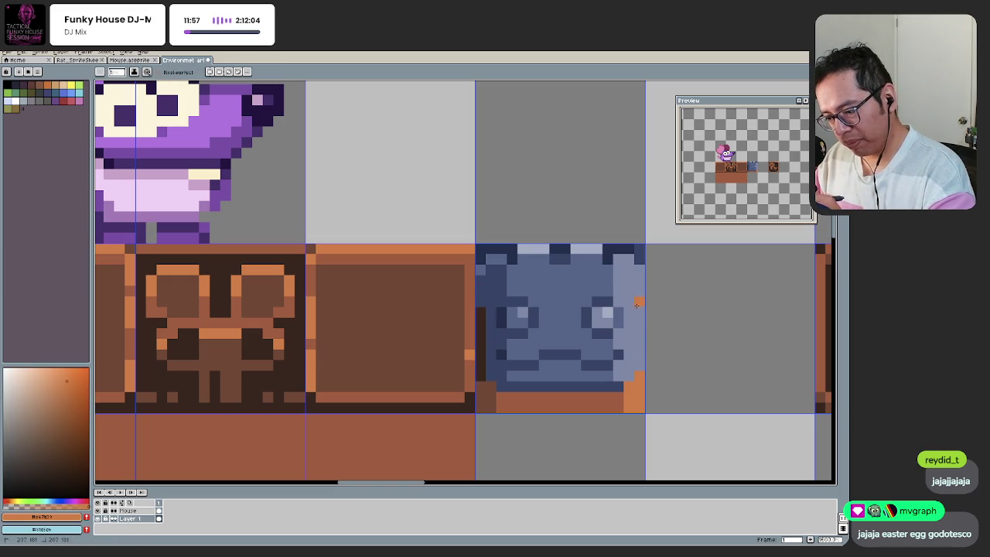
pyautogui.scroll(-1, 635, 400)
pyautogui.scroll(-2, 542, 371)
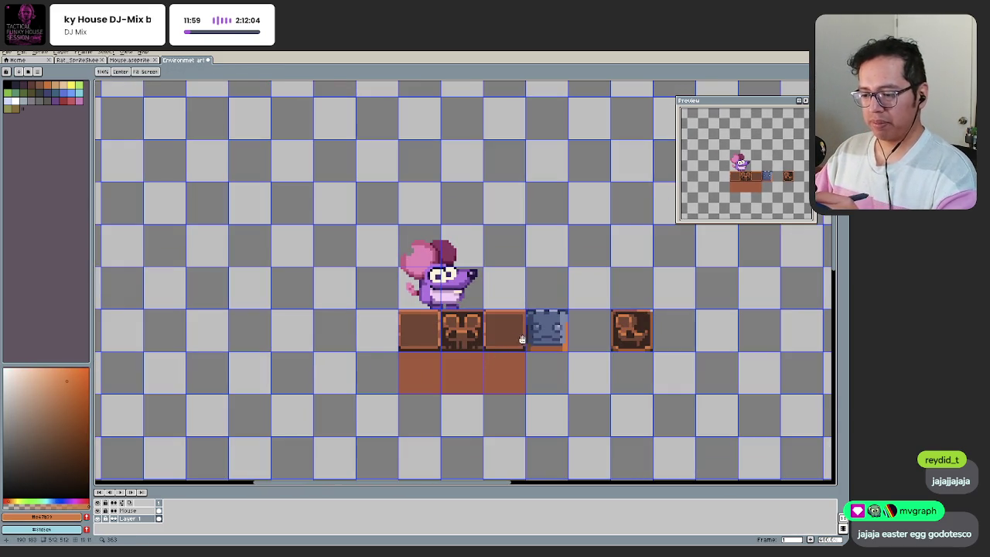
pyautogui.scroll(2, 573, 331)
# Step: Pick the dark navy from the block's left edge and bring the blue block into view
pyautogui.keyDown('alt'); pyautogui.click(523, 316); pyautogui.keyUp('alt')
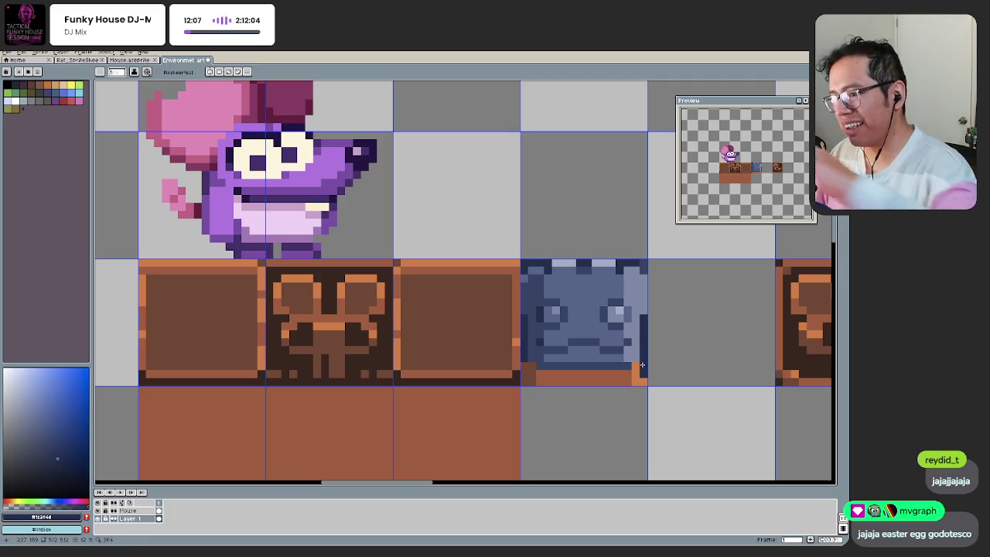
pyautogui.moveTo(641, 364); pyautogui.dragTo(617, 379)
pyautogui.scroll(1, 526, 371)
pyautogui.moveTo(501, 365); pyautogui.dragTo(475, 324)
pyautogui.scroll(1, 476, 323)
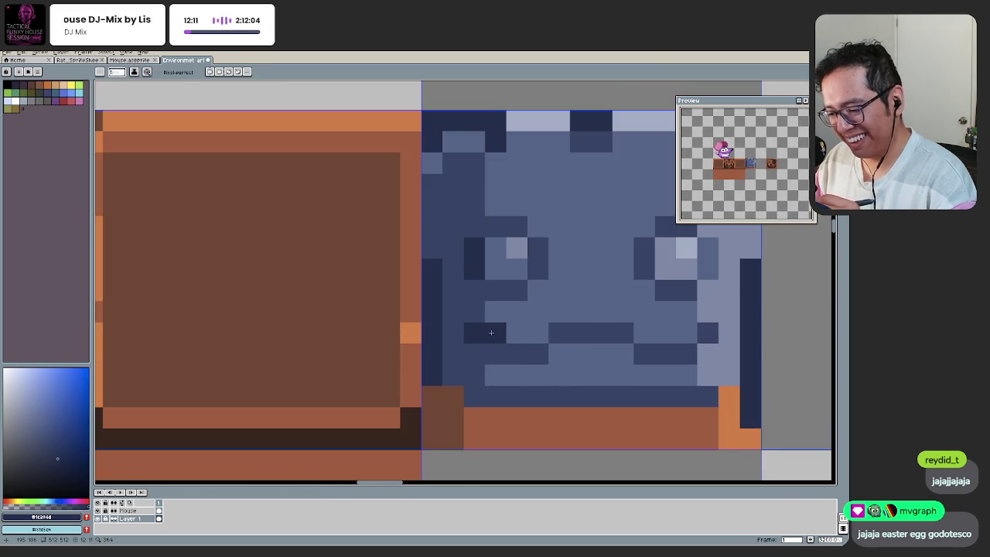
pyautogui.scroll(-2, 486, 330)
pyautogui.scroll(1, 633, 334)
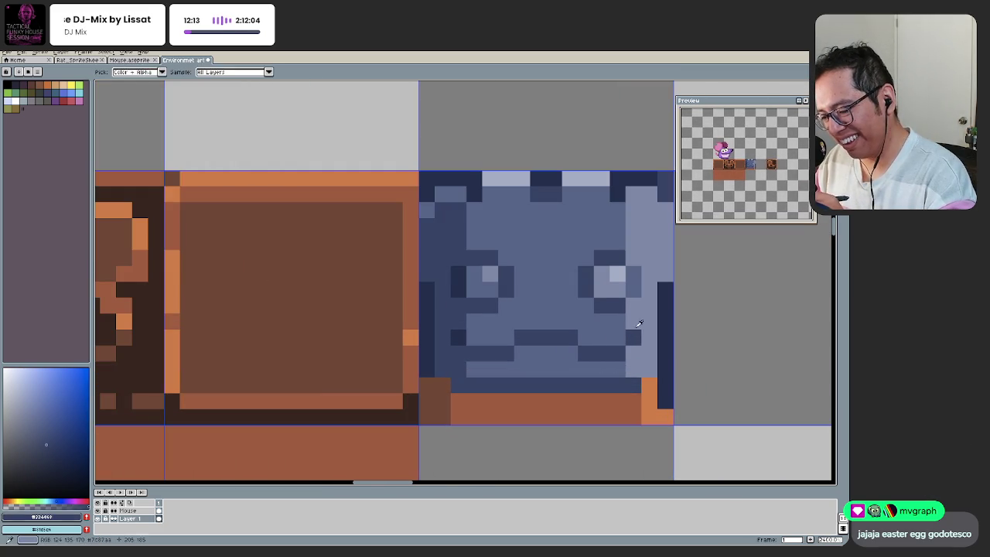
# Step: Lighten a dark pixel on the block's face and add a dark navy pixel lower on its edge
pyautogui.keyDown('alt'); pyautogui.click(611, 340); pyautogui.keyUp('alt')
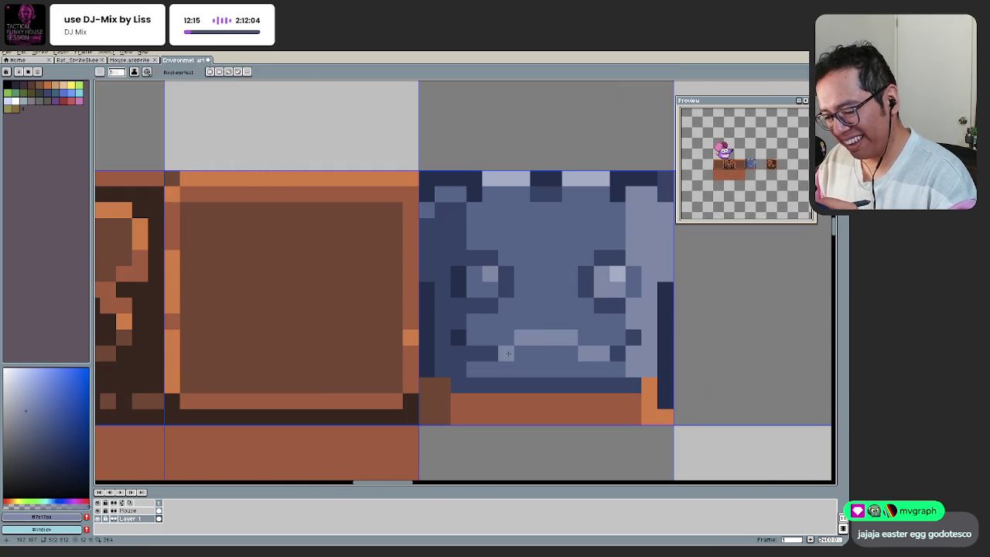
pyautogui.click(633, 337)
pyautogui.keyDown('alt'); pyautogui.click(454, 352); pyautogui.keyUp('alt')
pyautogui.click(633, 353)
pyautogui.scroll(-6, 552, 358)
pyautogui.scroll(4, 552, 365)
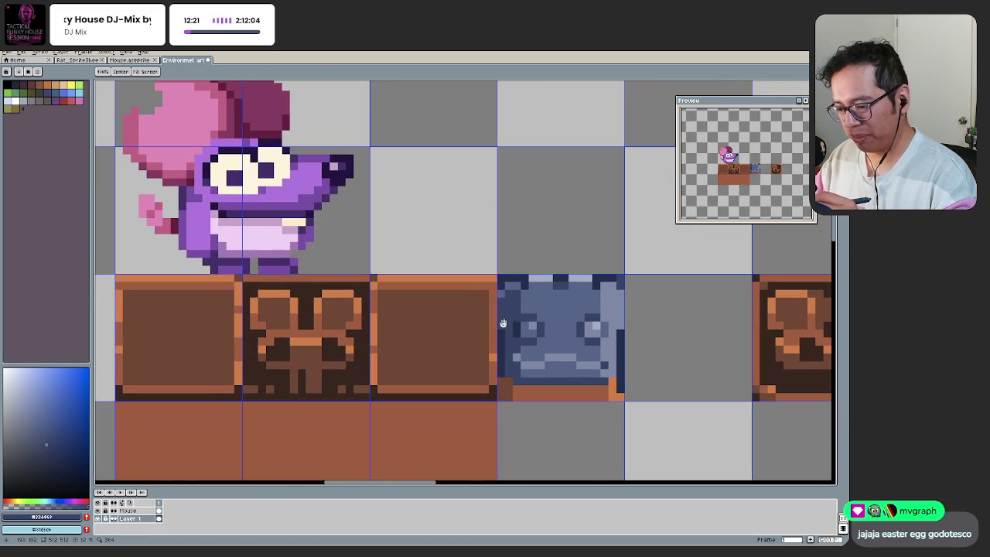
# Step: Sample light blue-grey, dark navy and pale blue colours from the block
pyautogui.keyDown('alt'); pyautogui.click(546, 276); pyautogui.keyUp('alt')
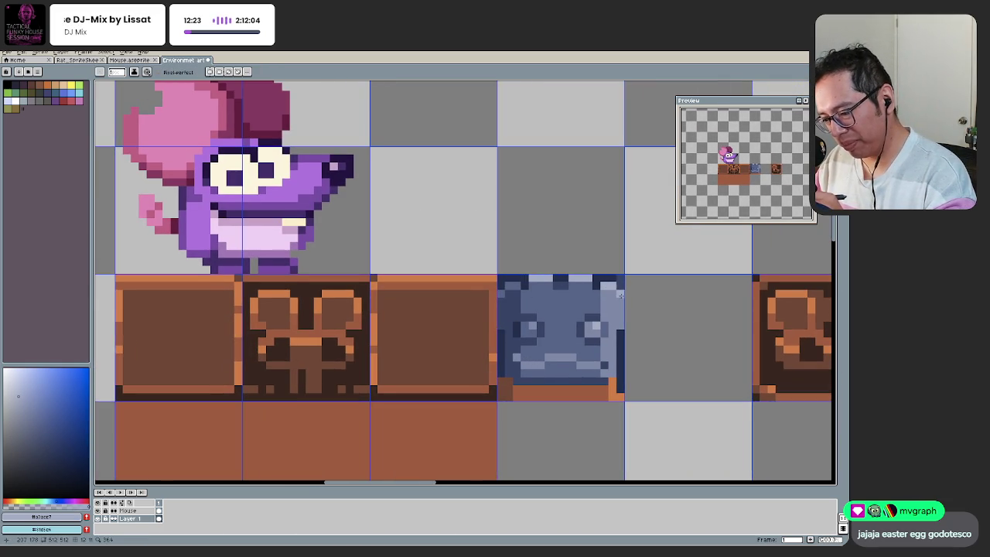
pyautogui.moveTo(556, 356); pyautogui.dragTo(546, 361)
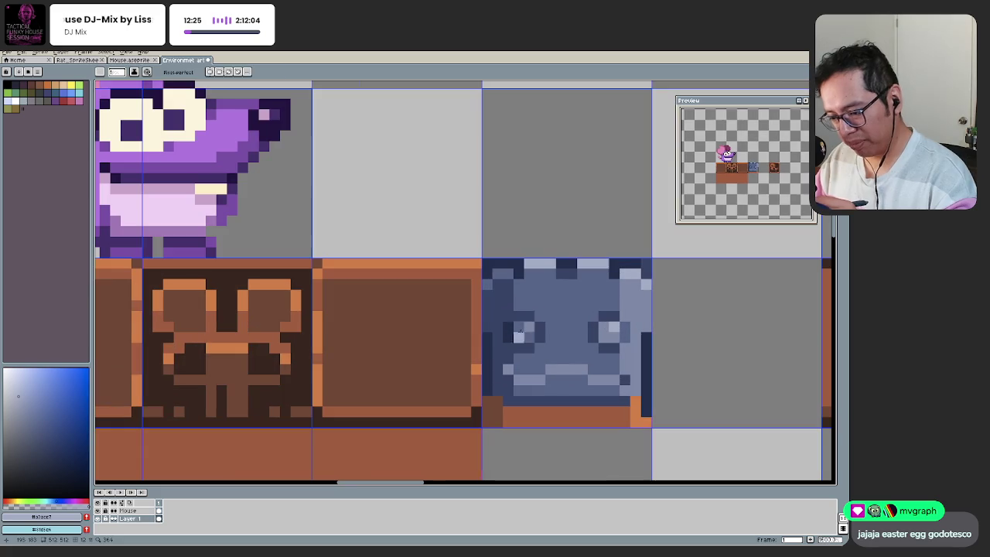
pyautogui.scroll(1, 497, 341)
pyautogui.keyDown('alt'); pyautogui.click(490, 370); pyautogui.keyUp('alt')
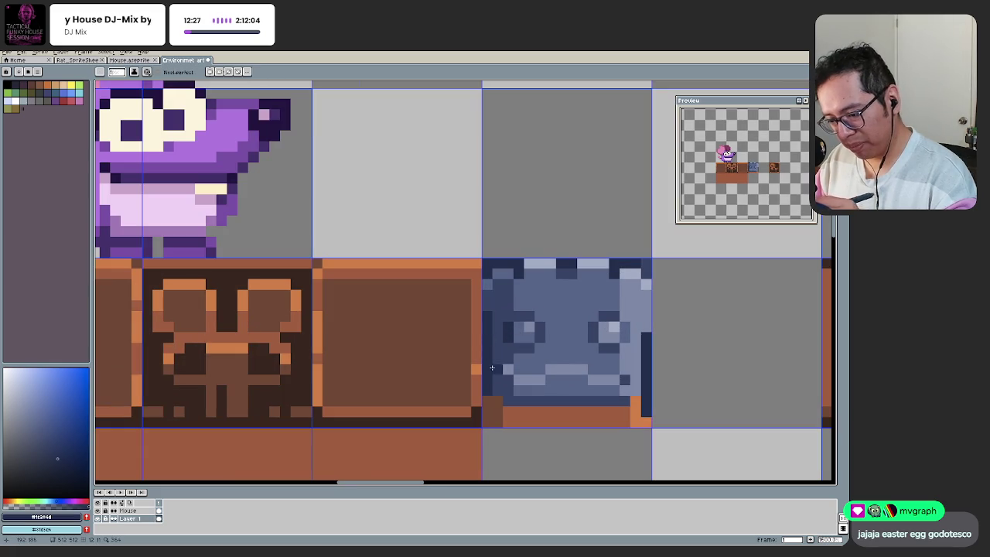
pyautogui.keyDown('alt'); pyautogui.click(557, 340); pyautogui.keyUp('alt')
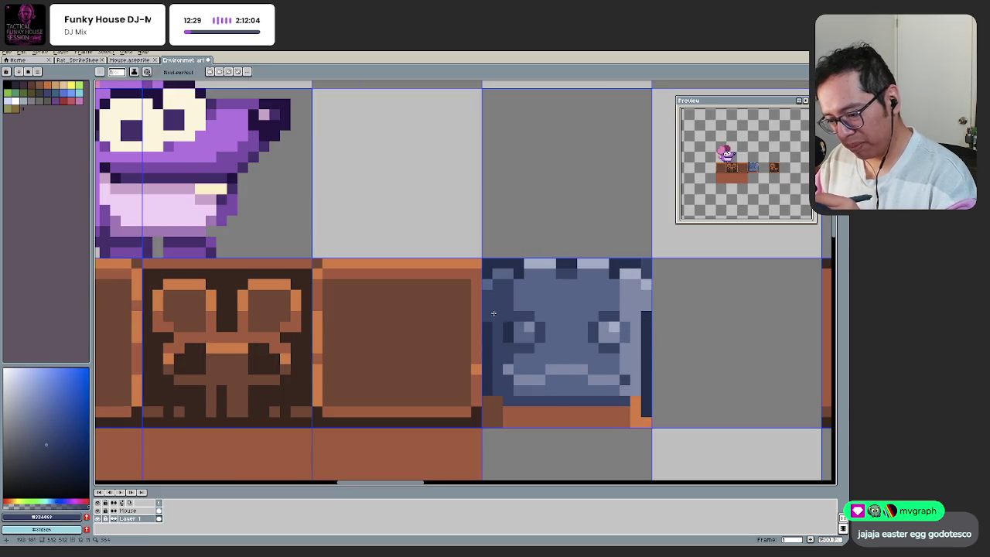
pyautogui.scroll(1, 588, 333)
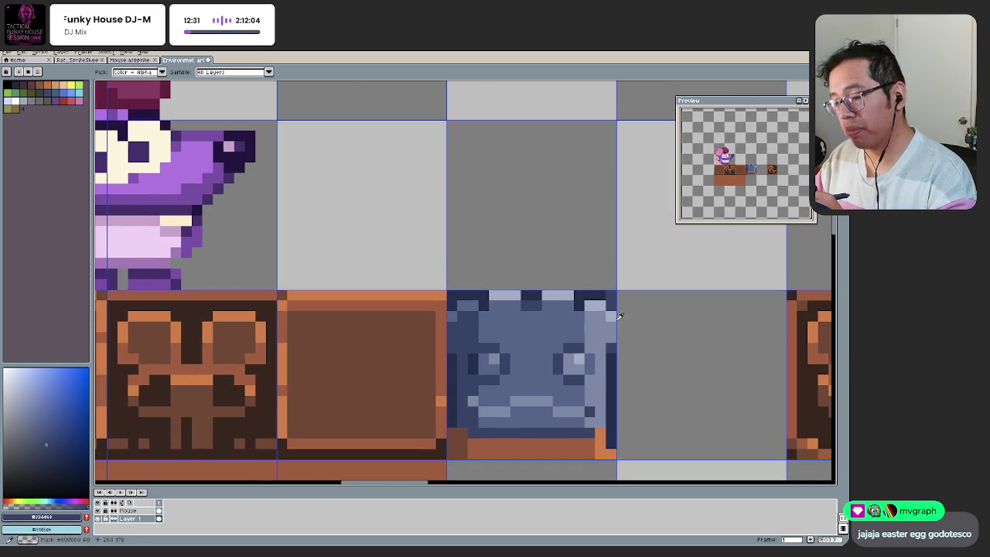
pyautogui.keyDown('alt'); pyautogui.click(614, 331); pyautogui.keyUp('alt')
pyautogui.scroll(-5, 468, 389)
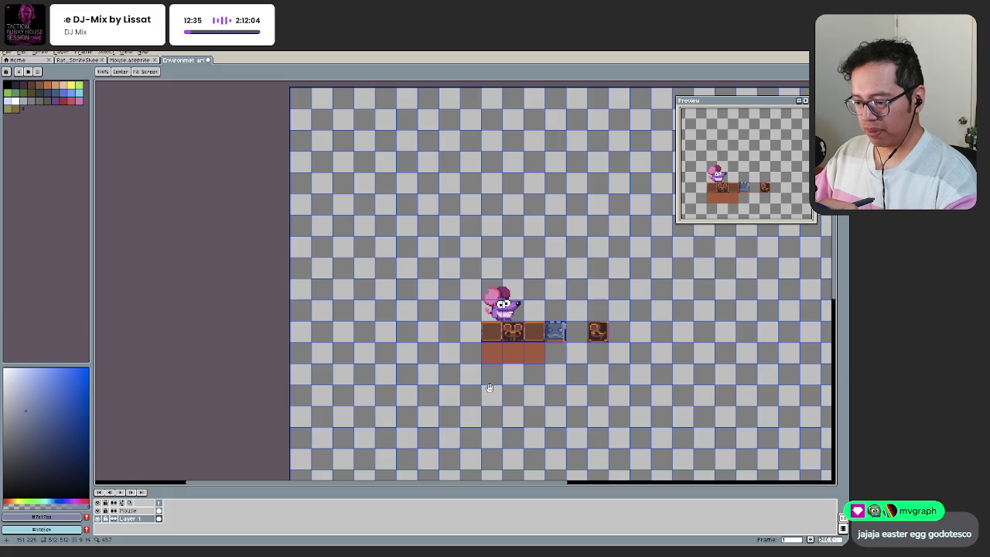
# Step: Pick the orange from the block's base and get the Pencil ready
pyautogui.scroll(1, 549, 340)
pyautogui.scroll(1, 549, 345)
pyautogui.scroll(1, 550, 348)
pyautogui.keyDown('alt'); pyautogui.click(604, 357); pyautogui.keyUp('alt')
pyautogui.scroll(-3, 523, 406)
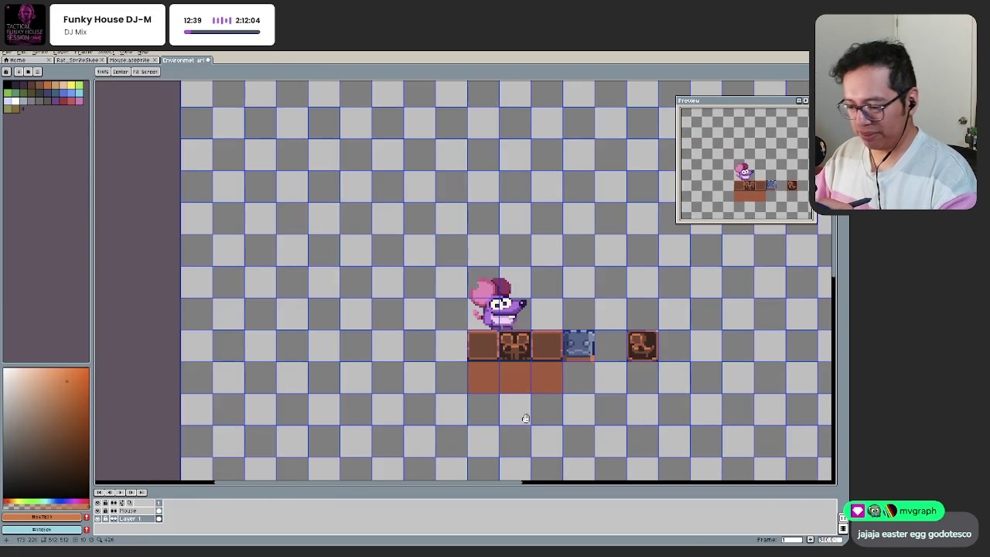
pyautogui.scroll(1, 569, 372)
pyautogui.press('b')
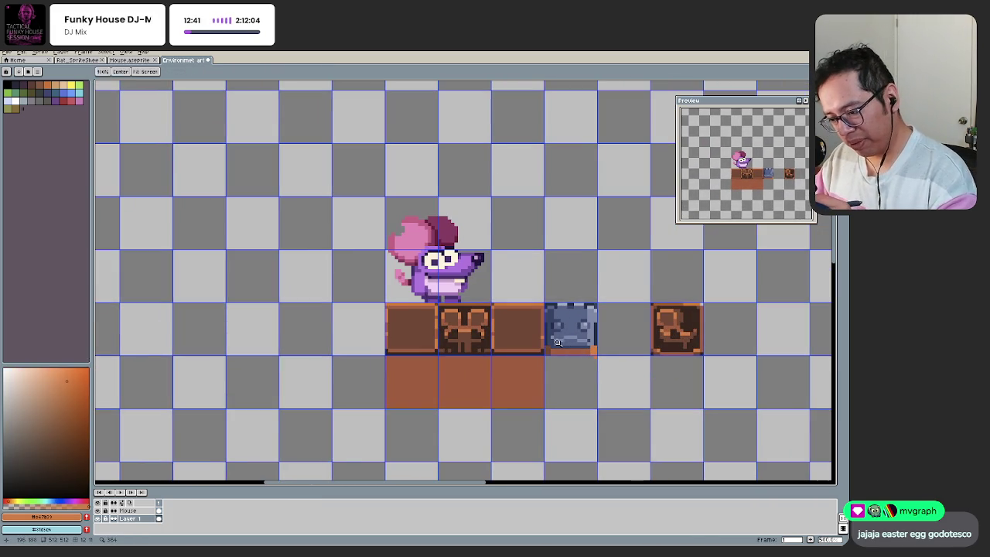
pyautogui.scroll(1, 573, 356)
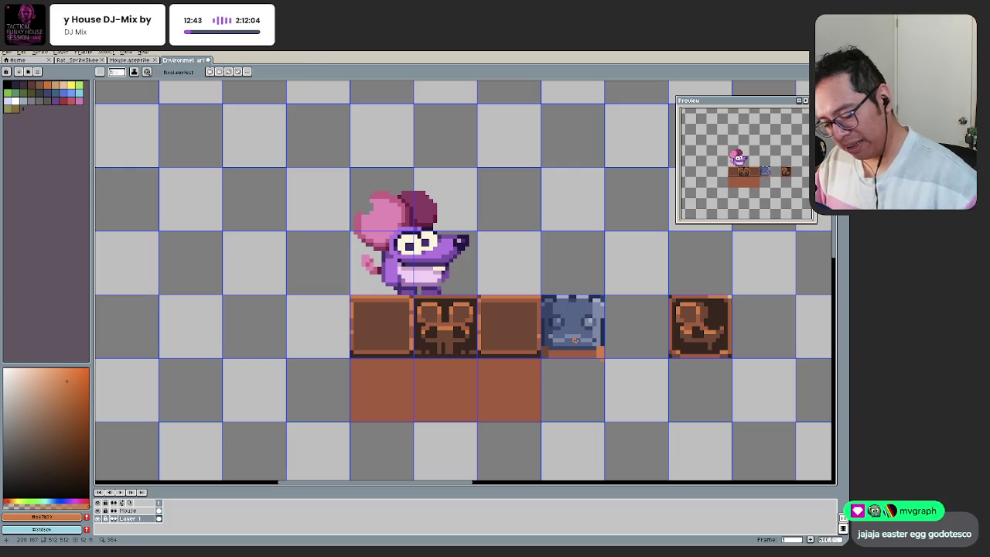
# Step: Select the blue block and chair crate, undoing the accidental delete and stray edits
pyautogui.press('v')
pyautogui.moveTo(745, 295); pyautogui.dragTo(543, 379)
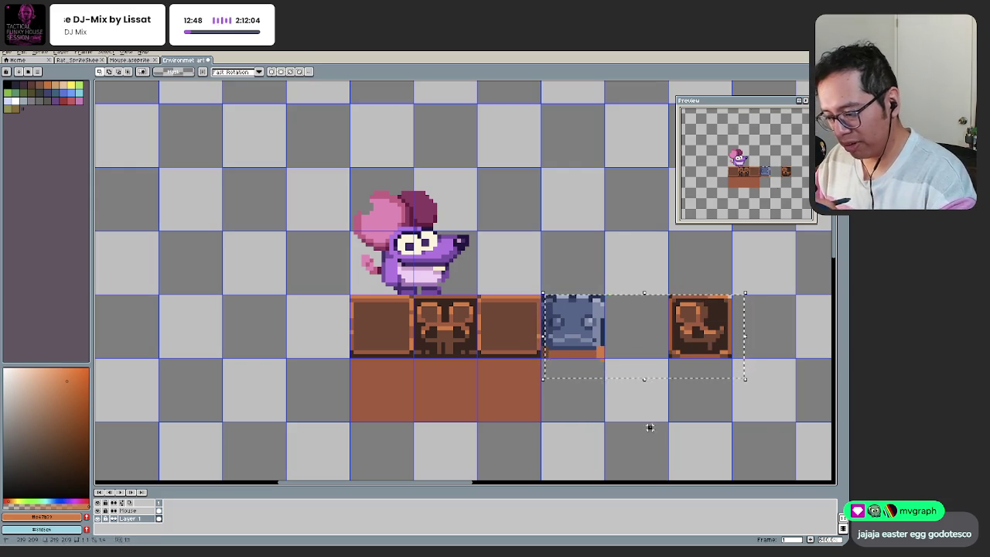
pyautogui.moveTo(766, 420); pyautogui.dragTo(543, 296)
pyautogui.press('Delete')
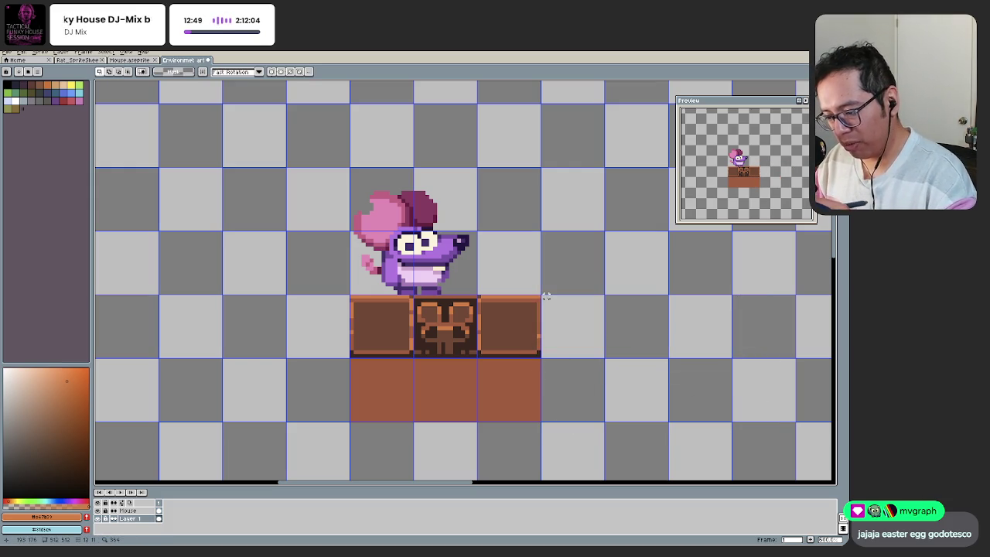
pyautogui.hotkey('ctrl', 'z')
pyautogui.hotkey('ctrl', 'z')
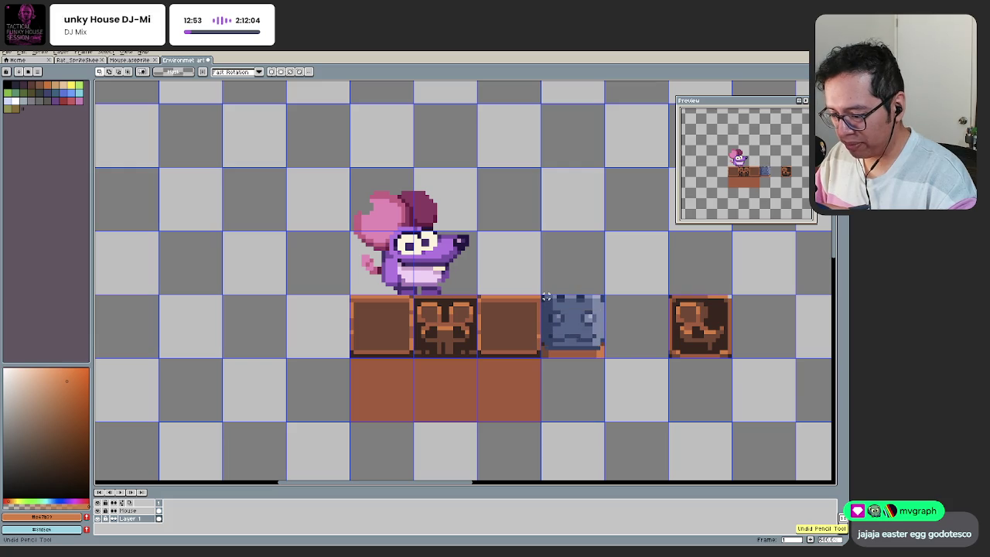
pyautogui.hotkey('ctrl', 'z')
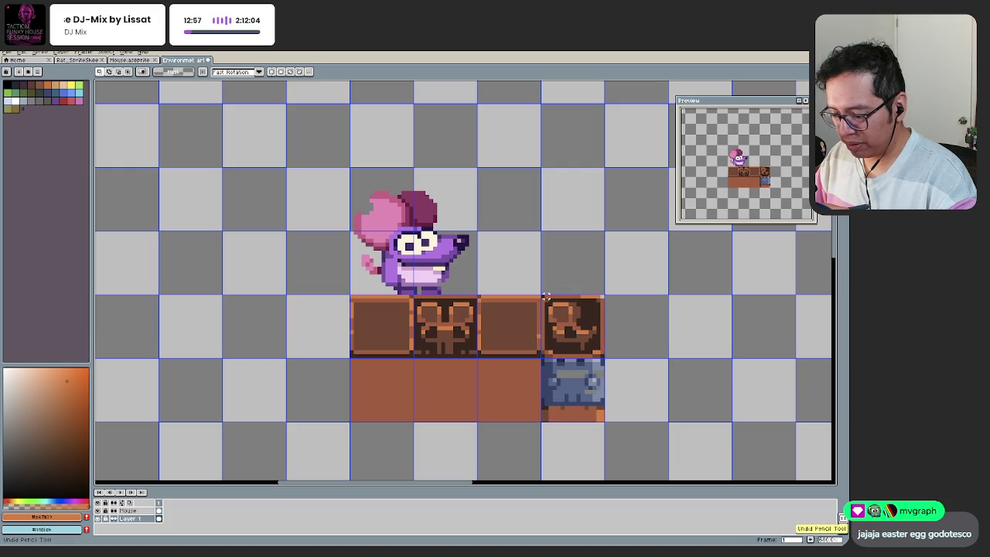
pyautogui.hotkey('ctrl', 'z')
pyautogui.hotkey('ctrl', 'z')
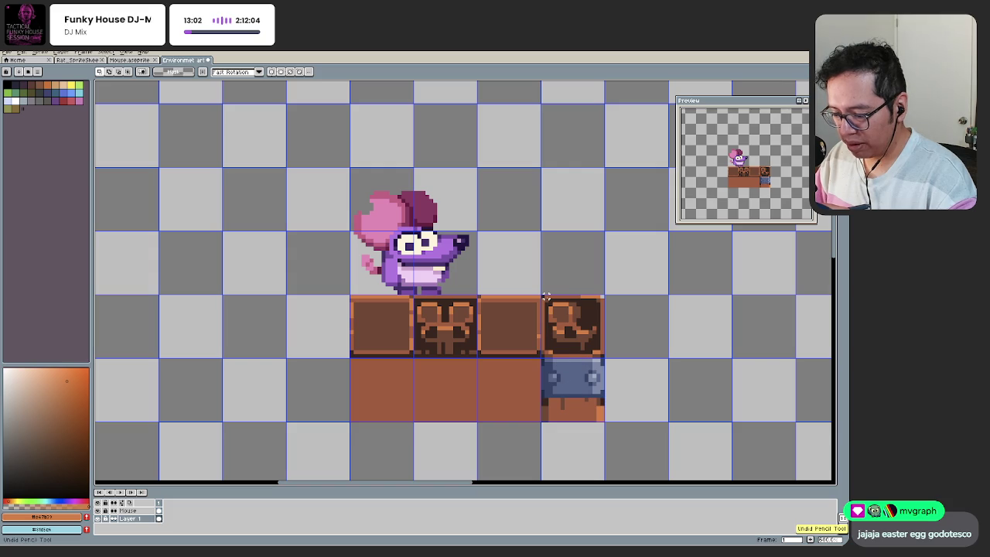
# Step: Paste the copied tiles and align them to the grid beneath the chair crate
pyautogui.hotkey('ctrl', 'v')
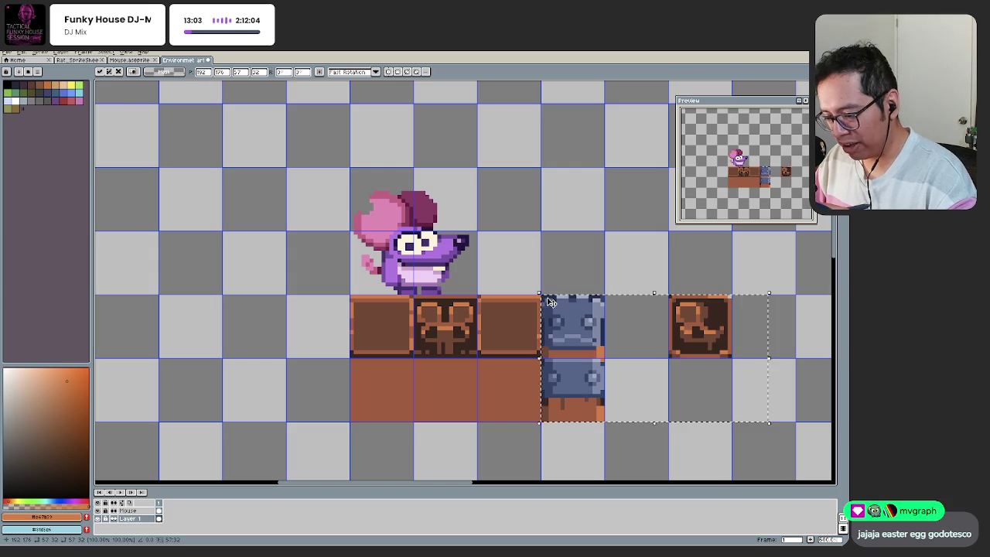
pyautogui.moveTo(582, 338); pyautogui.dragTo(565, 358)
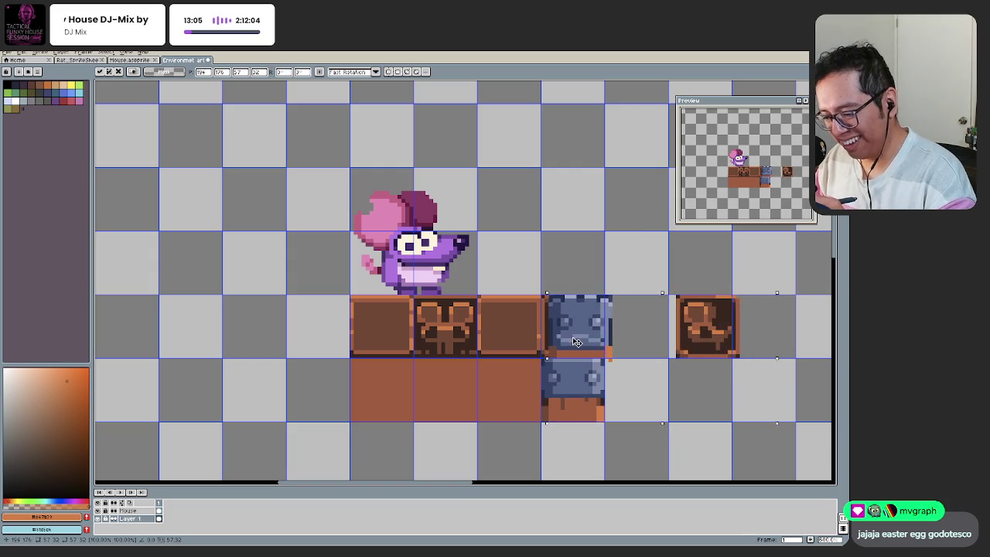
pyautogui.hotkey('ctrl', 'd')
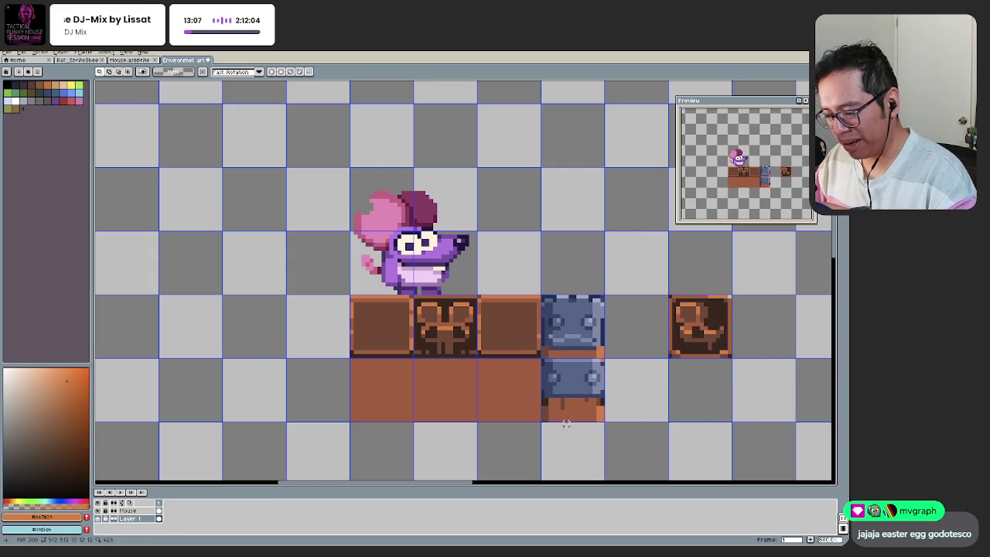
# Step: Select the new lower blue block and zoom out to view the whole sheet
pyautogui.moveTo(612, 446); pyautogui.dragTo(539, 356)
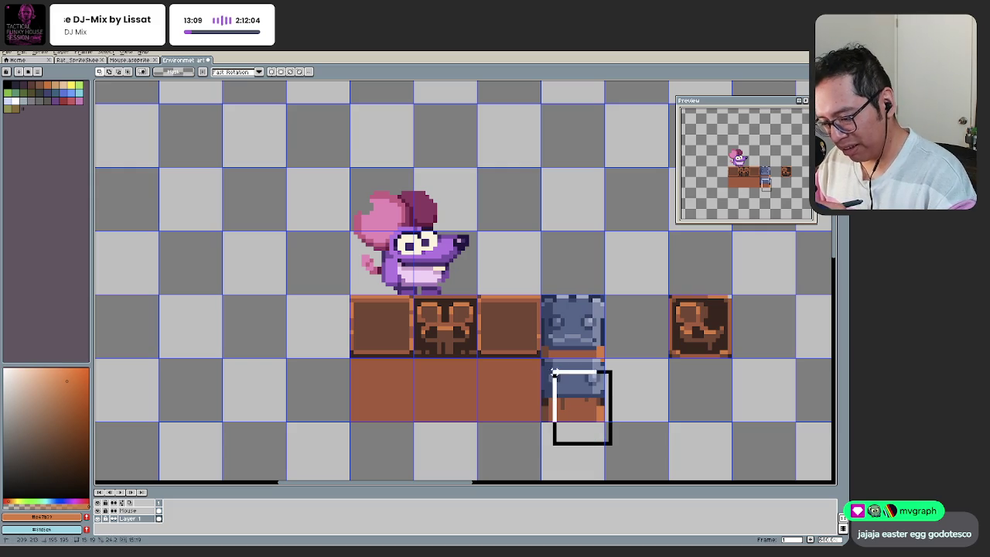
pyautogui.moveTo(558, 393)
pyautogui.mouseDown()
pyautogui.moveTo(544, 321)
pyautogui.moveTo(673, 312)
pyautogui.mouseUp()
pyautogui.press('z')
pyautogui.scroll(-1, 546, 358)
pyautogui.scroll(-1, 497, 382)
pyautogui.scroll(1, 508, 358)
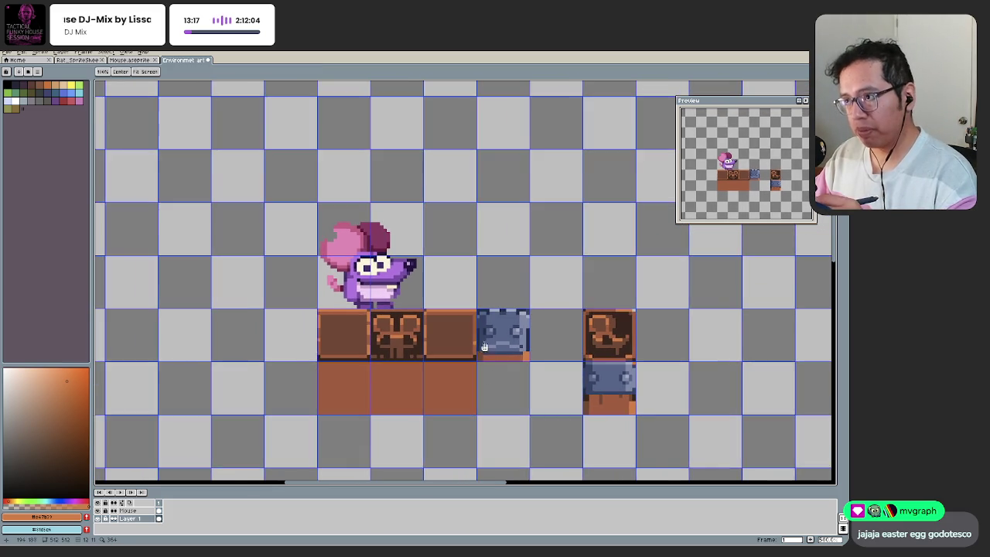
# Step: Darken the blue face's left eye and add dark and mid-blue pixels around the eyes
pyautogui.scroll(1, 488, 351)
pyautogui.scroll(1, 508, 350)
pyautogui.scroll(3, 514, 341)
pyautogui.press('b')
pyautogui.keyDown('alt'); pyautogui.click(480, 309); pyautogui.keyUp('alt')
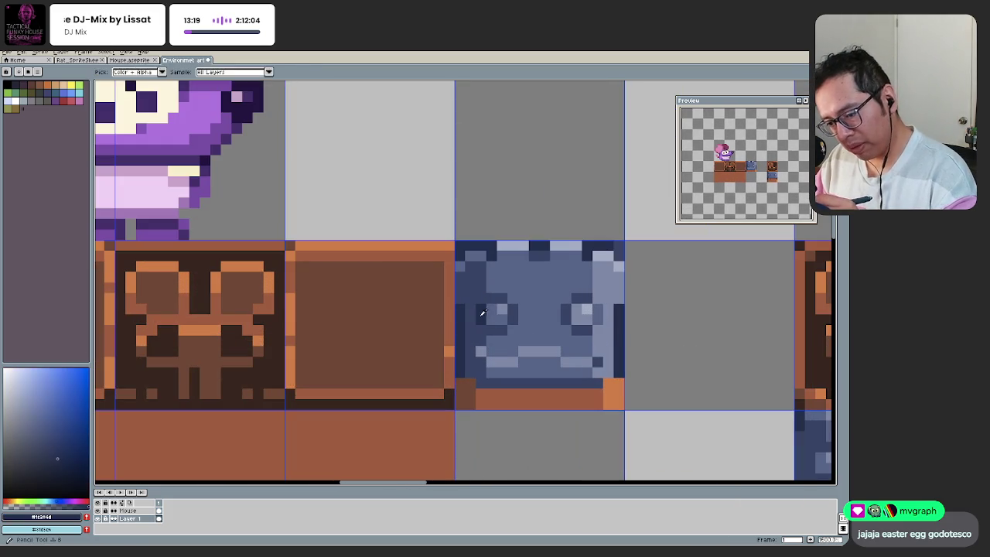
pyautogui.keyDown('alt'); pyautogui.click(493, 295); pyautogui.keyUp('alt')
pyautogui.moveTo(501, 304); pyautogui.dragTo(503, 326)
pyautogui.keyDown('alt'); pyautogui.click(554, 310); pyautogui.keyUp('alt')
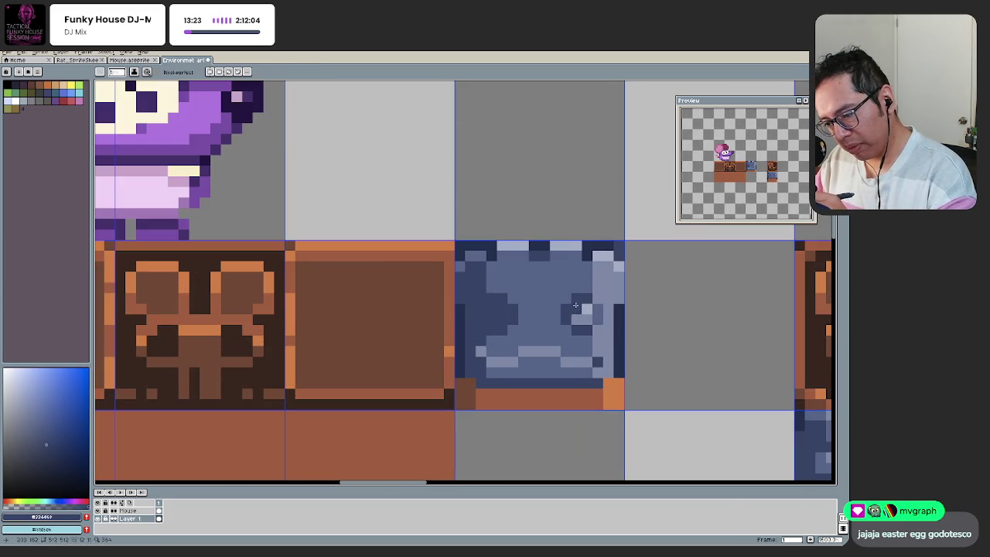
pyautogui.keyDown('alt'); pyautogui.click(513, 314); pyautogui.keyUp('alt')
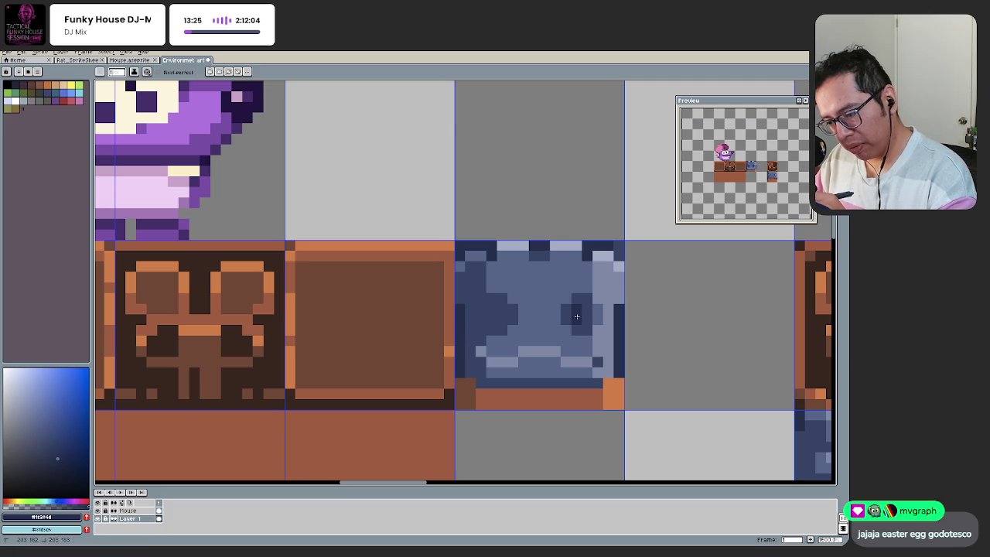
pyautogui.click(490, 312)
pyautogui.keyDown('alt'); pyautogui.click(495, 279); pyautogui.keyUp('alt')
pyautogui.click(566, 317)
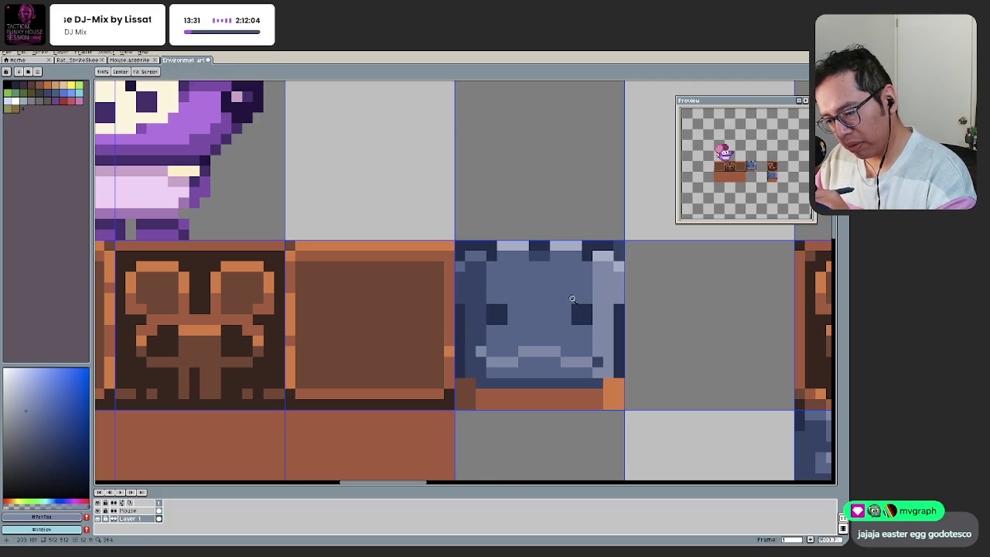
# Step: Repaint the face's left and right inner edges in the face's dark blue
pyautogui.scroll(-4, 556, 304)
pyautogui.scroll(1, 499, 331)
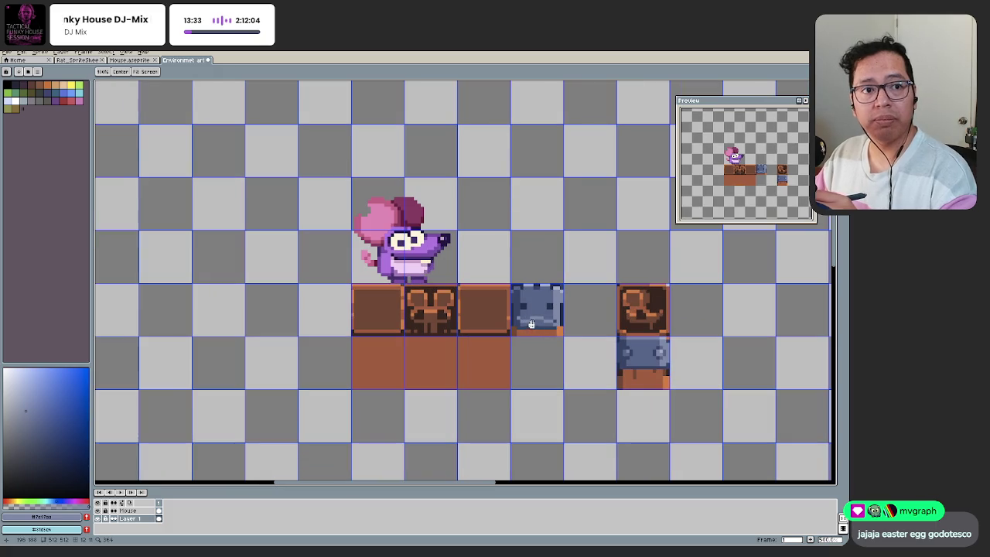
pyautogui.scroll(1, 530, 340)
pyautogui.moveTo(522, 341); pyautogui.dragTo(519, 372)
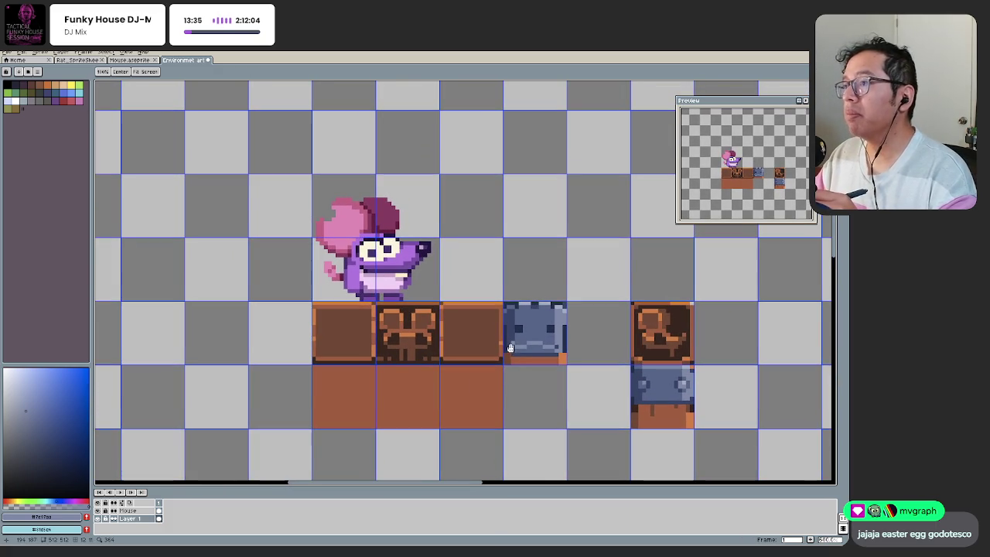
pyautogui.scroll(1, 534, 352)
pyautogui.scroll(2, 557, 358)
pyautogui.scroll(1, 557, 358)
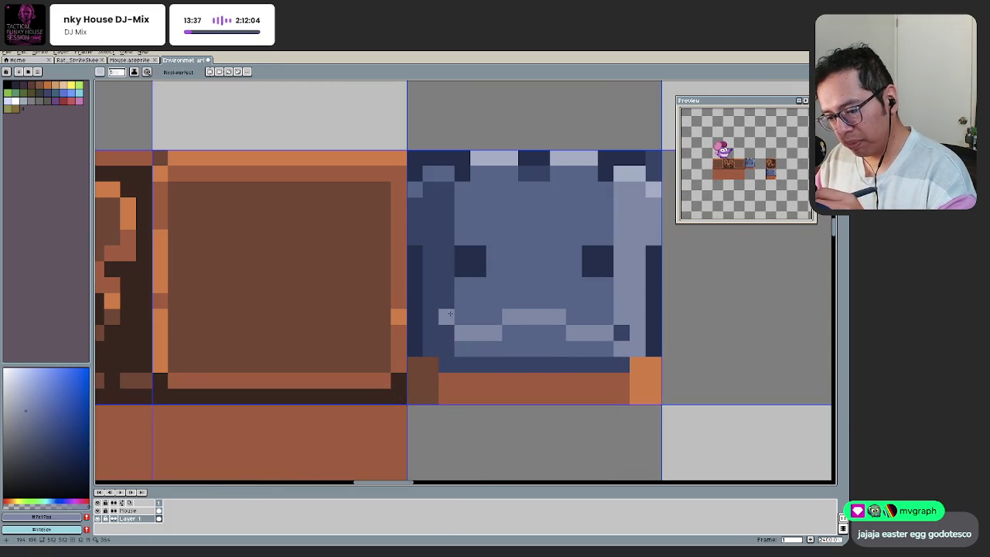
pyautogui.keyDown('alt'); pyautogui.click(450, 281); pyautogui.keyUp('alt')
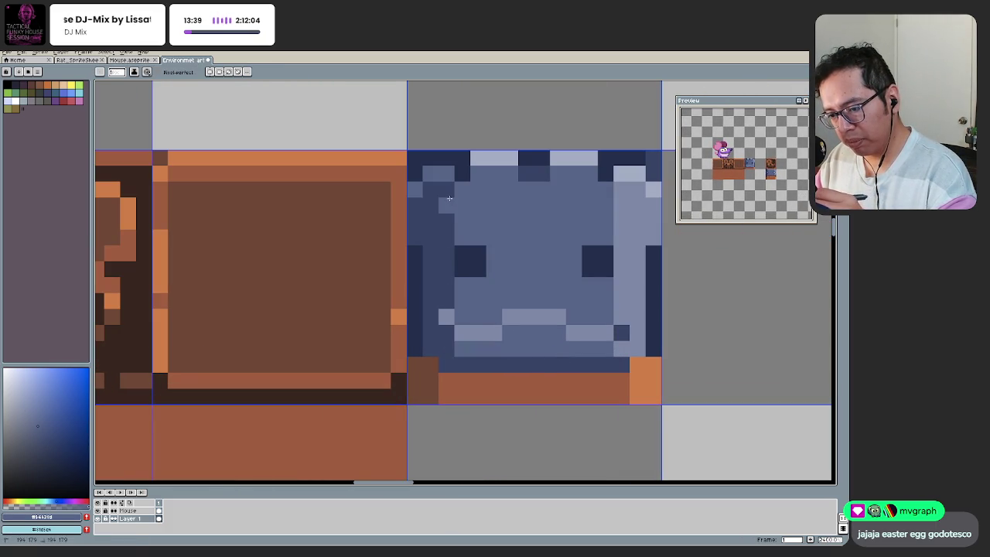
pyautogui.moveTo(446, 216); pyautogui.dragTo(447, 297)
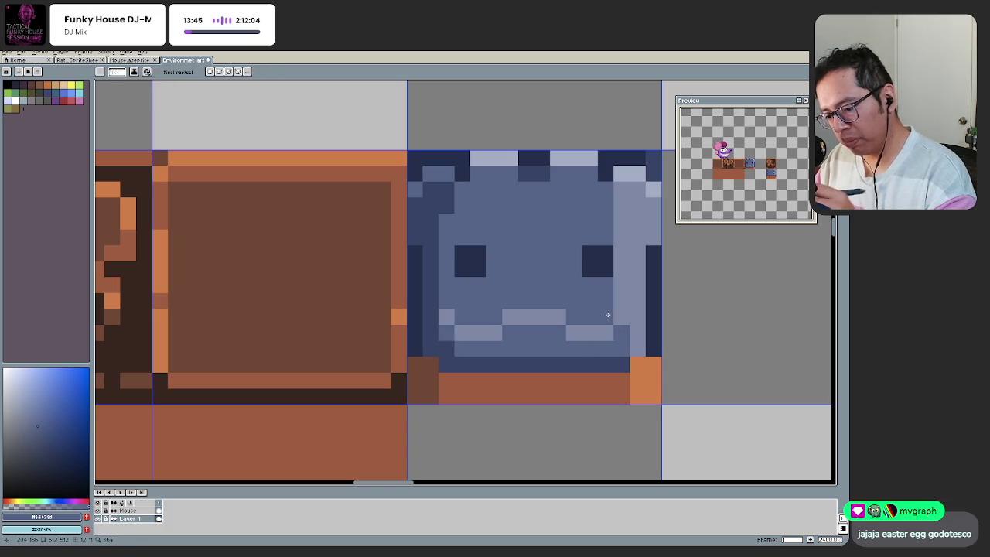
pyautogui.moveTo(621, 185); pyautogui.dragTo(621, 263)
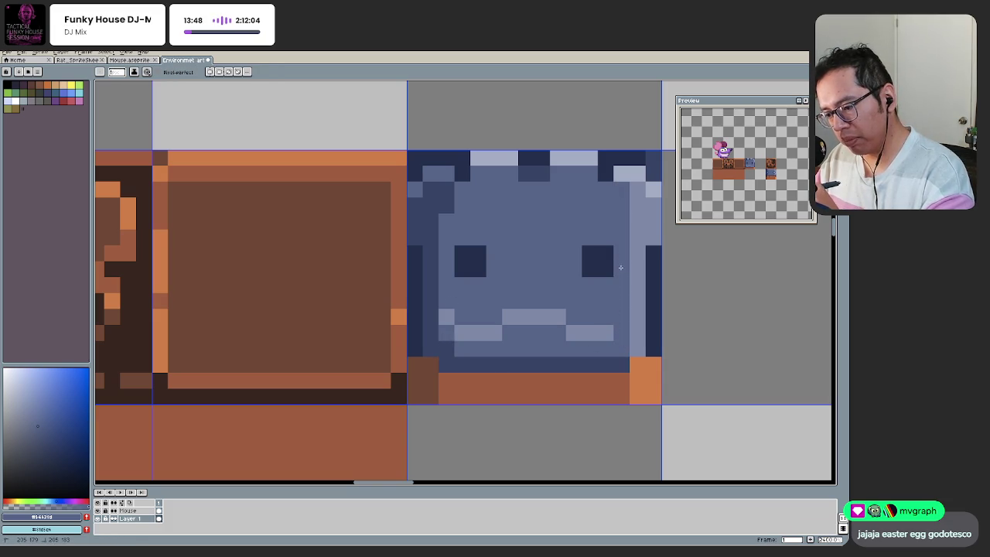
# Step: Zoom in on the blue face tile and sample its dark blue and light grey colours
pyautogui.press('z')
pyautogui.scroll(-5, 592, 306)
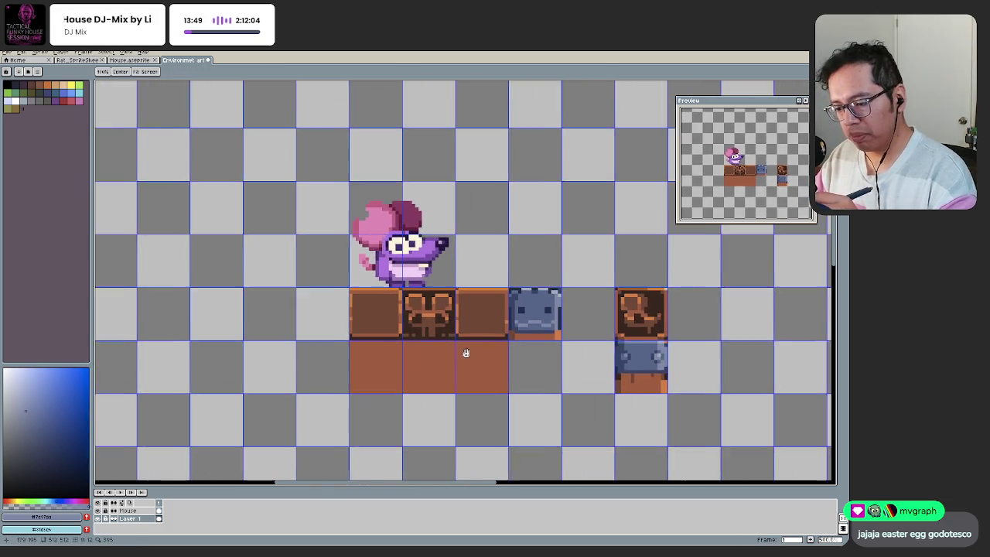
pyautogui.scroll(3, 486, 319)
pyautogui.scroll(1, 486, 318)
pyautogui.scroll(-1, 487, 319)
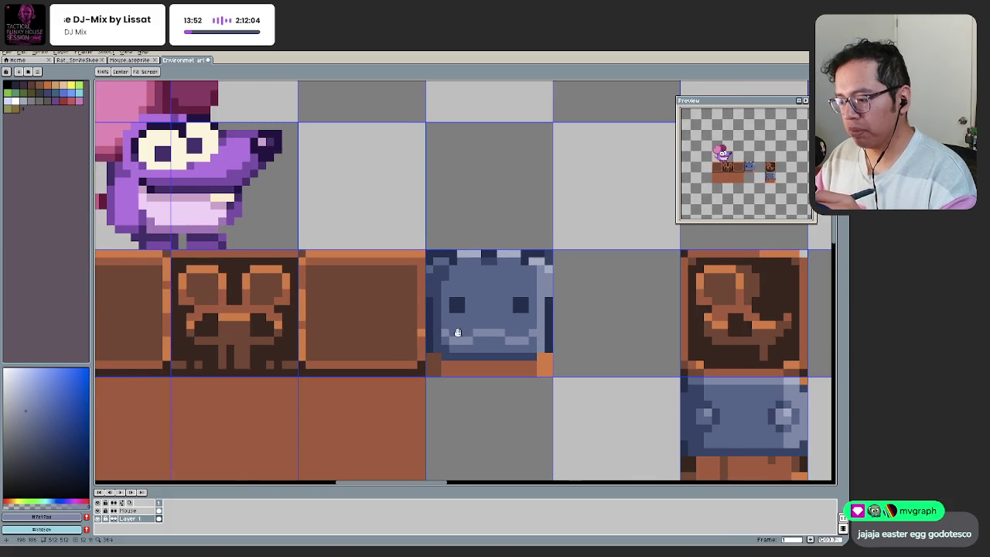
pyautogui.moveTo(430, 308)
pyautogui.mouseDown()
pyautogui.moveTo(471, 327)
pyautogui.moveTo(482, 349)
pyautogui.mouseUp()
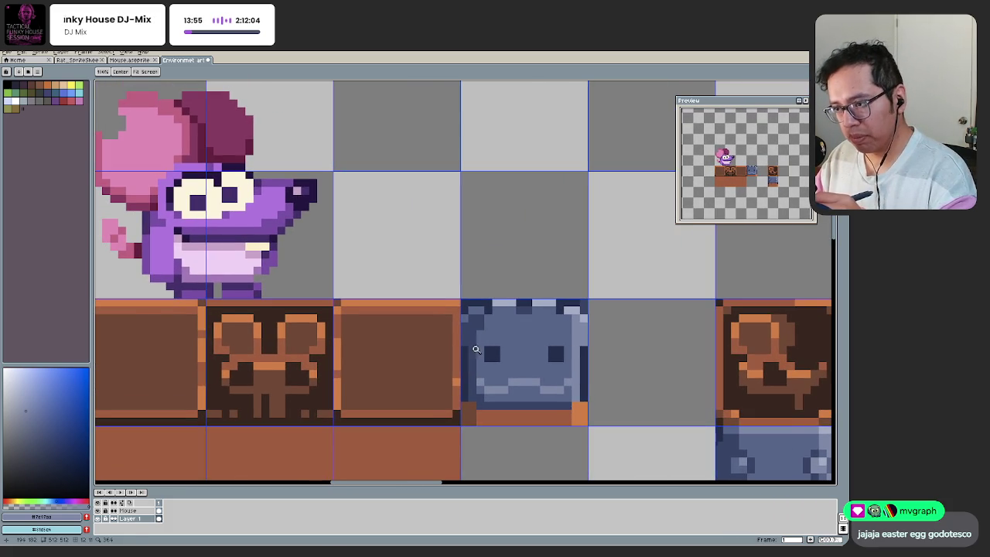
pyautogui.click(477, 350)
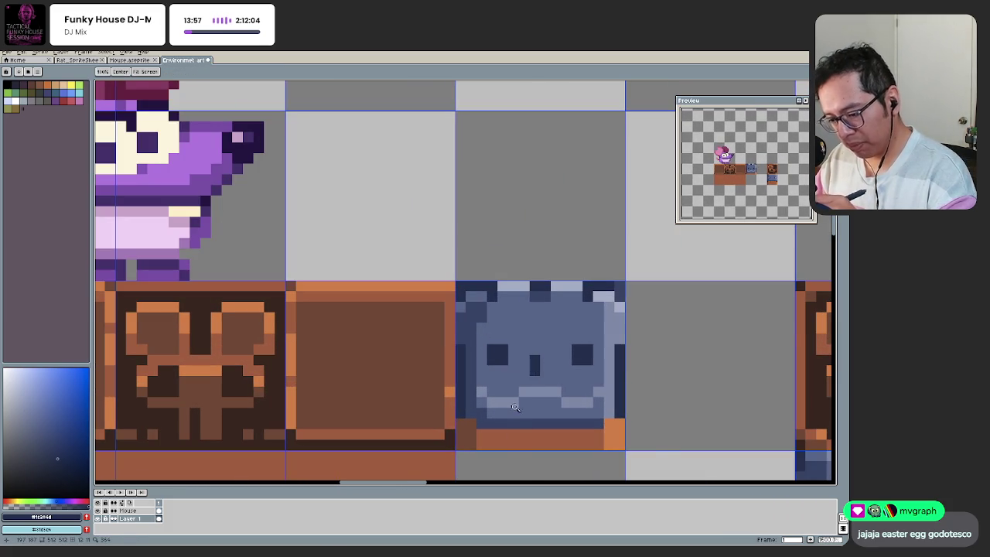
pyautogui.scroll(-3, 460, 451)
pyautogui.scroll(3, 516, 393)
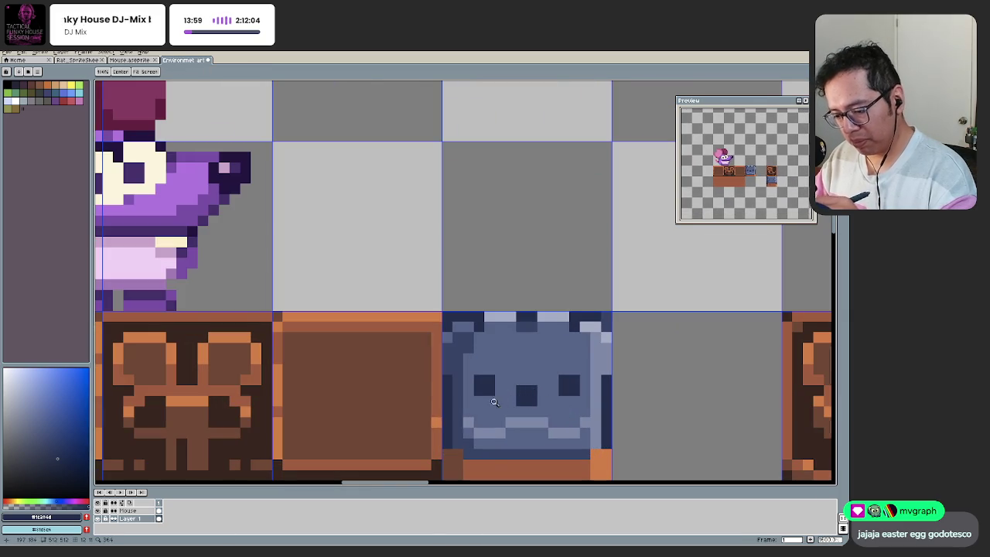
pyautogui.scroll(-4, 503, 396)
pyautogui.moveTo(447, 420); pyautogui.dragTo(456, 385)
pyautogui.scroll(1, 510, 362)
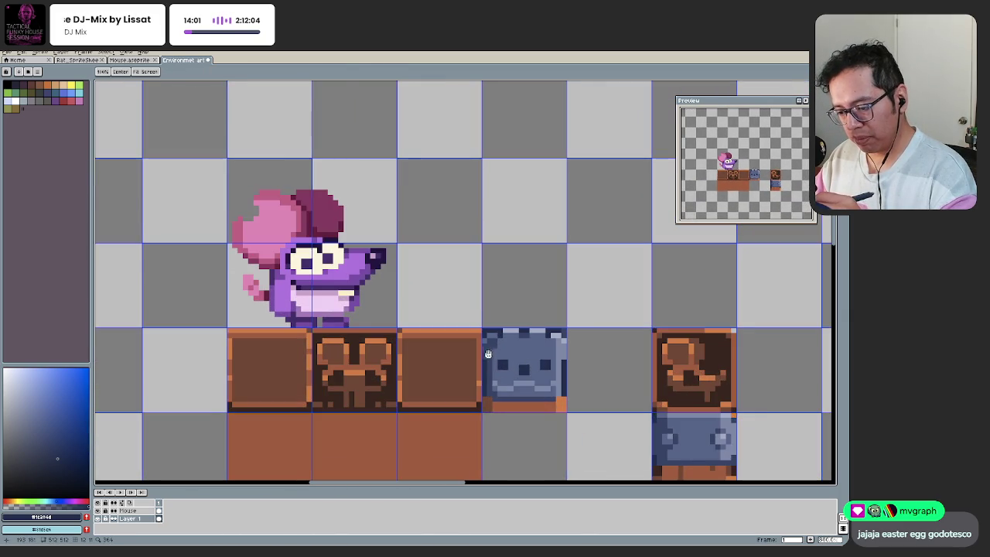
pyautogui.scroll(1, 490, 355)
pyautogui.scroll(1, 487, 357)
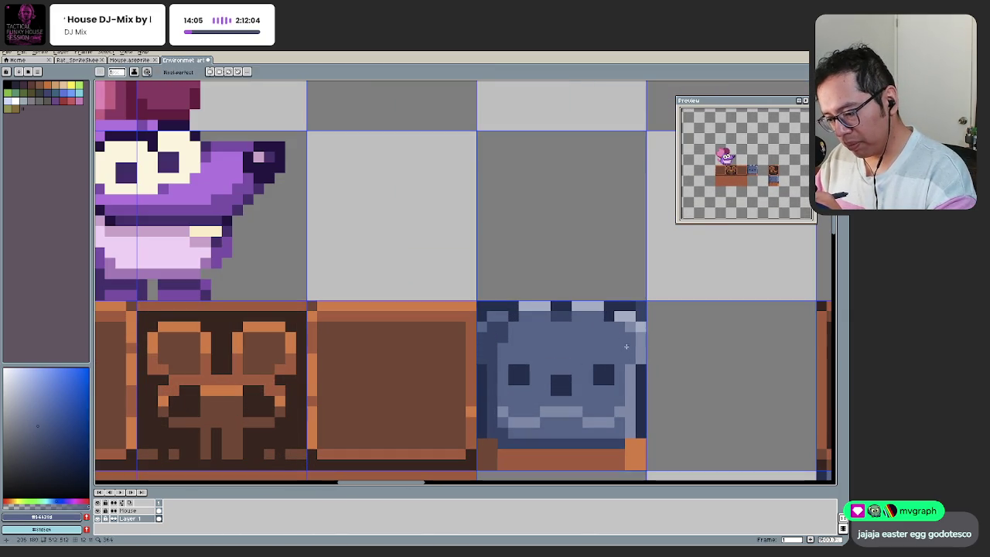
pyautogui.scroll(-3, 528, 334)
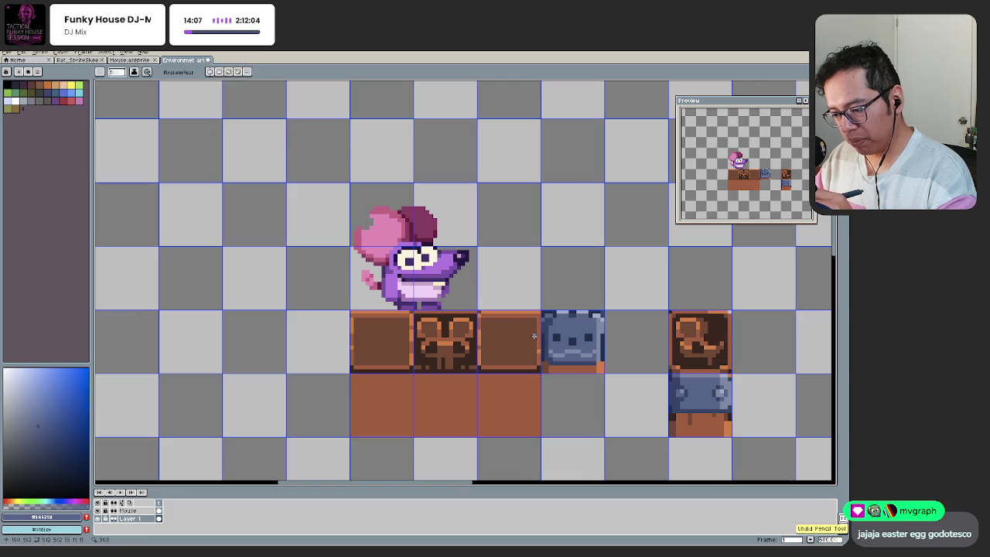
pyautogui.scroll(3, 595, 332)
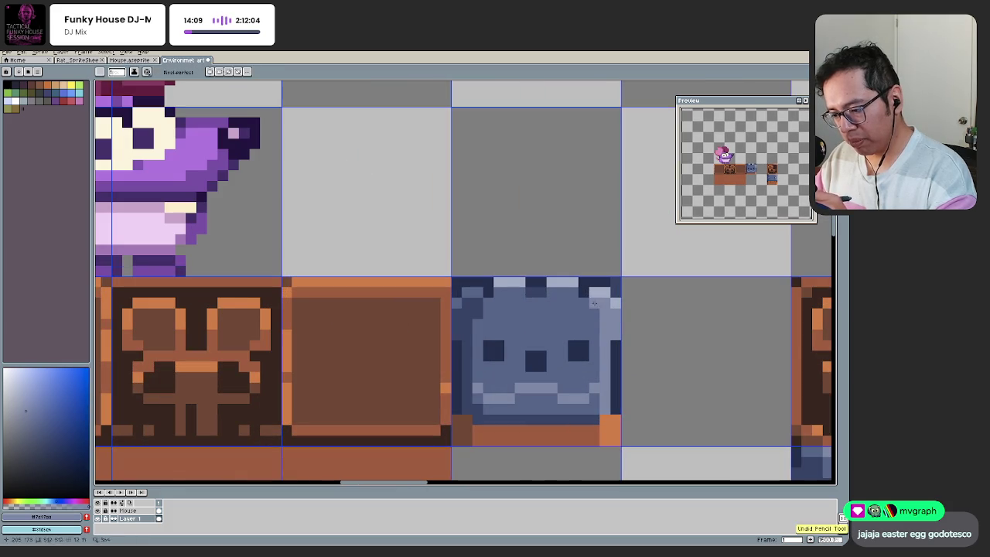
pyautogui.scroll(-4, 578, 327)
pyautogui.scroll(2, 572, 338)
pyautogui.scroll(1, 565, 333)
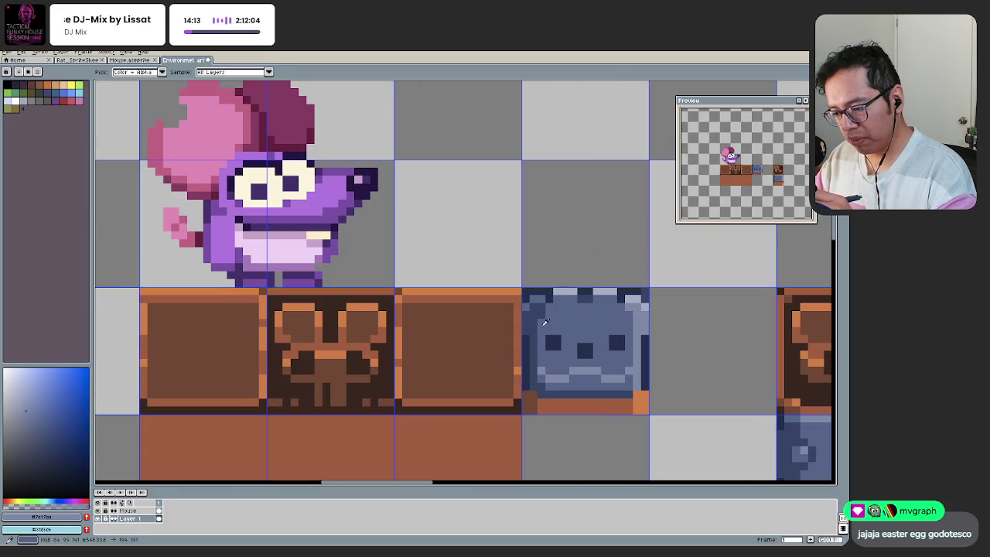
pyautogui.scroll(-2, 545, 321)
pyautogui.scroll(1, 546, 345)
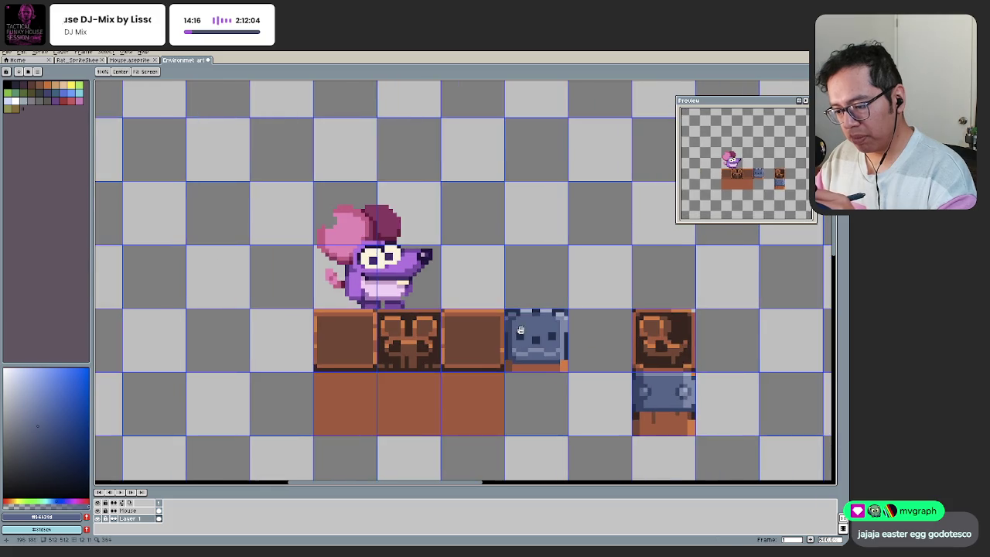
pyautogui.scroll(1, 540, 321)
pyautogui.scroll(-1, 528, 329)
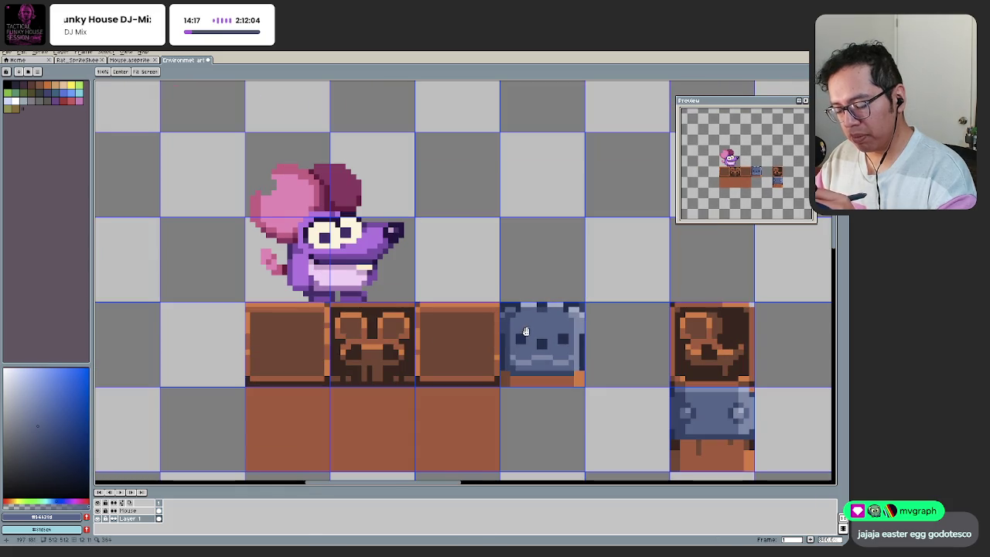
pyautogui.scroll(2, 542, 317)
pyautogui.press('m')
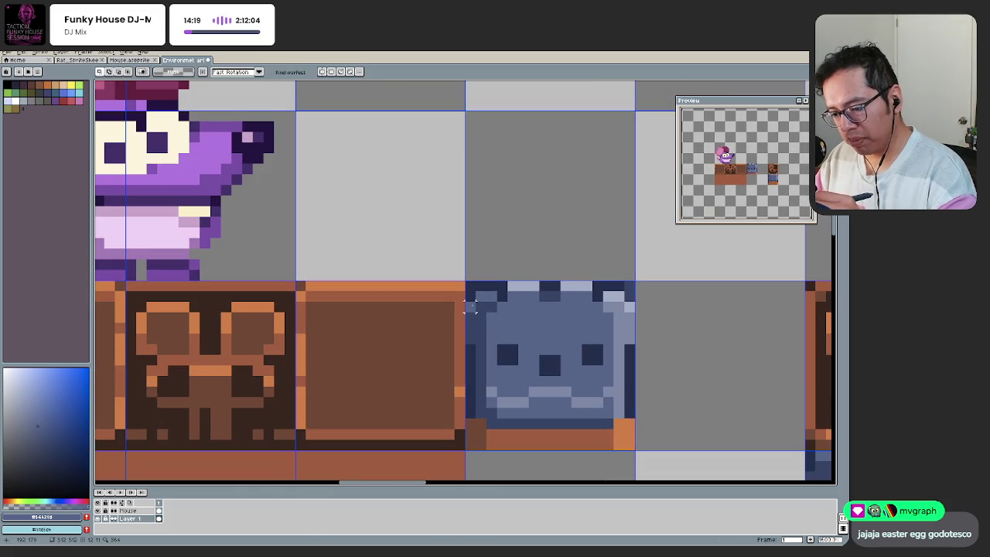
pyautogui.press('i')
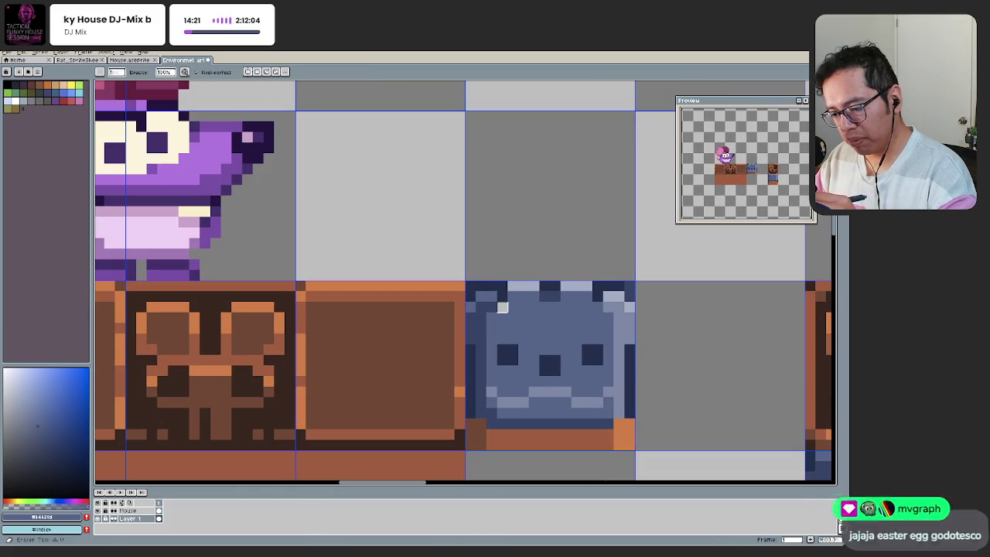
pyautogui.click(549, 286)
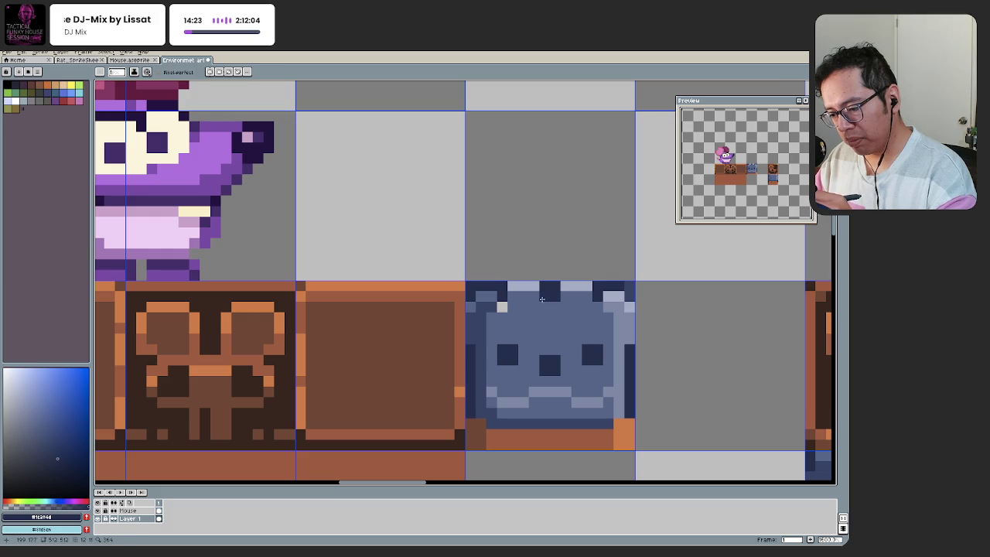
pyautogui.click(503, 303)
pyautogui.press('b')
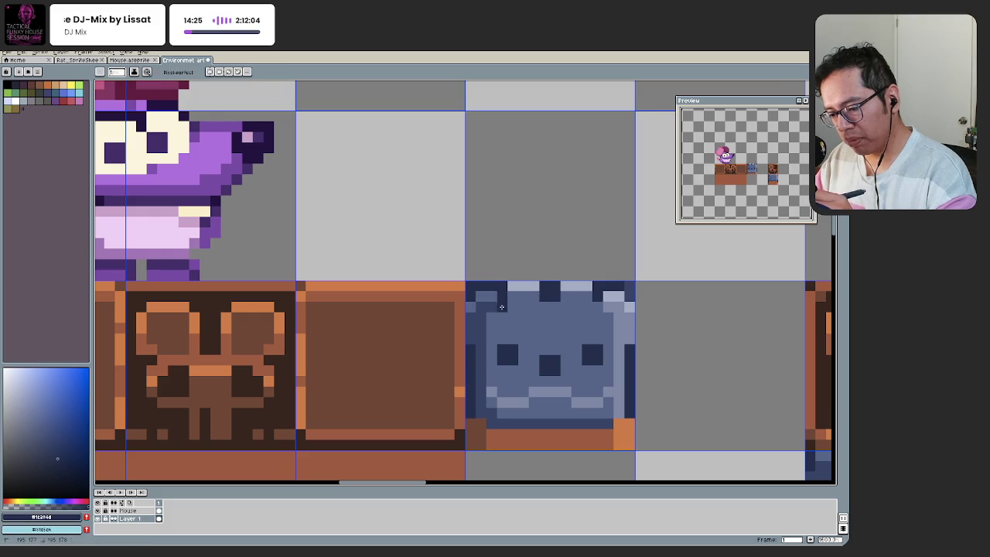
# Step: Draw a dark brown line along the bottom of the blue face tile
pyautogui.scroll(-6, 564, 277)
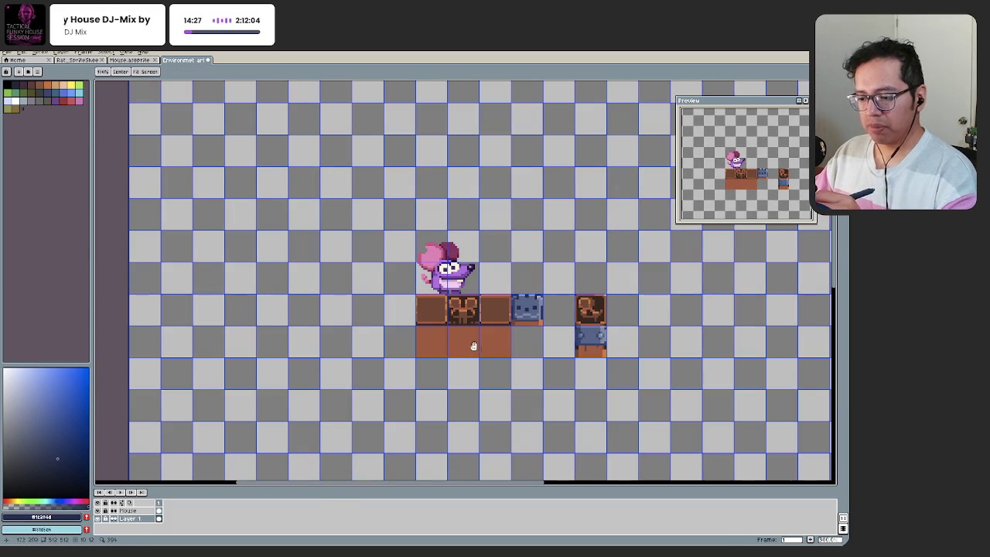
pyautogui.scroll(1, 471, 347)
pyautogui.moveTo(491, 326)
pyautogui.mouseDown()
pyautogui.moveTo(469, 326)
pyautogui.moveTo(465, 364)
pyautogui.moveTo(427, 318)
pyautogui.mouseUp()
pyautogui.scroll(1, 476, 352)
pyautogui.scroll(1, 453, 314)
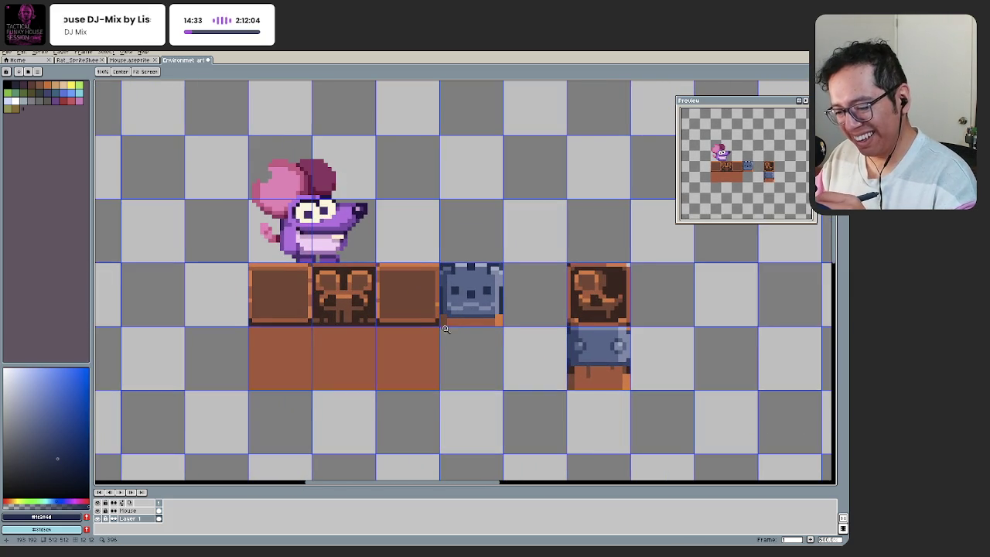
pyautogui.scroll(1, 445, 328)
pyautogui.scroll(3, 437, 294)
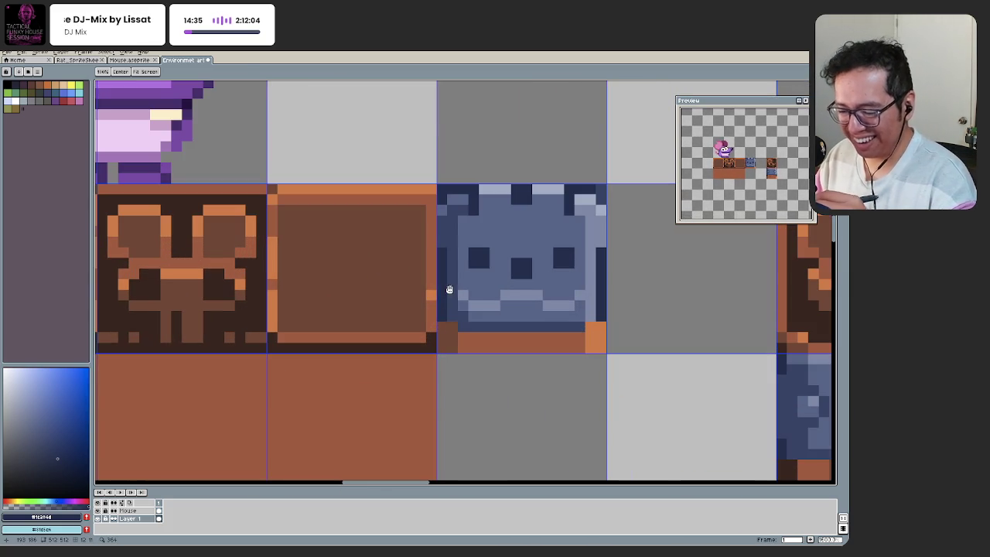
pyautogui.keyDown('alt'); pyautogui.click(444, 326); pyautogui.keyUp('alt')
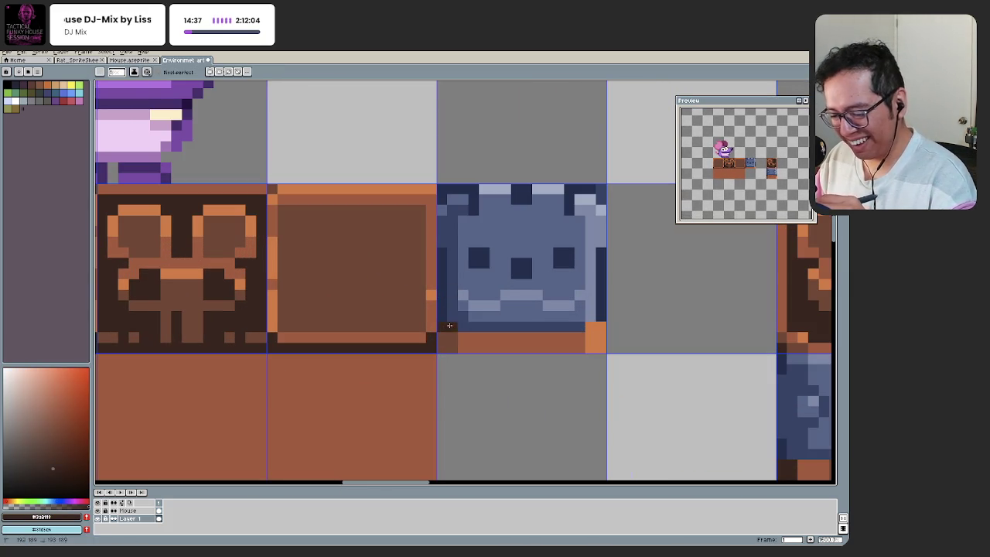
pyautogui.moveTo(465, 335); pyautogui.dragTo(581, 333)
pyautogui.hotkey('ctrl', 'z')
pyautogui.moveTo(463, 335); pyautogui.dragTo(596, 333)
# Step: Pan and zoom to bring the tile group back to the centre of the view
pyautogui.scroll(-4, 472, 359)
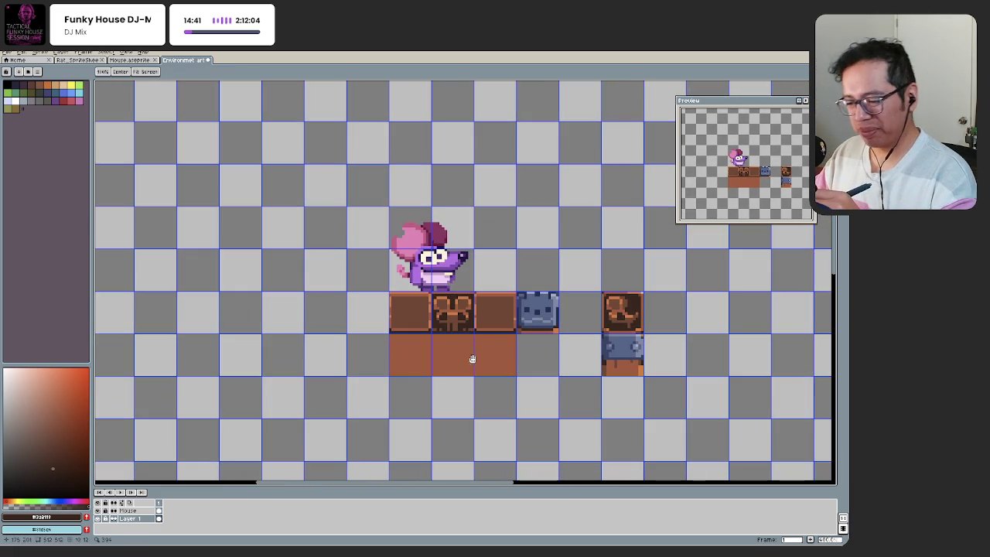
pyautogui.scroll(1, 519, 327)
pyautogui.scroll(-1, 531, 347)
pyautogui.scroll(-2, 503, 364)
pyautogui.moveTo(426, 365); pyautogui.dragTo(399, 292)
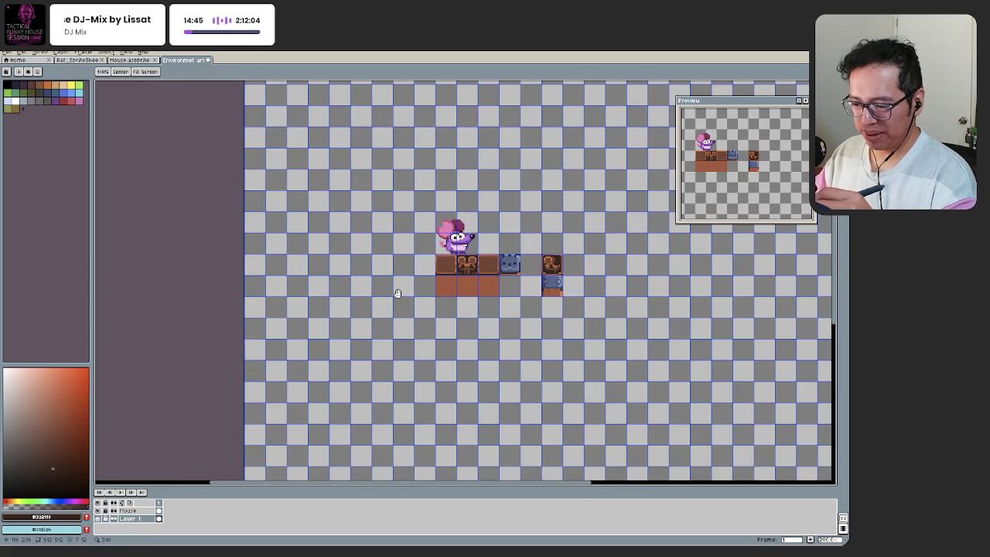
pyautogui.moveTo(446, 297); pyautogui.dragTo(434, 356)
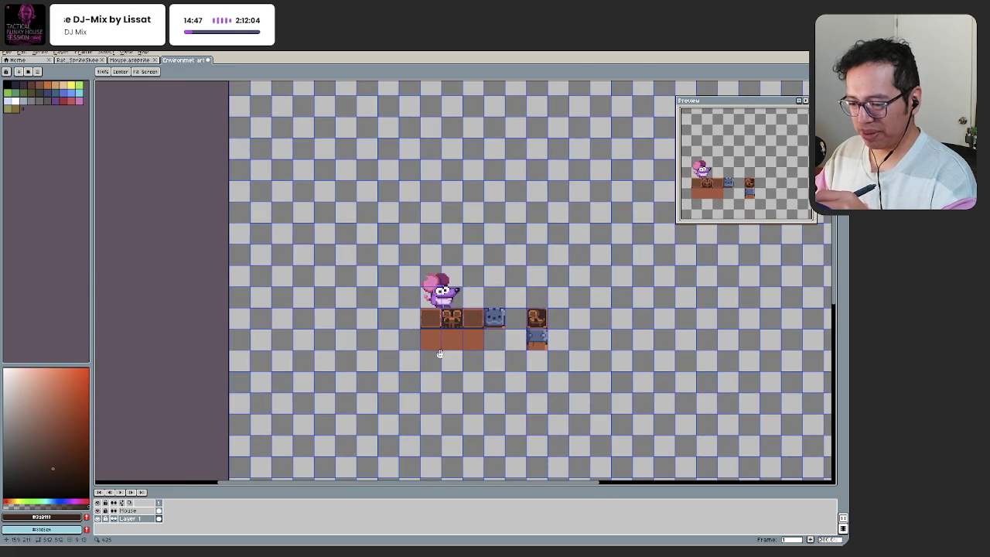
pyautogui.scroll(2, 487, 317)
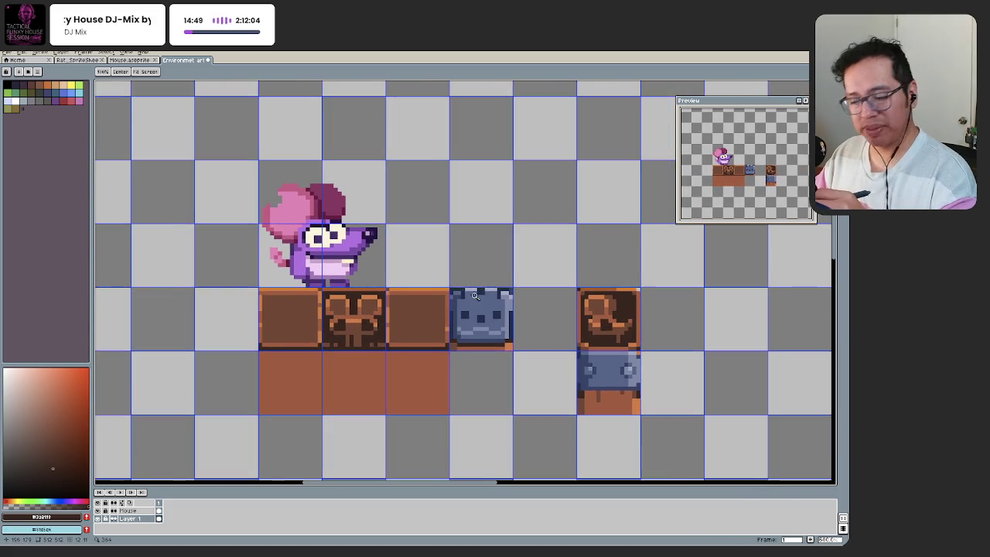
pyautogui.scroll(-2, 400, 307)
pyautogui.press('b')
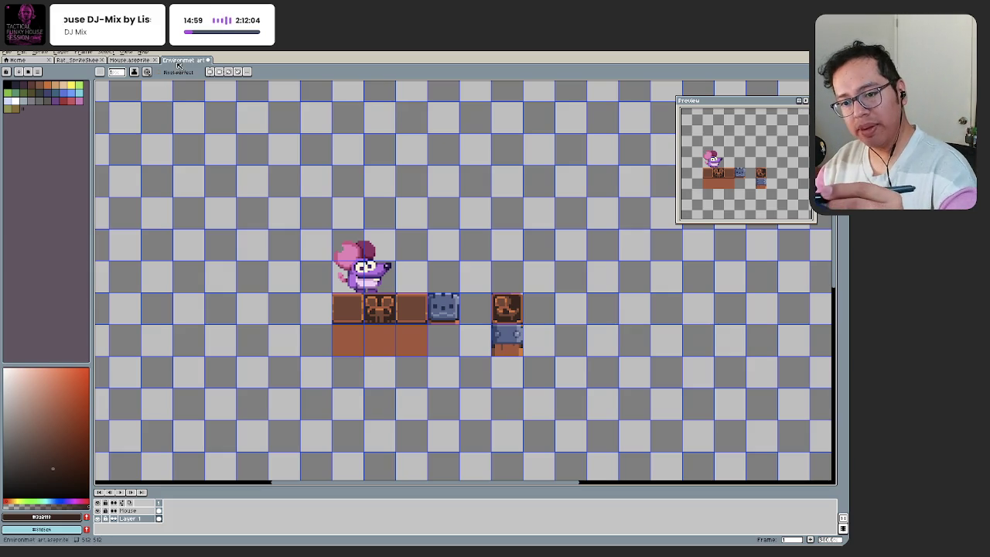
pyautogui.scroll(1, 452, 317)
pyautogui.scroll(1, 406, 283)
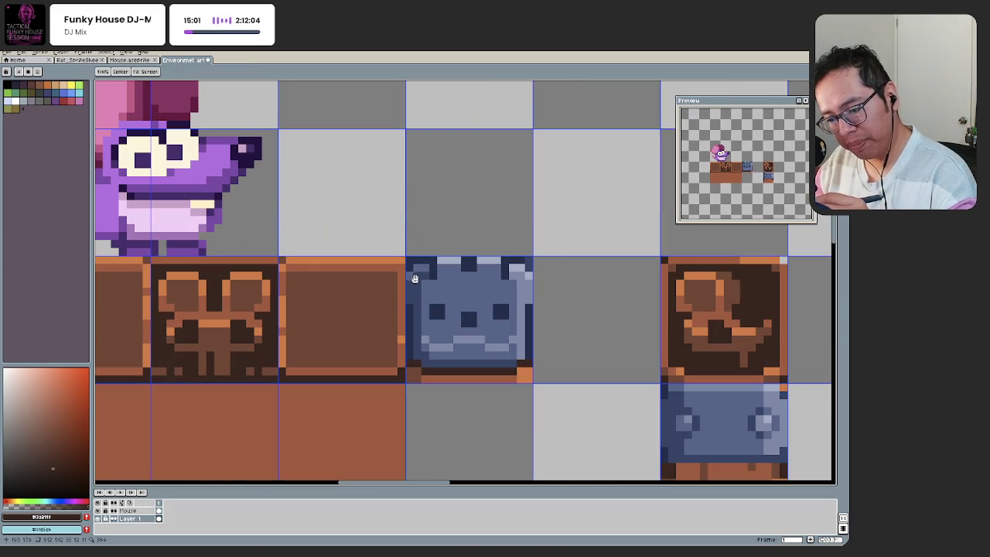
# Step: Move the blue block's top-left and top-right corners down one pixel
pyautogui.click(421, 278)
pyautogui.press('q')
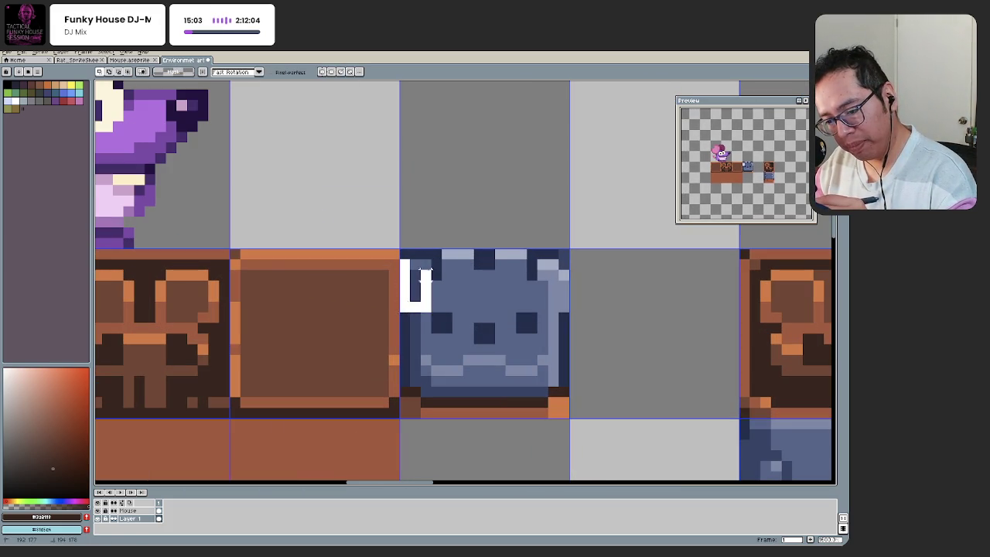
pyautogui.moveTo(424, 275); pyautogui.dragTo(439, 271)
pyautogui.moveTo(542, 264); pyautogui.dragTo(553, 309)
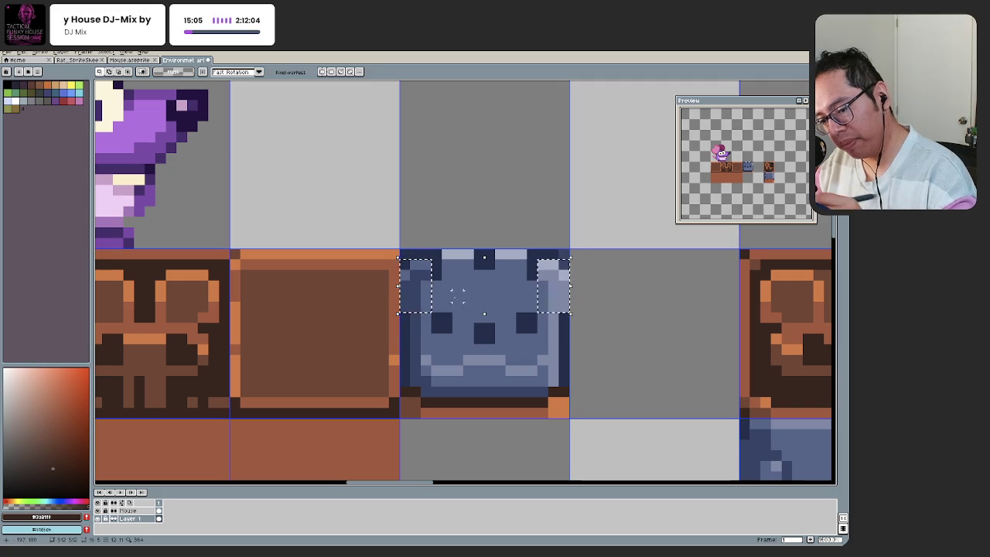
pyautogui.press('Down')
pyautogui.hotkey('ctrl', 'd')
# Step: Sample dark navy and light blue from the block and recentre the view on its face
pyautogui.press('b')
pyautogui.keyDown('alt'); pyautogui.click(404, 266); pyautogui.keyUp('alt')
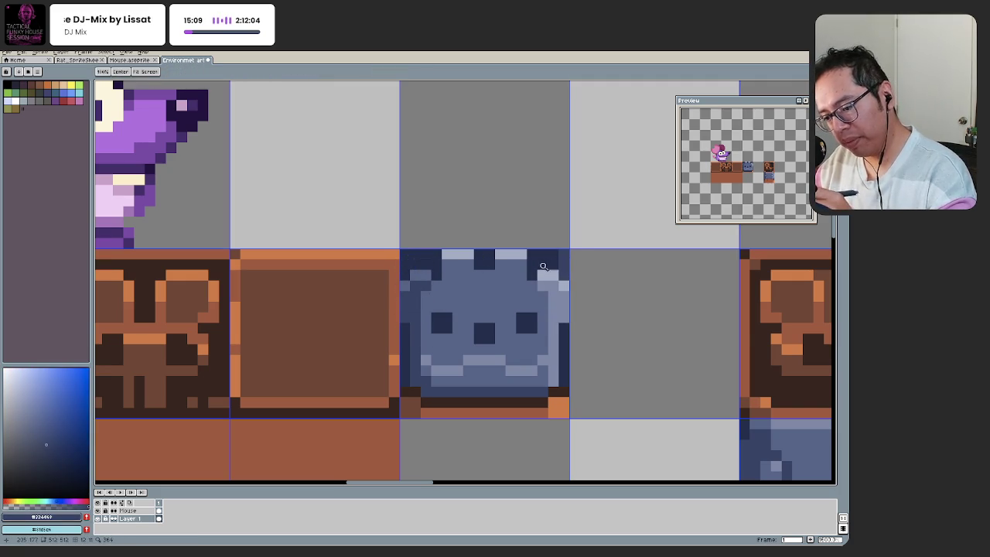
pyautogui.scroll(-5, 534, 279)
pyautogui.moveTo(427, 364); pyautogui.dragTo(420, 376)
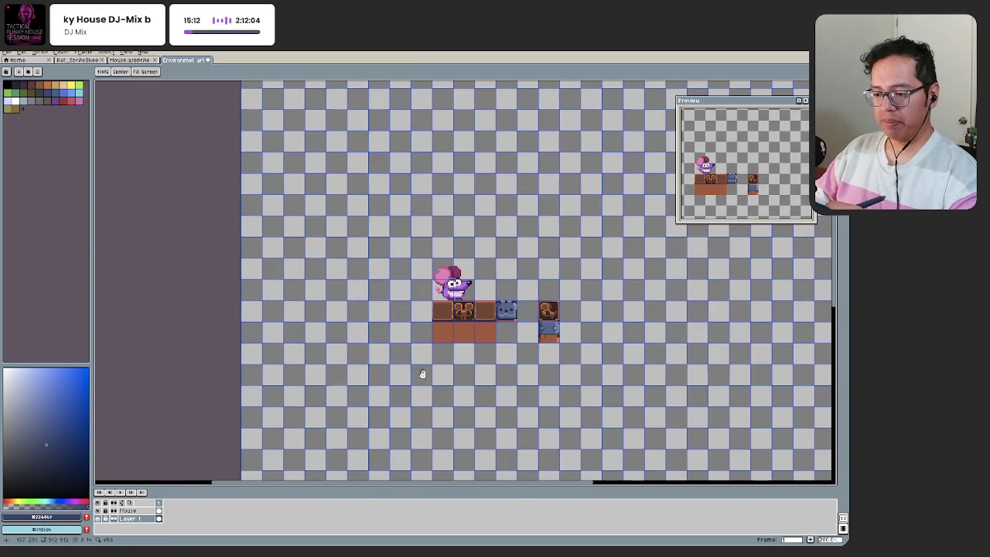
pyautogui.scroll(4, 503, 301)
pyautogui.scroll(1, 479, 301)
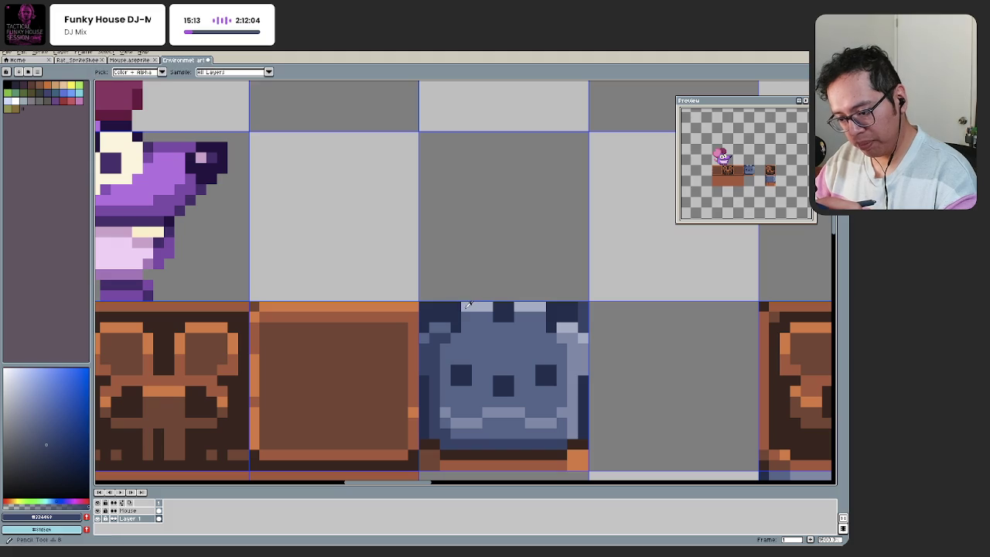
pyautogui.keyDown('alt'); pyautogui.click(463, 307); pyautogui.keyUp('alt')
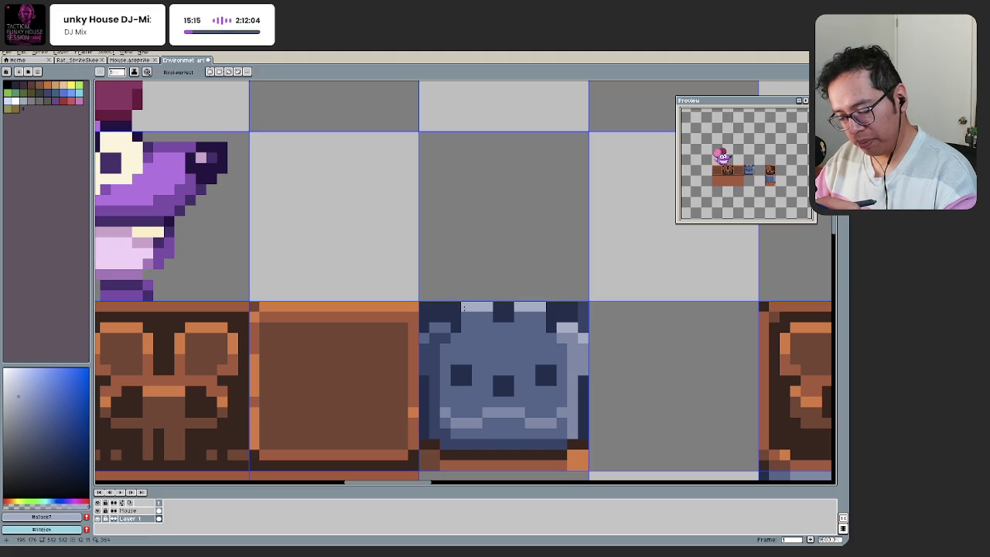
pyautogui.moveTo(471, 316); pyautogui.dragTo(443, 319)
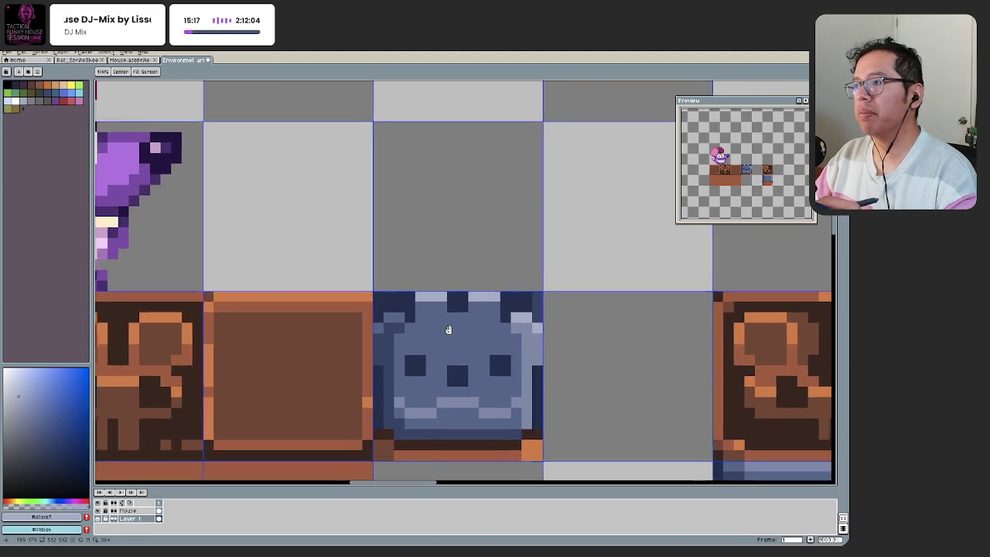
pyautogui.moveTo(444, 319); pyautogui.dragTo(425, 347)
pyautogui.click(429, 368)
# Step: Lower the eyes and brow one pixel and pick mid-blue to cover the light brow
pyautogui.press('q')
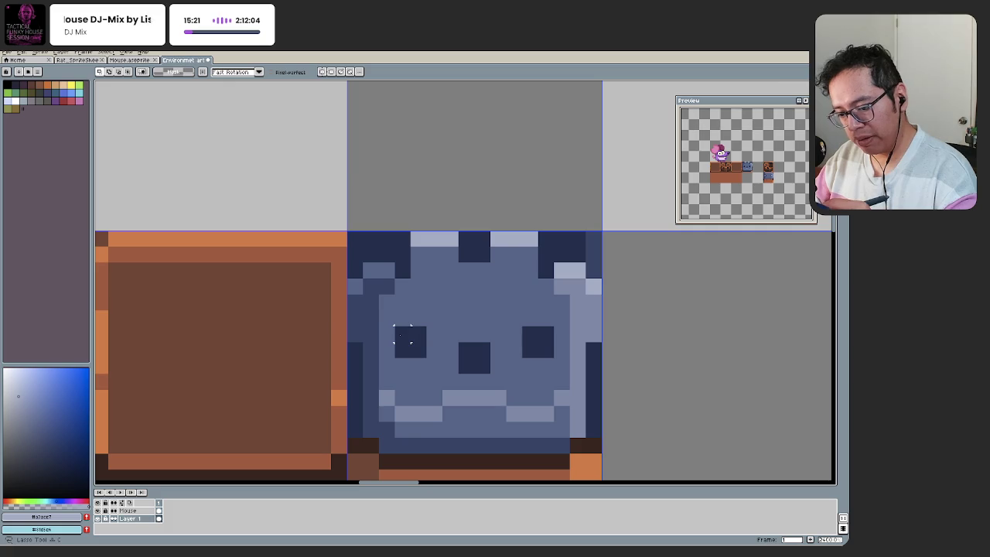
pyautogui.moveTo(426, 373)
pyautogui.mouseDown()
pyautogui.moveTo(396, 328)
pyautogui.moveTo(414, 365)
pyautogui.moveTo(459, 317)
pyautogui.moveTo(546, 332)
pyautogui.mouseUp()
pyautogui.hotkey('ctrl', 'd')
pyautogui.press('b')
pyautogui.keyDown('alt'); pyautogui.click(433, 332); pyautogui.keyUp('alt')
pyautogui.scroll(-5, 541, 330)
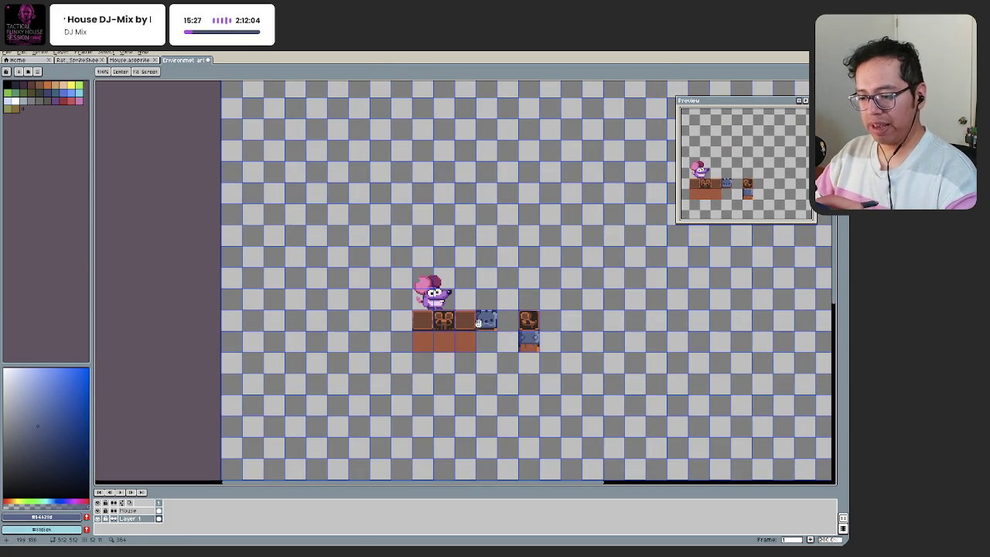
pyautogui.scroll(4, 470, 328)
pyautogui.scroll(1, 470, 328)
# Step: Sample lighter blues from the block and repaint its dark right strip lighter blue
pyautogui.press('i')
pyautogui.click(572, 328)
pyautogui.press('b')
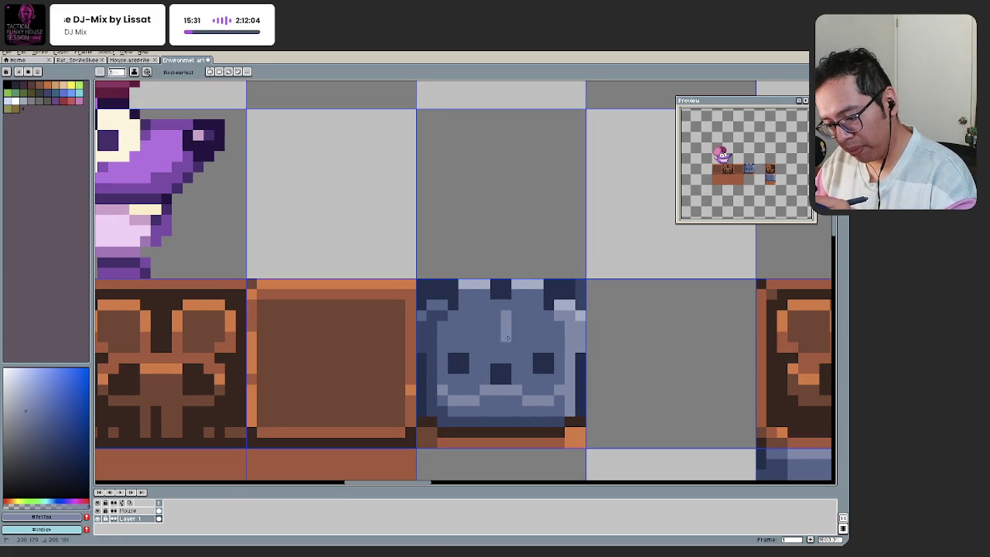
pyautogui.keyDown('alt'); pyautogui.click(513, 386); pyautogui.keyUp('alt')
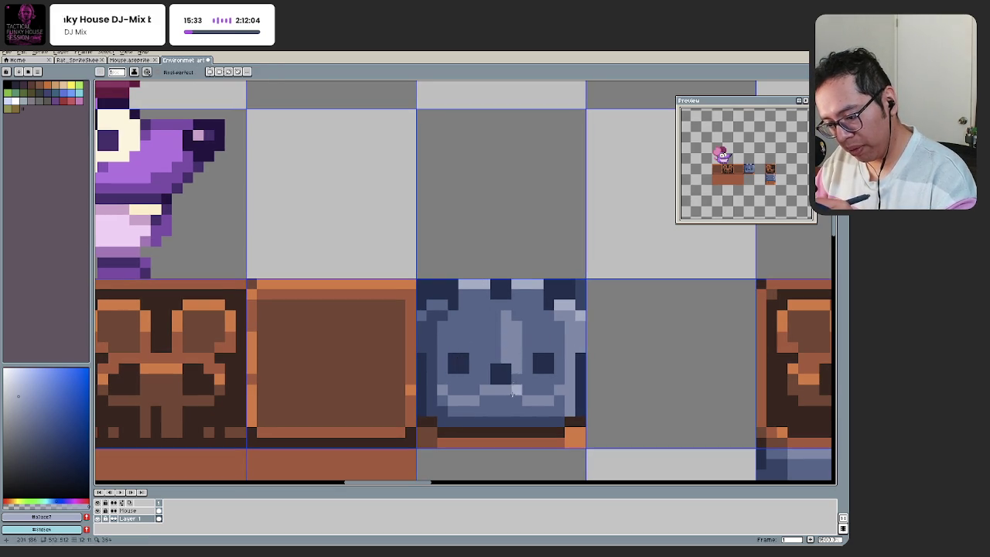
pyautogui.keyDown('alt'); pyautogui.click(514, 330); pyautogui.keyUp('alt')
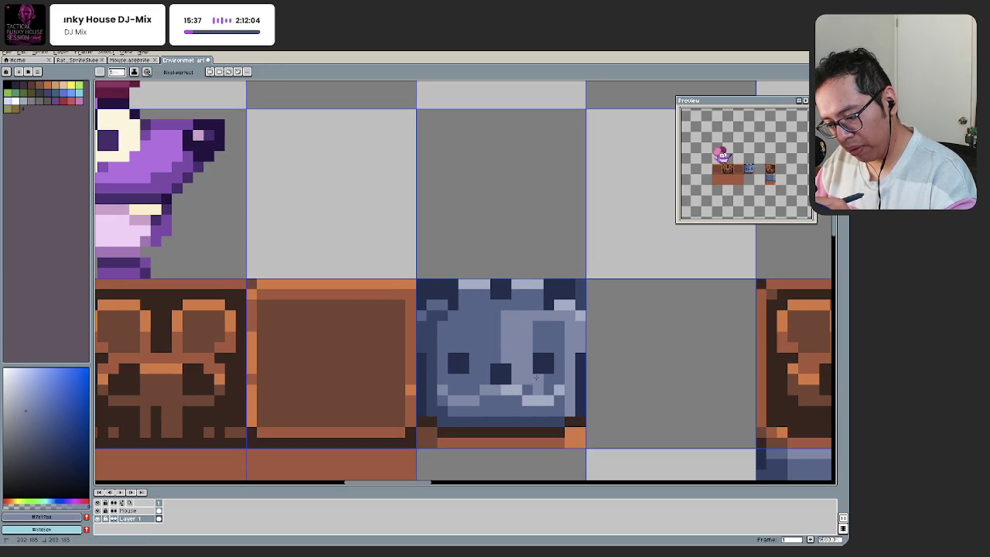
pyautogui.click(556, 379)
pyautogui.moveTo(543, 331); pyautogui.dragTo(562, 358)
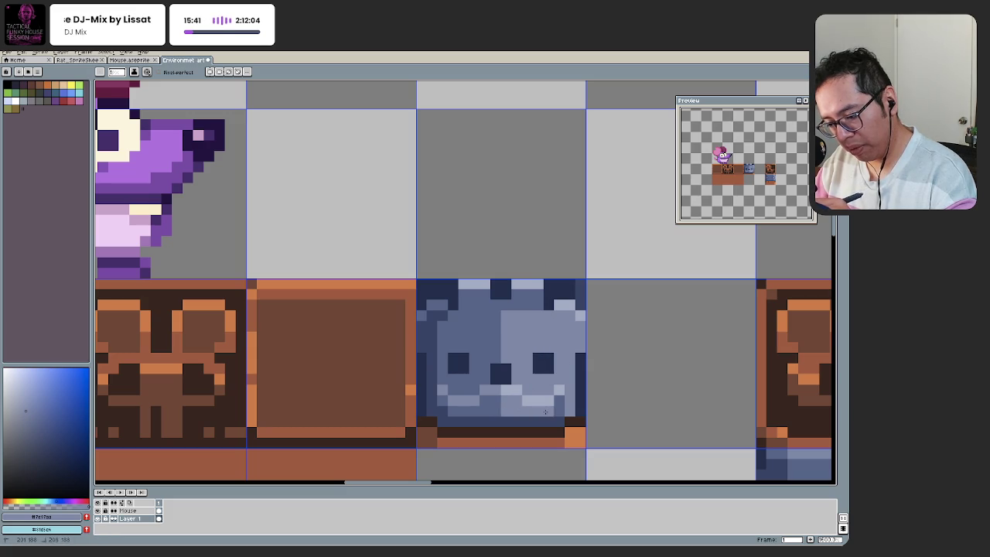
# Step: Touch up the face: darken pixels below the centre, add a light pixel above the left eye, undo the brow stroke
pyautogui.scroll(-3, 469, 415)
pyautogui.scroll(1, 472, 402)
pyautogui.scroll(-2, 477, 387)
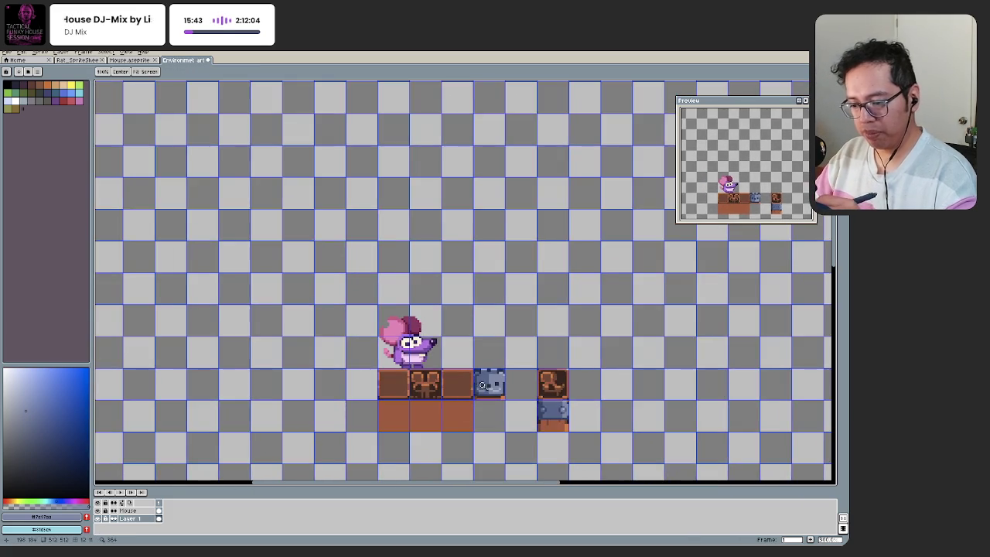
pyautogui.scroll(4, 503, 377)
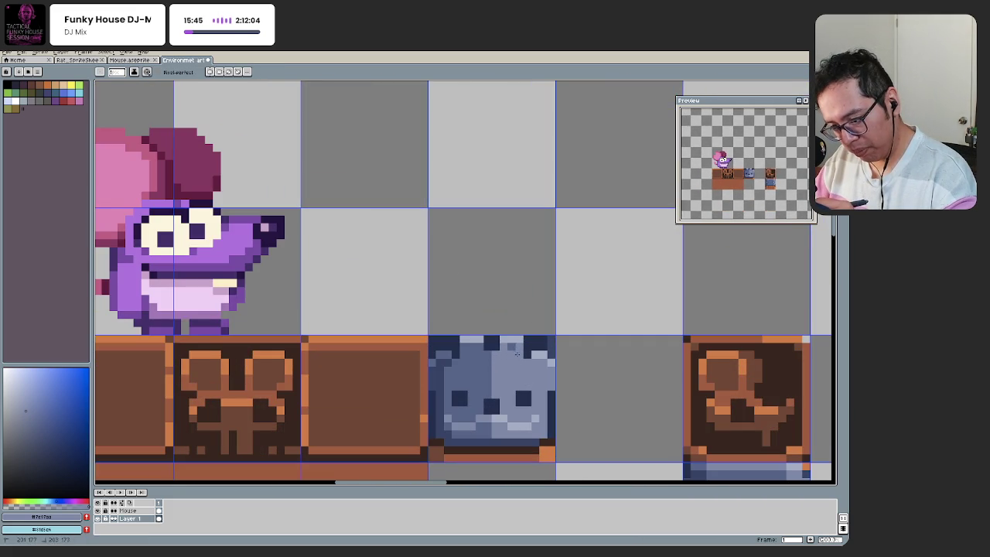
pyautogui.scroll(-3, 466, 338)
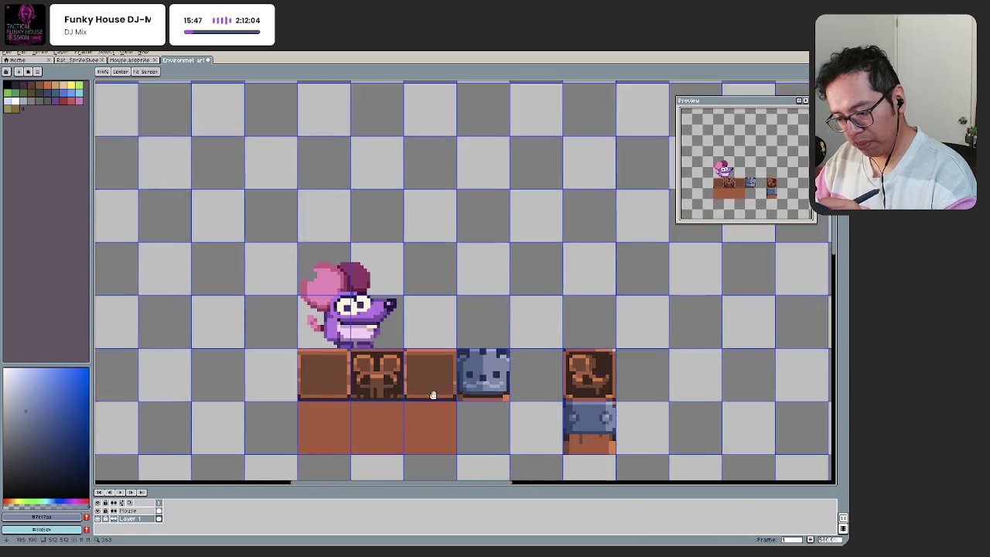
pyautogui.scroll(1, 460, 364)
pyautogui.scroll(3, 494, 368)
pyautogui.scroll(2, 470, 320)
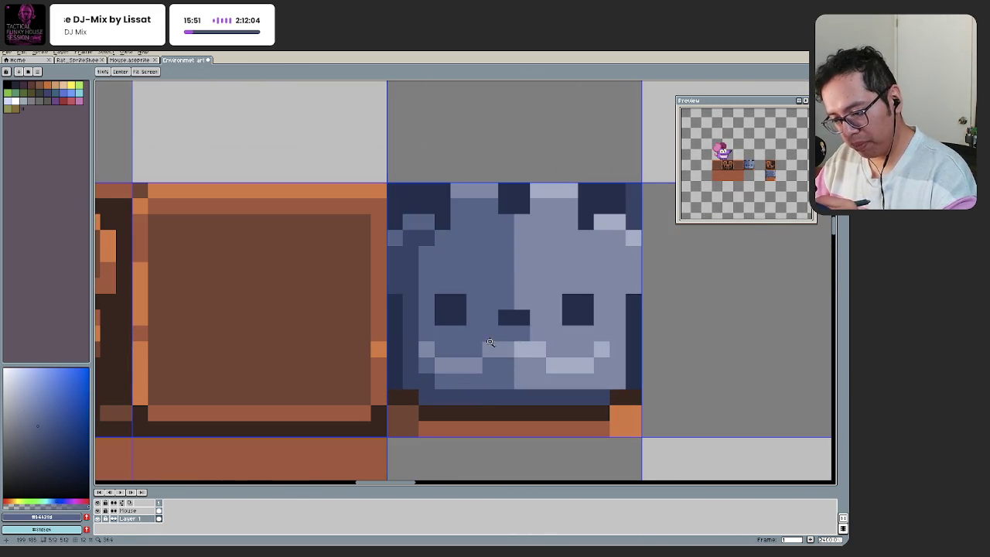
pyautogui.scroll(-3, 495, 338)
pyautogui.scroll(3, 504, 338)
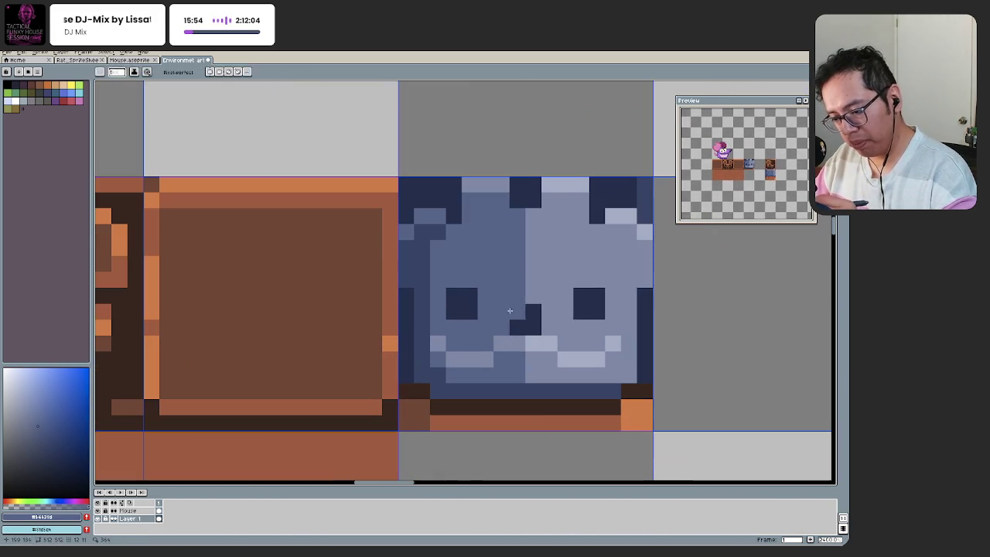
pyautogui.scroll(-3, 517, 313)
pyautogui.scroll(3, 503, 325)
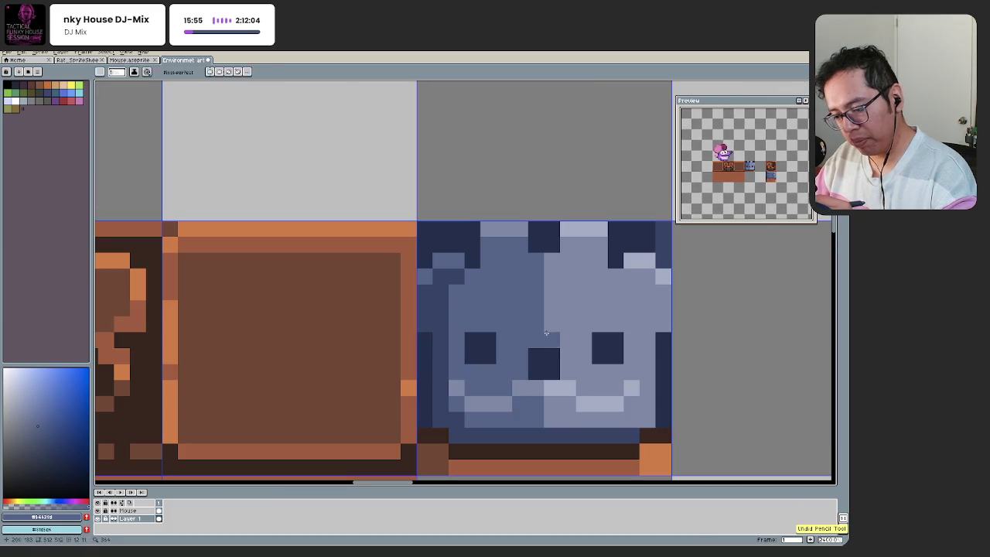
pyautogui.scroll(-3, 479, 363)
pyautogui.scroll(-1, 465, 395)
pyautogui.scroll(3, 465, 395)
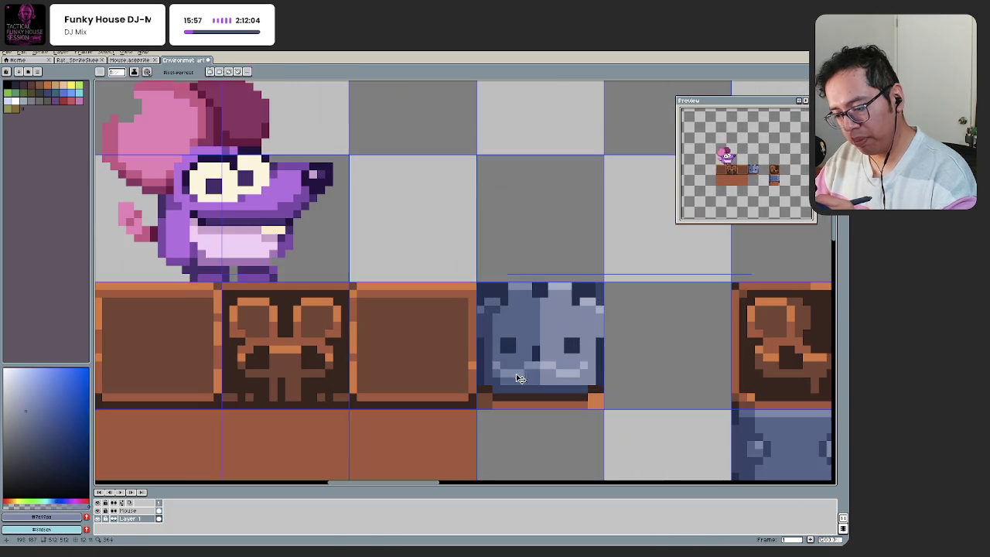
pyautogui.scroll(1, 472, 382)
pyautogui.scroll(1, 479, 371)
pyautogui.scroll(1, 479, 369)
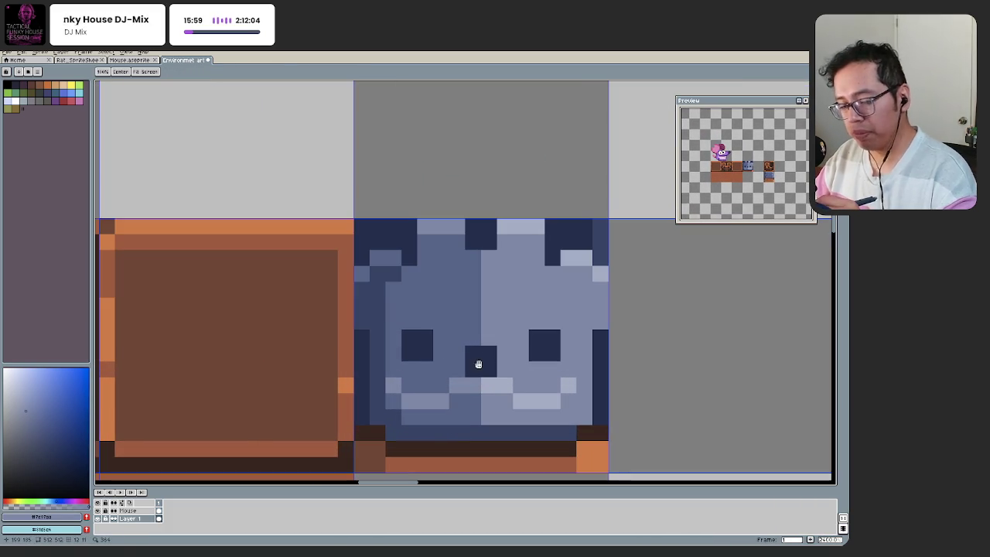
pyautogui.scroll(1, 488, 362)
pyautogui.keyDown('alt'); pyautogui.click(479, 352); pyautogui.keyUp('alt')
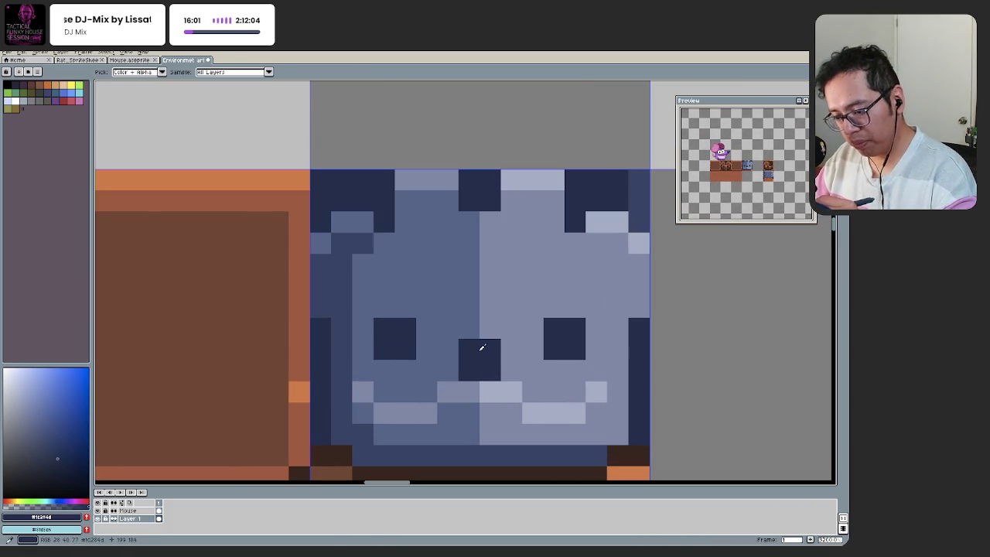
pyautogui.moveTo(464, 370); pyautogui.dragTo(490, 372)
pyautogui.keyDown('alt'); pyautogui.click(510, 371); pyautogui.keyUp('alt')
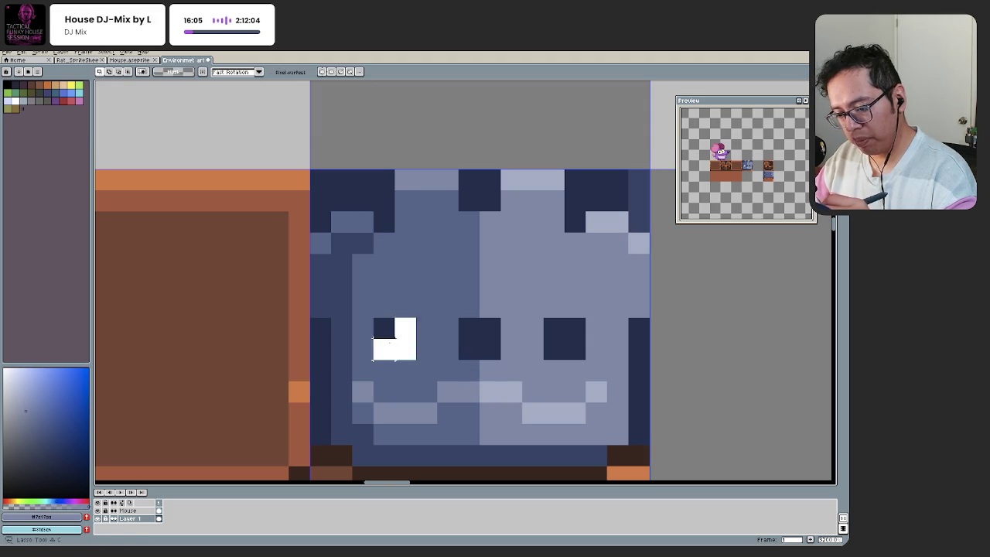
pyautogui.click(384, 307)
pyautogui.click(405, 307)
pyautogui.moveTo(554, 307); pyautogui.dragTo(575, 307)
pyautogui.scroll(-3, 410, 390)
pyautogui.hotkey('ctrl', 'z')
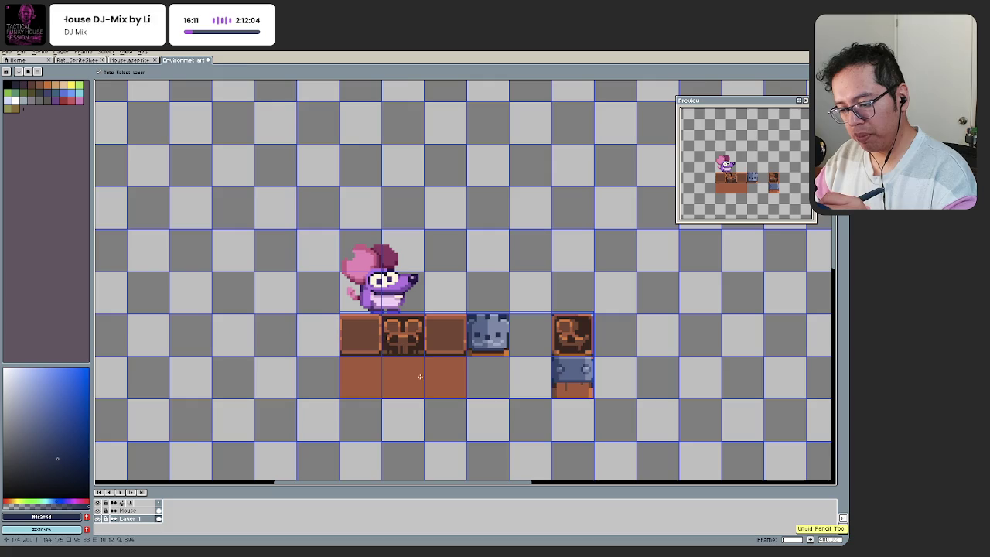
# Step: Recentre the blue face block in the view and sample a lighter grey-blue from it
pyautogui.scroll(1, 482, 346)
pyautogui.scroll(1, 495, 343)
pyautogui.moveTo(479, 369); pyautogui.dragTo(425, 351)
pyautogui.scroll(1, 455, 342)
pyautogui.scroll(1, 425, 351)
pyautogui.press('q')
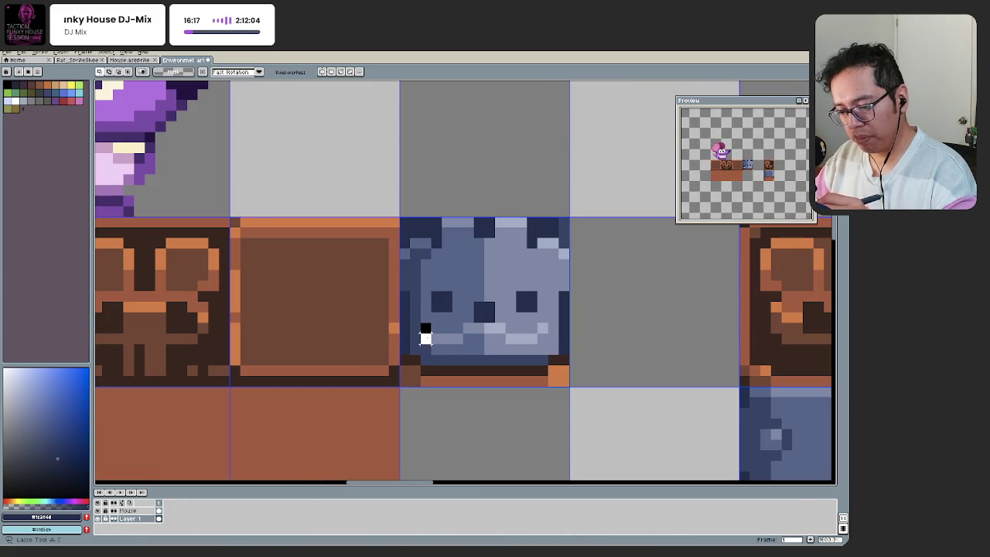
pyautogui.press('i')
pyautogui.click(431, 334)
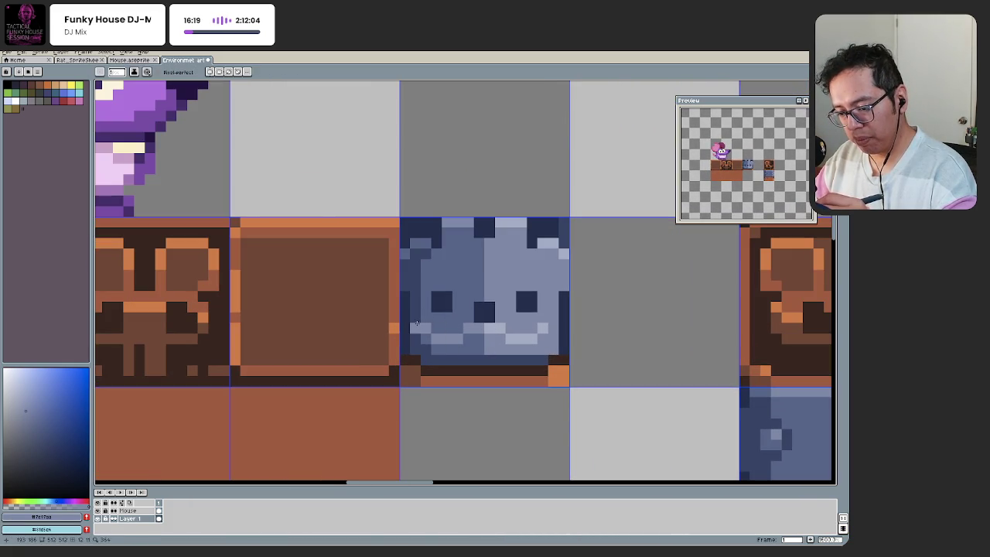
pyautogui.press('b')
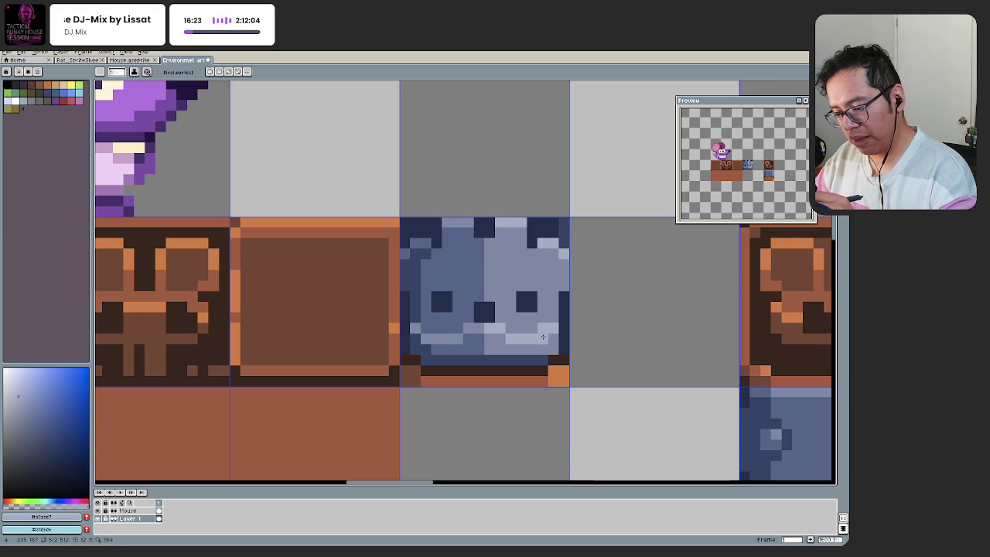
pyautogui.press('z')
pyautogui.scroll(-1, 497, 342)
pyautogui.scroll(-3, 497, 343)
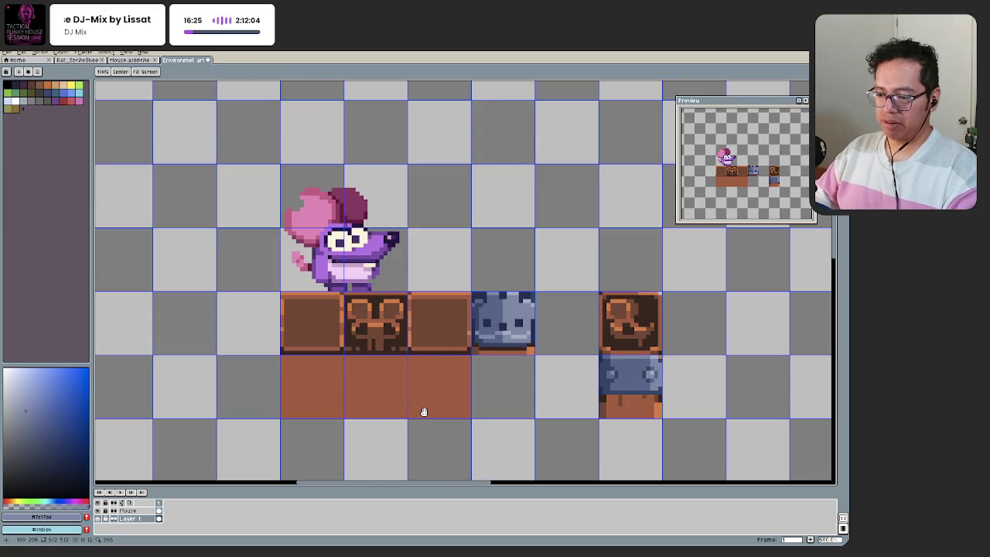
pyautogui.scroll(3, 501, 352)
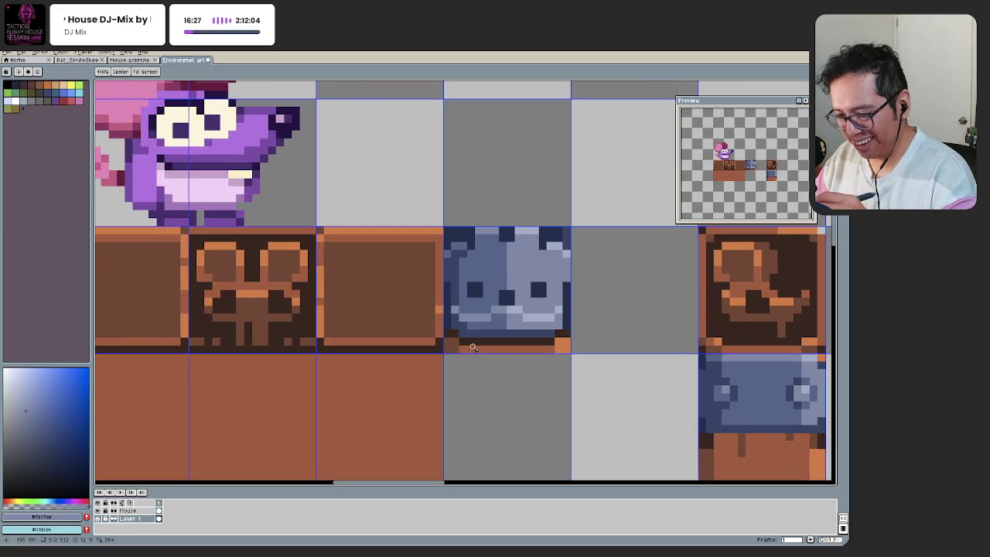
pyautogui.scroll(-3, 464, 347)
pyautogui.scroll(1, 457, 367)
pyautogui.scroll(3, 498, 348)
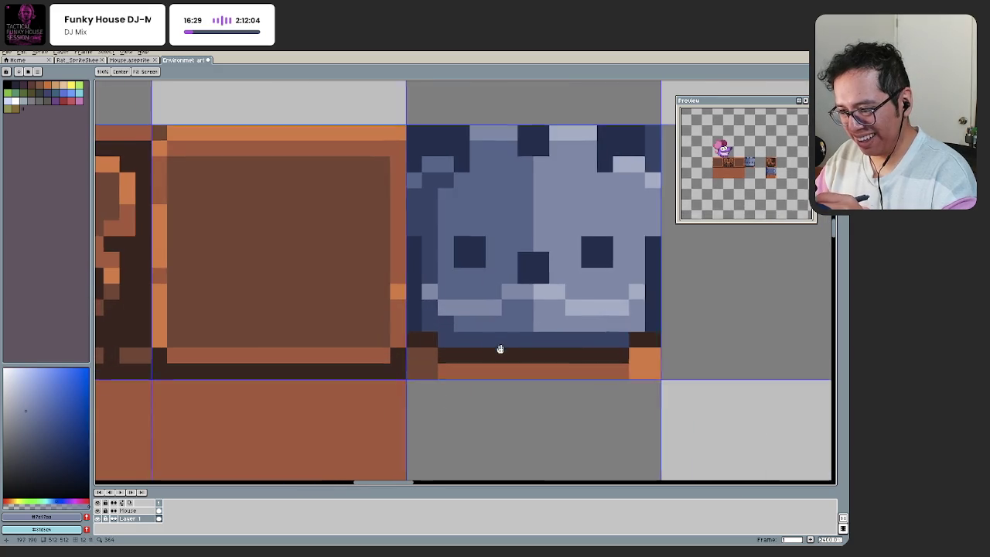
# Step: Repaint the eye's highlight and the pixels above it in dark navy
pyautogui.press('i')
pyautogui.click(511, 372)
pyautogui.click(490, 317)
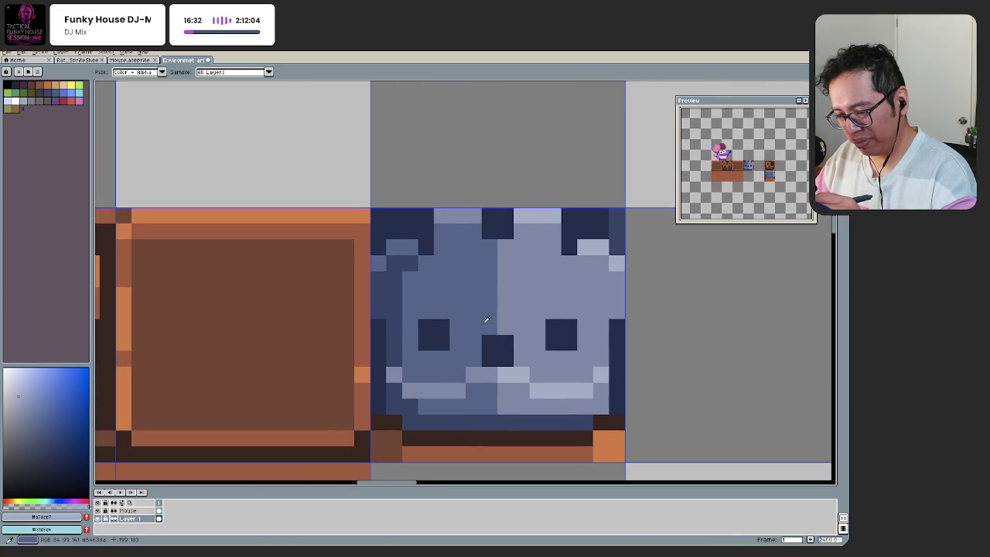
pyautogui.click(507, 370)
pyautogui.press('b')
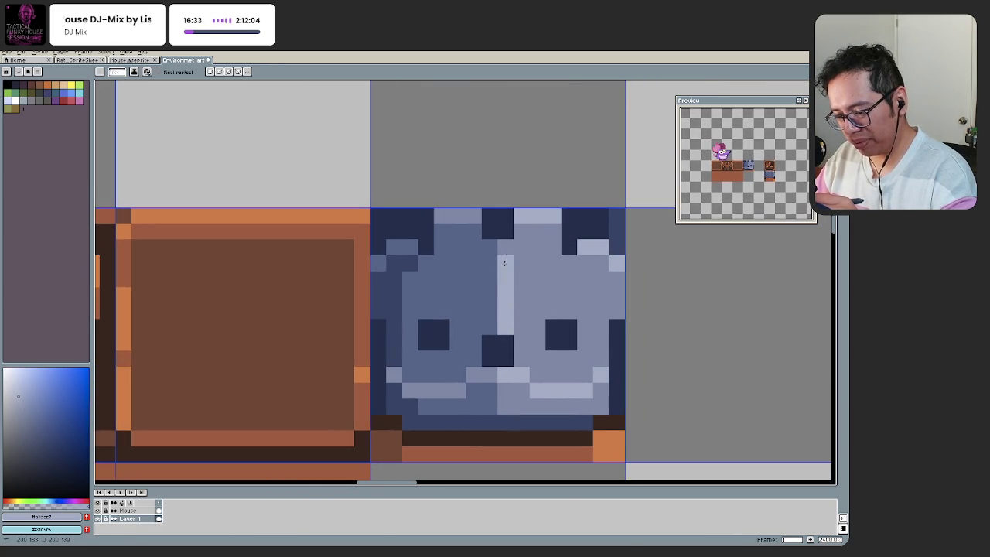
pyautogui.scroll(-5, 499, 368)
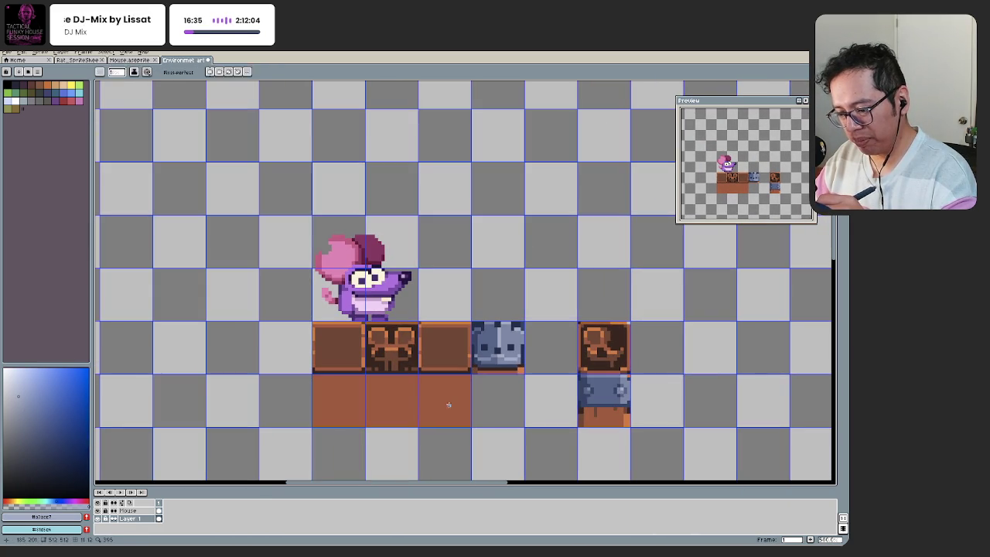
pyautogui.moveTo(460, 365)
pyautogui.mouseDown()
pyautogui.moveTo(475, 312)
pyautogui.moveTo(468, 347)
pyautogui.mouseUp()
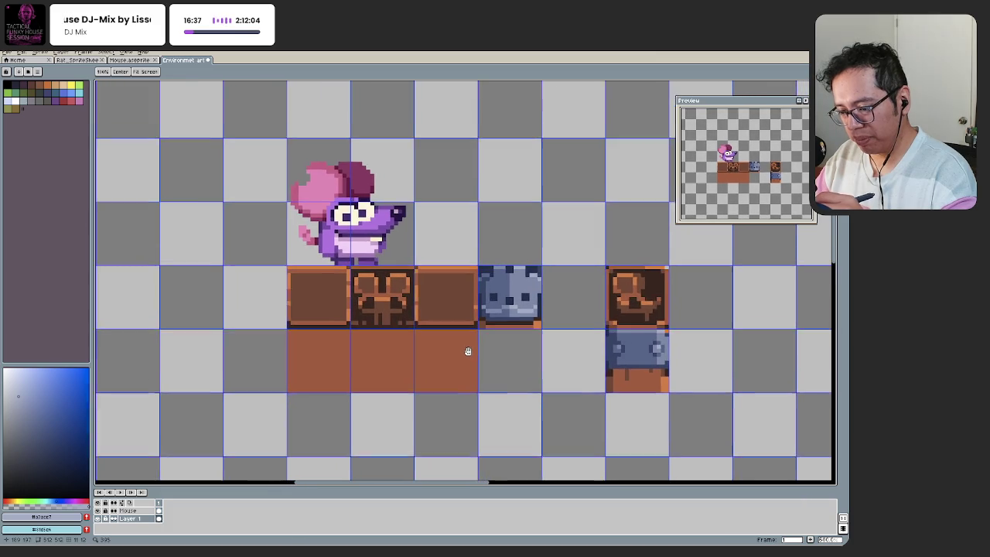
pyautogui.scroll(5, 512, 307)
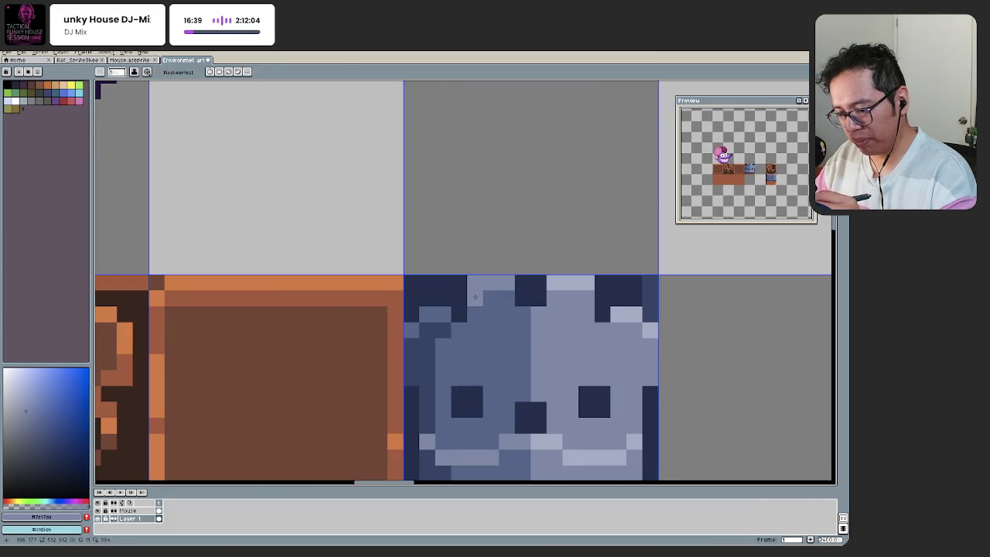
pyautogui.scroll(-5, 547, 321)
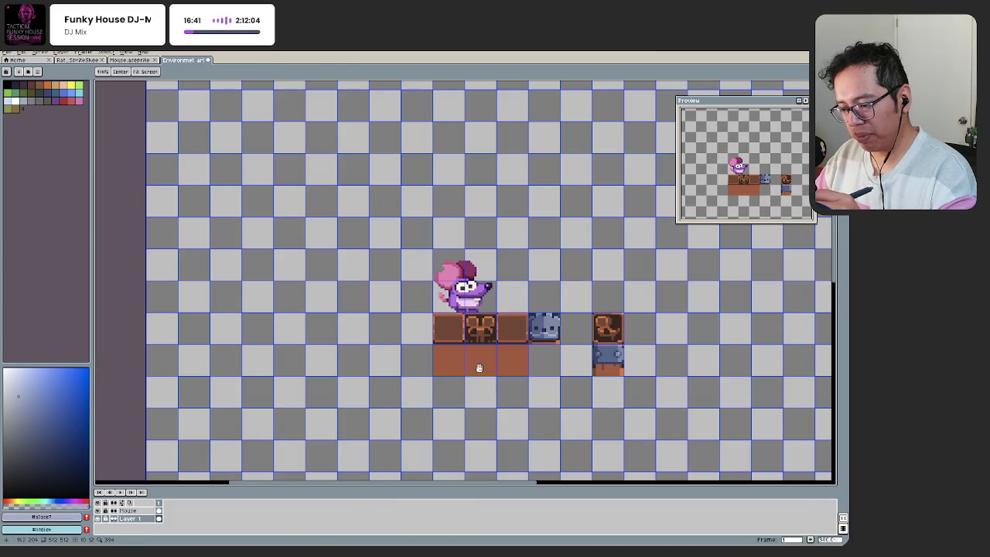
pyautogui.scroll(2, 478, 370)
pyautogui.scroll(-1, 502, 353)
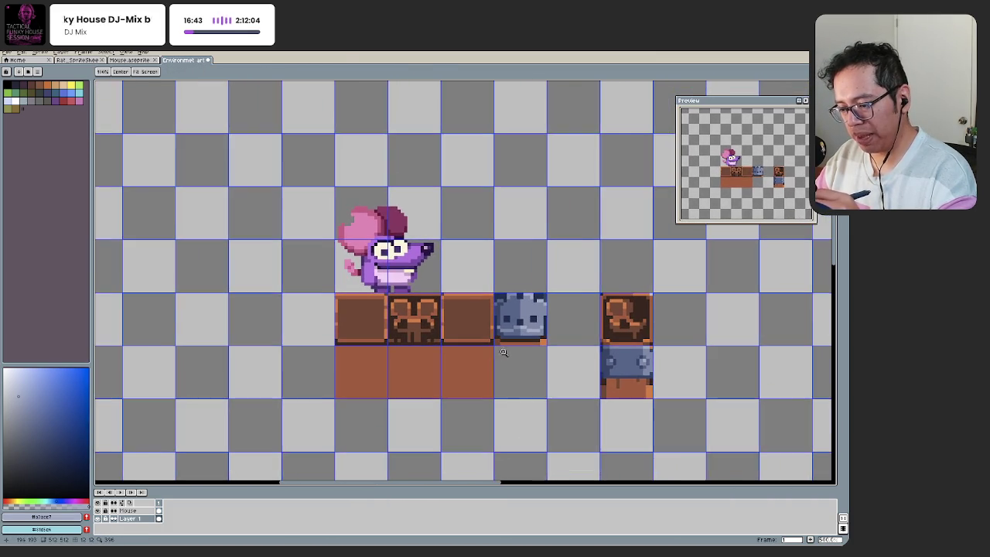
pyautogui.scroll(1, 502, 352)
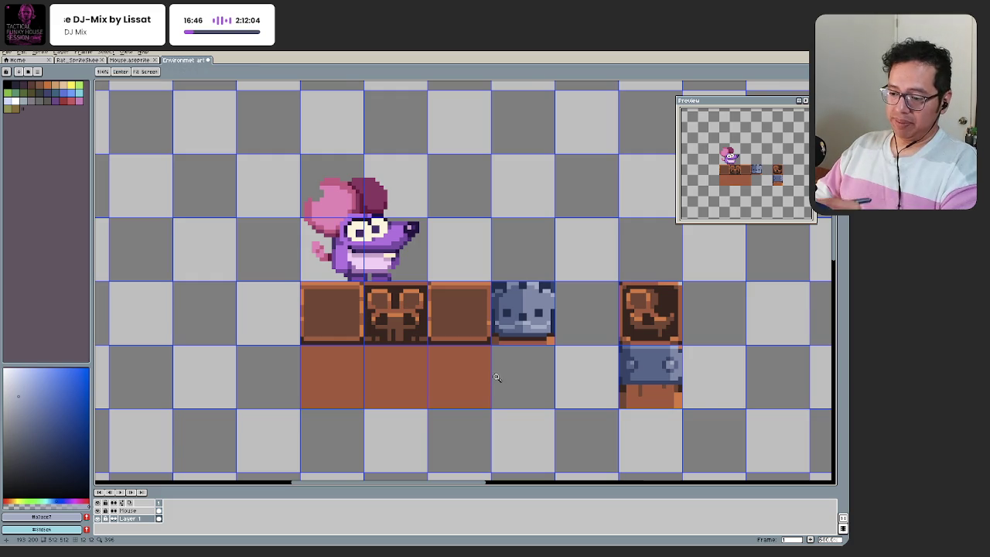
pyautogui.scroll(-2, 497, 378)
pyautogui.moveTo(451, 436); pyautogui.dragTo(441, 436)
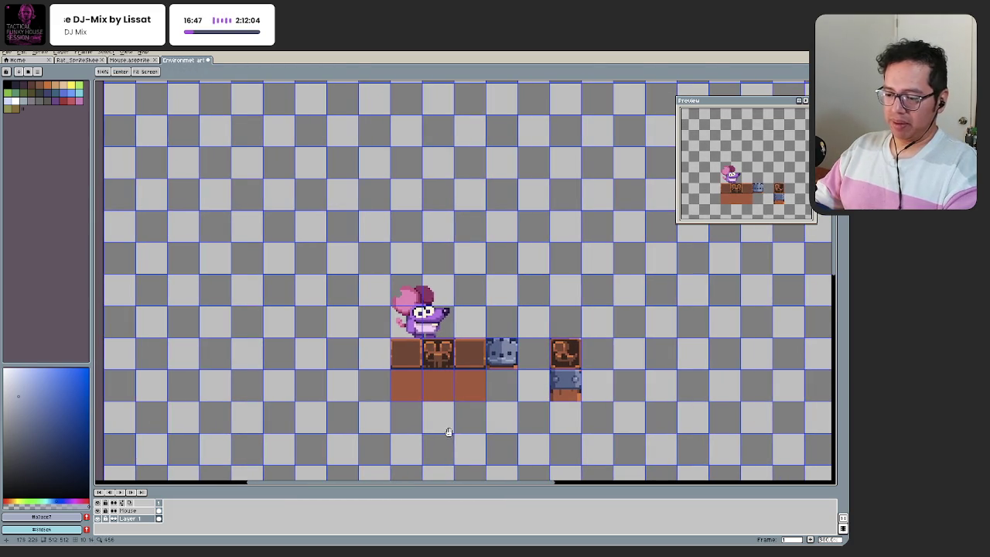
pyautogui.scroll(2, 496, 360)
pyautogui.scroll(5, 496, 360)
pyautogui.keyDown('alt'); pyautogui.click(471, 303); pyautogui.keyUp('alt')
pyautogui.click(487, 303)
pyautogui.moveTo(487, 287); pyautogui.dragTo(467, 293)
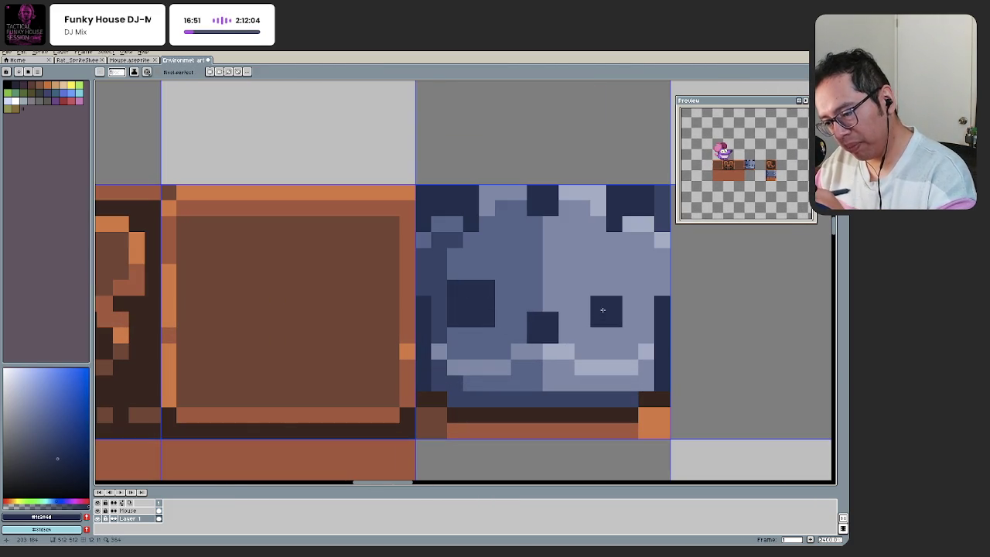
# Step: Sample a lighter blue-grey from the face tile and zoom around to inspect the new eyes
pyautogui.scroll(-2, 557, 313)
pyautogui.scroll(-4, 526, 325)
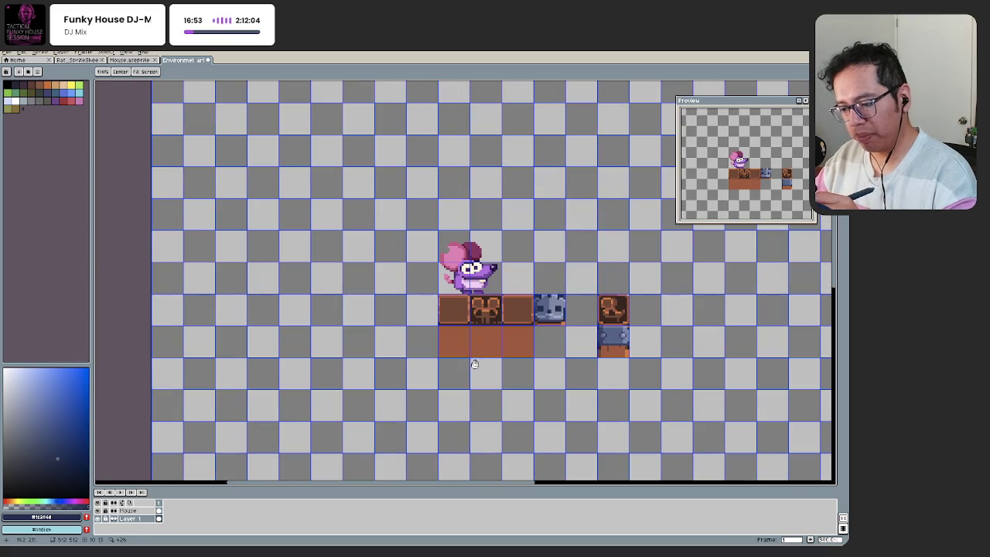
pyautogui.scroll(4, 551, 315)
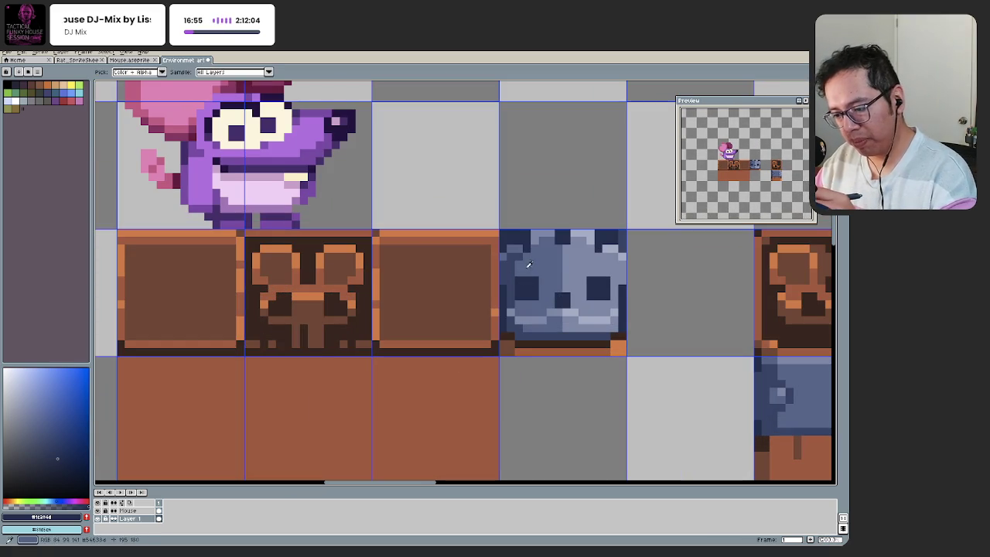
pyautogui.scroll(-3, 589, 280)
pyautogui.scroll(-2, 564, 285)
pyautogui.scroll(2, 552, 284)
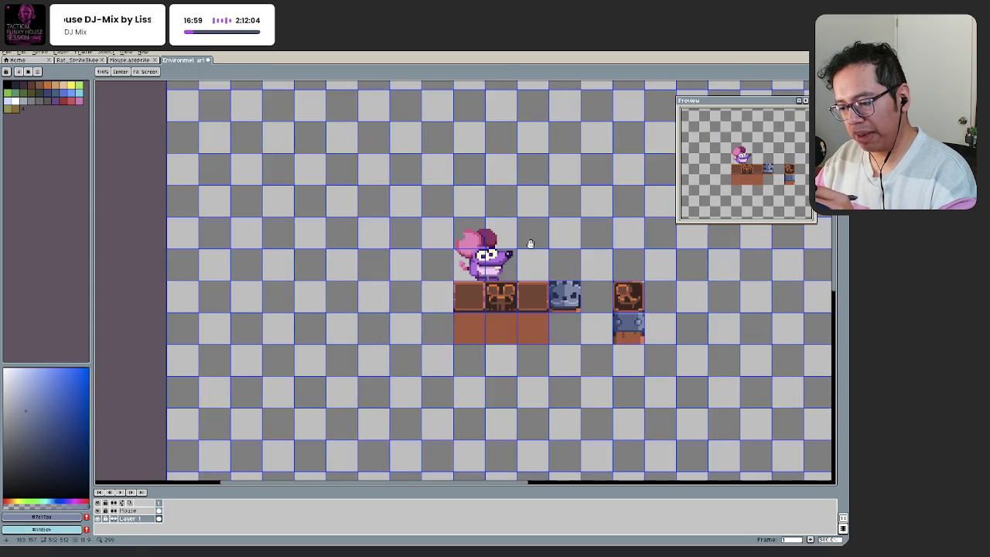
pyautogui.scroll(2, 519, 258)
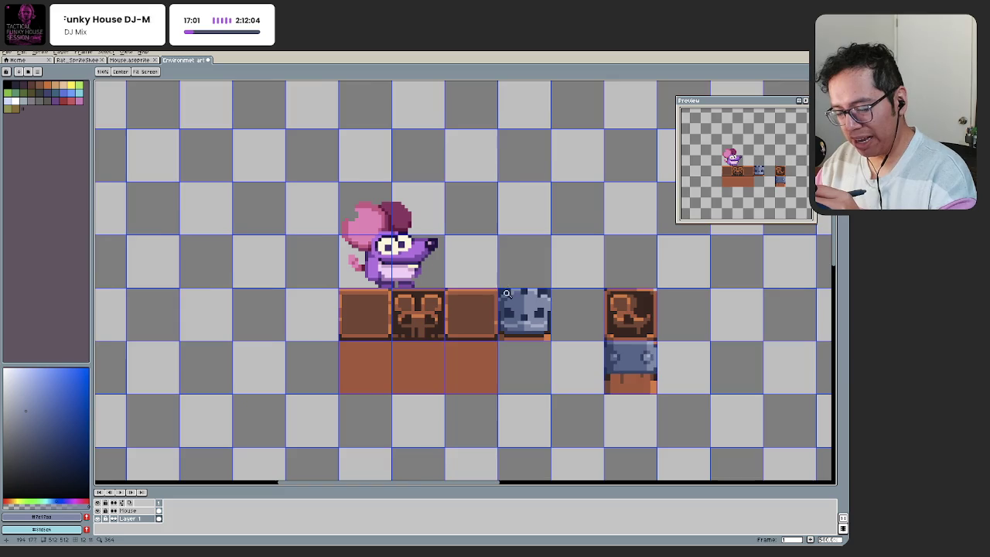
pyautogui.scroll(1, 508, 290)
pyautogui.scroll(2, 510, 288)
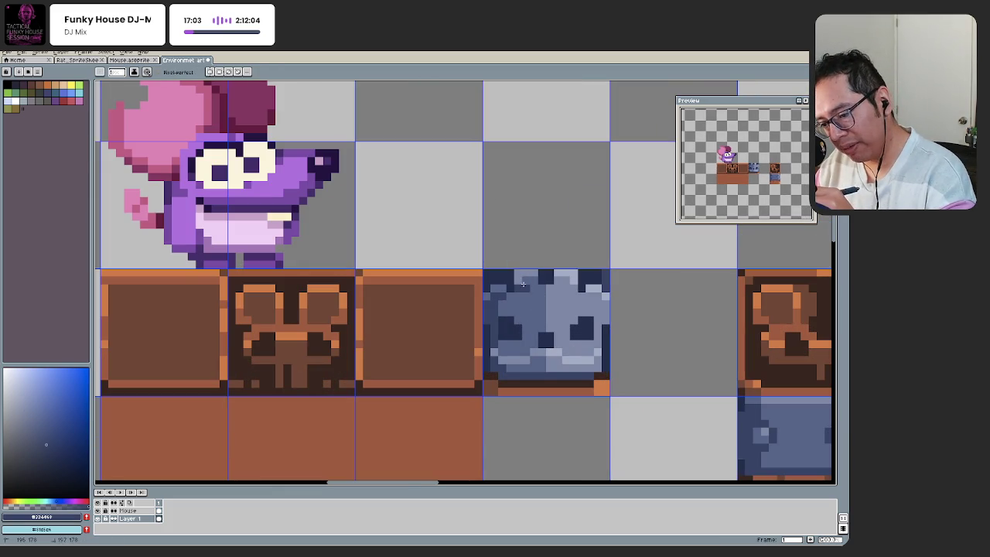
pyautogui.keyDown('alt'); pyautogui.click(557, 280); pyautogui.keyUp('alt')
pyautogui.scroll(-1, 578, 289)
pyautogui.scroll(-2, 464, 352)
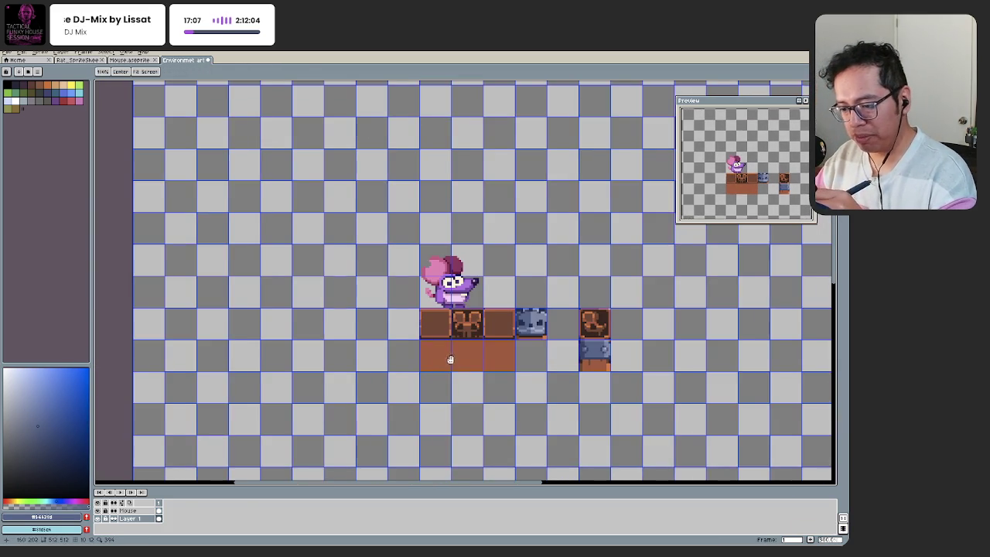
pyautogui.scroll(3, 526, 325)
pyautogui.press('i')
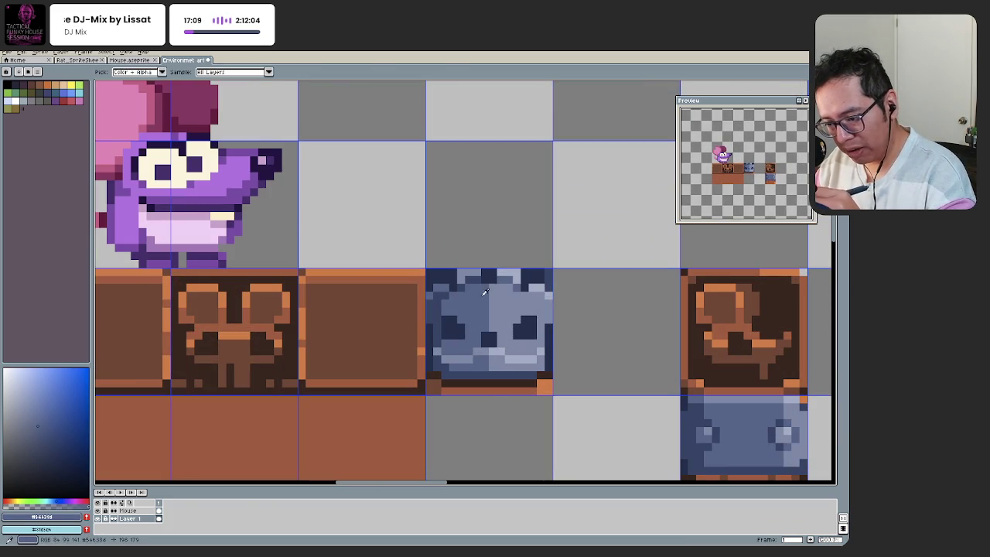
pyautogui.press('b')
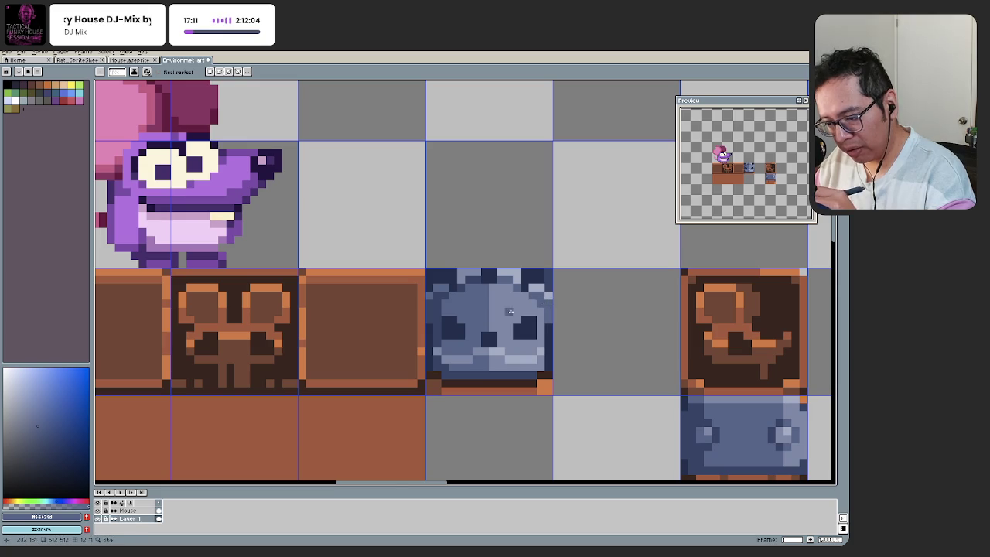
pyautogui.scroll(-3, 473, 310)
pyautogui.scroll(2, 461, 326)
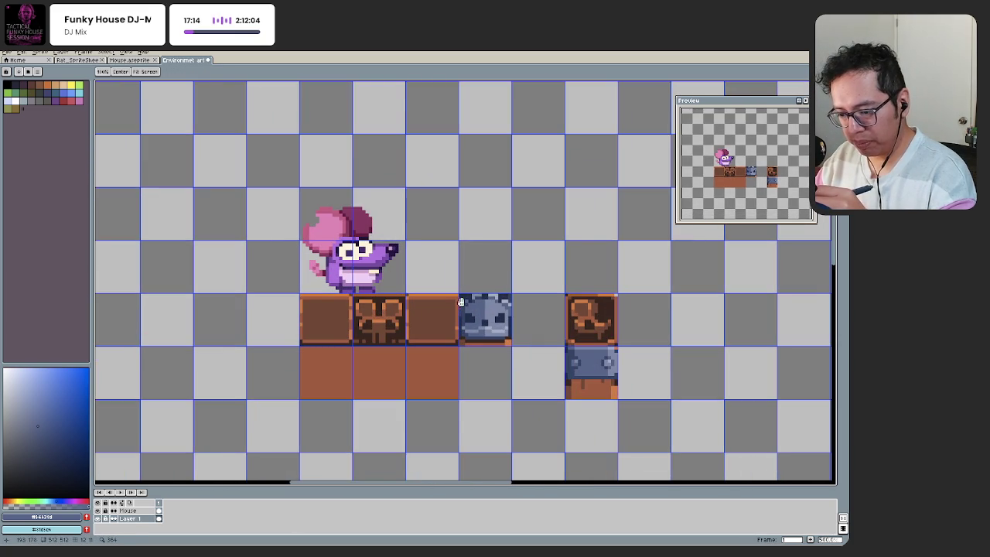
pyautogui.scroll(1, 461, 303)
pyautogui.scroll(1, 470, 300)
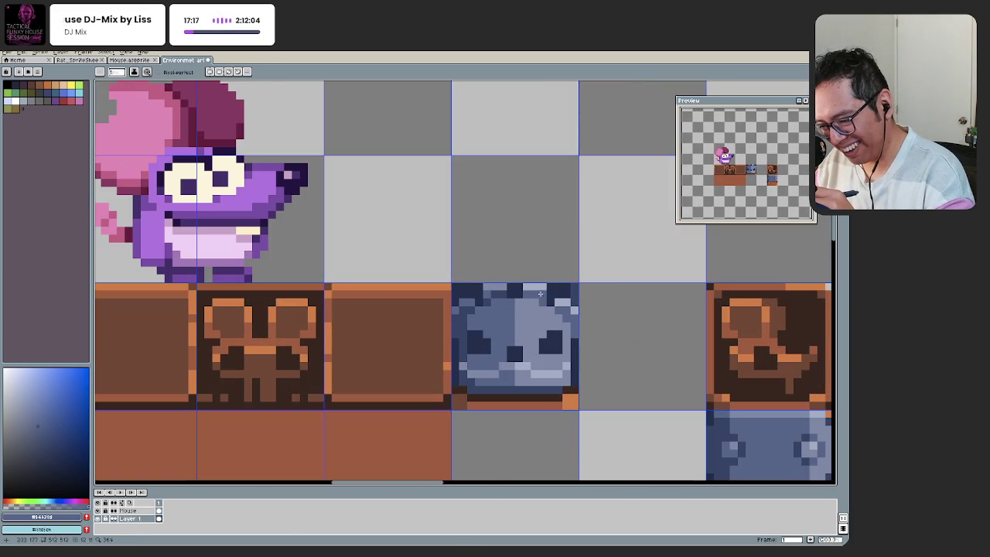
pyautogui.scroll(-3, 472, 352)
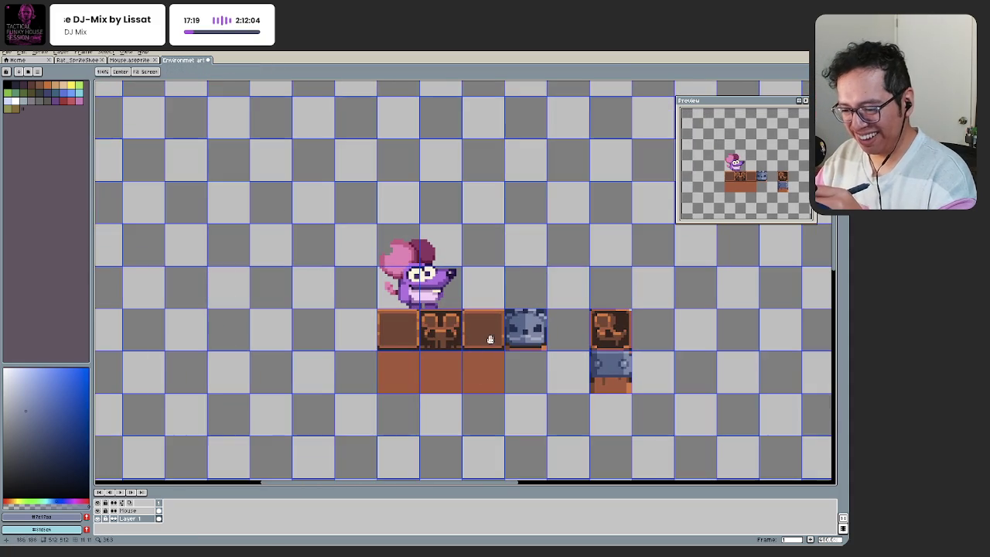
pyautogui.scroll(1, 541, 322)
pyautogui.scroll(1, 531, 326)
pyautogui.hscroll(-1, 503, 278)
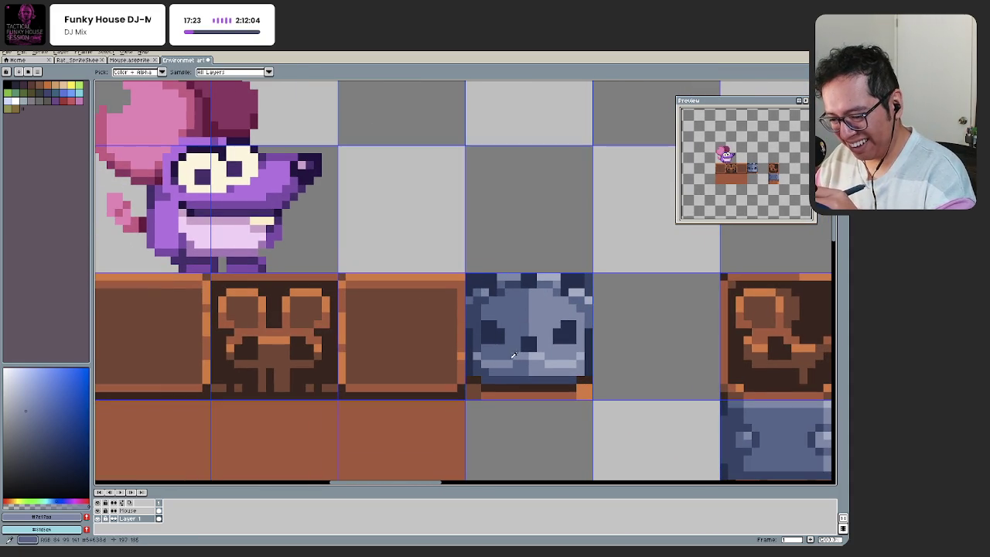
pyautogui.keyDown('alt'); pyautogui.click(559, 309); pyautogui.keyUp('alt')
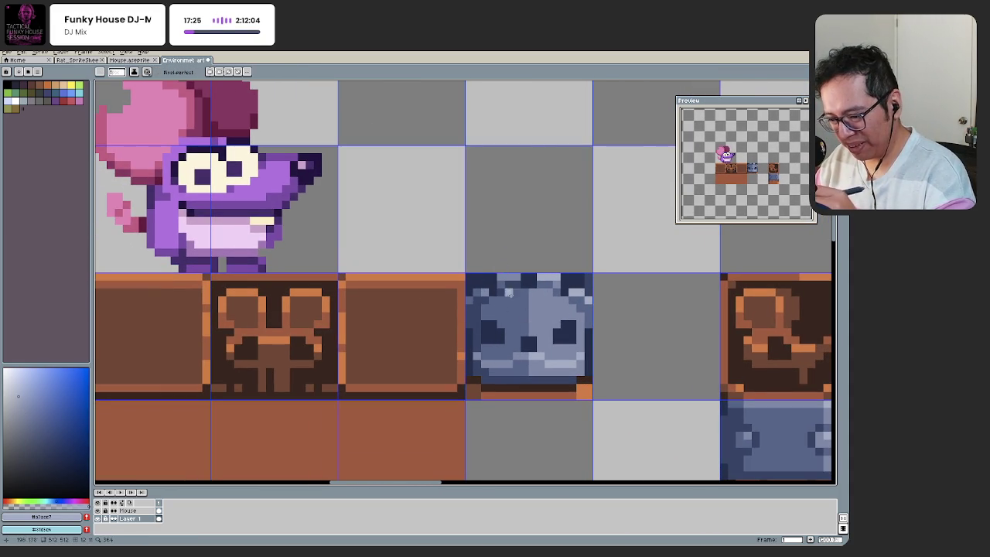
pyautogui.press('z')
pyautogui.scroll(-2, 432, 375)
pyautogui.scroll(-1, 481, 334)
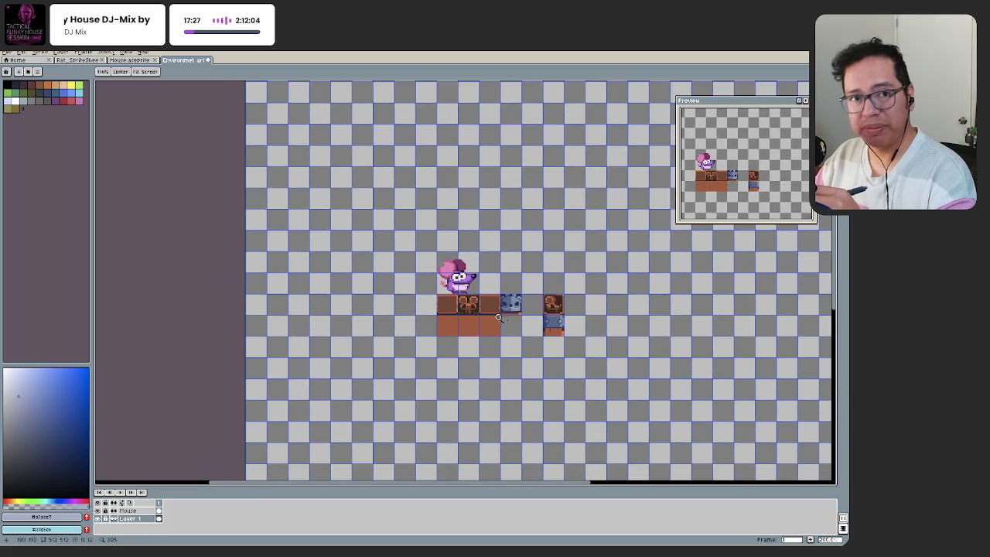
pyautogui.scroll(1, 468, 317)
pyautogui.scroll(1, 473, 300)
pyautogui.scroll(1, 479, 279)
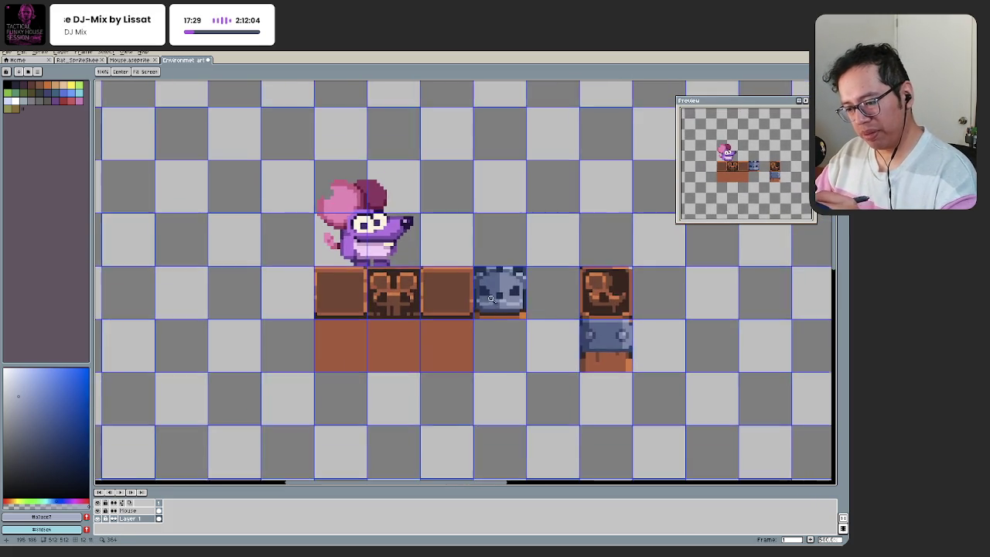
pyautogui.scroll(2, 480, 277)
pyautogui.press('b')
pyautogui.keyDown('alt'); pyautogui.click(480, 277); pyautogui.keyUp('alt')
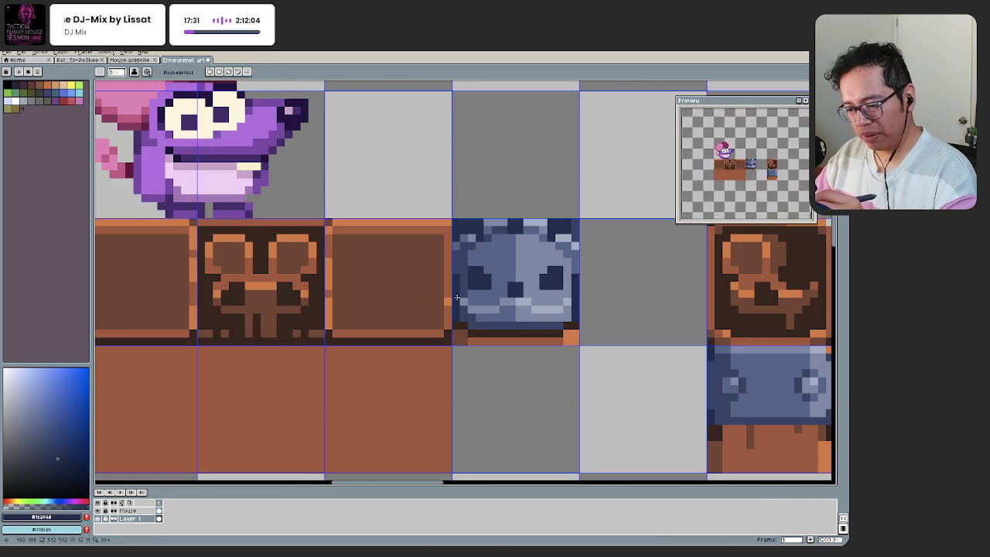
pyautogui.press('alt')
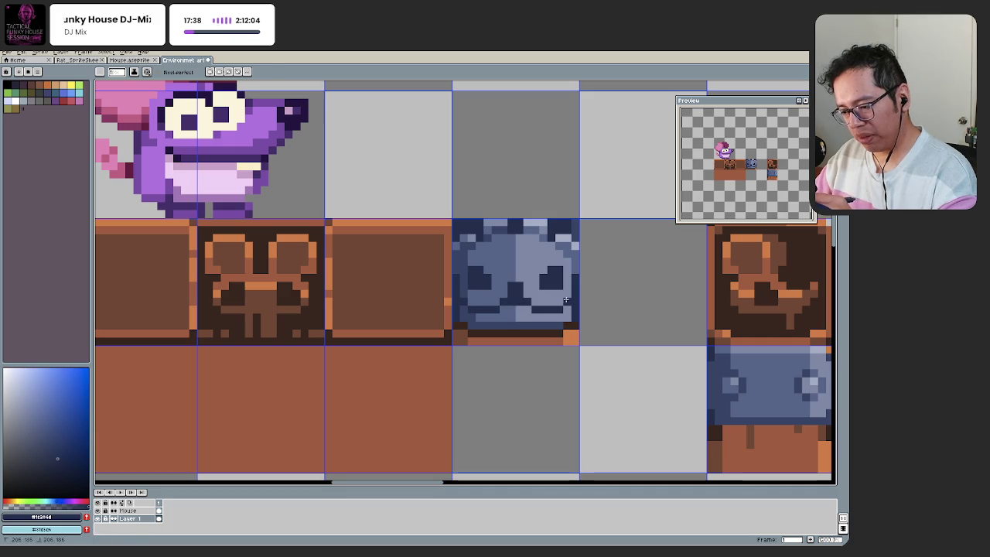
pyautogui.press('z')
pyautogui.scroll(-1, 459, 304)
pyautogui.scroll(-1, 460, 304)
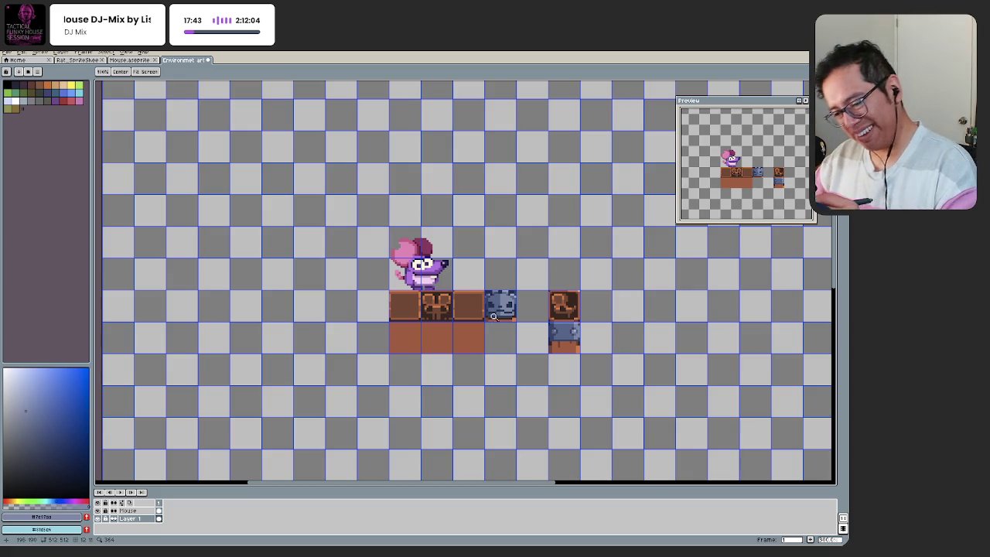
pyautogui.scroll(1, 492, 318)
pyautogui.scroll(2, 495, 317)
pyautogui.press('b')
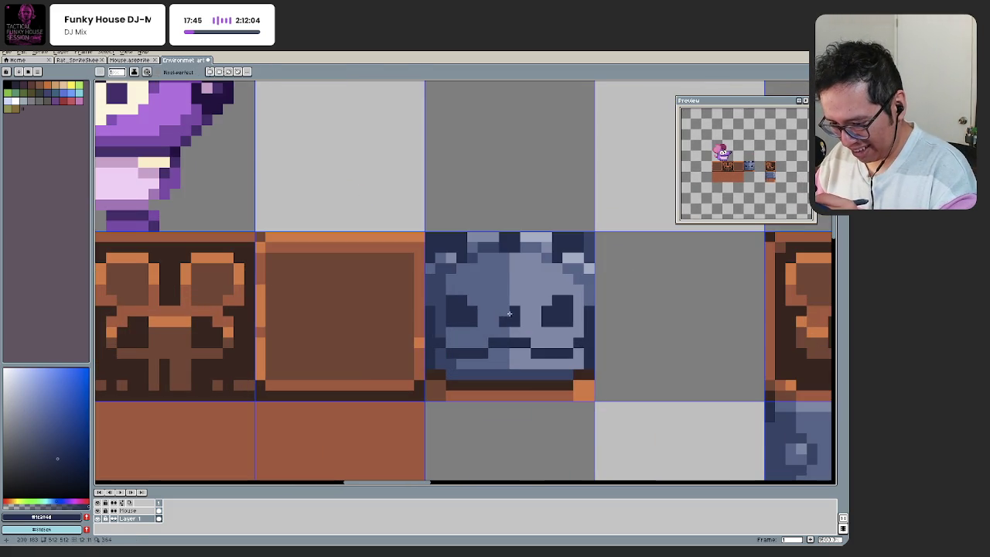
pyautogui.scroll(-3, 487, 379)
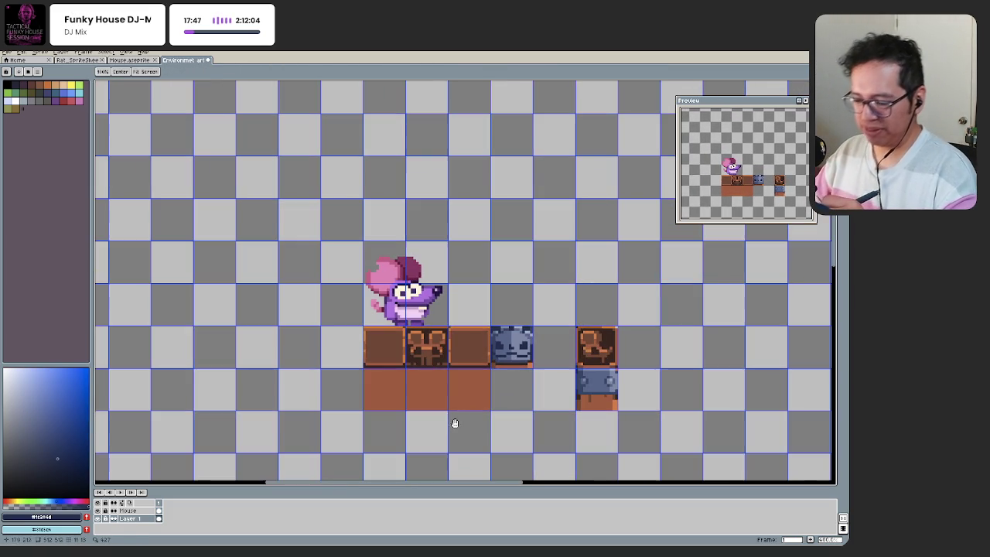
pyautogui.scroll(1, 506, 344)
pyautogui.scroll(2, 510, 332)
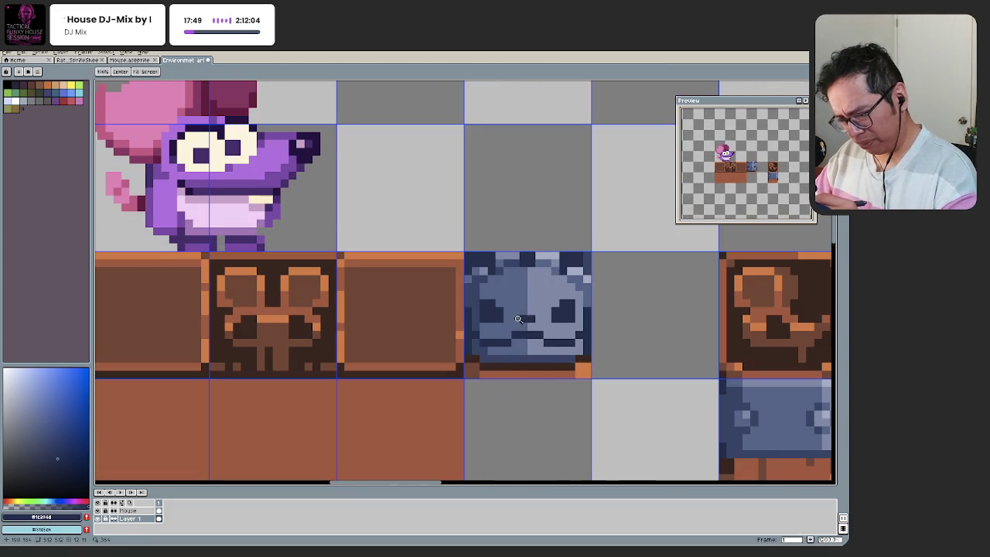
pyautogui.scroll(1, 522, 313)
pyautogui.scroll(-2, 510, 332)
pyautogui.scroll(-2, 470, 424)
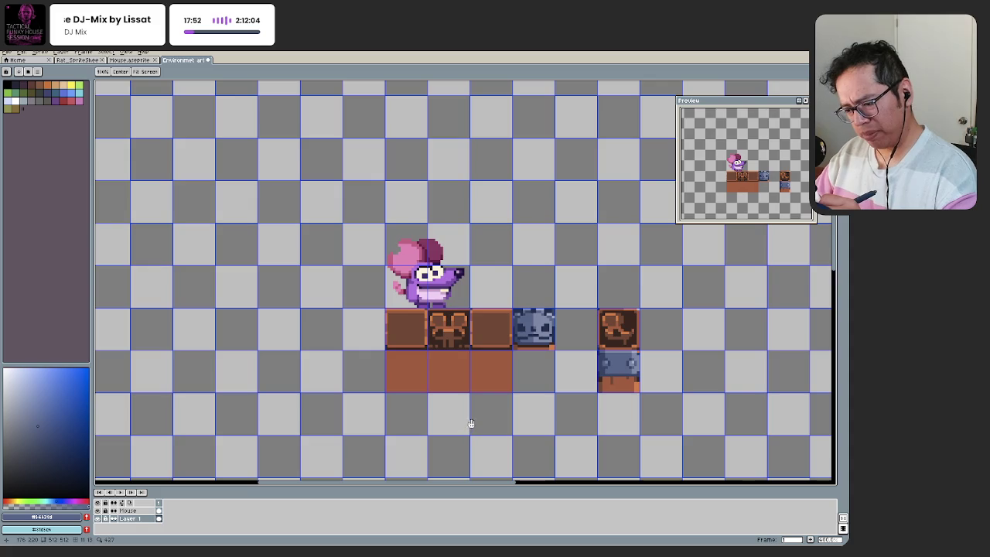
pyautogui.scroll(1, 488, 387)
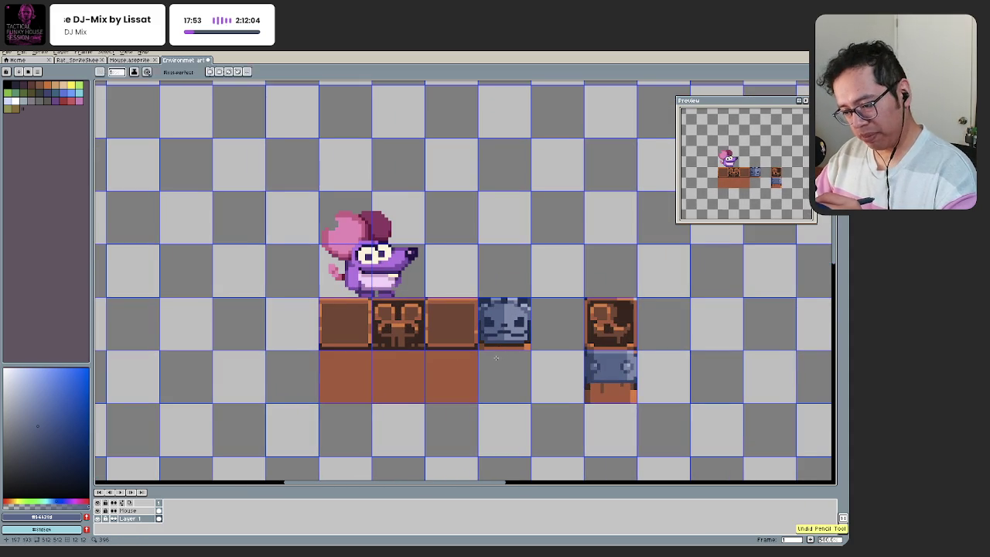
pyautogui.scroll(1, 478, 336)
pyautogui.scroll(1, 471, 355)
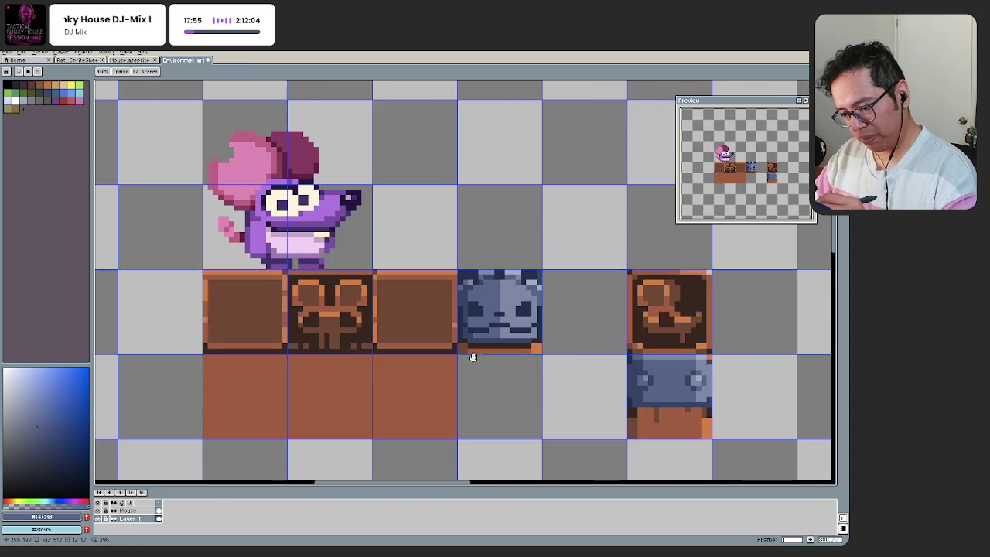
pyautogui.scroll(2, 472, 355)
pyautogui.scroll(1, 485, 350)
pyautogui.press('q')
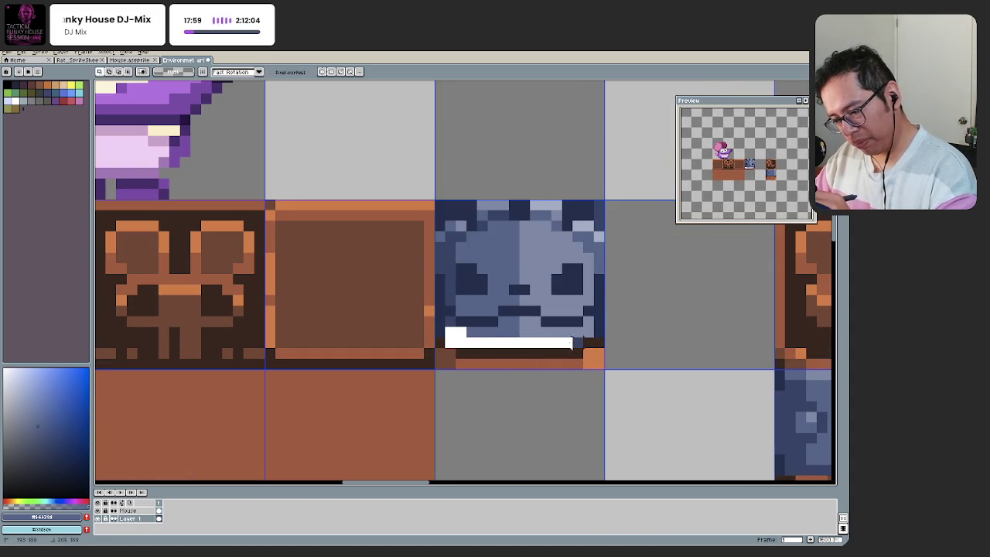
# Step: Lasso the face block's bottom strip and repaint it in lighter blue-grey and medium blue
pyautogui.moveTo(562, 345); pyautogui.dragTo(456, 353)
pyautogui.press('b')
pyautogui.click(453, 334)
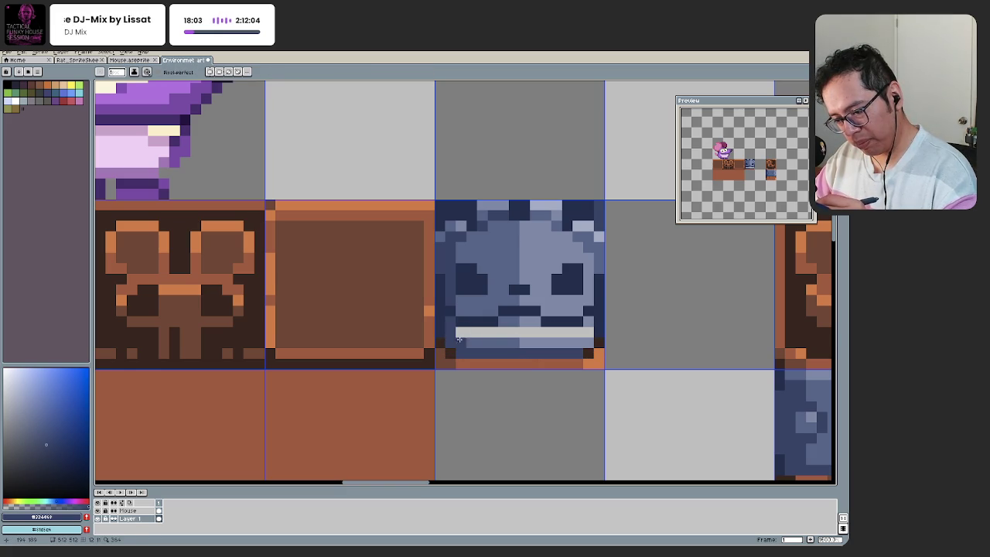
pyautogui.click(461, 333)
pyautogui.keyDown('alt'); pyautogui.click(587, 325); pyautogui.keyUp('alt')
pyautogui.moveTo(588, 333); pyautogui.dragTo(465, 331)
pyautogui.keyDown('alt'); pyautogui.click(512, 331); pyautogui.keyUp('alt')
pyautogui.scroll(-3, 462, 322)
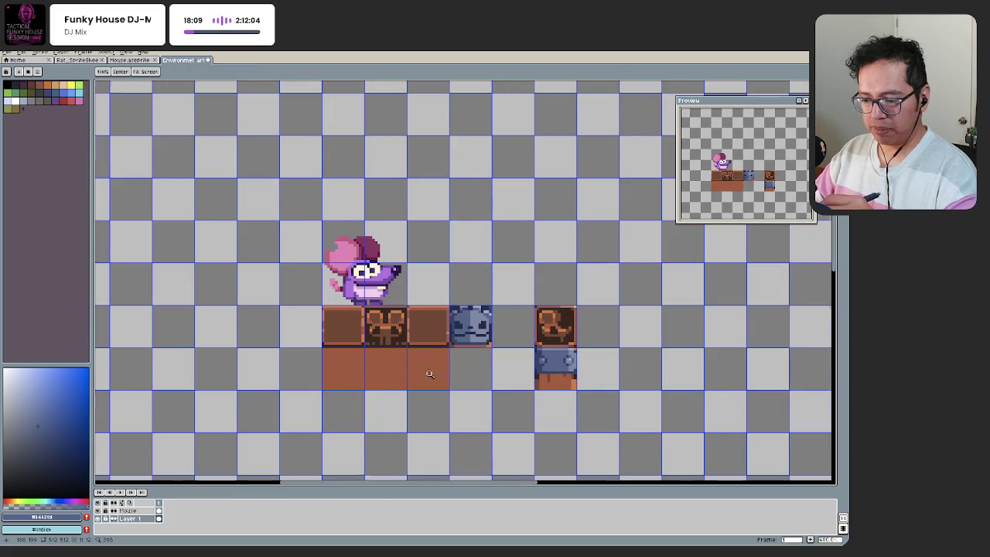
pyautogui.scroll(-2, 417, 363)
# Step: Save the sprite file and zoom in close over the tiles
pyautogui.hotkey('ctrl', 's')
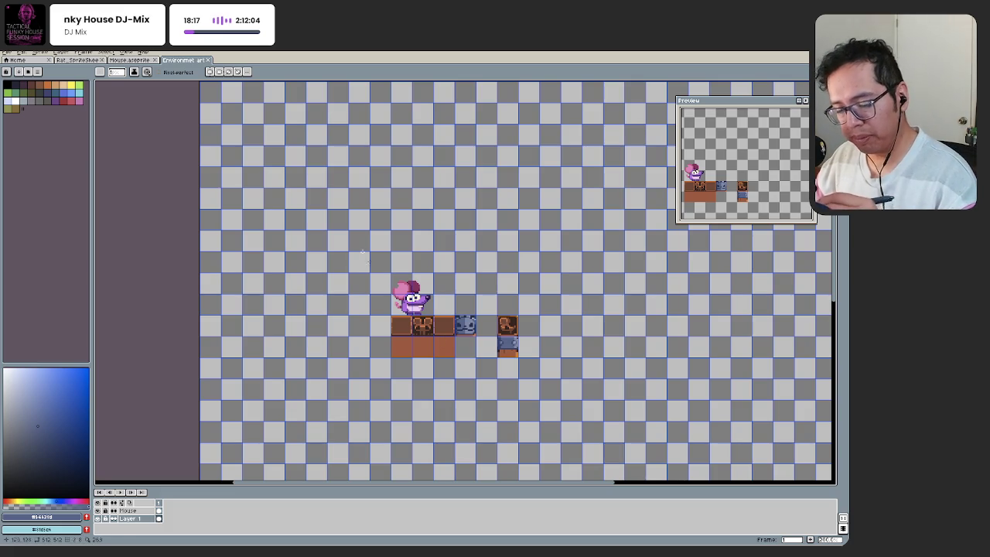
pyautogui.press('h')
pyautogui.scroll(2, 475, 349)
pyautogui.scroll(1, 411, 354)
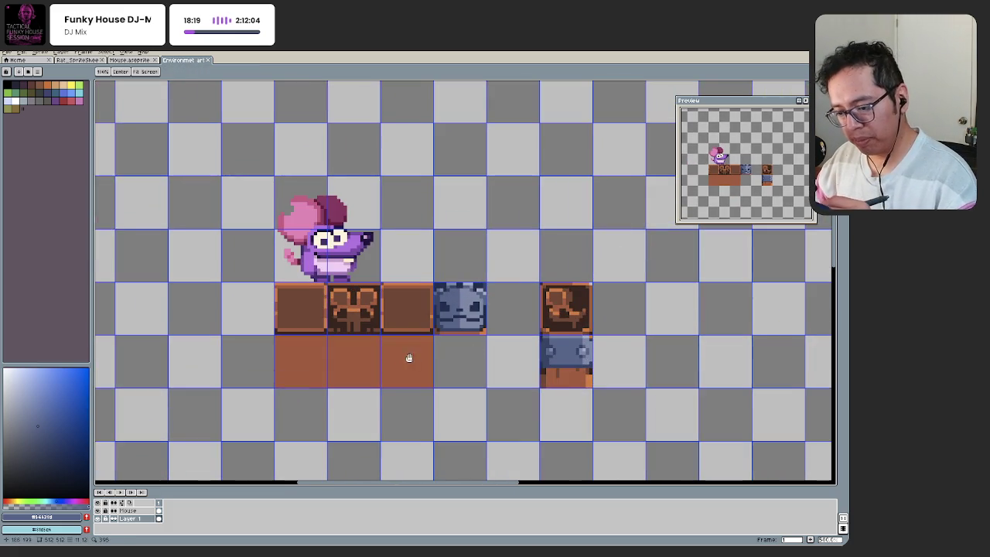
pyautogui.scroll(1, 409, 348)
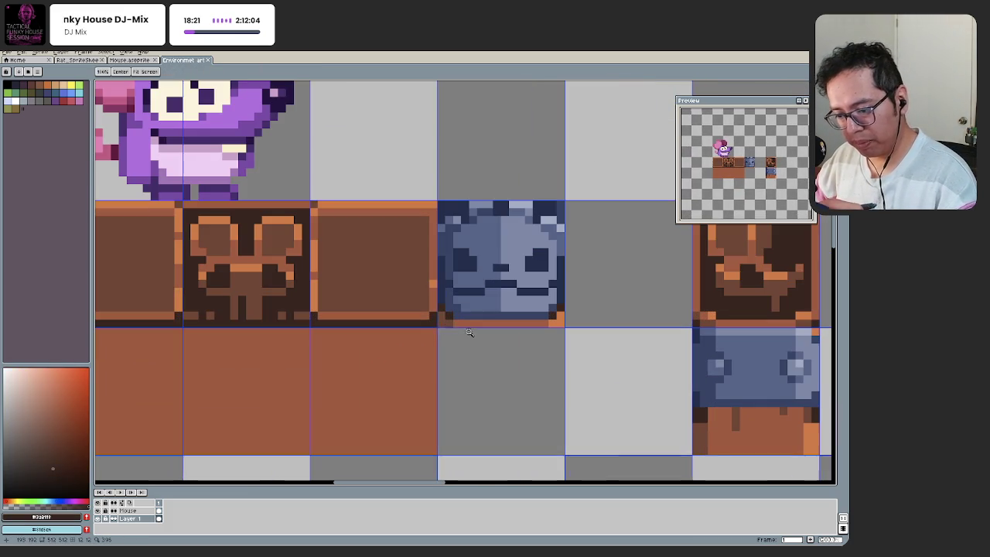
pyautogui.scroll(1, 444, 333)
pyautogui.press('b')
pyautogui.moveTo(456, 339)
pyautogui.mouseDown()
pyautogui.moveTo(436, 319)
pyautogui.moveTo(439, 361)
pyautogui.moveTo(426, 345)
pyautogui.mouseUp()
# Step: Move the blue face block up two cells, then undo the move and the last pencil stroke
pyautogui.press('h')
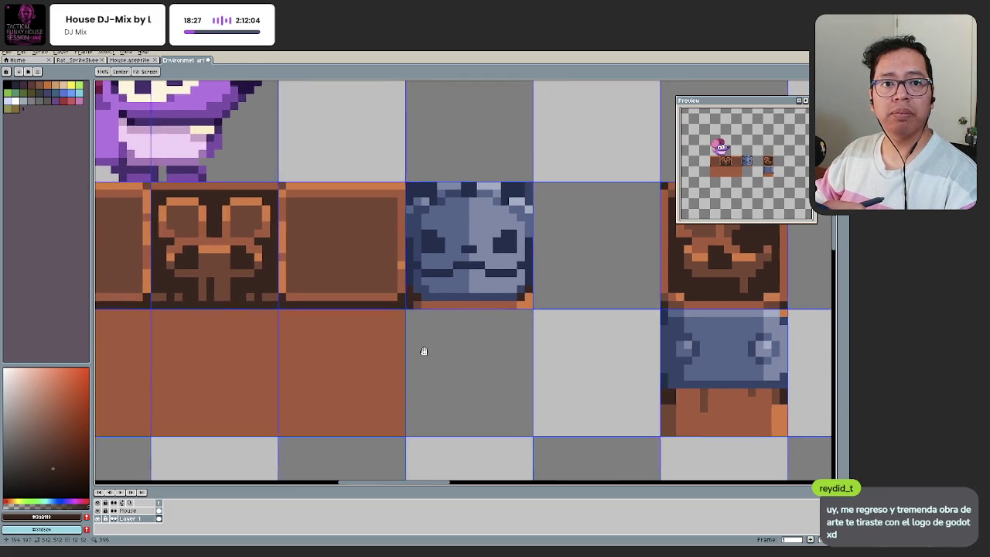
pyautogui.scroll(-2, 478, 348)
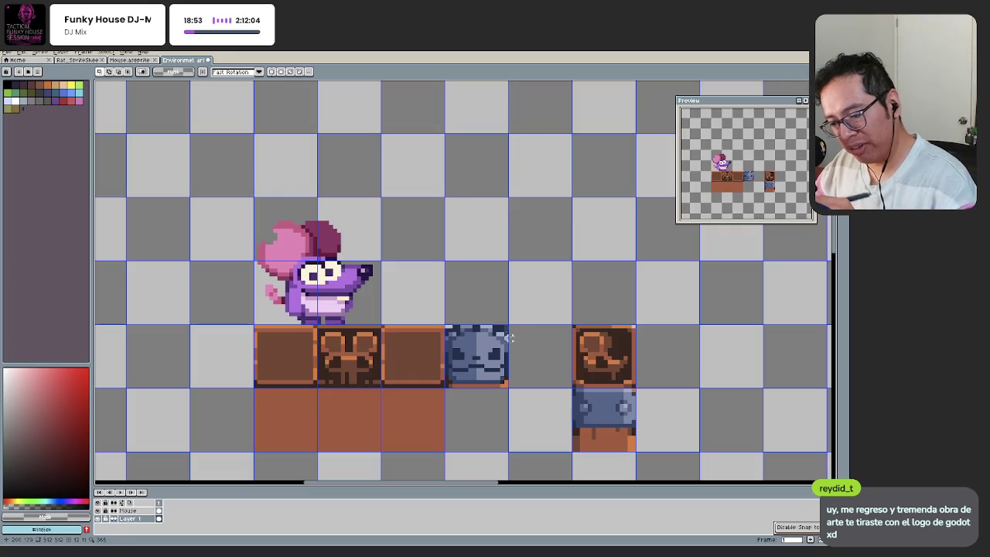
pyautogui.click(499, 335)
pyautogui.hotkey('shift', 'Up')
pyautogui.hotkey('shift', 'Up')
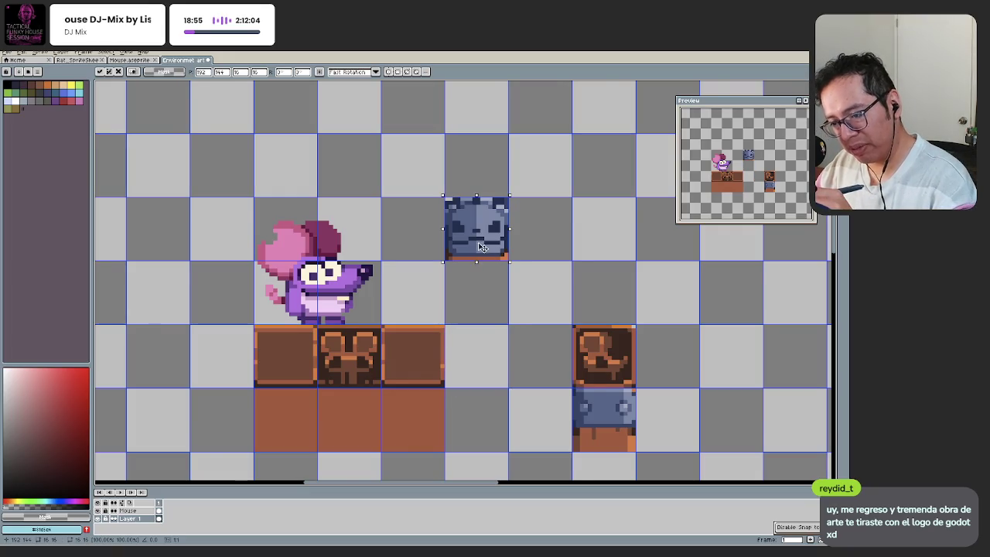
pyautogui.scroll(-1, 474, 355)
pyautogui.hotkey('ctrl', 'z')
pyautogui.scroll(3, 422, 334)
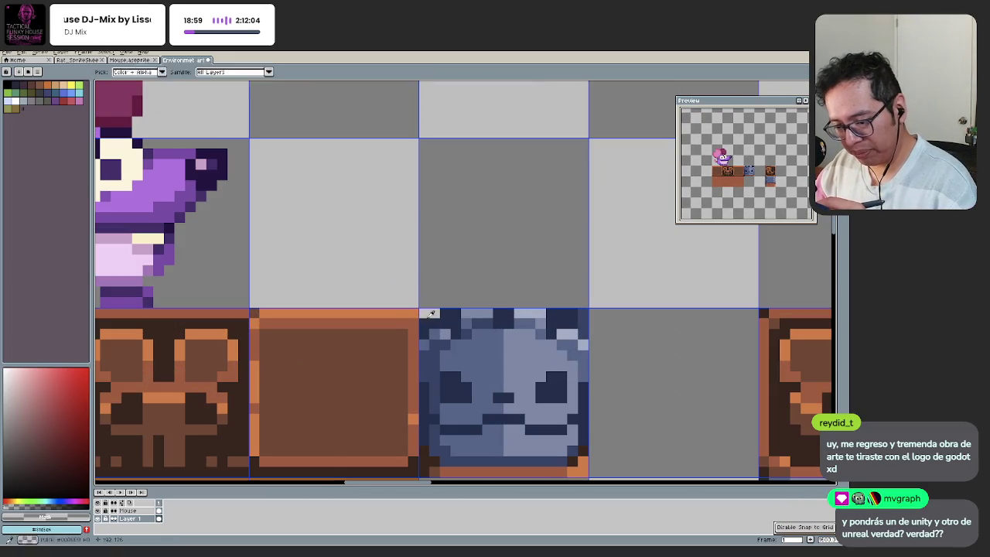
pyautogui.hotkey('ctrl', 'z')
# Step: Sample the dark blue-grey, dark blue and light grey-blue colours from the tile and face block
pyautogui.press('b')
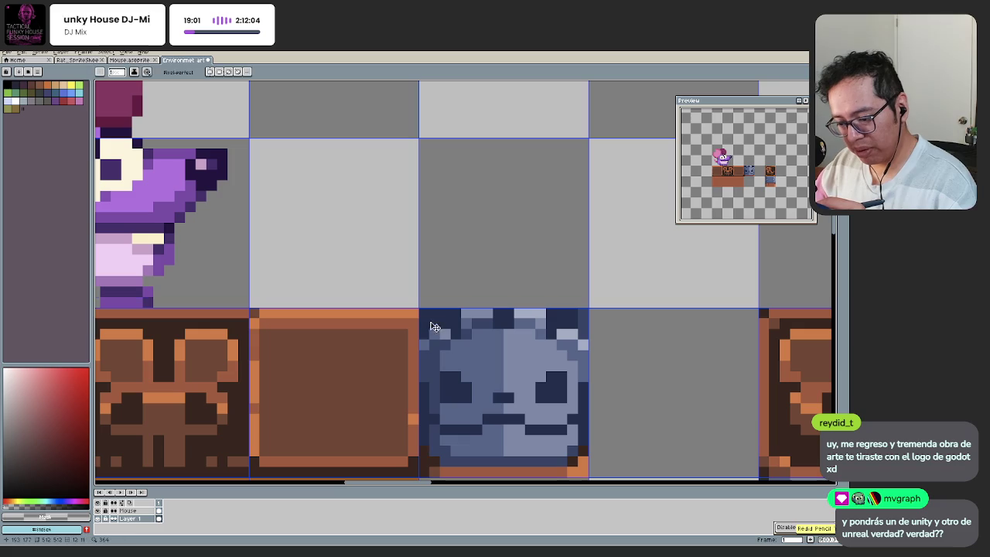
pyautogui.keyDown('alt'); pyautogui.click(424, 322); pyautogui.keyUp('alt')
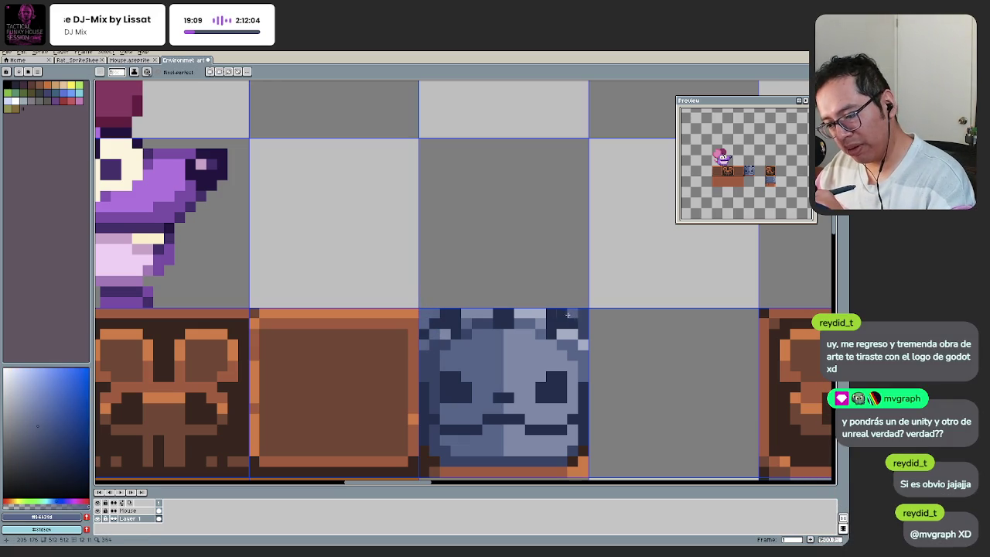
pyautogui.press('i')
pyautogui.click(544, 329)
pyautogui.press('i')
pyautogui.click(582, 314)
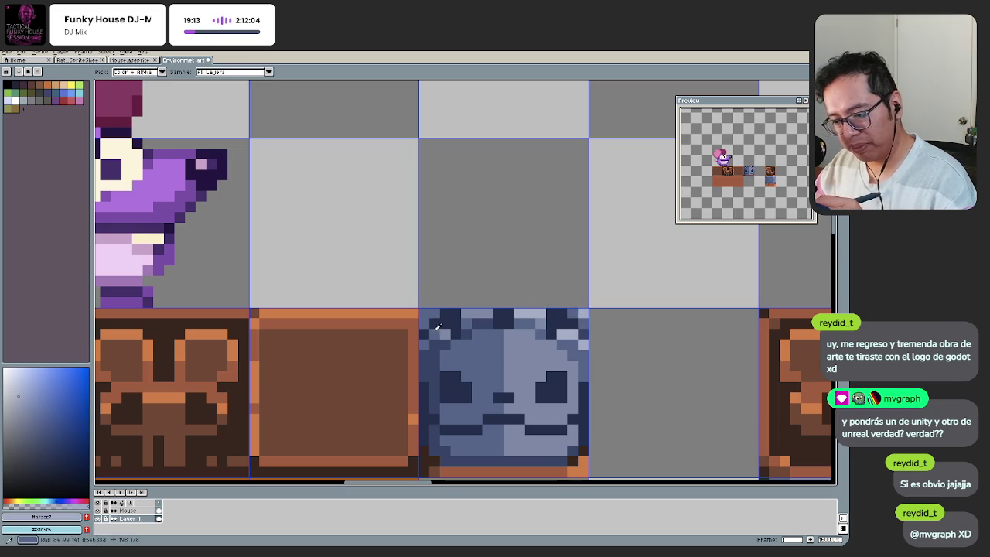
# Step: Undo the last two pencil strokes on the tile
pyautogui.scroll(-5, 410, 355)
pyautogui.scroll(3, 450, 306)
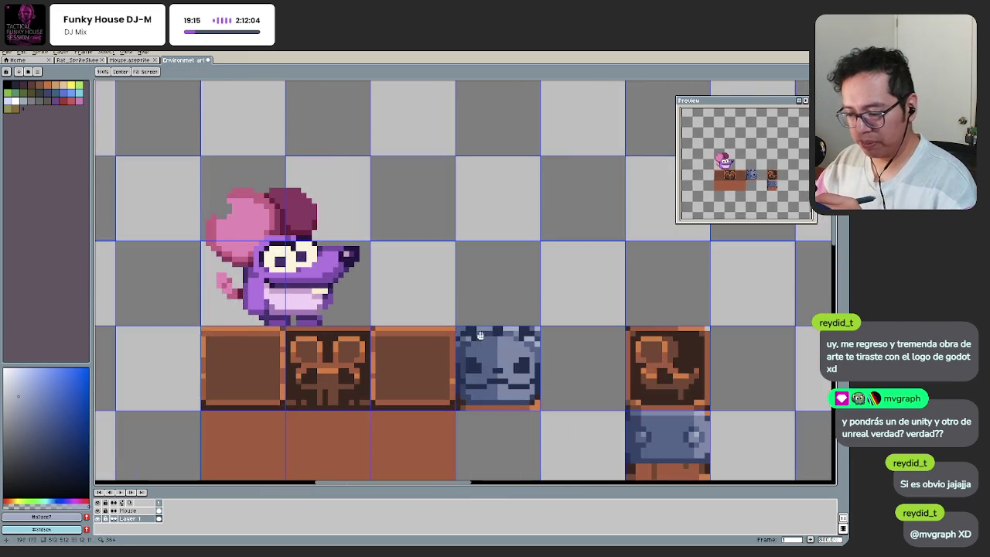
pyautogui.scroll(2, 495, 321)
pyautogui.scroll(-2, 463, 306)
pyautogui.scroll(3, 466, 352)
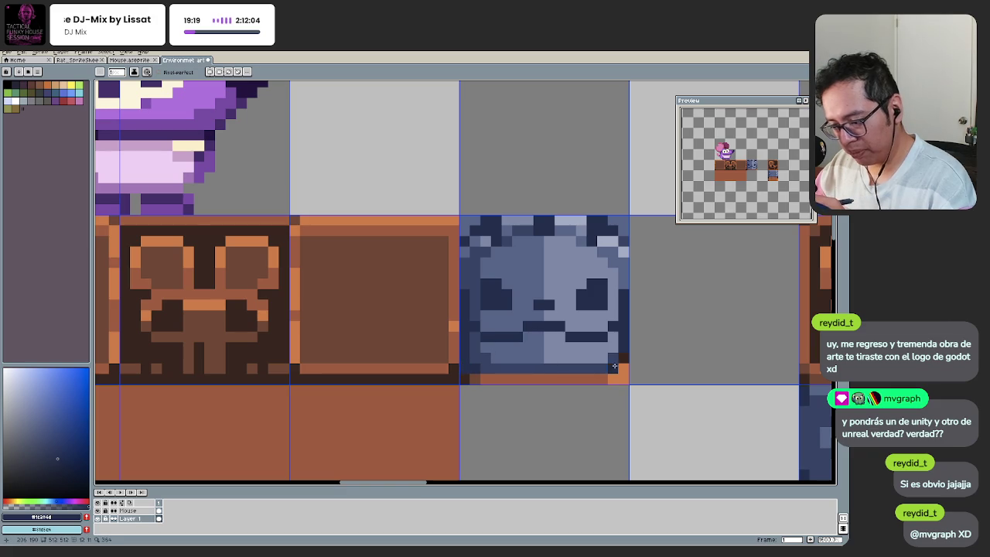
pyautogui.scroll(-3, 622, 354)
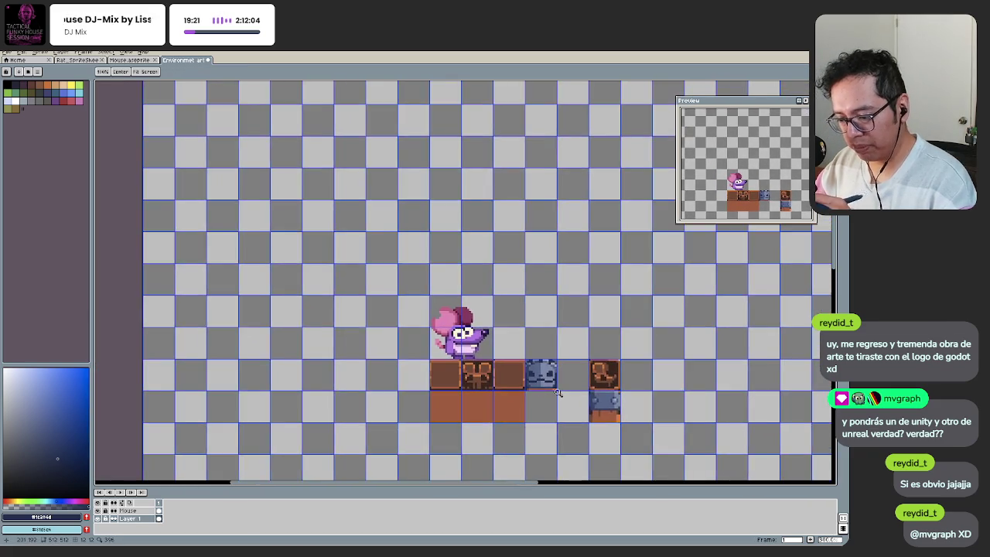
pyautogui.scroll(2, 519, 372)
pyautogui.scroll(1, 520, 372)
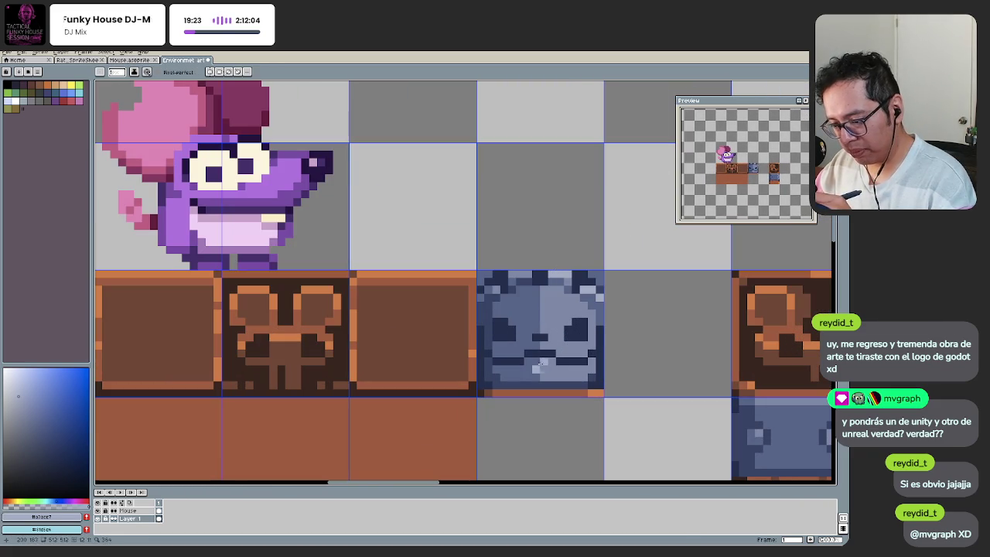
pyautogui.hotkey('ctrl', 'z')
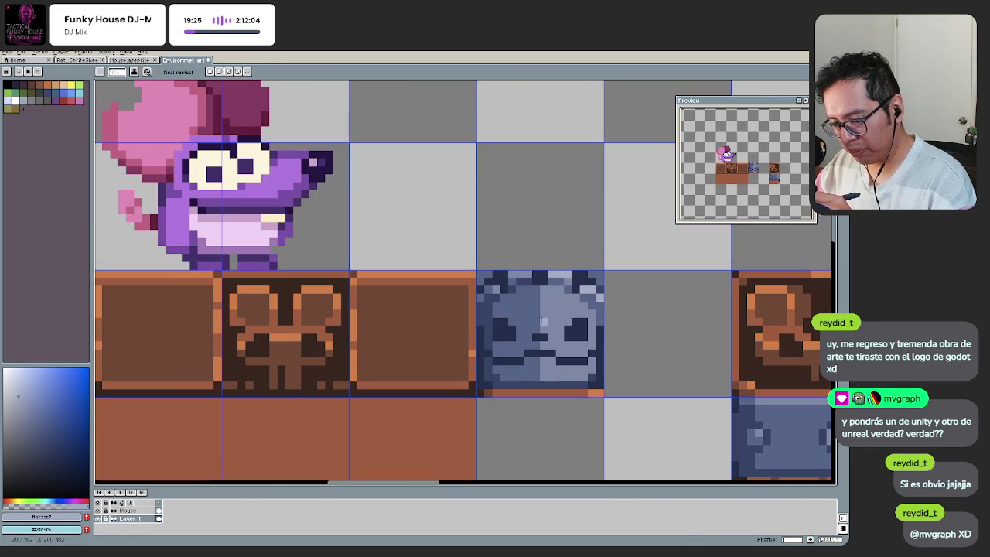
pyautogui.hotkey('ctrl', 'z')
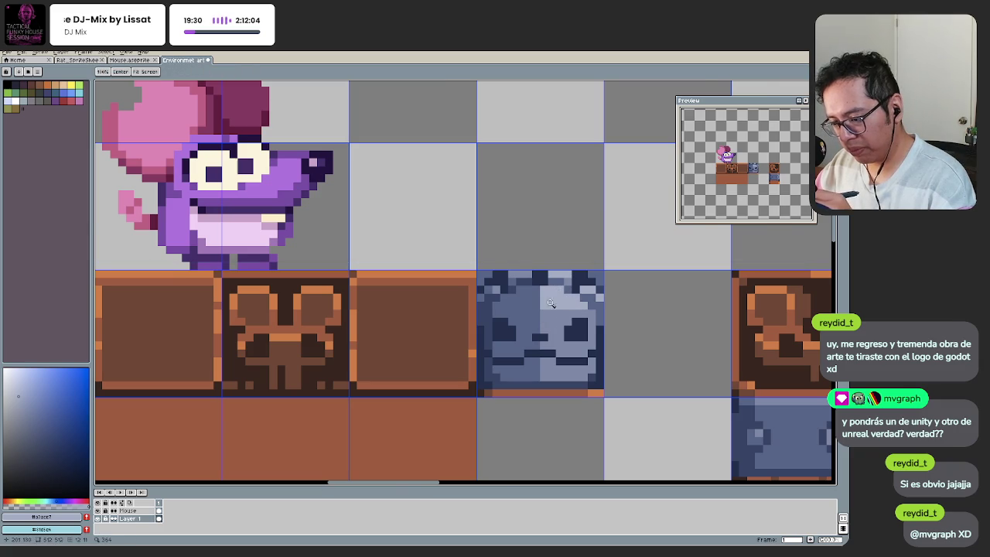
# Step: Sample lighter blues from the tile and the face block
pyautogui.scroll(-3, 559, 295)
pyautogui.scroll(3, 557, 348)
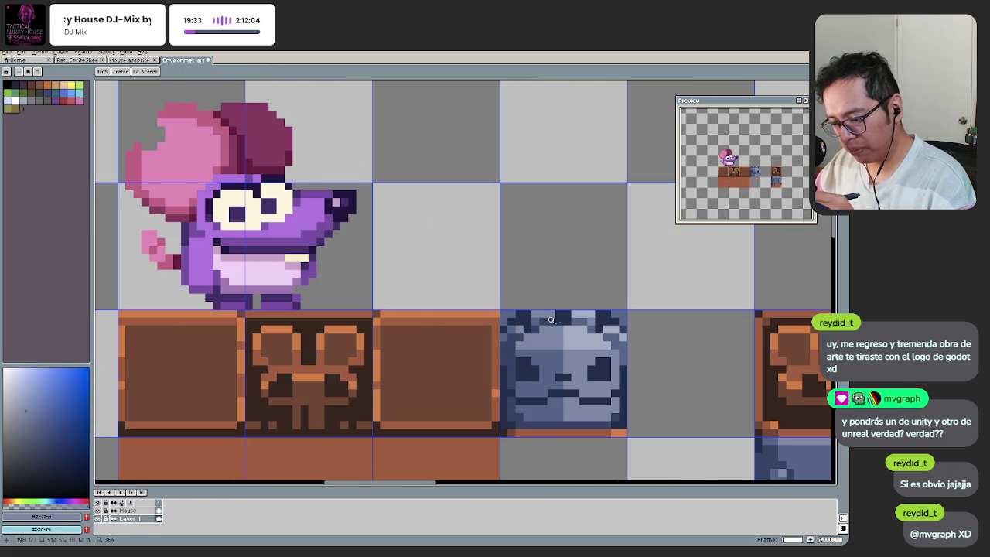
pyautogui.scroll(-5, 549, 333)
pyautogui.scroll(2, 525, 325)
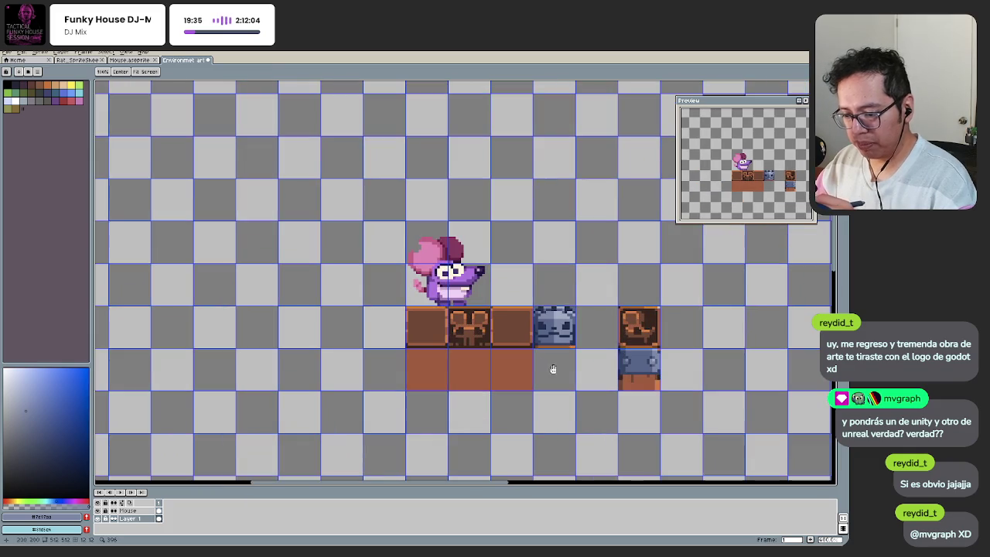
pyautogui.scroll(1, 576, 348)
pyautogui.scroll(1, 557, 361)
pyautogui.scroll(1, 563, 363)
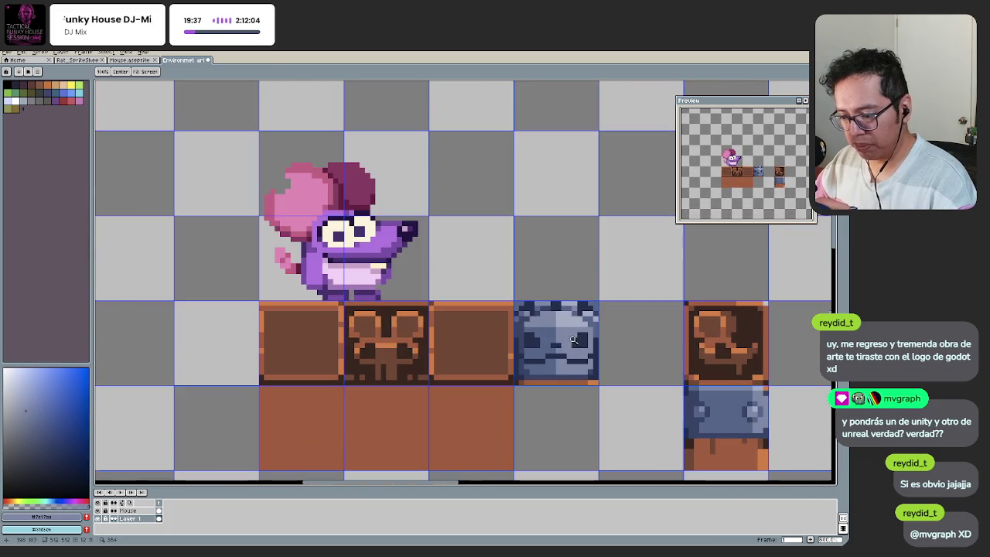
pyautogui.scroll(1, 552, 346)
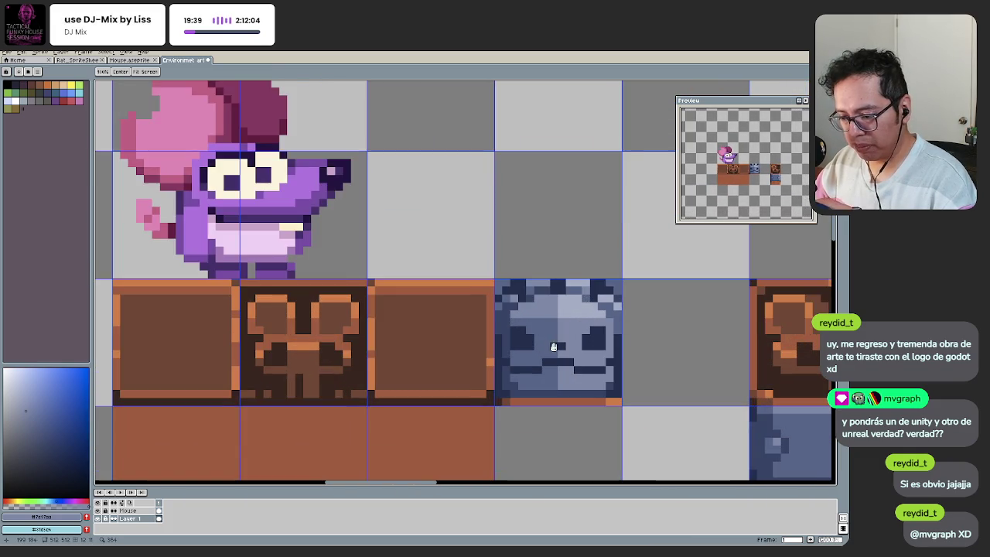
pyautogui.scroll(1, 557, 332)
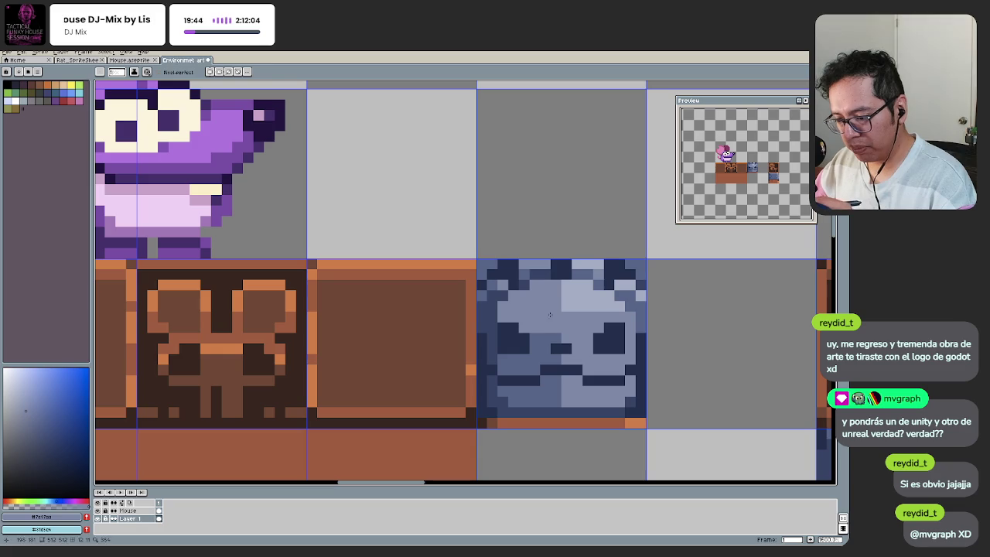
pyautogui.keyDown('alt'); pyautogui.click(566, 331); pyautogui.keyUp('alt')
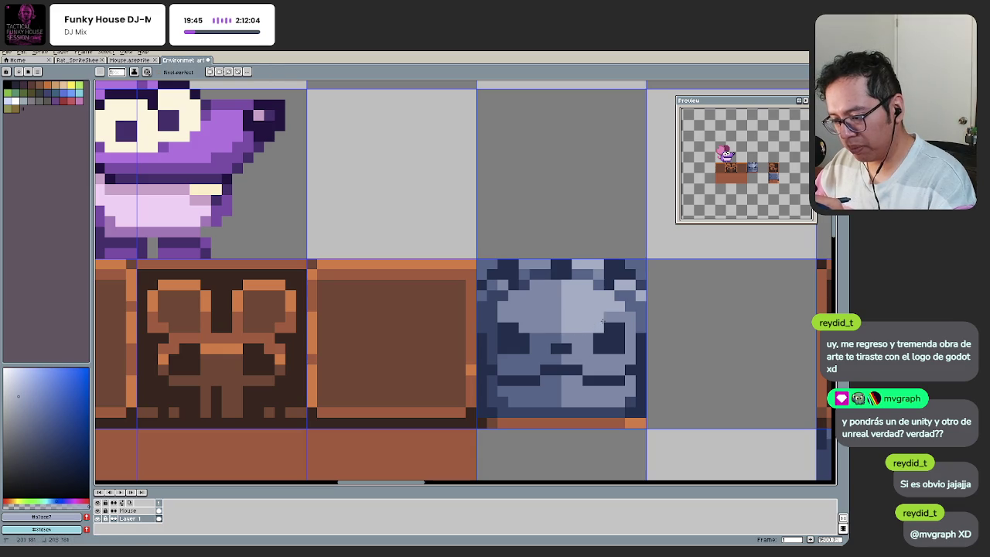
pyautogui.scroll(-2, 626, 328)
pyautogui.scroll(1, 603, 325)
pyautogui.scroll(1, 580, 321)
pyautogui.keyDown('alt'); pyautogui.click(564, 318); pyautogui.keyUp('alt')
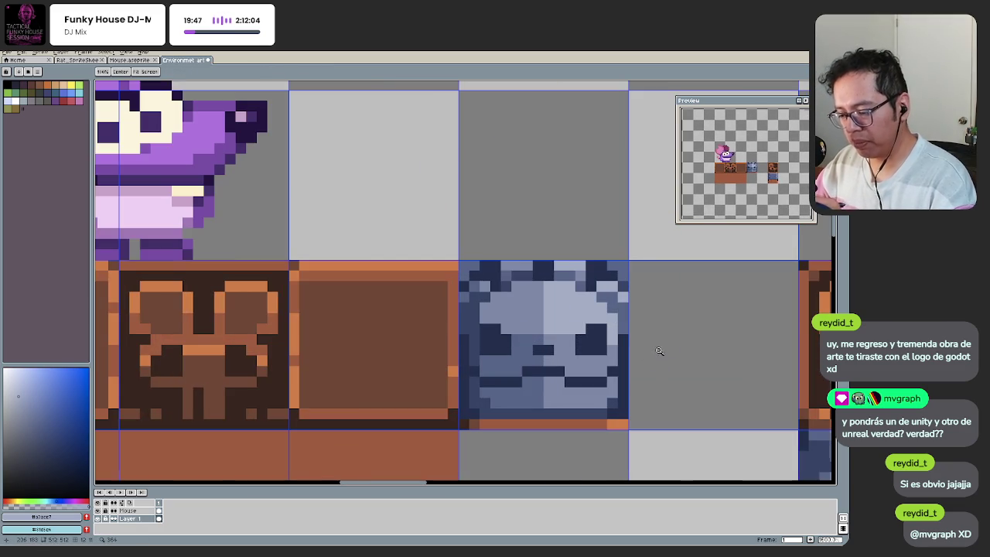
pyautogui.keyDown('alt'); pyautogui.click(563, 318); pyautogui.keyUp('alt')
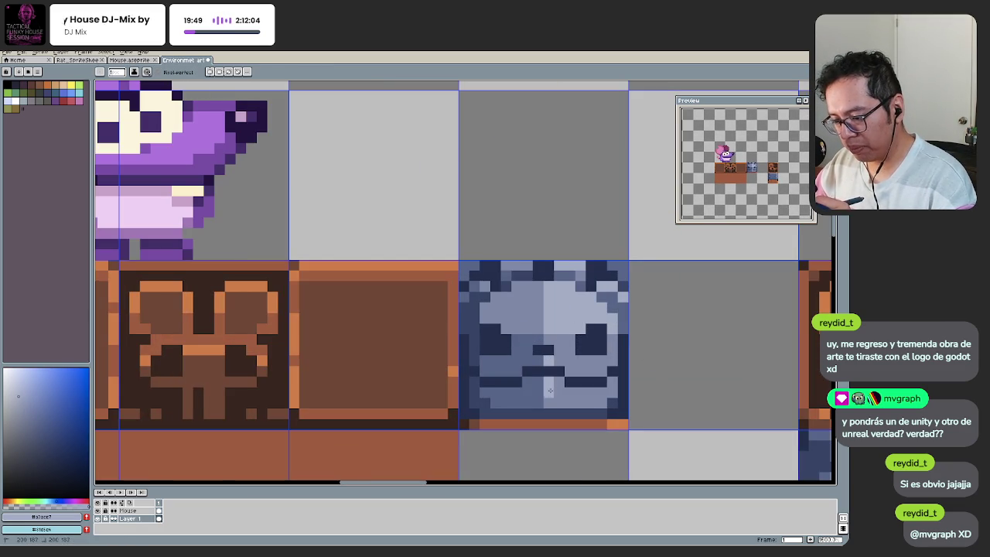
# Step: Save Environment art.aseprite
pyautogui.scroll(-4, 503, 435)
pyautogui.scroll(1, 491, 400)
pyautogui.scroll(-3, 487, 433)
pyautogui.hotkey('ctrl', 's')
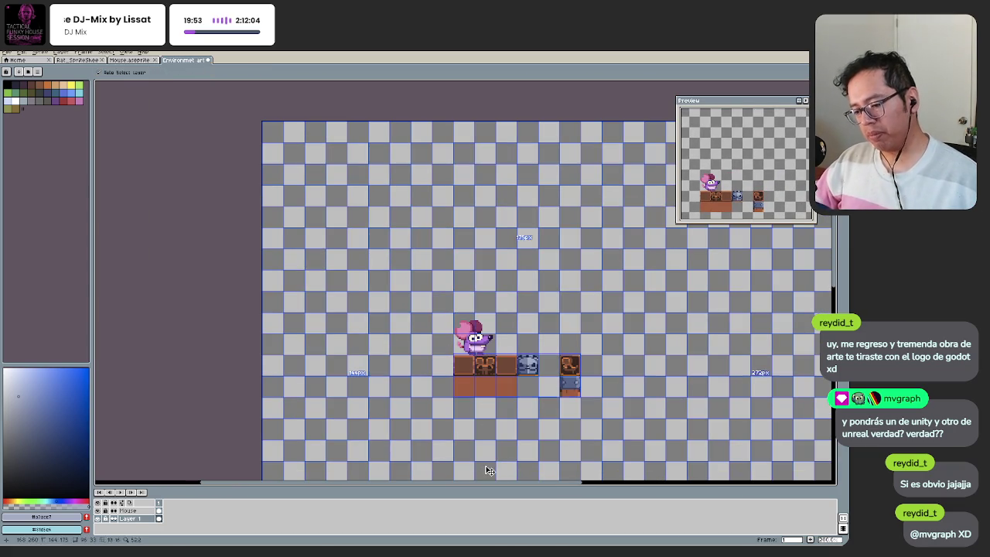
# Step: Pan the view up across the tile scene
pyautogui.press('space')
pyautogui.moveTo(485, 466); pyautogui.dragTo(480, 370)
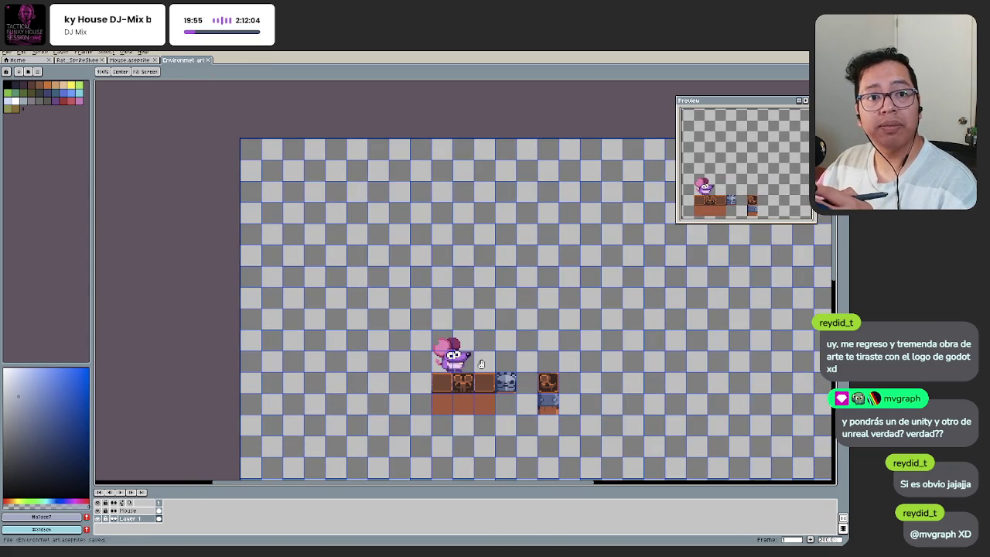
pyautogui.moveTo(447, 341)
pyautogui.mouseDown()
pyautogui.moveTo(442, 313)
pyautogui.moveTo(454, 305)
pyautogui.mouseUp()
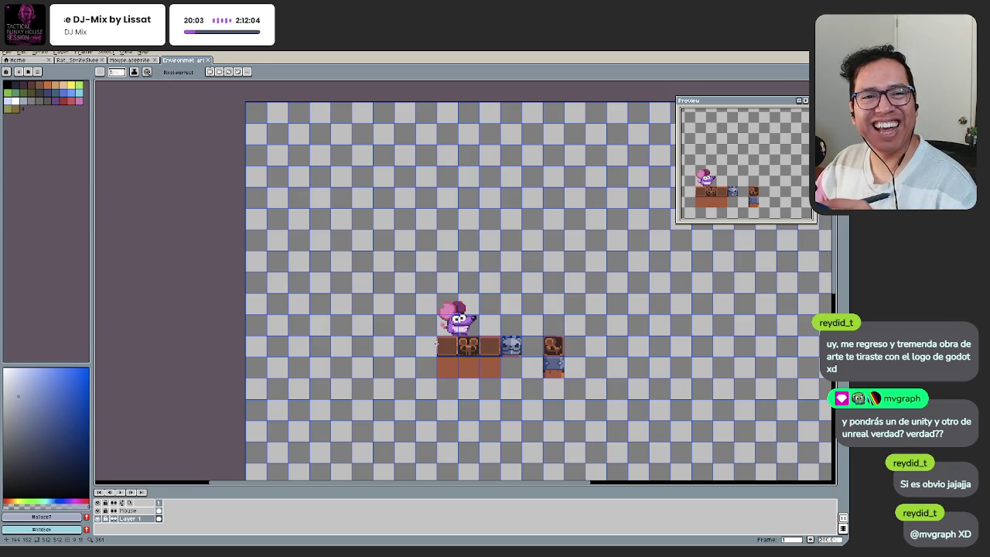
# Step: Zoom into the blue face block and draw darker shading pixels on it
pyautogui.press('z')
pyautogui.scroll(3, 506, 349)
pyautogui.scroll(3, 506, 350)
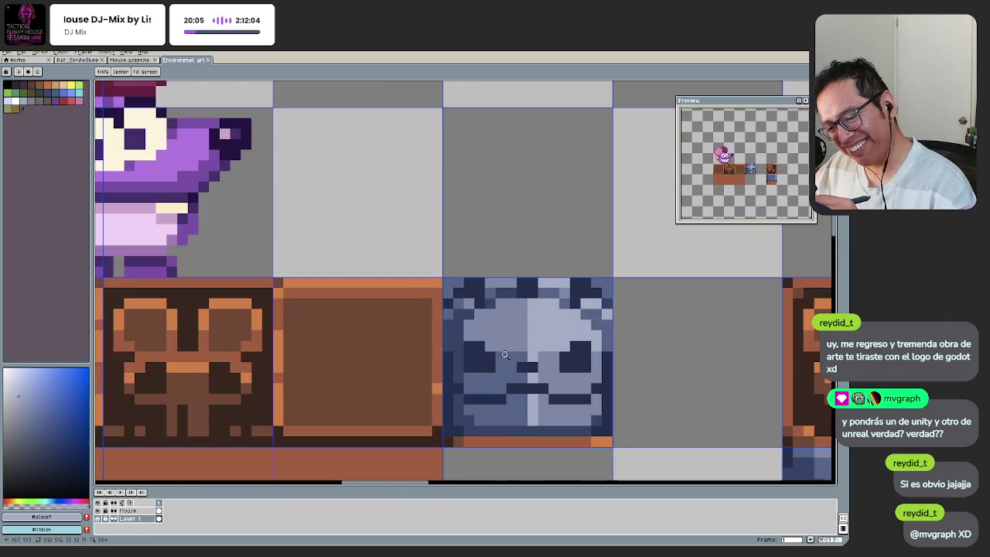
pyautogui.scroll(1, 506, 350)
pyautogui.press('b')
pyautogui.moveTo(529, 309); pyautogui.dragTo(485, 340)
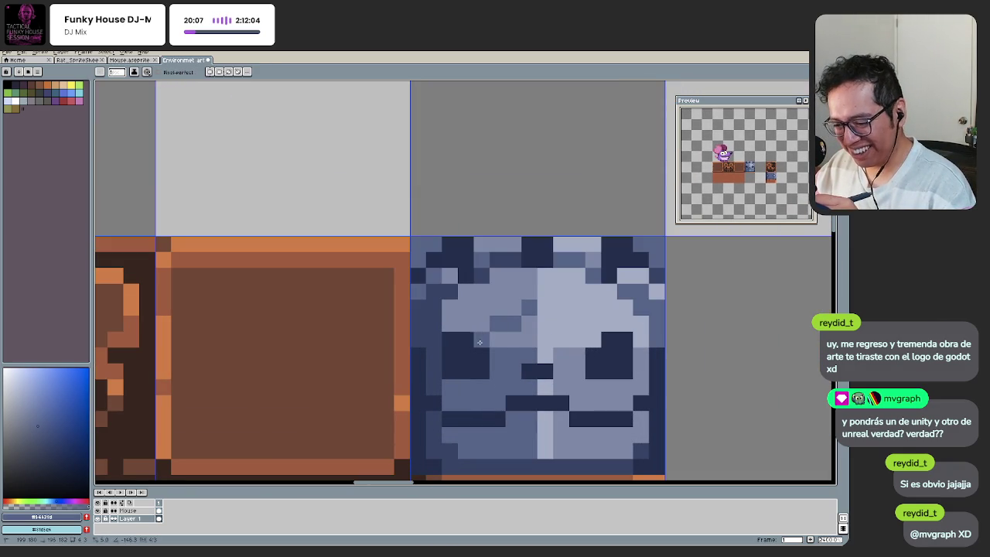
# Step: Try medium-grey pixels on the face, undoing both placements
pyautogui.keyDown('alt'); pyautogui.click(561, 333); pyautogui.keyUp('alt')
pyautogui.click(555, 312)
pyautogui.hotkey('ctrl', 'z')
pyautogui.click(560, 344)
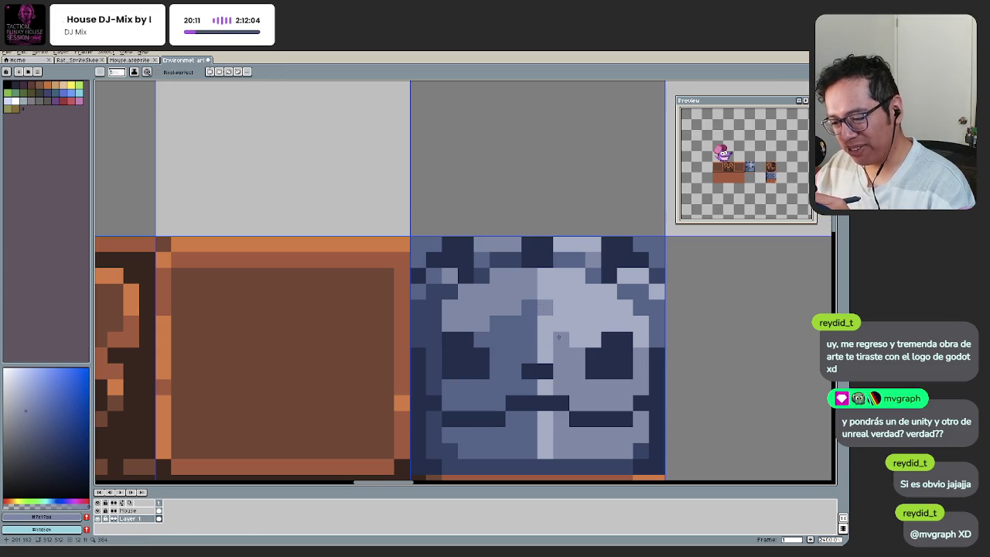
pyautogui.hotkey('ctrl', 'z')
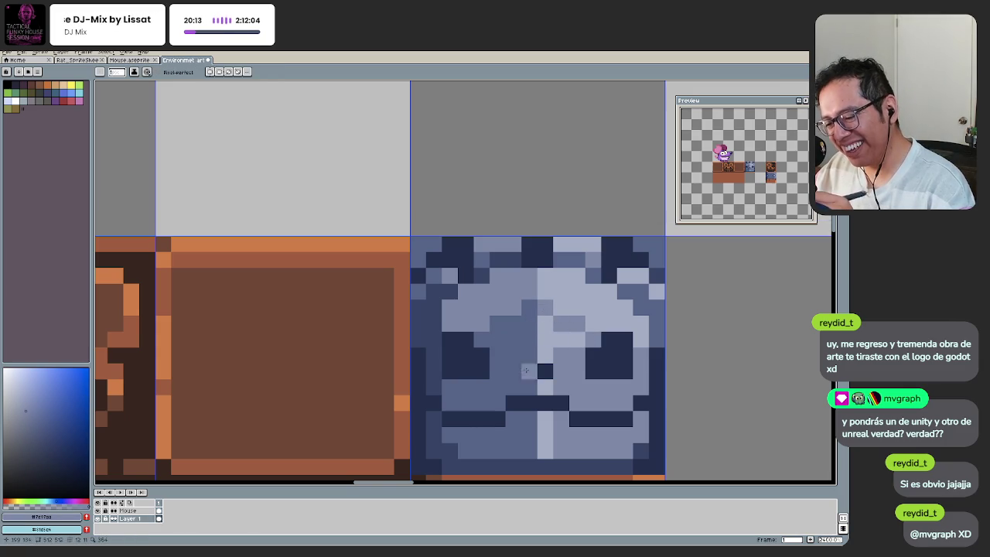
pyautogui.scroll(-5, 553, 353)
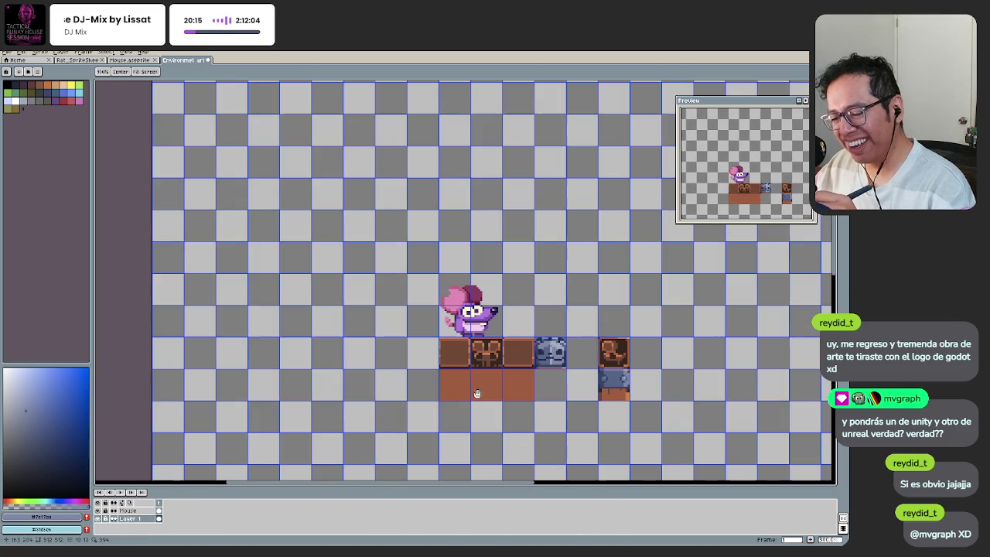
pyautogui.scroll(5, 538, 352)
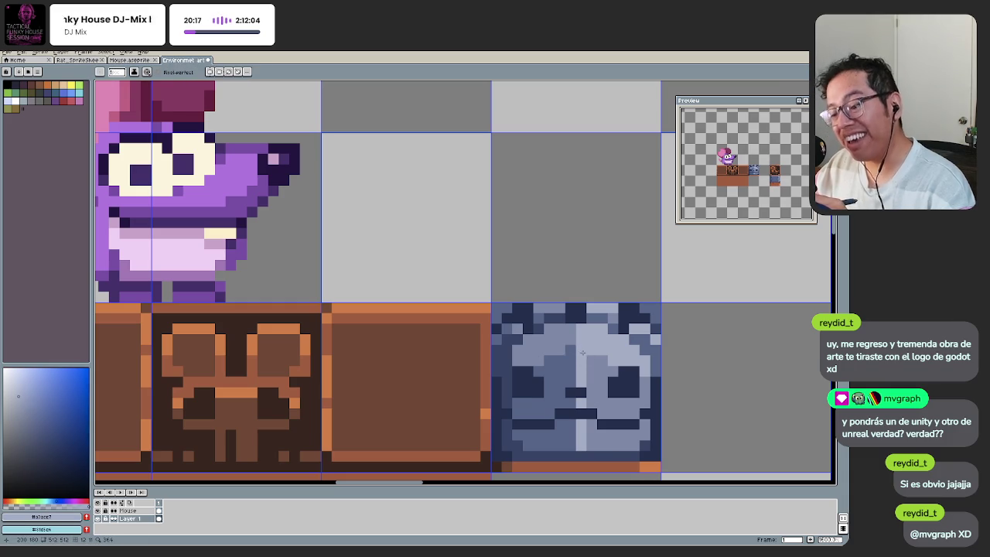
# Step: Zoom out to the whole scene and select the blue pedestal tile at the right
pyautogui.press('space')
pyautogui.scroll(-4, 518, 371)
pyautogui.scroll(4, 530, 387)
pyautogui.press('space')
pyautogui.scroll(-3, 539, 404)
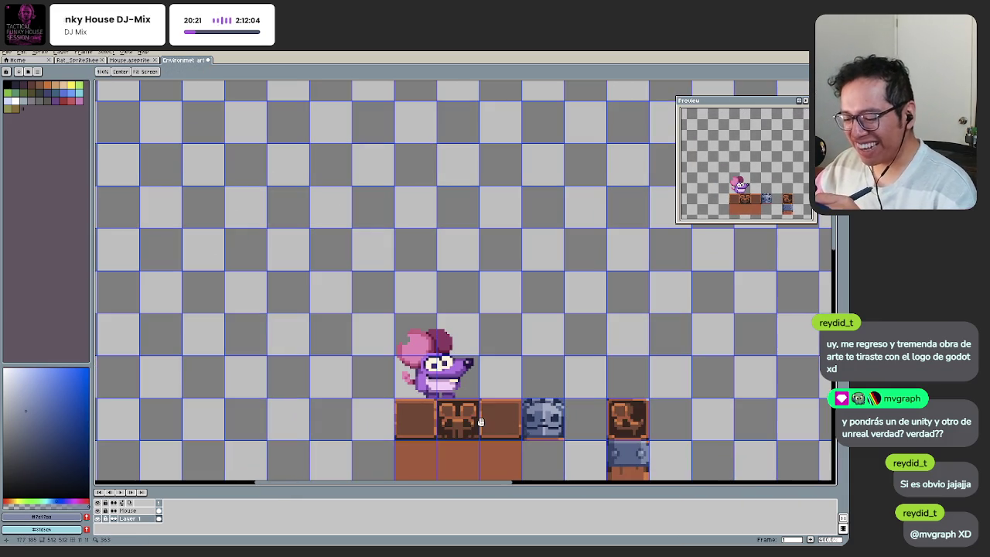
pyautogui.scroll(3, 526, 431)
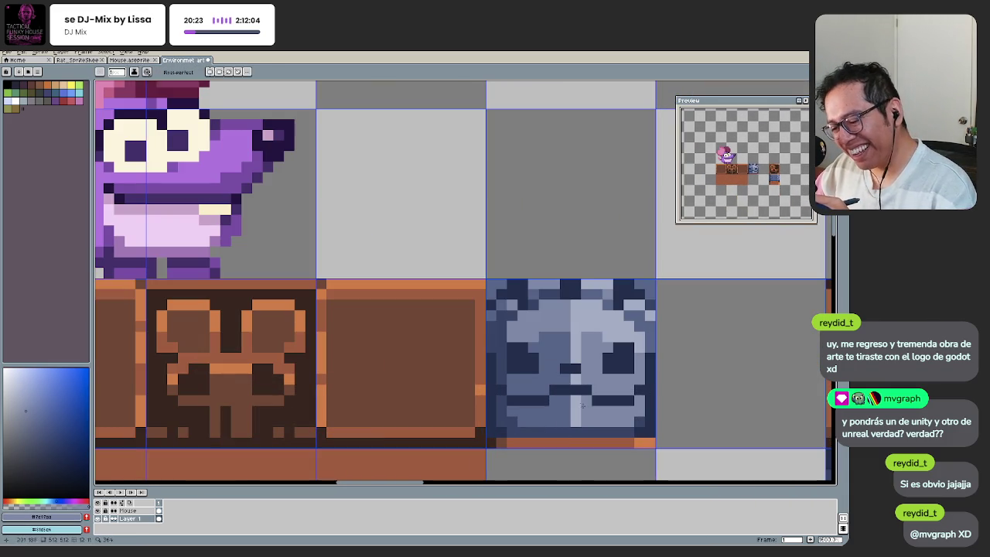
pyautogui.scroll(-3, 499, 461)
pyautogui.scroll(-2, 526, 449)
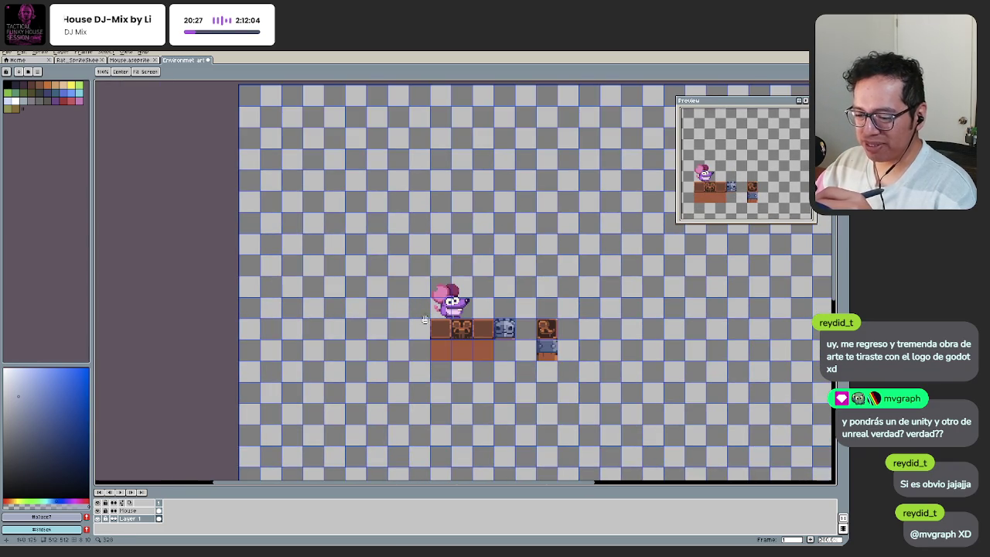
pyautogui.scroll(2, 524, 338)
pyautogui.scroll(1, 530, 365)
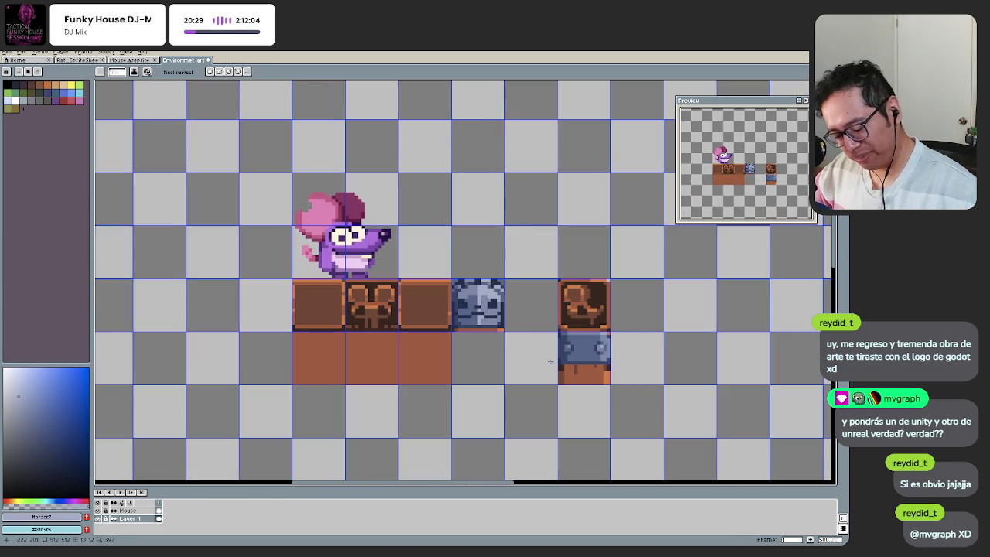
pyautogui.moveTo(600, 377); pyautogui.dragTo(565, 340)
# Step: Move the blue pedestal tile beneath the face block and drop it in place
pyautogui.hotkey('ctrl', 'z')
pyautogui.moveTo(609, 383)
pyautogui.mouseDown()
pyautogui.moveTo(559, 332)
pyautogui.moveTo(462, 353)
pyautogui.mouseUp()
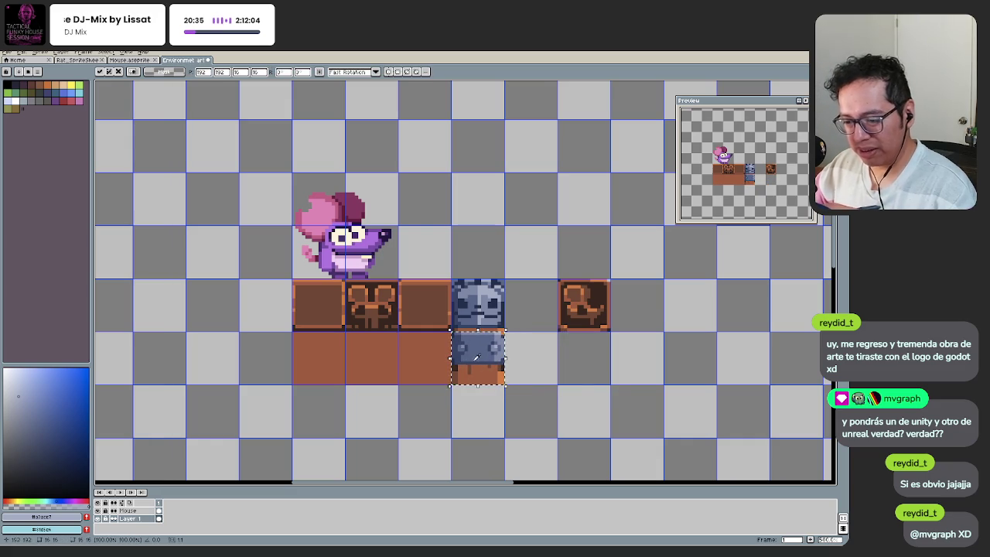
pyautogui.hotkey('ctrl', 'd')
pyautogui.scroll(-2, 475, 354)
pyautogui.scroll(-2, 475, 354)
pyautogui.scroll(2, 466, 448)
pyautogui.scroll(1, 466, 448)
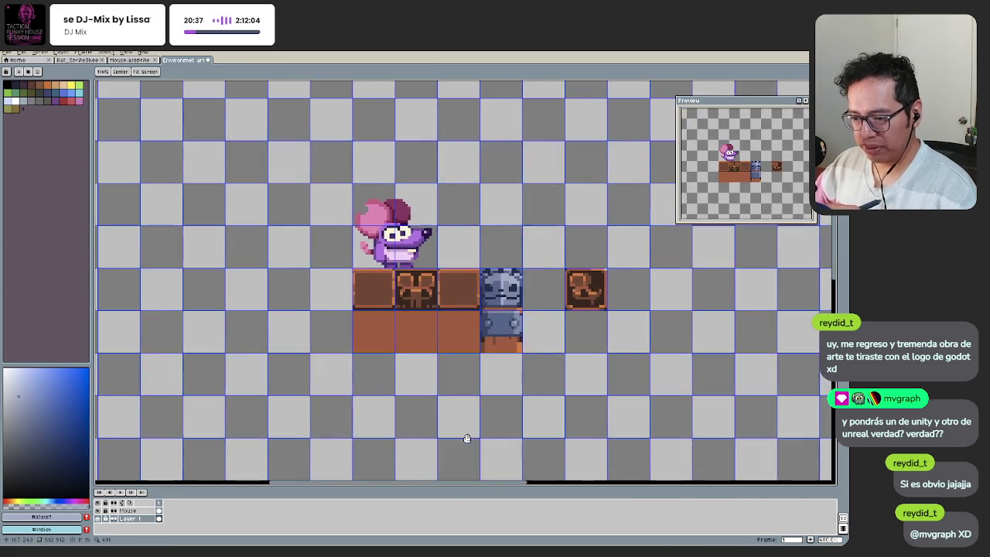
pyautogui.scroll(2, 467, 447)
pyautogui.scroll(1, 483, 358)
pyautogui.scroll(3, 481, 343)
# Step: Pick the dark blue from the stone tile and undo the last pencil stroke
pyautogui.keyDown('alt'); pyautogui.click(475, 342); pyautogui.keyUp('alt')
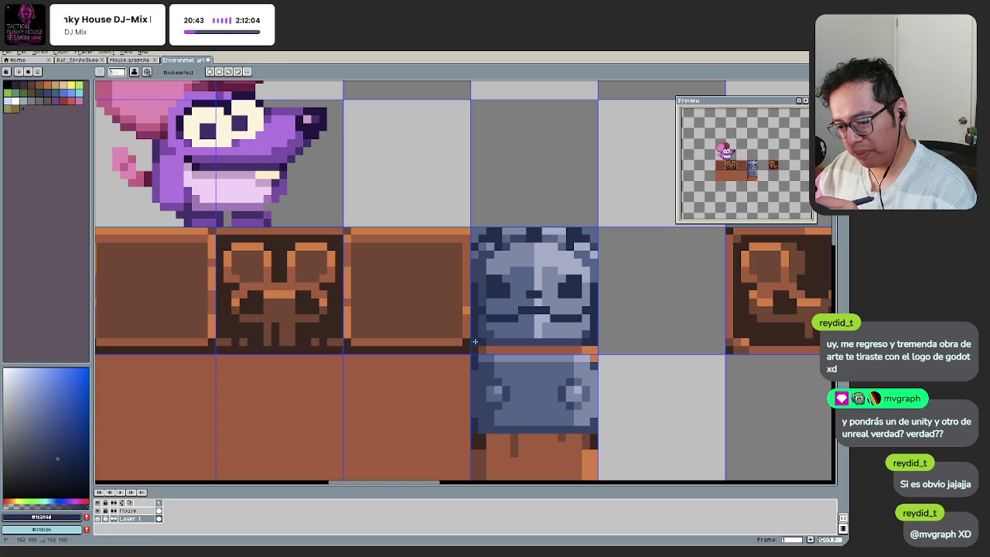
pyautogui.hotkey('ctrl', 'z')
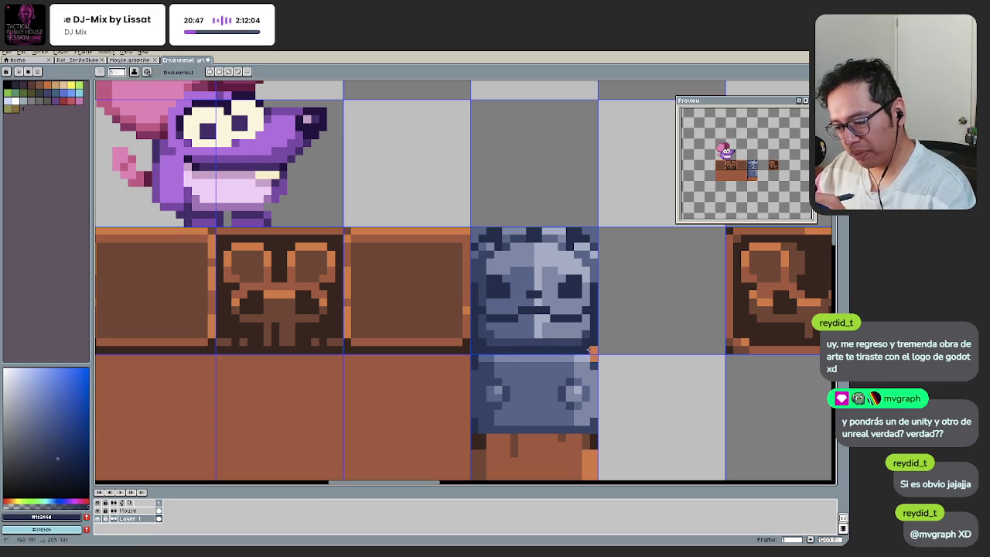
pyautogui.scroll(-2, 592, 351)
pyautogui.scroll(-2, 541, 356)
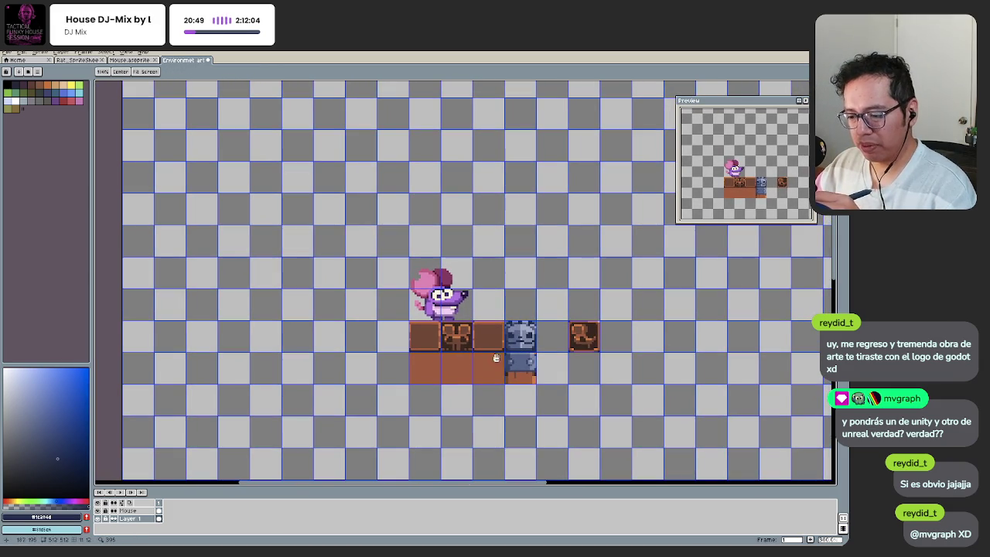
pyautogui.scroll(3, 558, 366)
pyautogui.scroll(1, 527, 361)
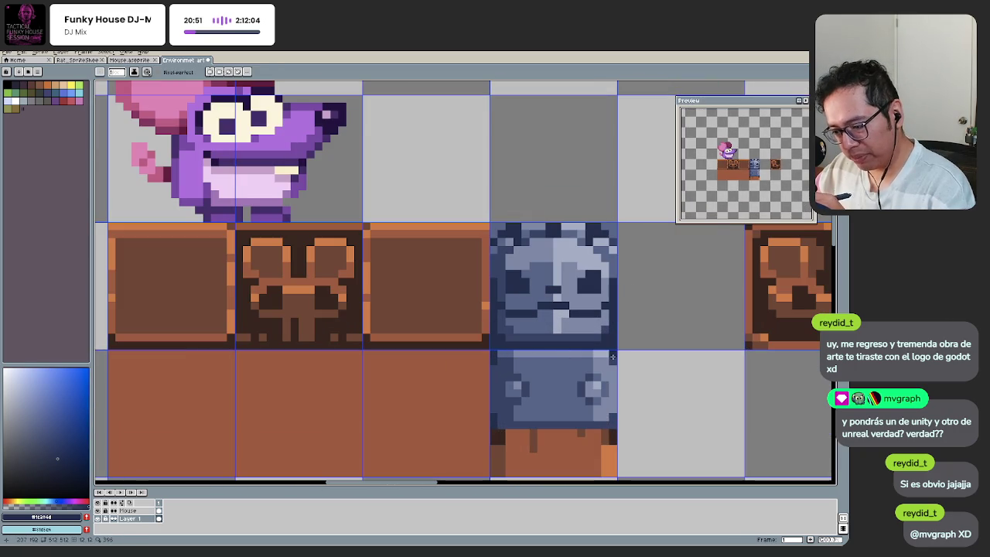
pyautogui.scroll(-3, 532, 360)
pyautogui.scroll(1, 523, 378)
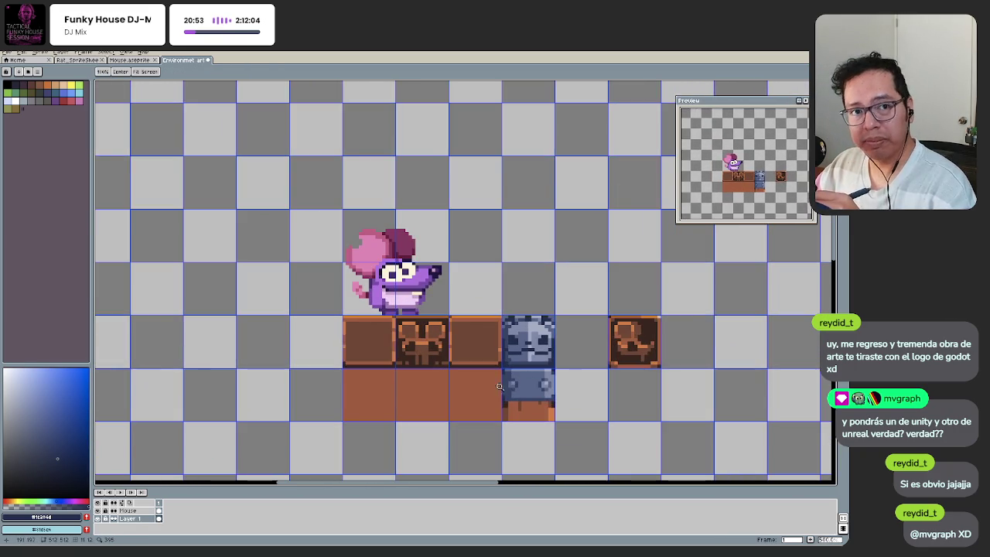
pyautogui.scroll(2, 499, 360)
pyautogui.scroll(1, 495, 363)
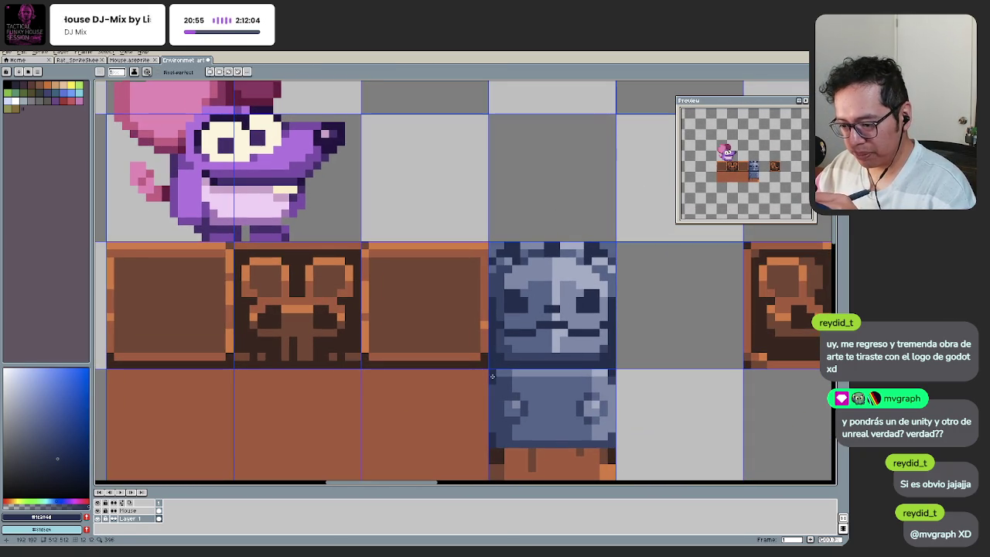
# Step: Pick another blue from the block and save Environment art.aseprite
pyautogui.keyDown('alt'); pyautogui.click(494, 370); pyautogui.keyUp('alt')
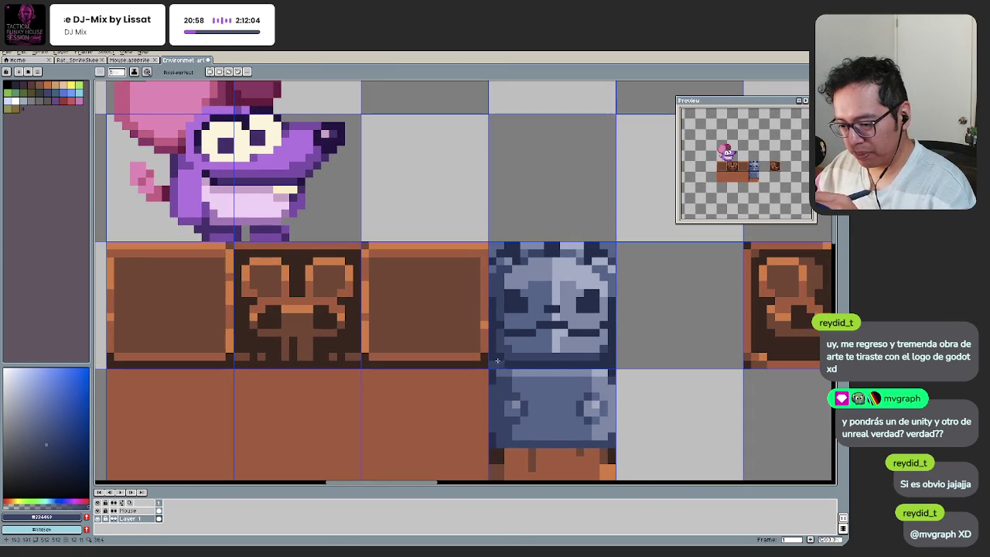
pyautogui.scroll(-3, 613, 365)
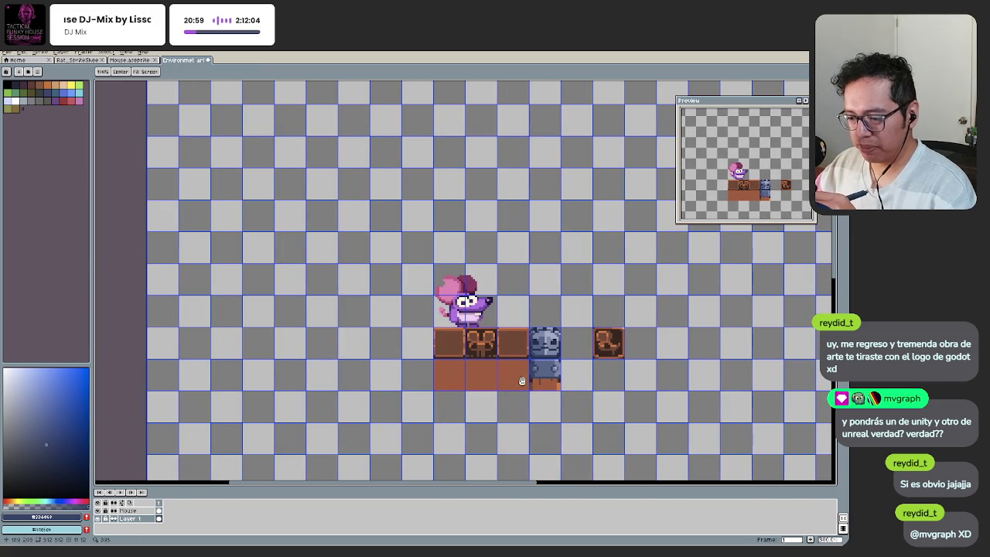
pyautogui.scroll(1, 512, 379)
pyautogui.scroll(1, 514, 376)
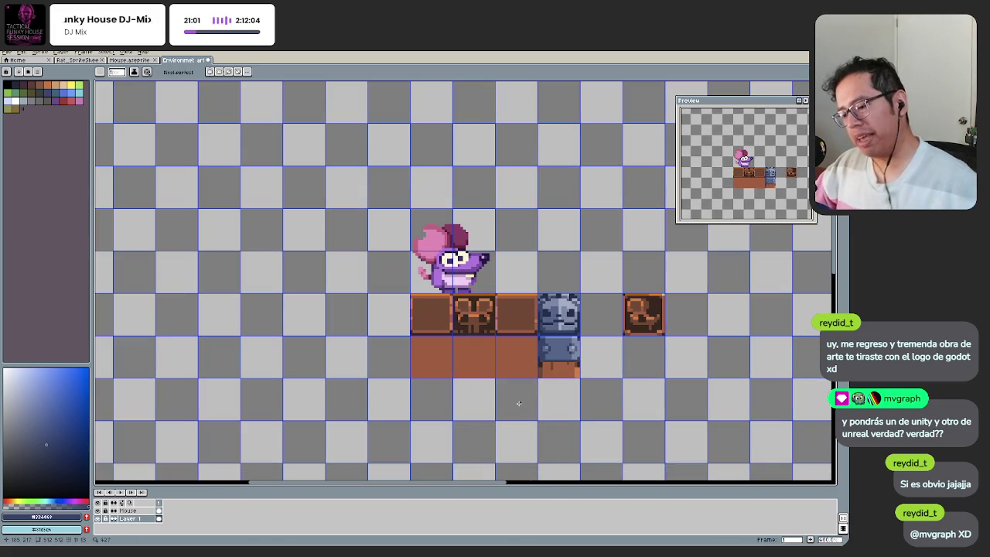
pyautogui.hotkey('ctrl', 's')
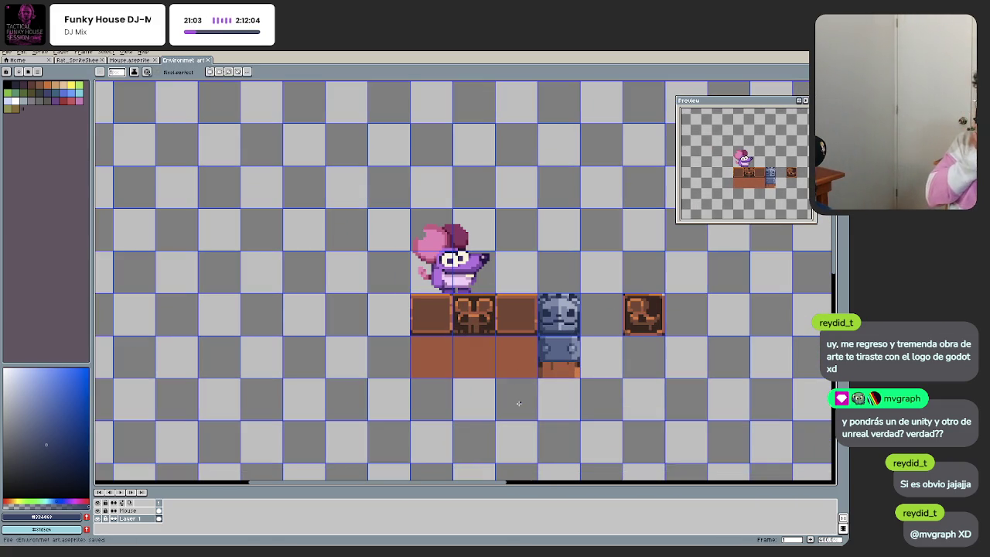
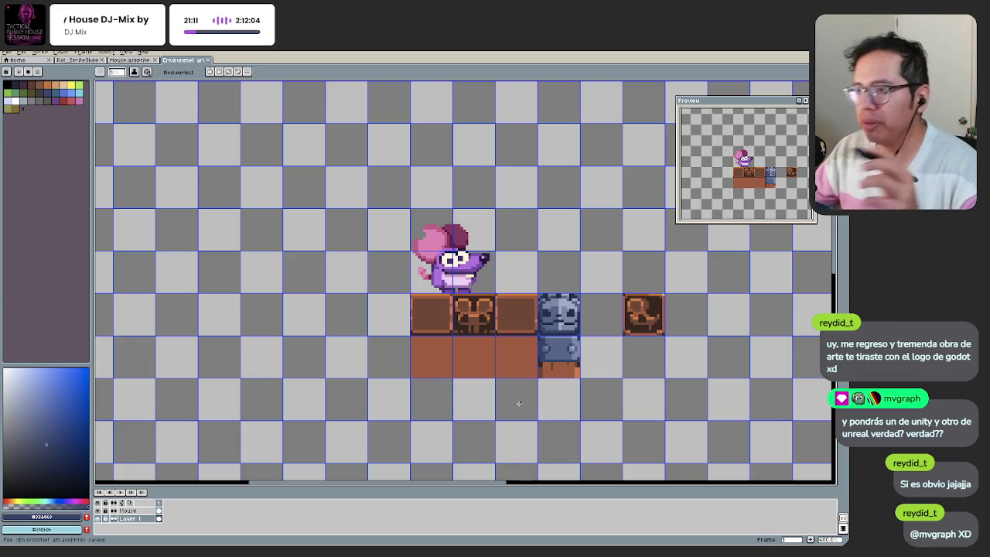
# Step: Zoom in on the tile row around the blue stone face tile
pyautogui.scroll(-1, 419, 370)
pyautogui.scroll(-2, 419, 371)
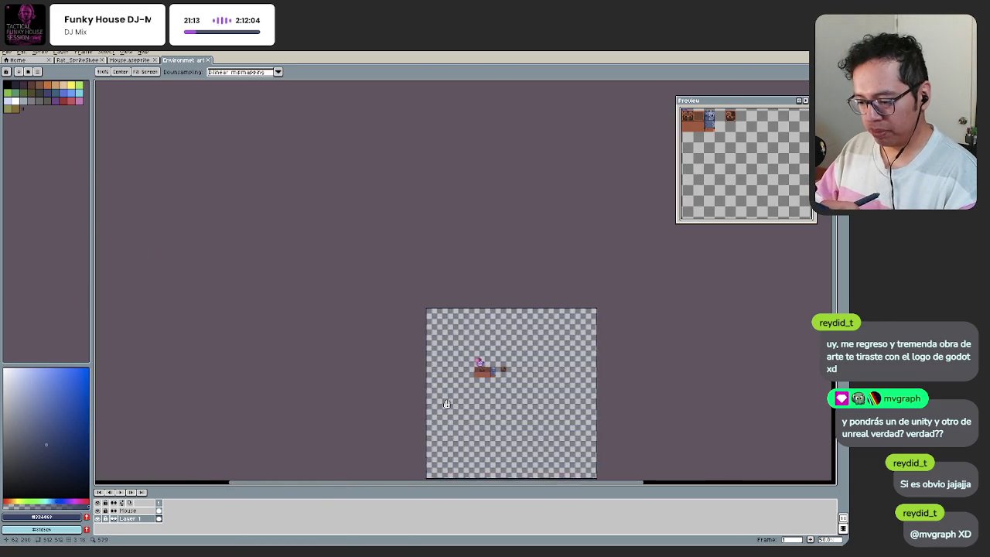
pyautogui.scroll(2, 419, 370)
pyautogui.scroll(1, 418, 370)
pyautogui.scroll(1, 457, 342)
pyautogui.scroll(1, 467, 340)
pyautogui.scroll(1, 468, 340)
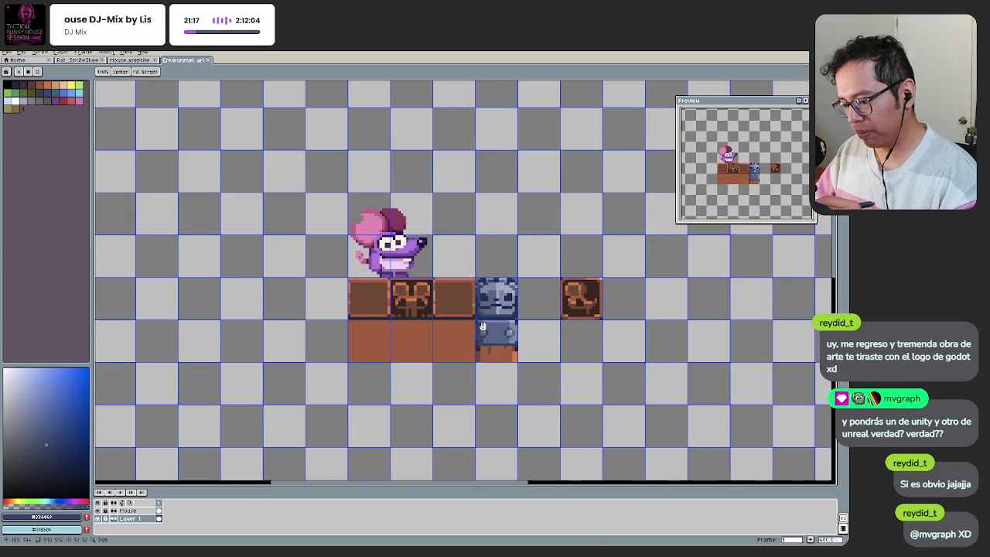
pyautogui.scroll(1, 481, 328)
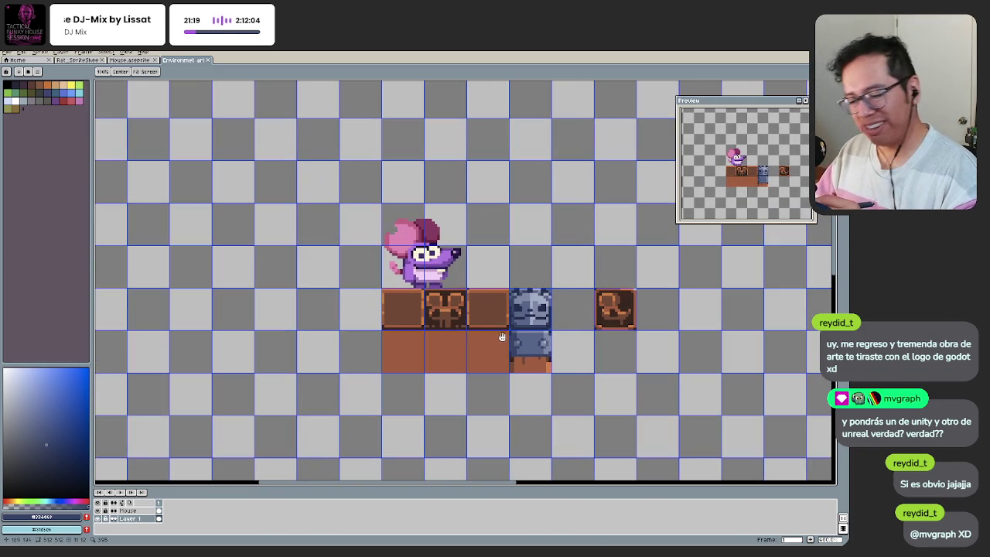
pyautogui.scroll(1, 515, 339)
pyautogui.scroll(-1, 541, 351)
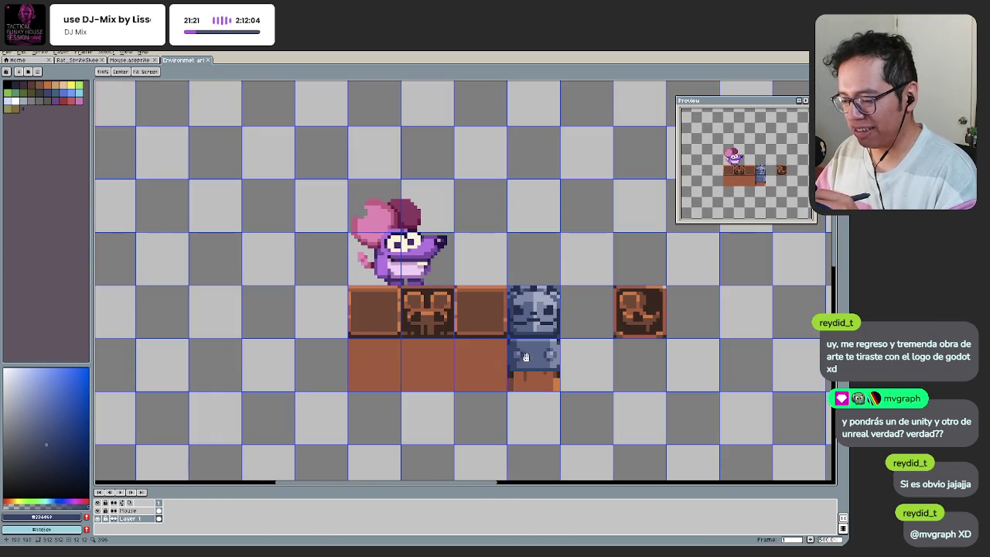
pyautogui.scroll(5, 542, 309)
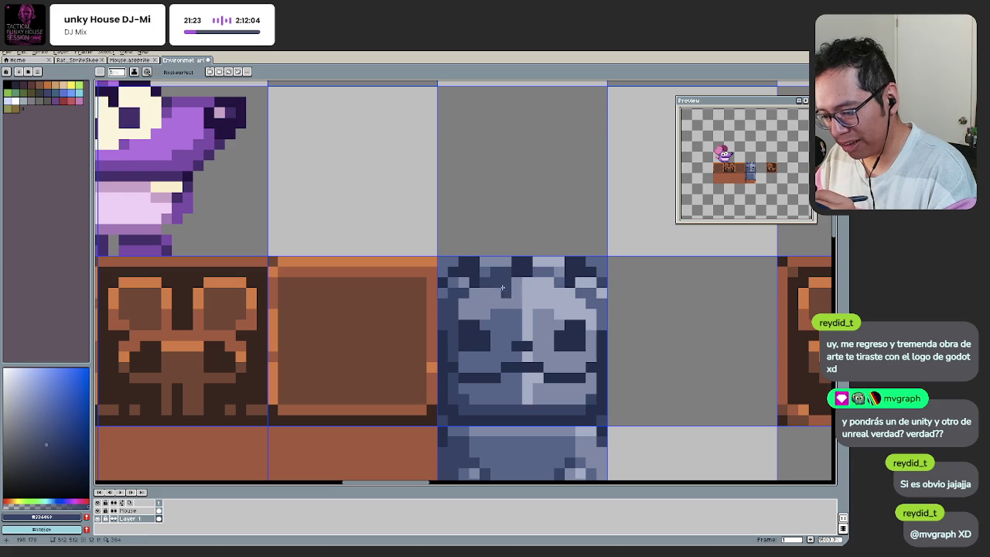
pyautogui.scroll(-5, 456, 341)
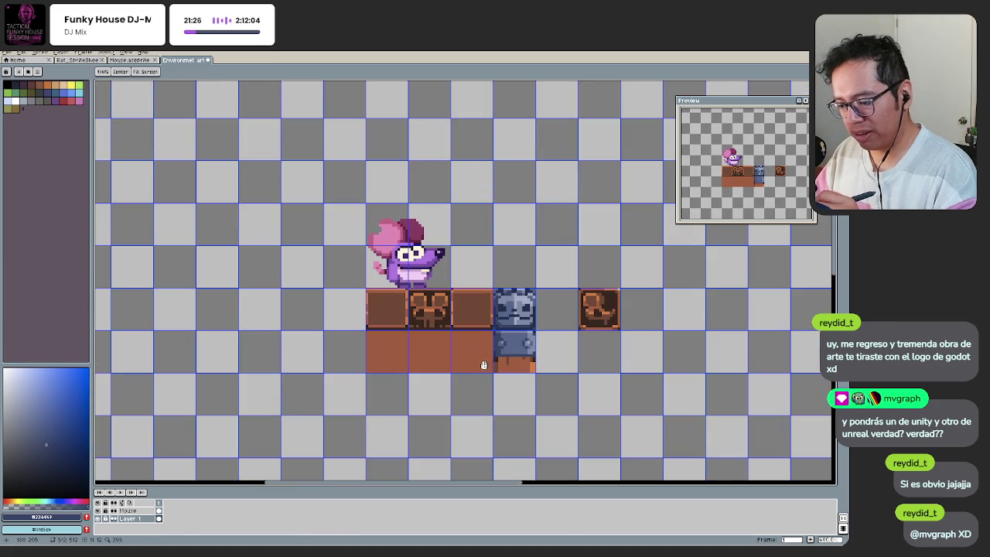
pyautogui.scroll(2, 500, 323)
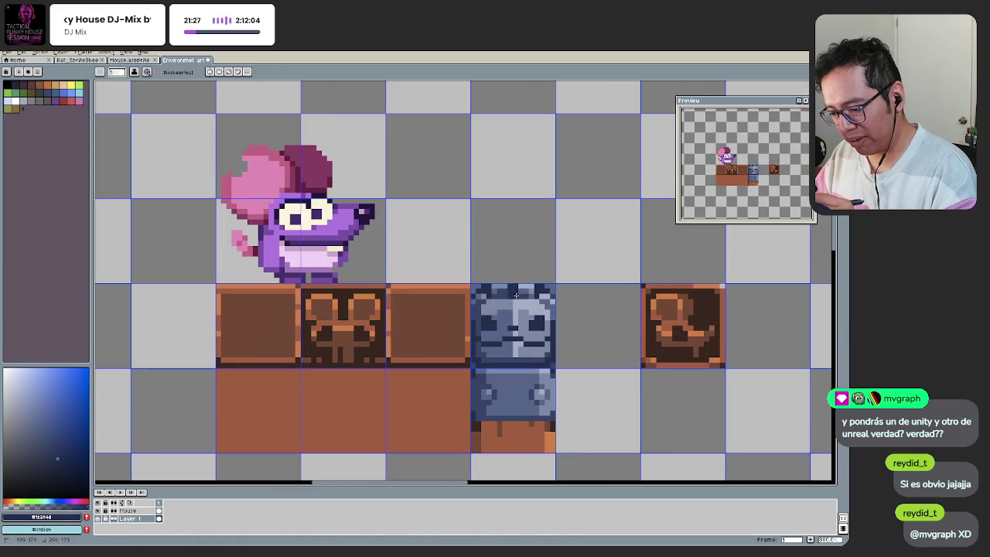
pyautogui.scroll(-3, 489, 395)
pyautogui.press('v')
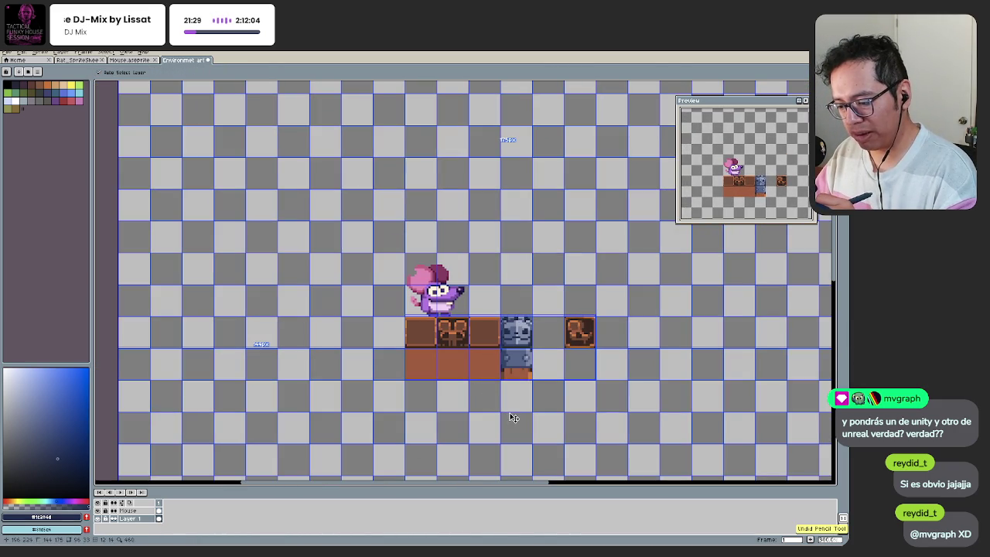
pyautogui.press('z')
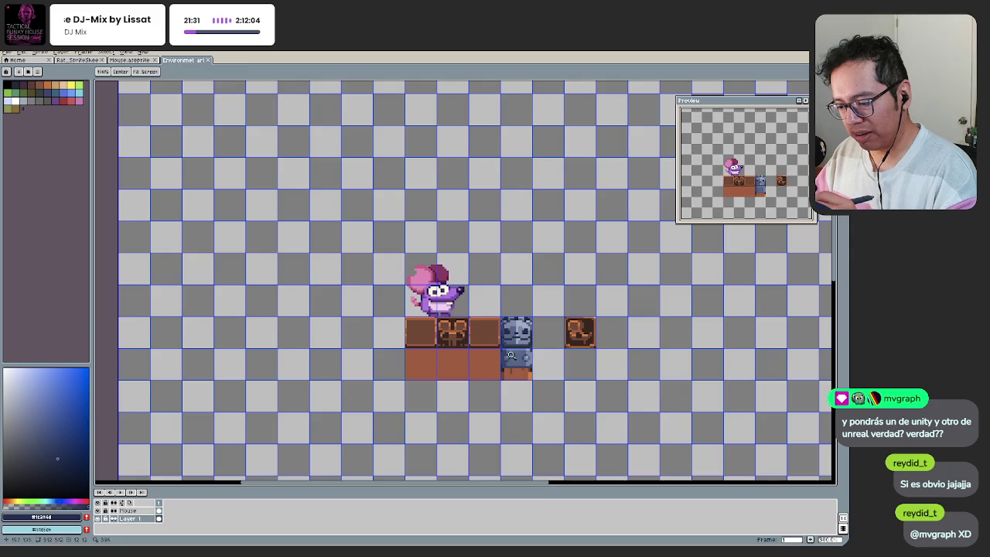
pyautogui.click(523, 341)
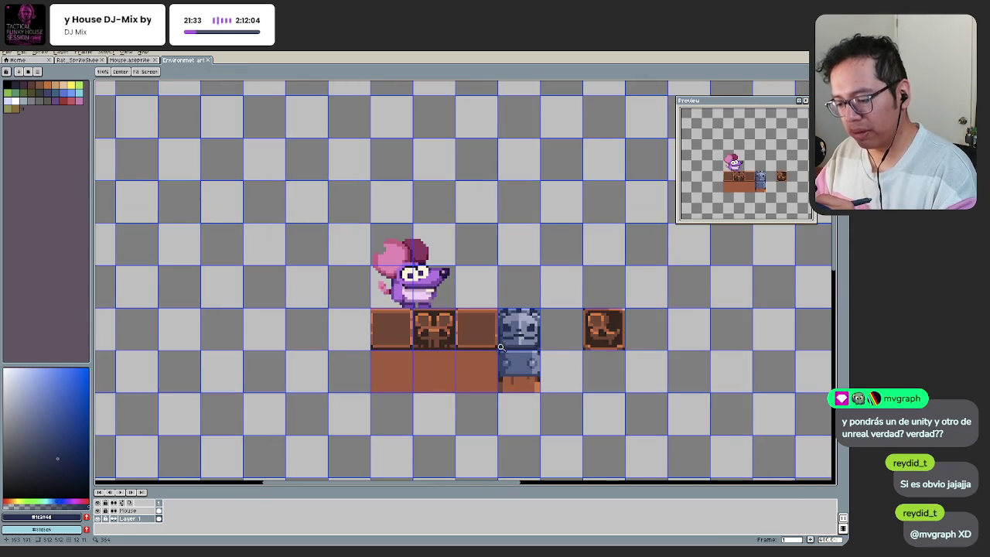
pyautogui.scroll(2, 501, 349)
pyautogui.scroll(1, 497, 318)
# Step: Lasso-outline the lower part of the stone face
pyautogui.press('q')
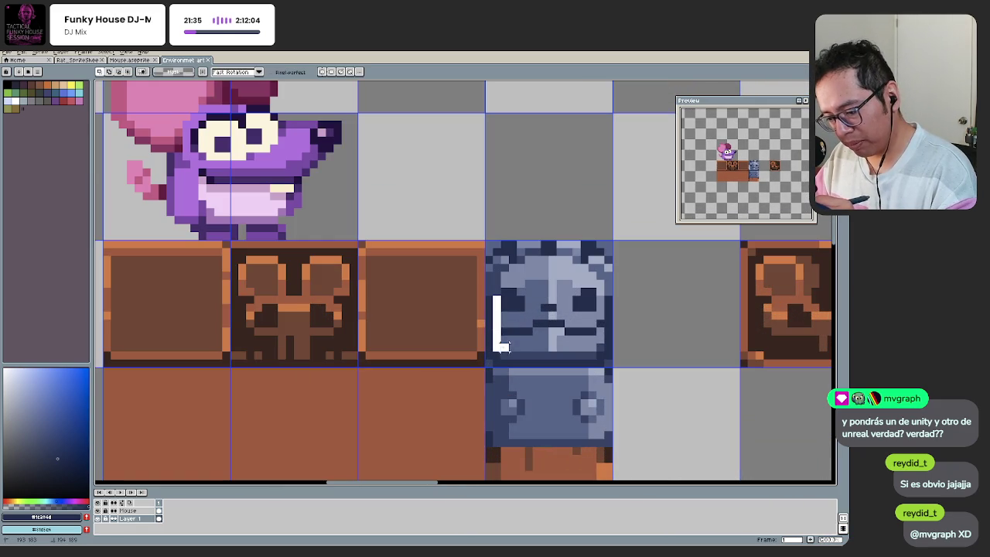
pyautogui.moveTo(536, 347); pyautogui.dragTo(592, 349)
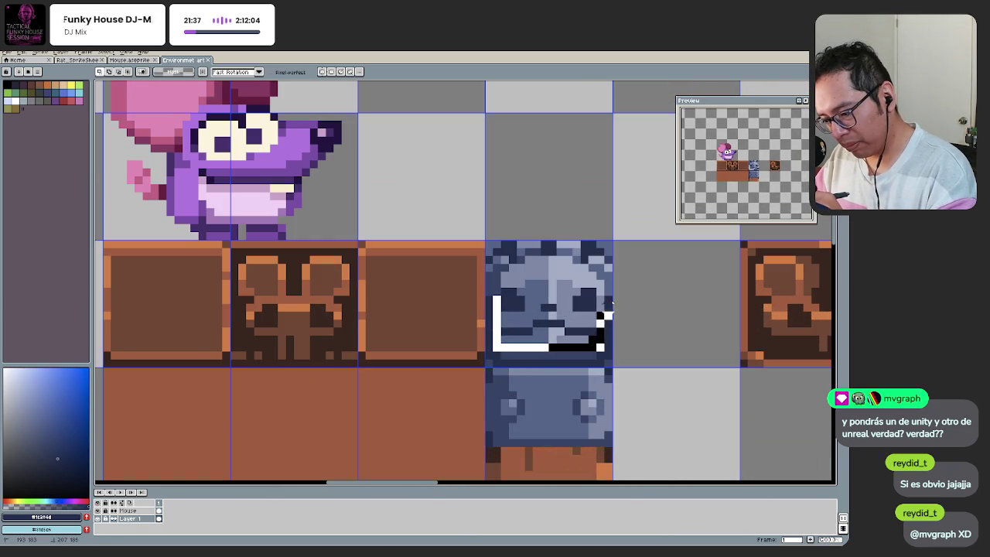
pyautogui.moveTo(600, 350)
pyautogui.mouseDown()
pyautogui.moveTo(601, 301)
pyautogui.moveTo(502, 292)
pyautogui.mouseUp()
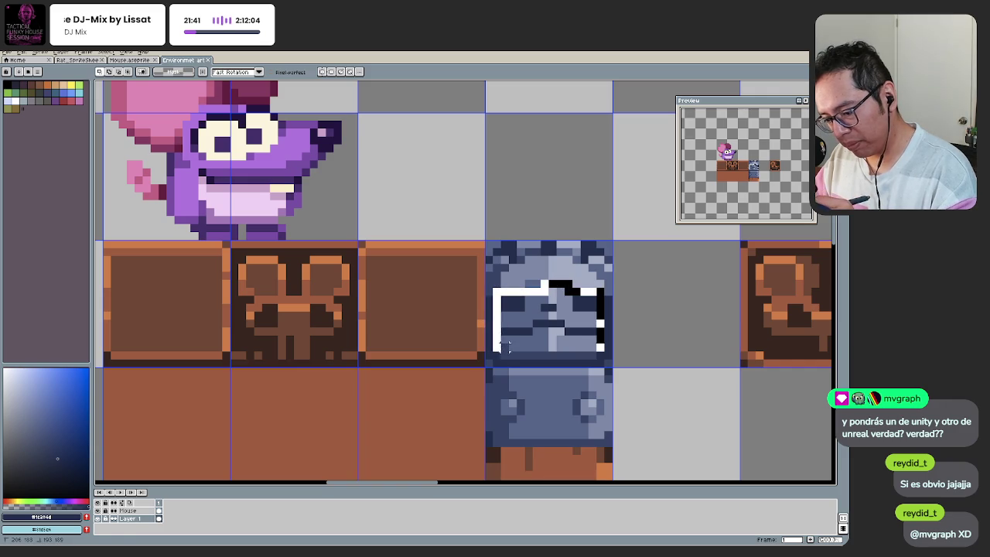
pyautogui.moveTo(504, 345); pyautogui.dragTo(501, 340)
# Step: Deselect and paint a short light-grey strip across the stone face beside the mouth
pyautogui.hotkey('ctrl', 'd')
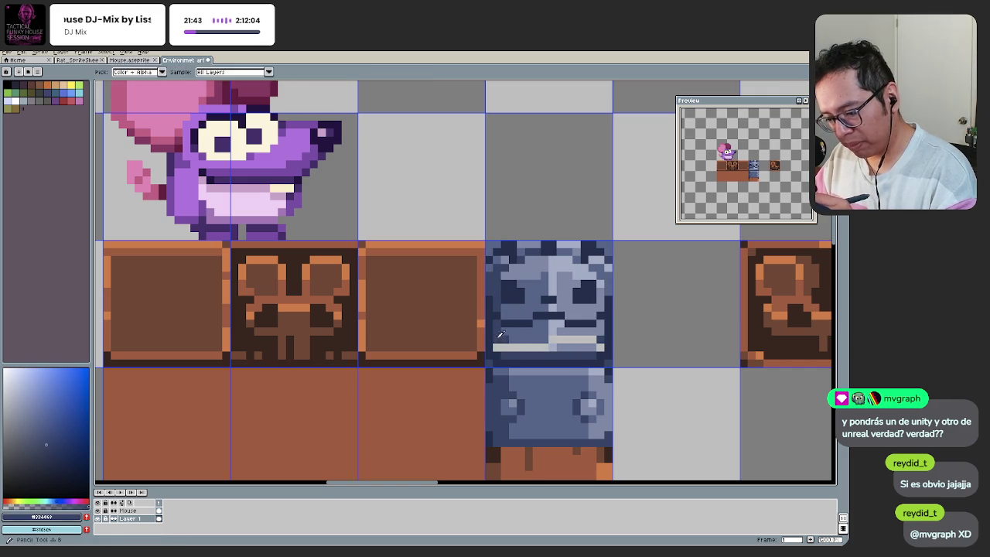
pyautogui.click(497, 347)
pyautogui.moveTo(510, 347); pyautogui.dragTo(553, 347)
pyautogui.keyDown('alt'); pyautogui.click(562, 338); pyautogui.keyUp('alt')
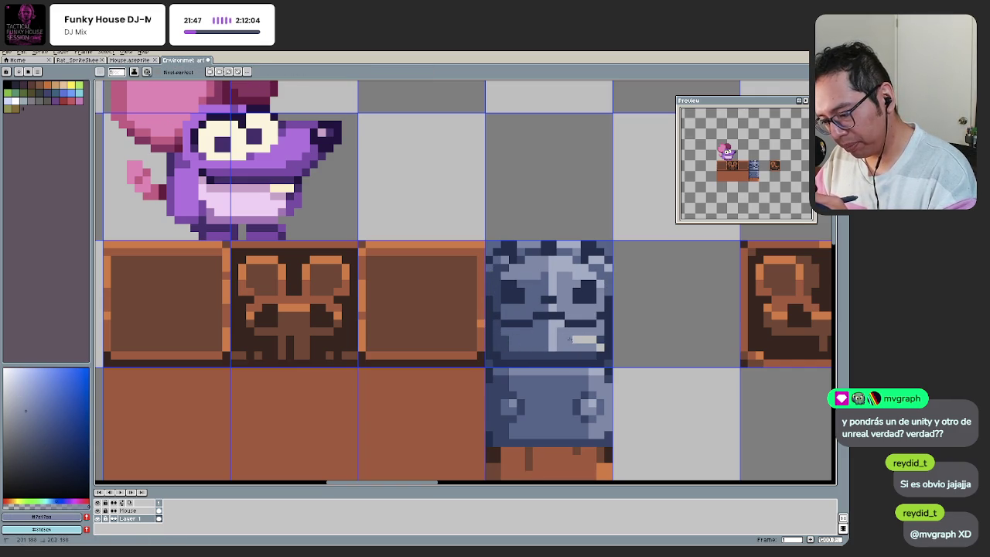
pyautogui.scroll(-4, 588, 348)
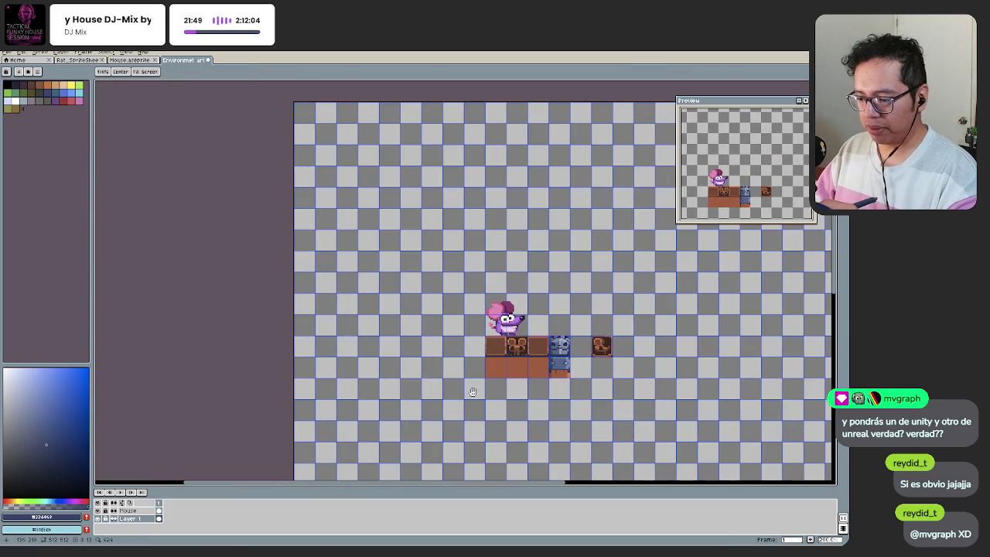
# Step: Undo the light-grey strip on the stone face and reframe the tile view
pyautogui.scroll(2, 482, 388)
pyautogui.scroll(2, 541, 363)
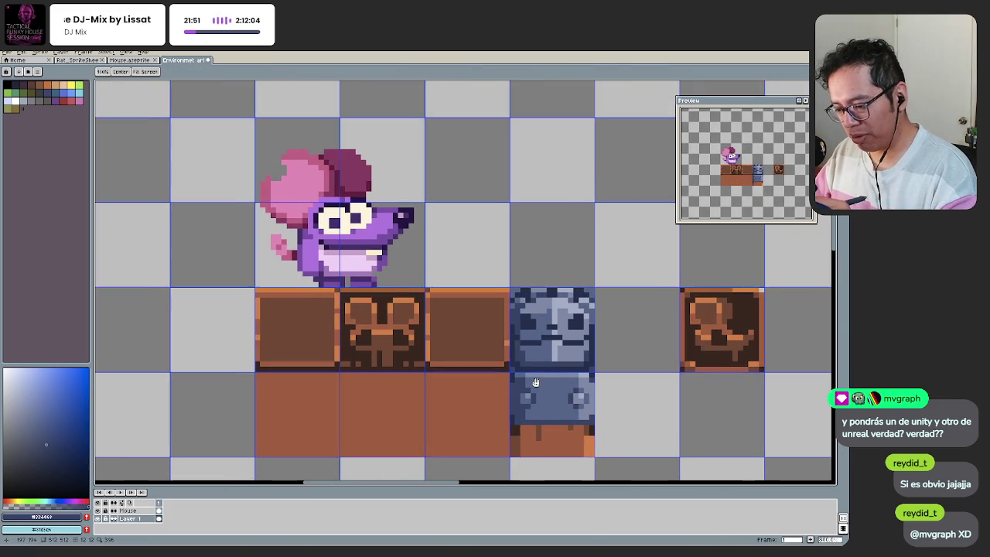
pyautogui.hotkey('ctrl', 'z')
pyautogui.hotkey('ctrl', 'z')
pyautogui.hotkey('ctrl', 'z')
pyautogui.scroll(-1, 515, 382)
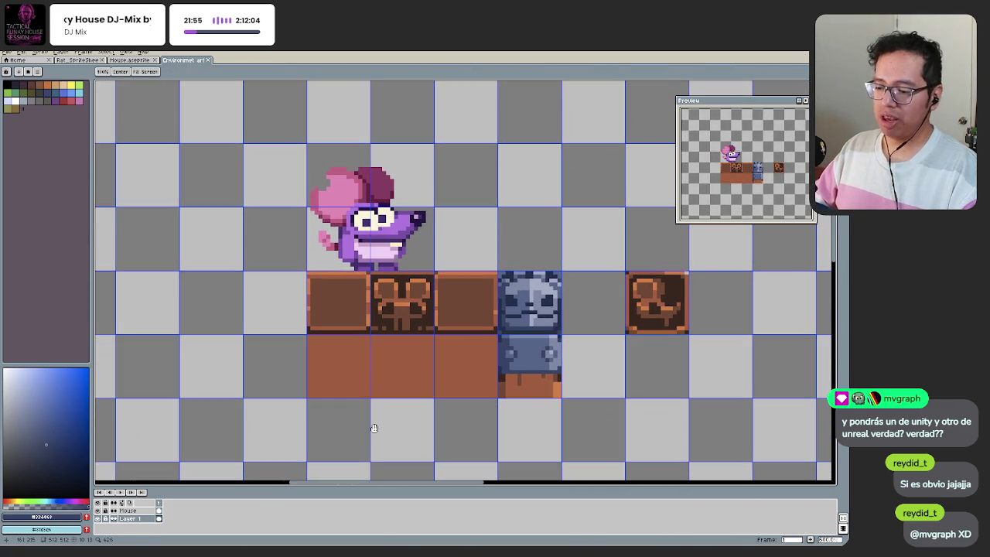
pyautogui.moveTo(520, 409); pyautogui.dragTo(515, 392)
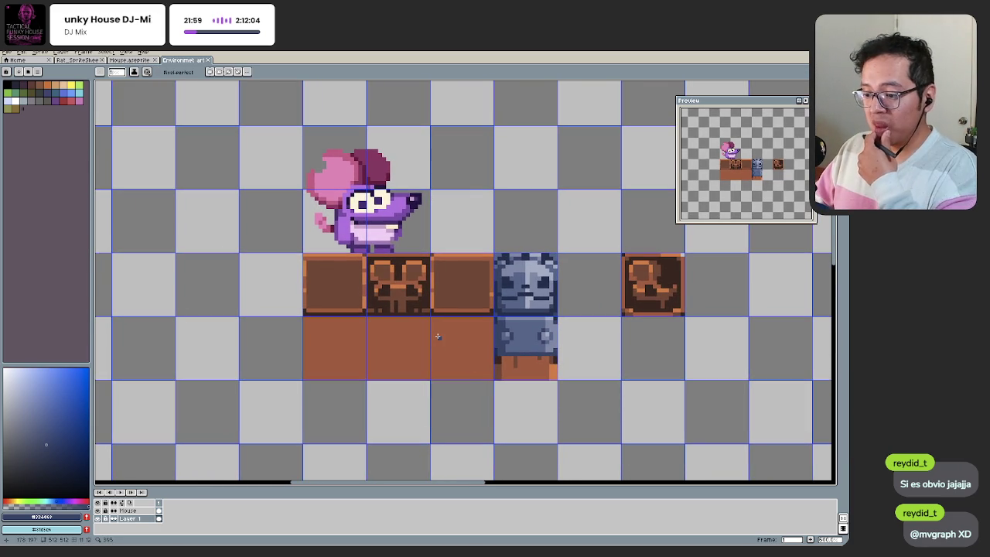
pyautogui.scroll(-1, 375, 365)
pyautogui.scroll(-1, 348, 356)
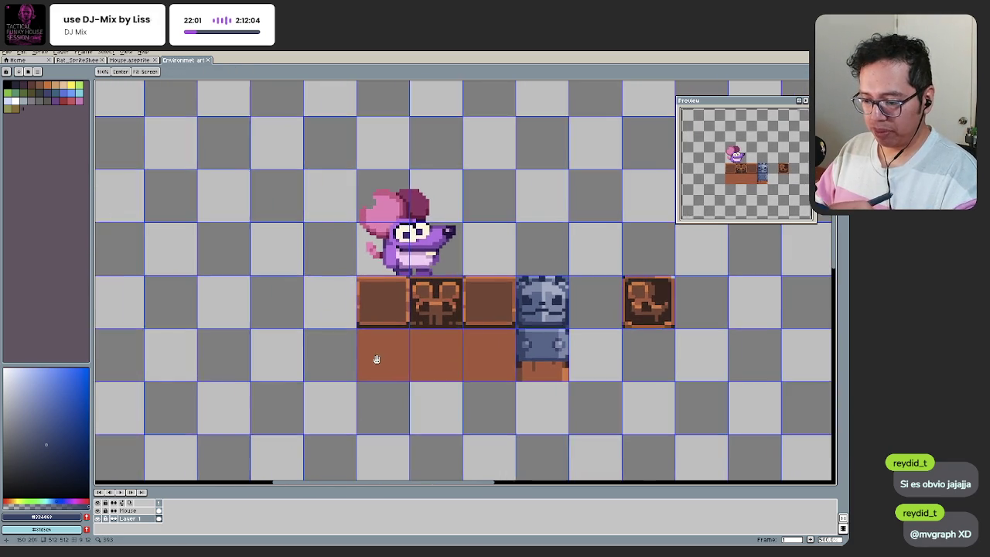
pyautogui.scroll(-1, 380, 362)
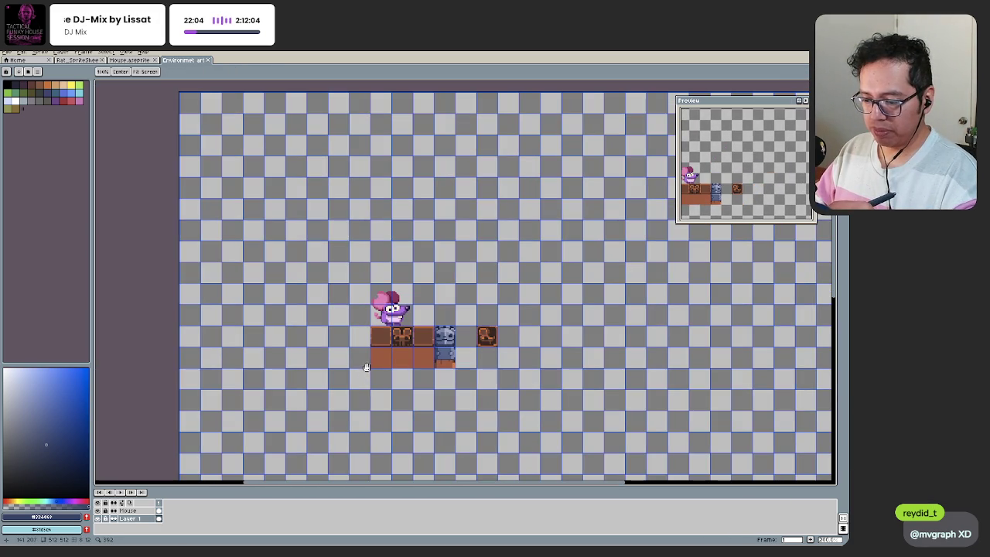
pyautogui.scroll(1, 390, 357)
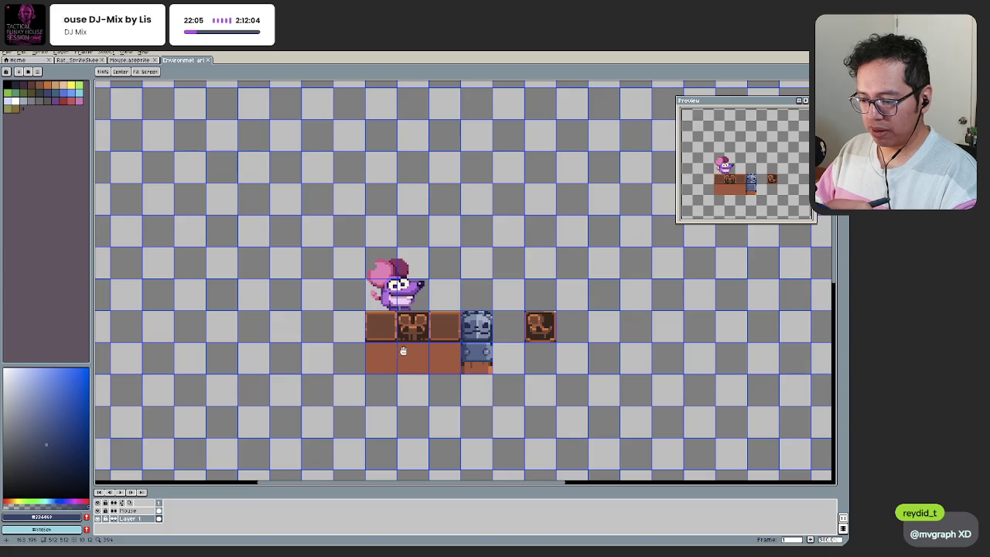
pyautogui.scroll(1, 476, 340)
# Step: Move the blue stone face tile aside to the lower right with a rectangular selection
pyautogui.press('m')
pyautogui.scroll(1, 490, 321)
pyautogui.moveTo(497, 296)
pyautogui.mouseDown()
pyautogui.moveTo(445, 348)
pyautogui.moveTo(525, 395)
pyautogui.moveTo(560, 395)
pyautogui.mouseUp()
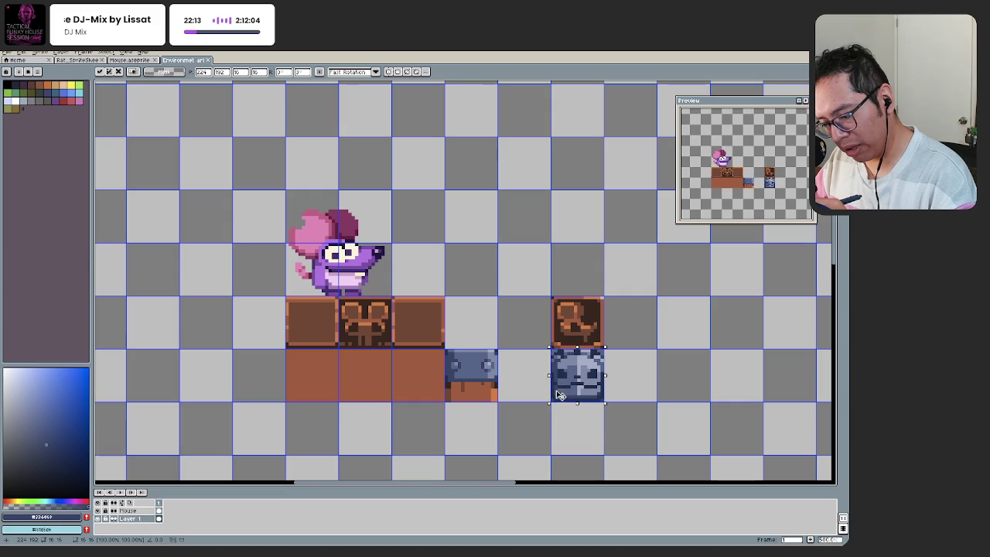
pyautogui.click(594, 270)
# Step: Select the brown chair tile and place it above the blue bracket
pyautogui.moveTo(601, 296)
pyautogui.mouseDown()
pyautogui.moveTo(551, 345)
pyautogui.moveTo(457, 339)
pyautogui.mouseUp()
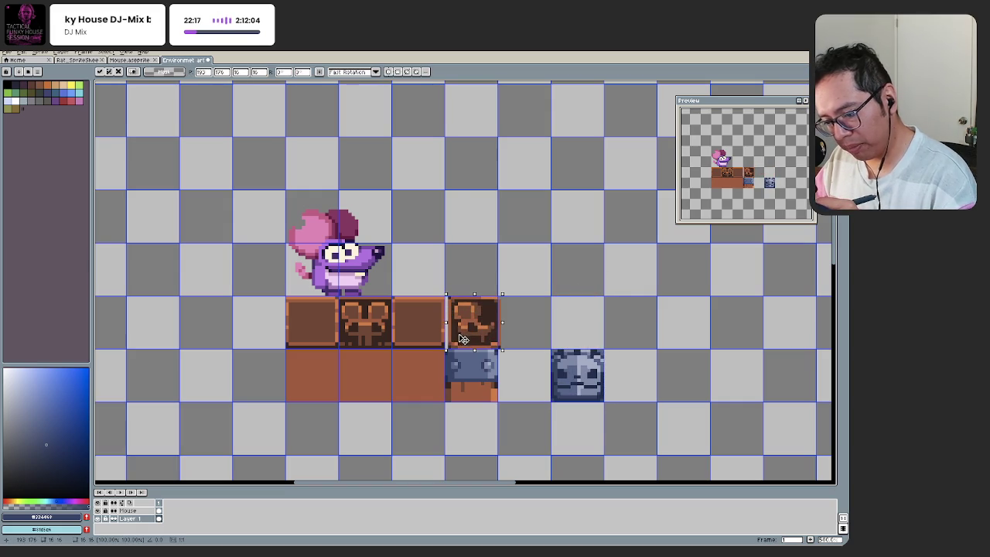
pyautogui.scroll(-3, 469, 342)
pyautogui.scroll(1, 417, 393)
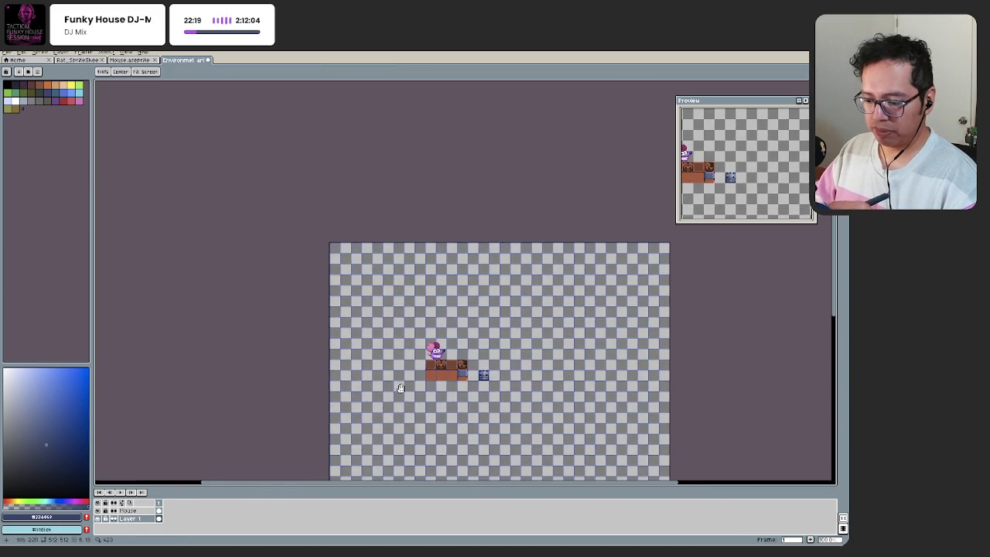
pyautogui.scroll(2, 417, 393)
pyautogui.moveTo(434, 393); pyautogui.dragTo(430, 376)
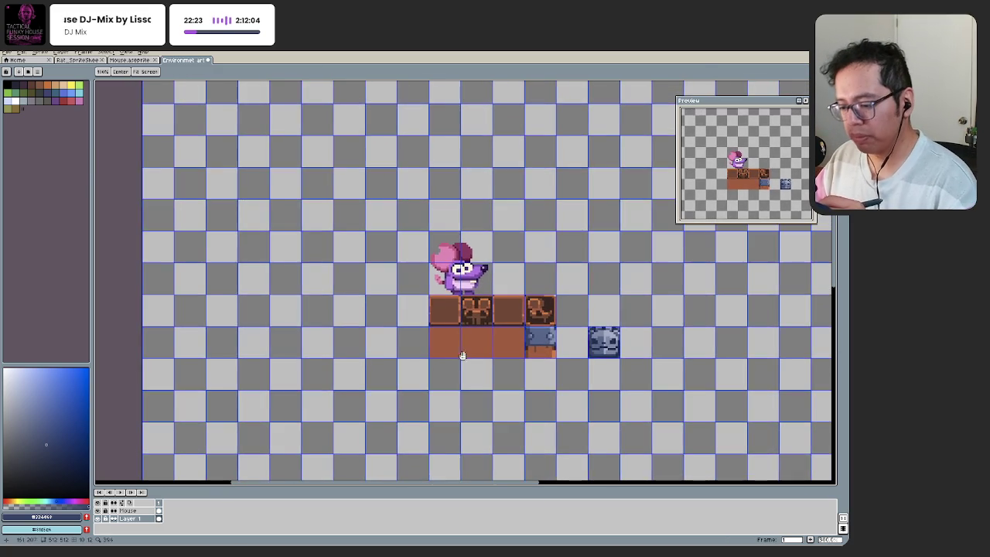
pyautogui.scroll(1, 495, 342)
pyautogui.scroll(1, 489, 374)
pyautogui.press('b')
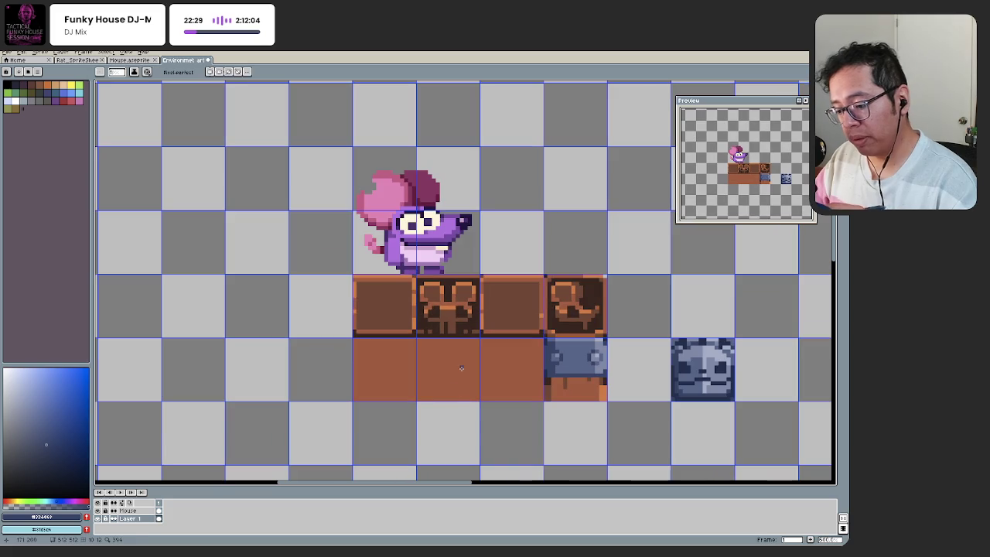
pyautogui.scroll(1, 456, 383)
# Step: Draw a dark-brown grain line on the plank base using the eyedropped plank brown
pyautogui.keyDown('alt'); pyautogui.click(557, 393); pyautogui.keyUp('alt')
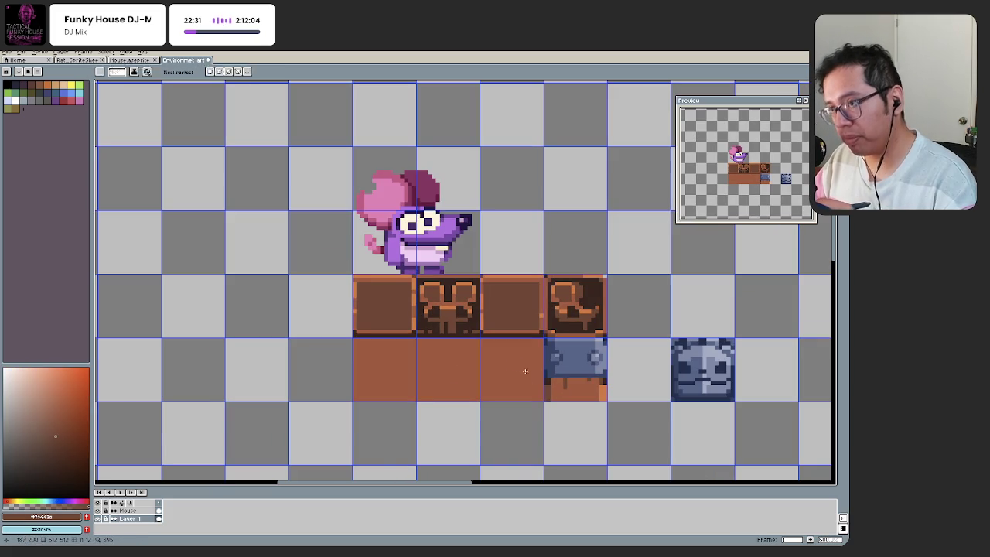
pyautogui.scroll(1, 537, 387)
pyautogui.scroll(1, 533, 354)
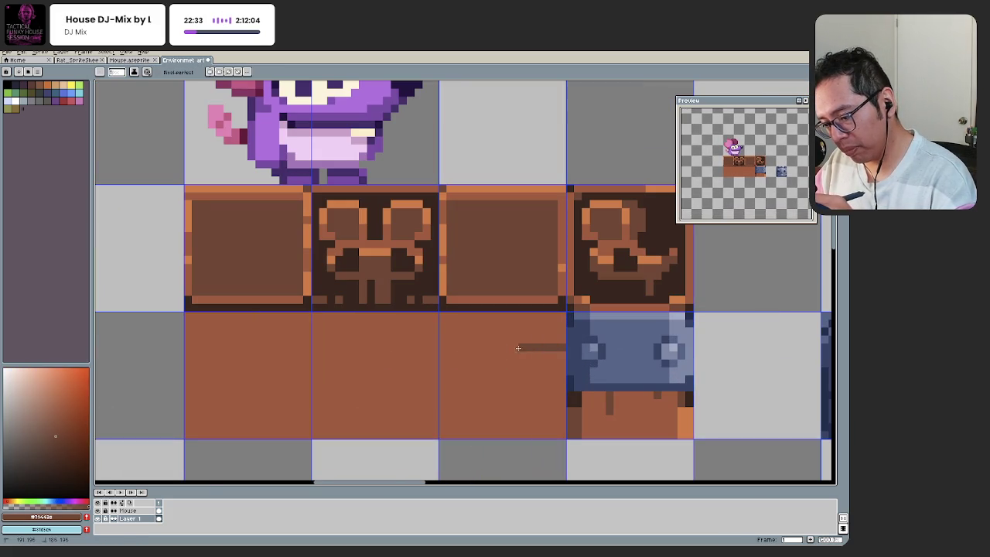
pyautogui.moveTo(553, 403); pyautogui.dragTo(530, 403)
pyautogui.keyDown('alt'); pyautogui.click(557, 403); pyautogui.keyUp('alt')
# Step: Pick plank brown #794428 and draw a dark stepped strip along the base's bottom edge
pyautogui.keyDown('alt'); pyautogui.click(546, 410); pyautogui.keyUp('alt')
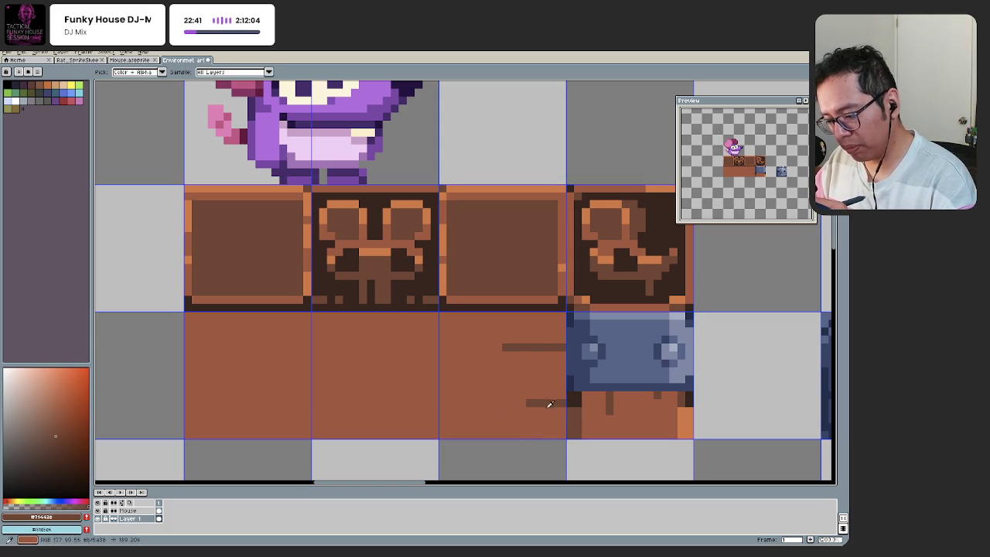
pyautogui.hscroll(-3, 471, 369)
pyautogui.scroll(1, 471, 369)
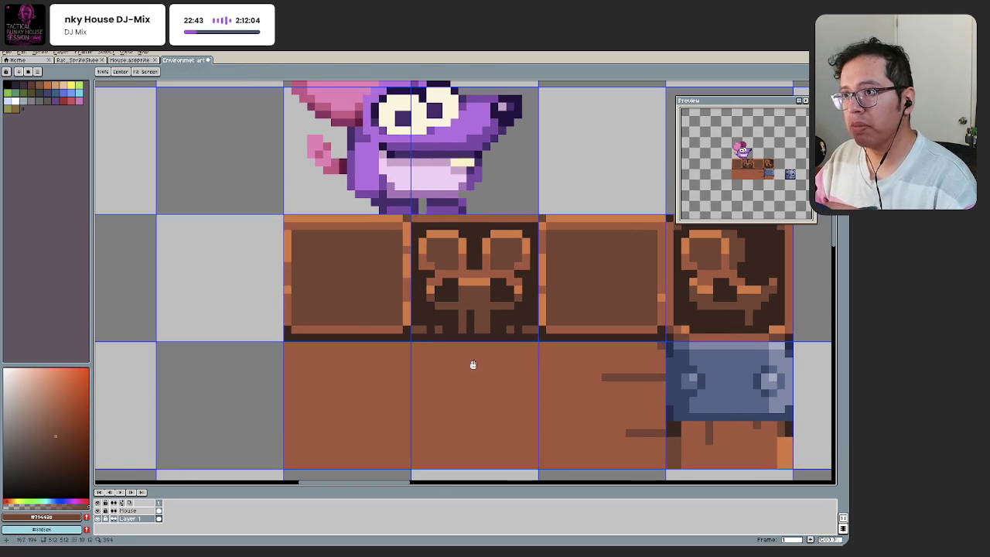
pyautogui.keyDown('shift'); pyautogui.click(291, 345); pyautogui.keyUp('shift')
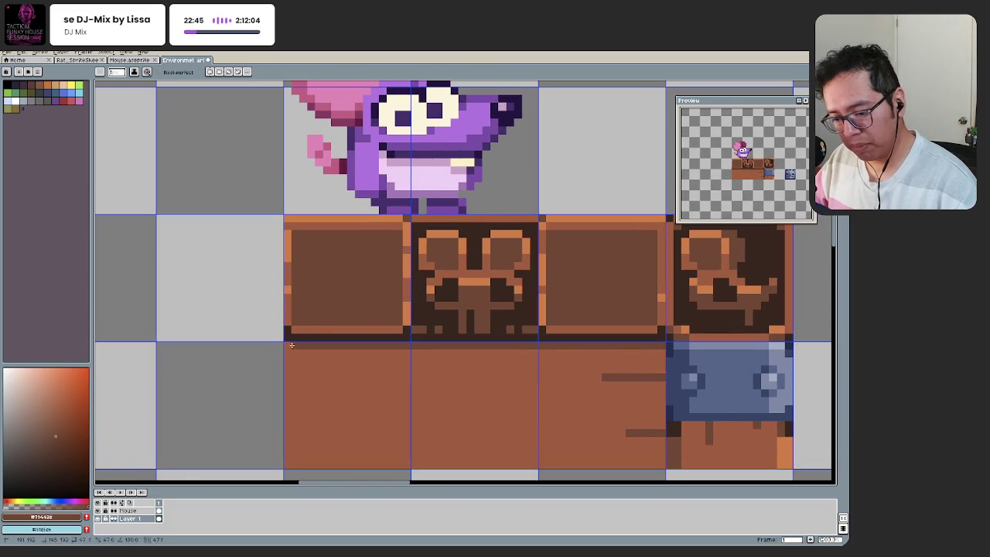
pyautogui.scroll(-2, 360, 416)
pyautogui.scroll(1, 469, 361)
pyautogui.scroll(1, 503, 365)
pyautogui.moveTo(572, 372); pyautogui.dragTo(481, 381)
pyautogui.scroll(-3, 247, 371)
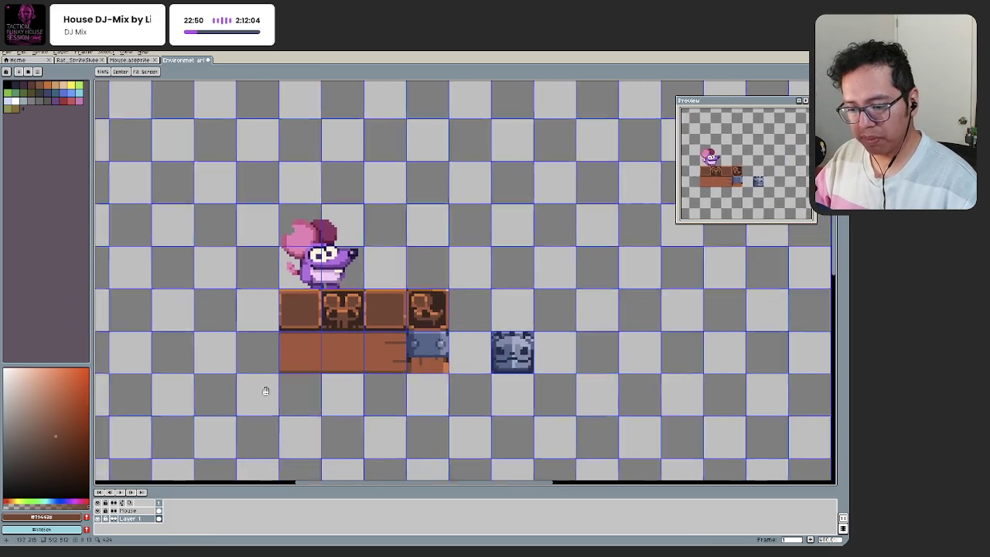
# Step: Eyedrop the dark brown from the artwork and centre the plank tiles in view
pyautogui.scroll(1, 396, 329)
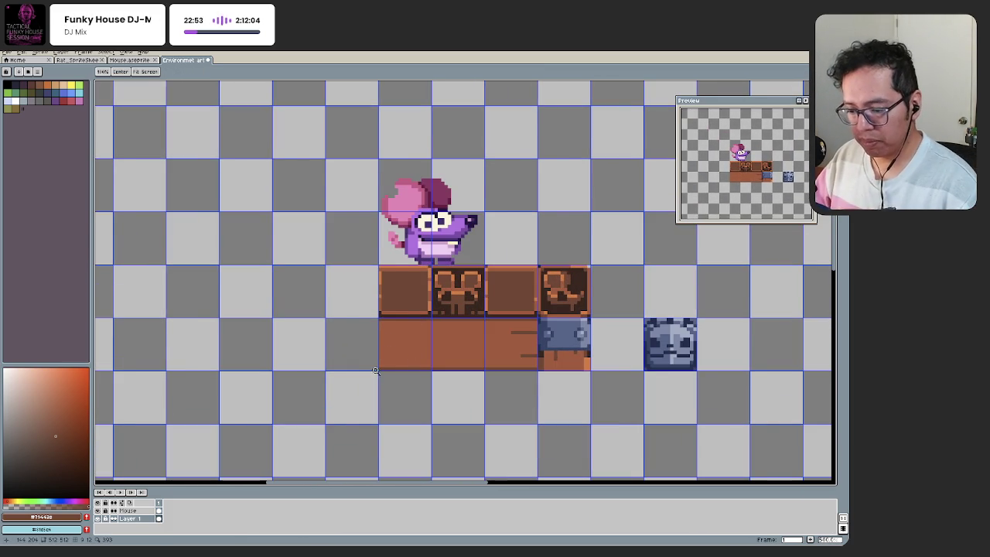
pyautogui.scroll(-1, 380, 360)
pyautogui.press('b')
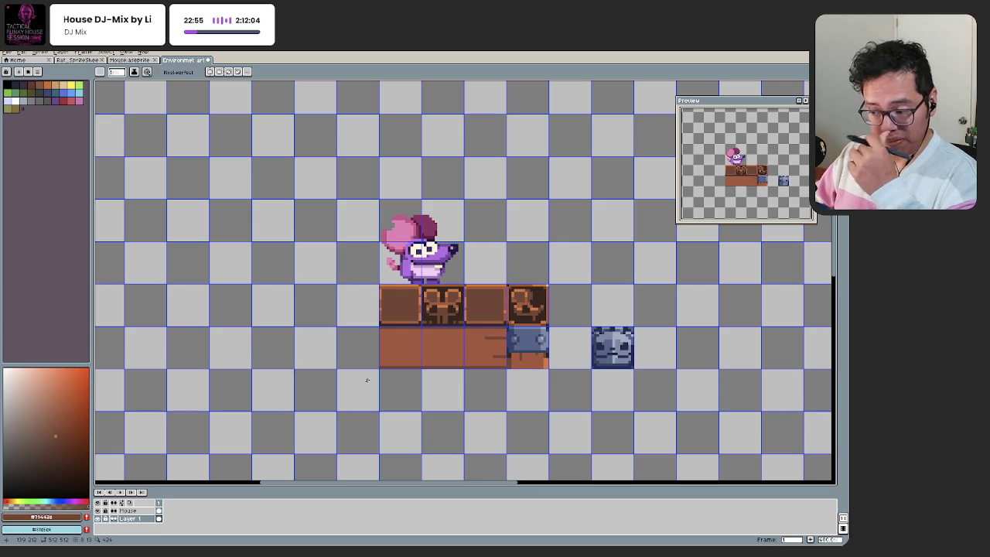
pyautogui.press('space')
pyautogui.scroll(1, 379, 357)
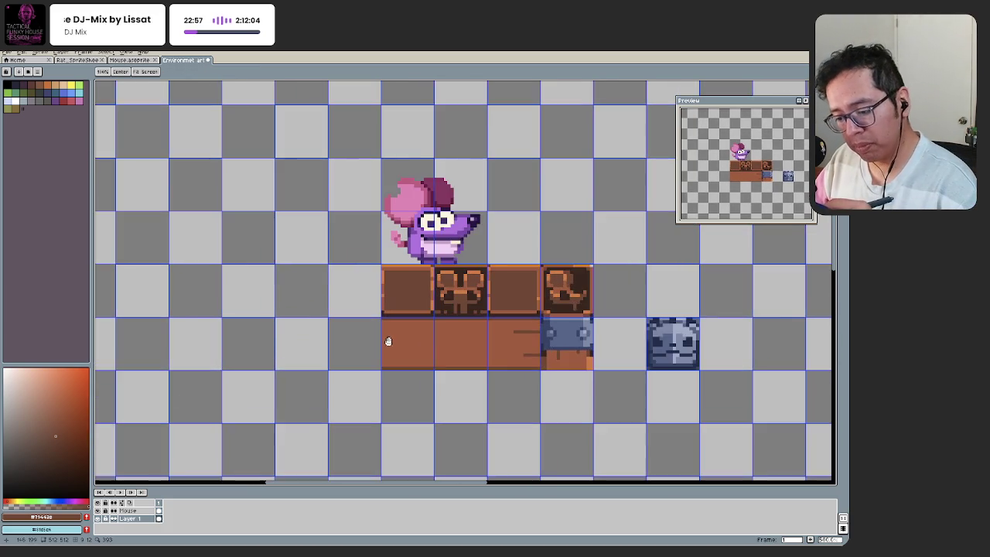
pyautogui.scroll(2, 388, 341)
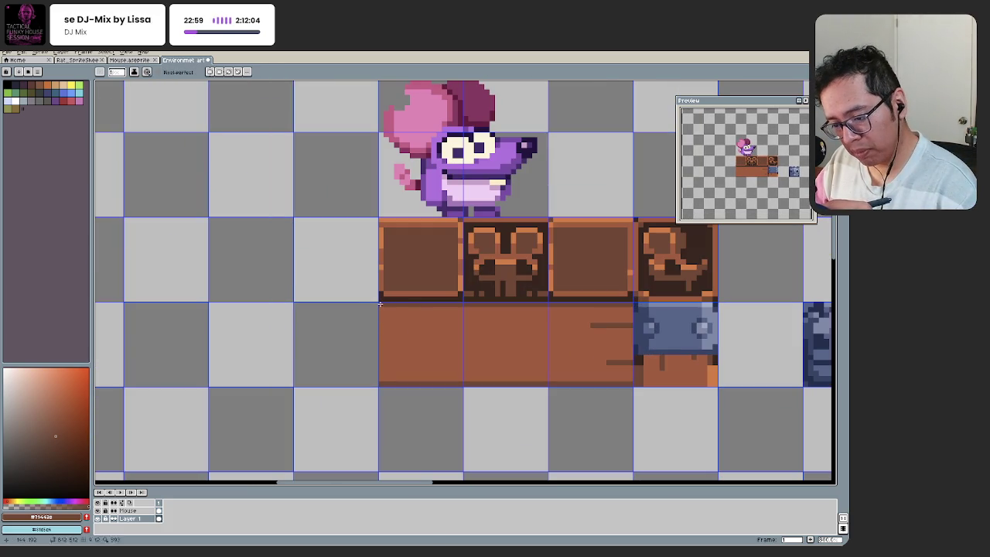
pyautogui.keyDown('alt'); pyautogui.click(379, 305); pyautogui.keyUp('alt')
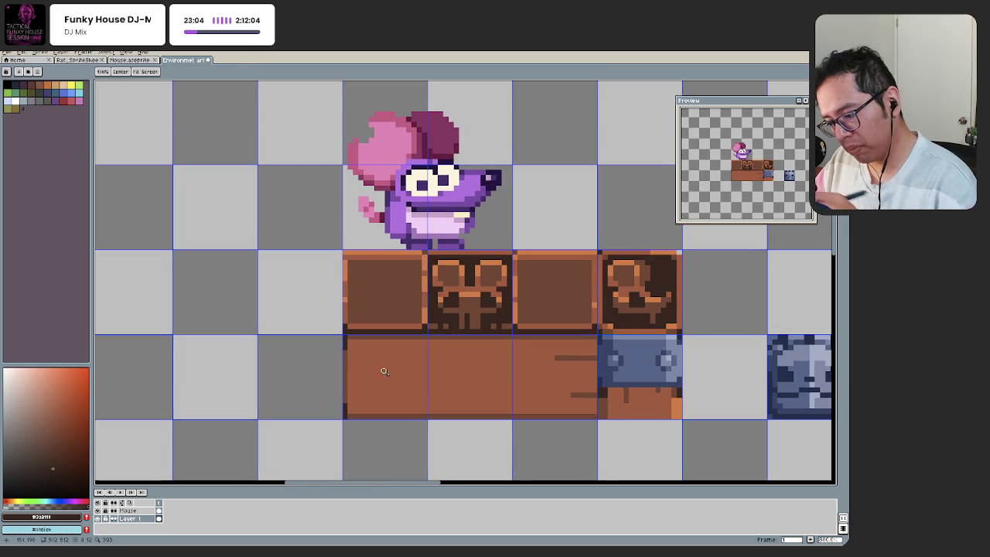
pyautogui.scroll(1, 599, 373)
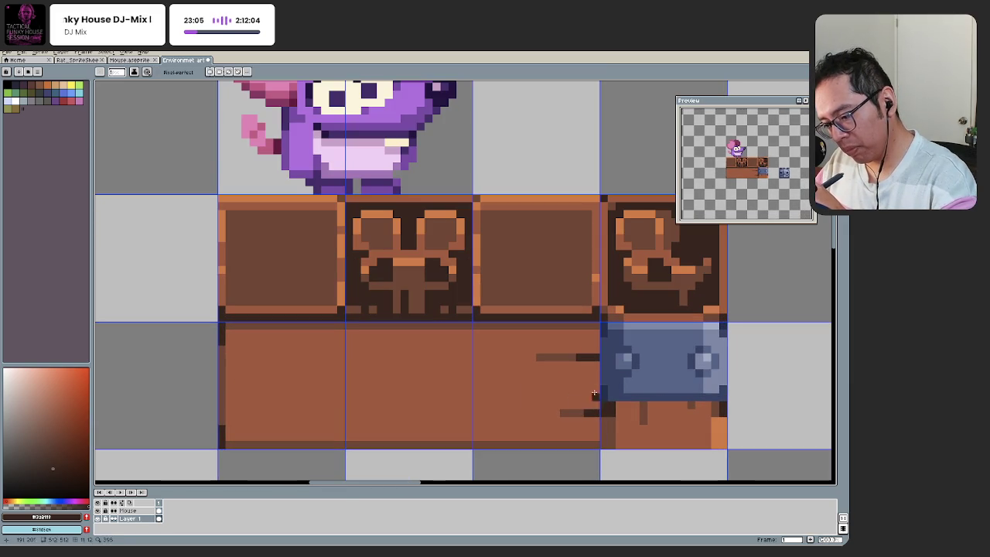
pyautogui.scroll(-2, 586, 398)
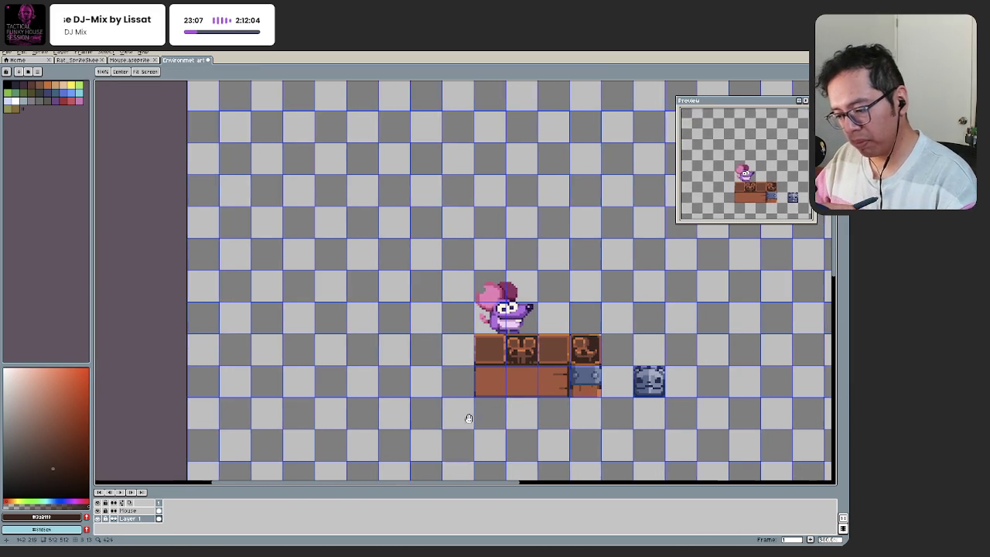
pyautogui.scroll(1, 584, 388)
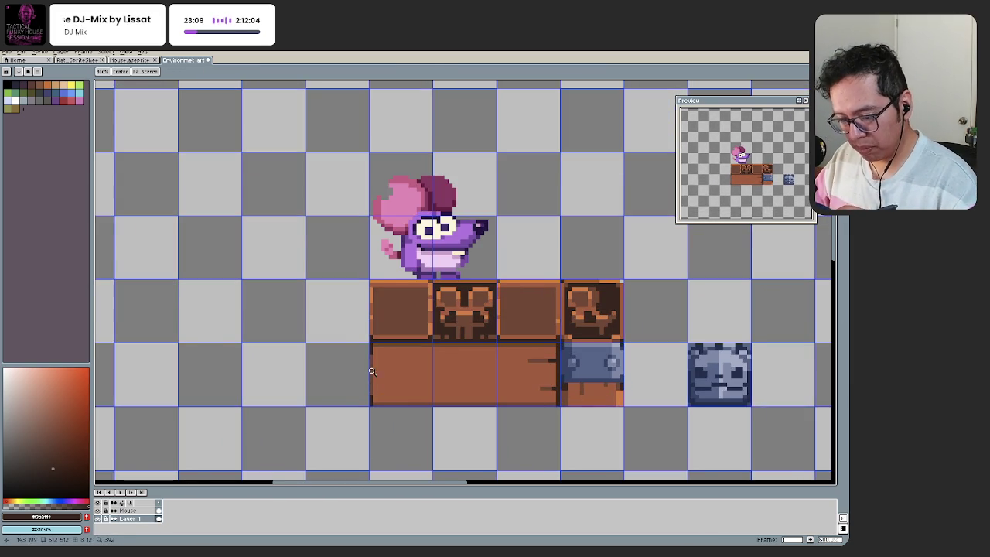
pyautogui.scroll(1, 368, 373)
pyautogui.scroll(-1, 428, 417)
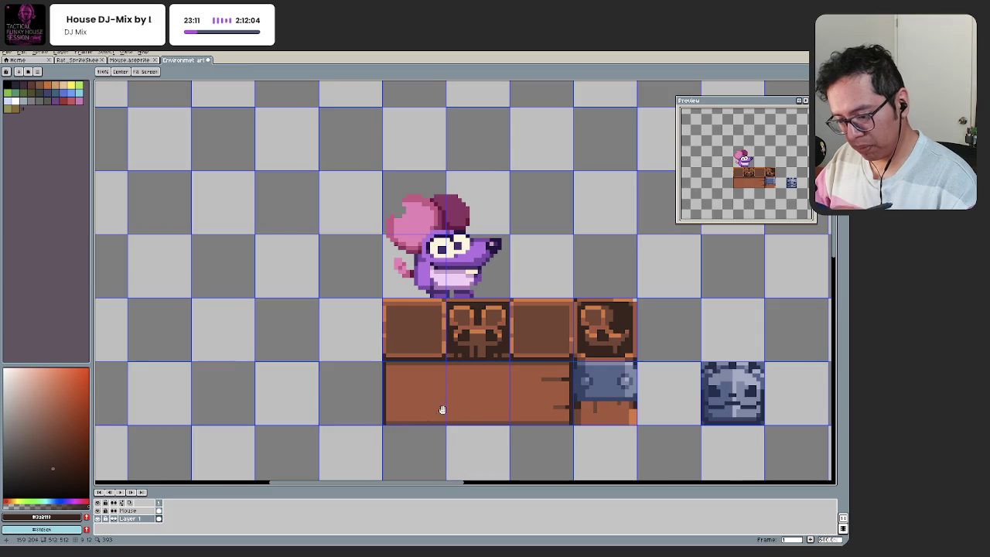
pyautogui.scroll(1, 534, 387)
pyautogui.moveTo(471, 405); pyautogui.dragTo(494, 410)
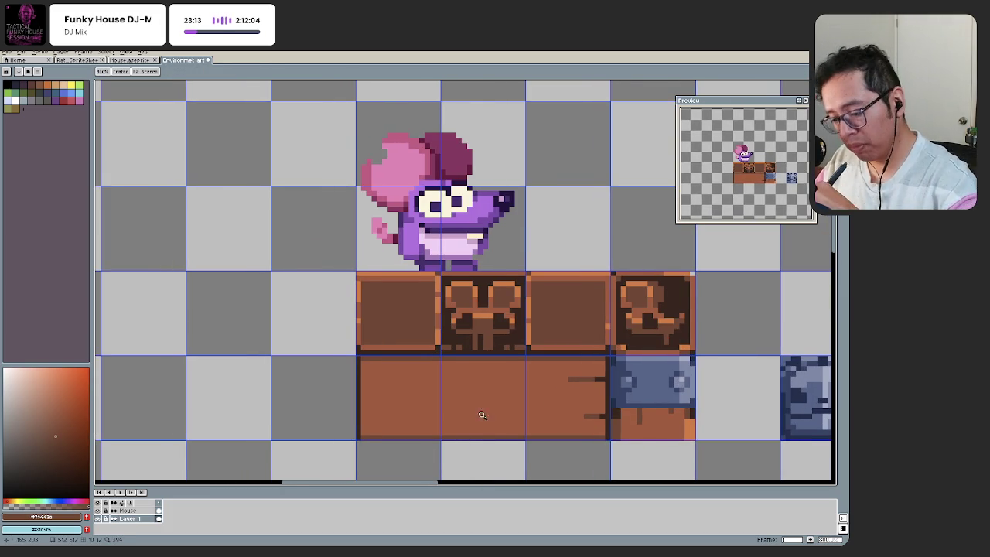
pyautogui.scroll(1, 479, 415)
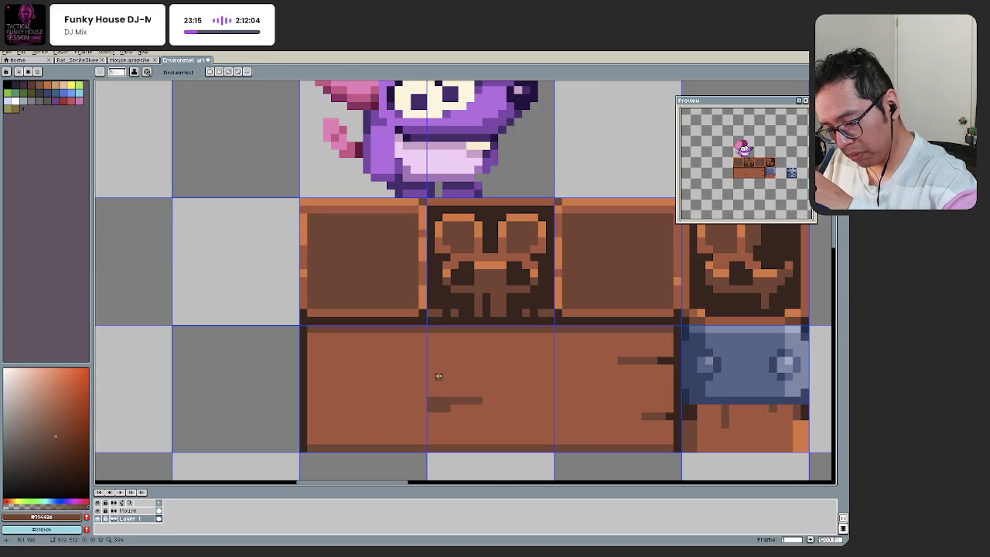
# Step: Draw a grain line on the middle plank, undoing stray strokes, and zoom into the base
pyautogui.hotkey('ctrl', 'z')
pyautogui.hotkey('ctrl', 'z')
pyautogui.moveTo(483, 361)
pyautogui.mouseDown()
pyautogui.moveTo(508, 360)
pyautogui.moveTo(475, 368)
pyautogui.mouseUp()
pyautogui.scroll(1, 405, 401)
pyautogui.hotkey('ctrl', 'z')
pyautogui.scroll(-2, 379, 400)
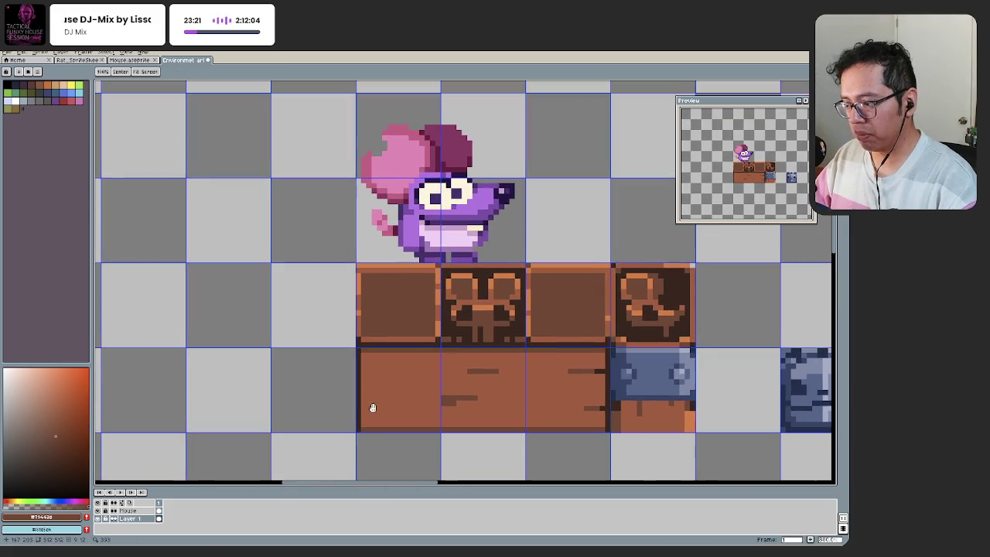
pyautogui.moveTo(370, 400); pyautogui.dragTo(363, 368)
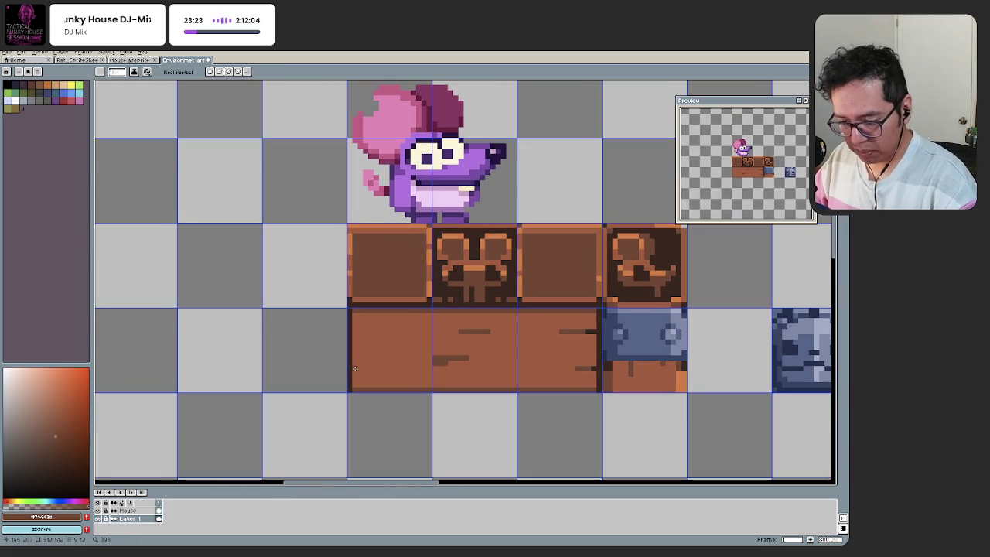
pyautogui.press('z')
pyautogui.click(407, 367)
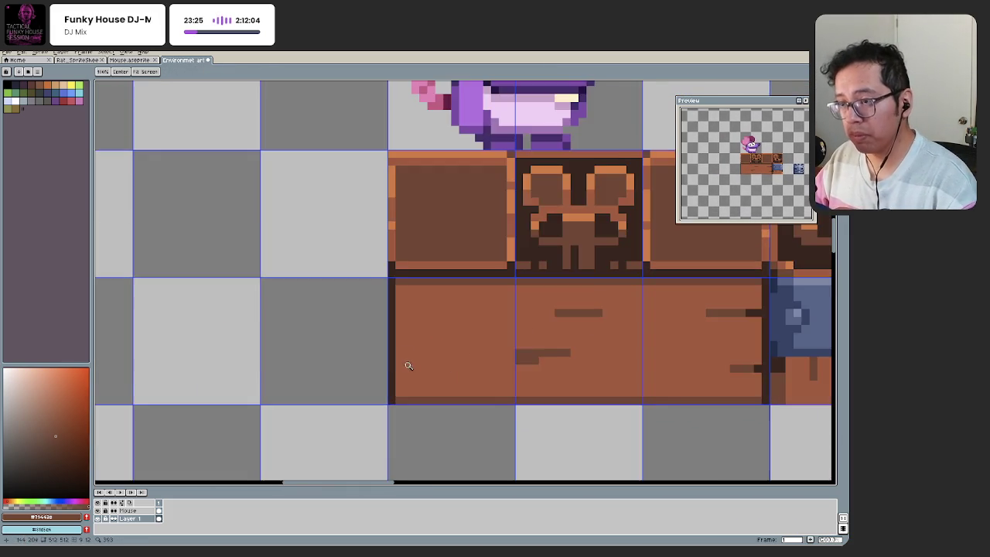
# Step: Eyedrop the dark brown and medium brown #794428 from the plank artwork
pyautogui.press('b')
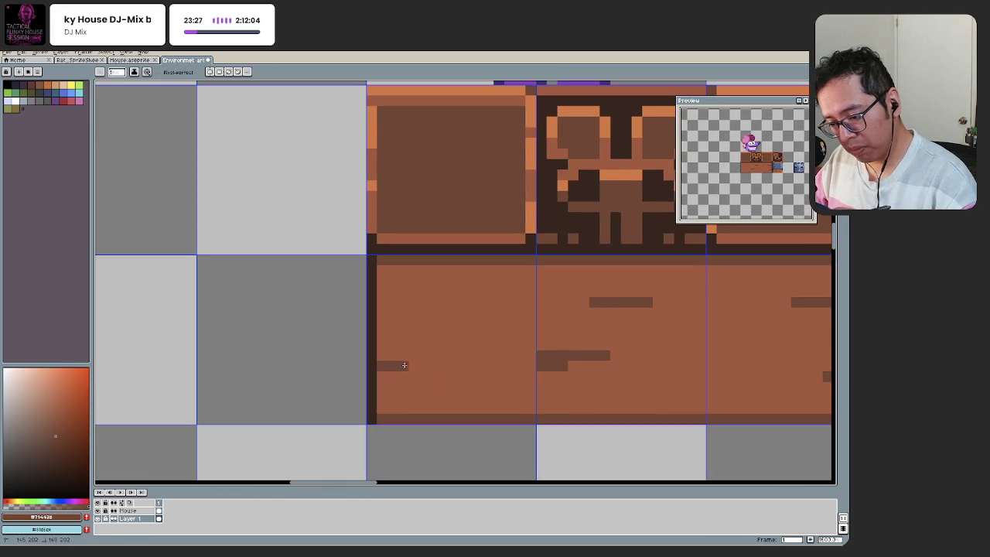
pyautogui.keyDown('alt'); pyautogui.click(372, 287); pyautogui.keyUp('alt')
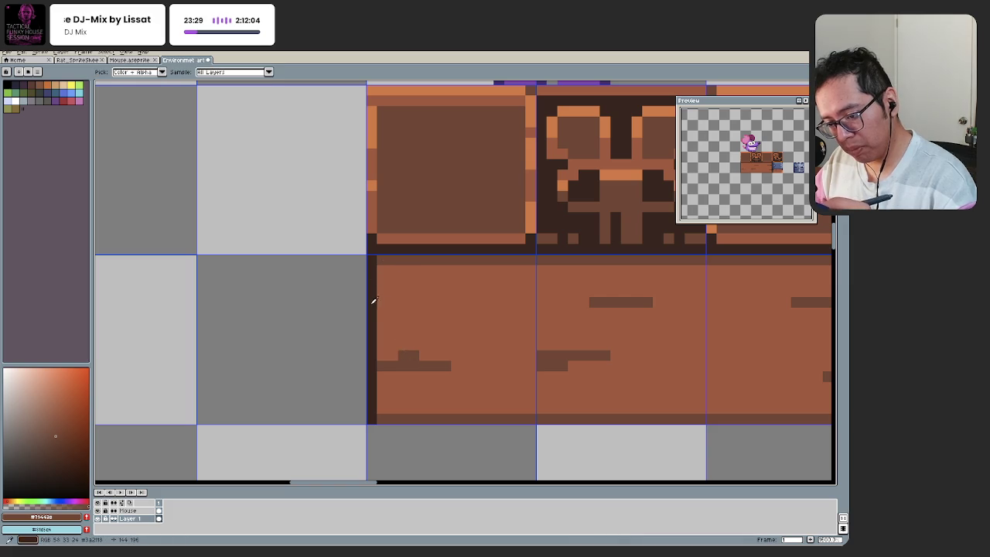
pyautogui.keyDown('alt'); pyautogui.click(408, 349); pyautogui.keyUp('alt')
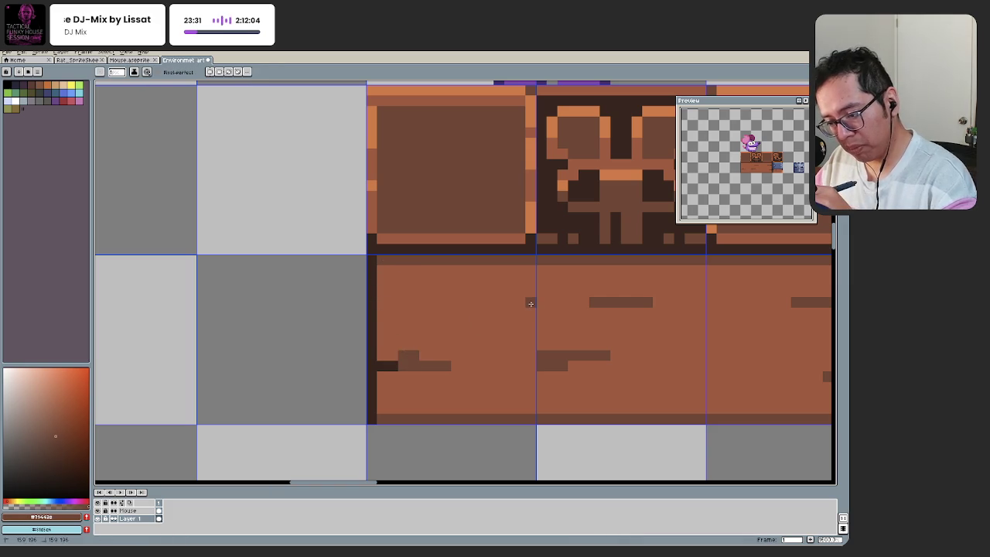
pyautogui.keyDown('alt'); pyautogui.click(387, 364); pyautogui.keyUp('alt')
pyautogui.scroll(-3, 464, 348)
pyautogui.scroll(-3, 410, 392)
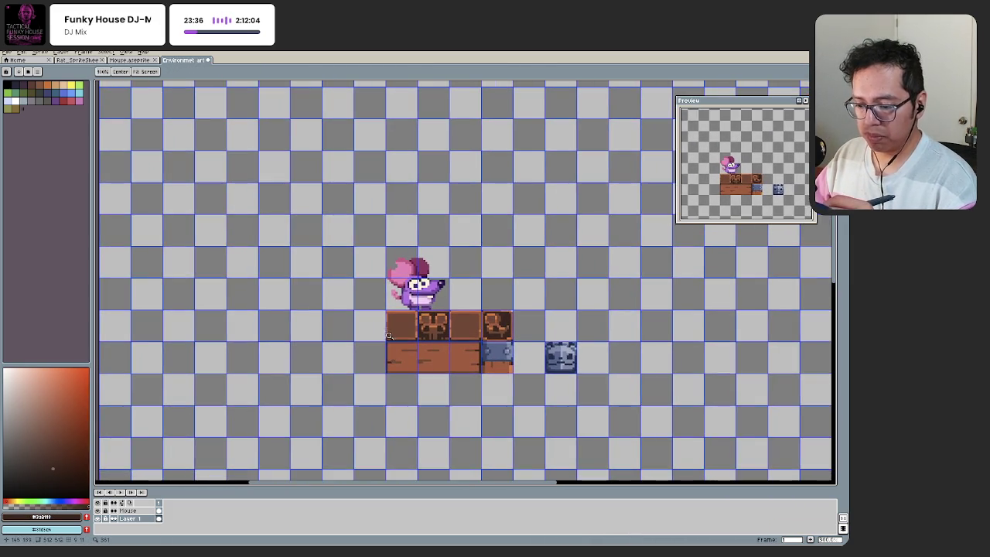
pyautogui.scroll(3, 418, 332)
pyautogui.scroll(1, 419, 332)
pyautogui.press('b')
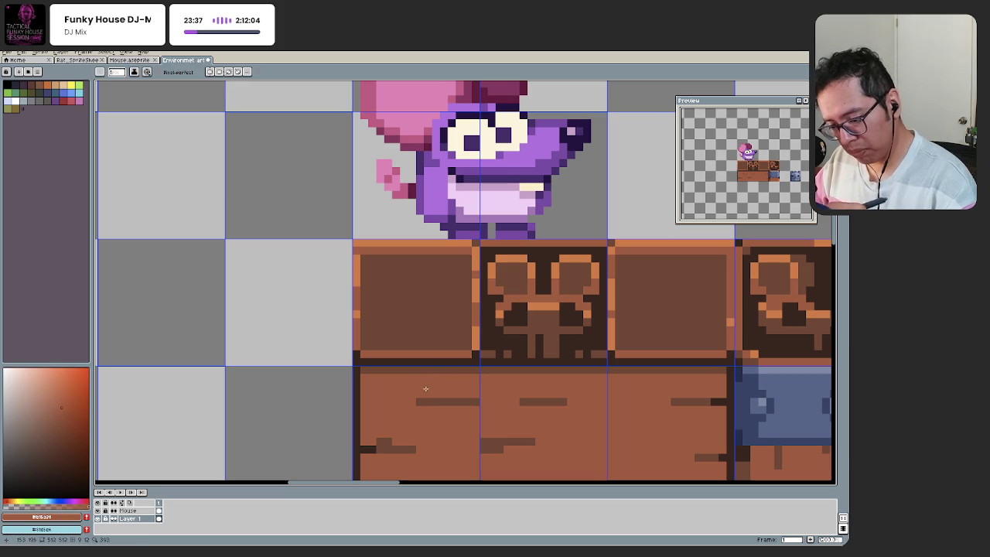
# Step: Draw a lighter brown highlight along the full top edge of the plank base
pyautogui.keyDown('alt'); pyautogui.click(428, 378); pyautogui.keyUp('alt')
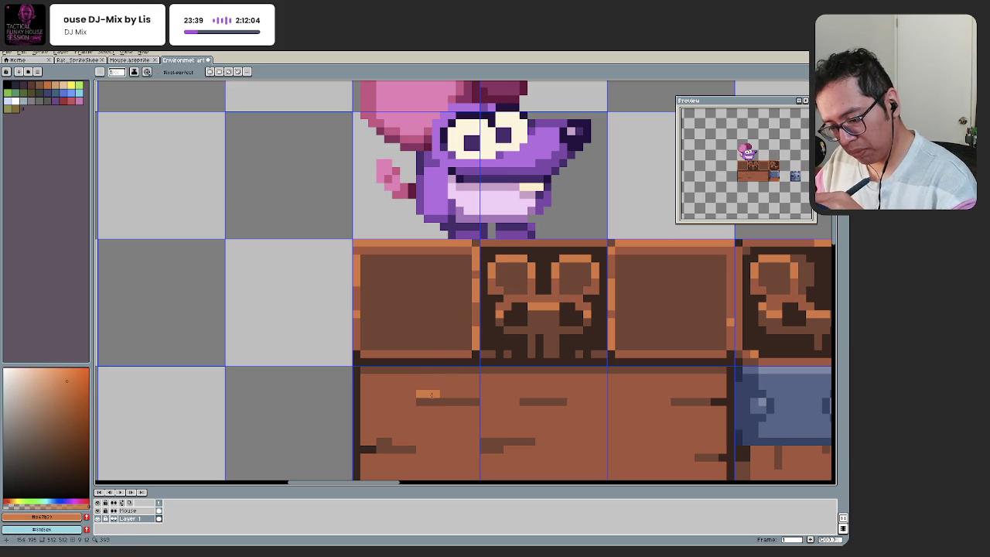
pyautogui.hotkey('ctrl', 'z')
pyautogui.scroll(-2, 433, 332)
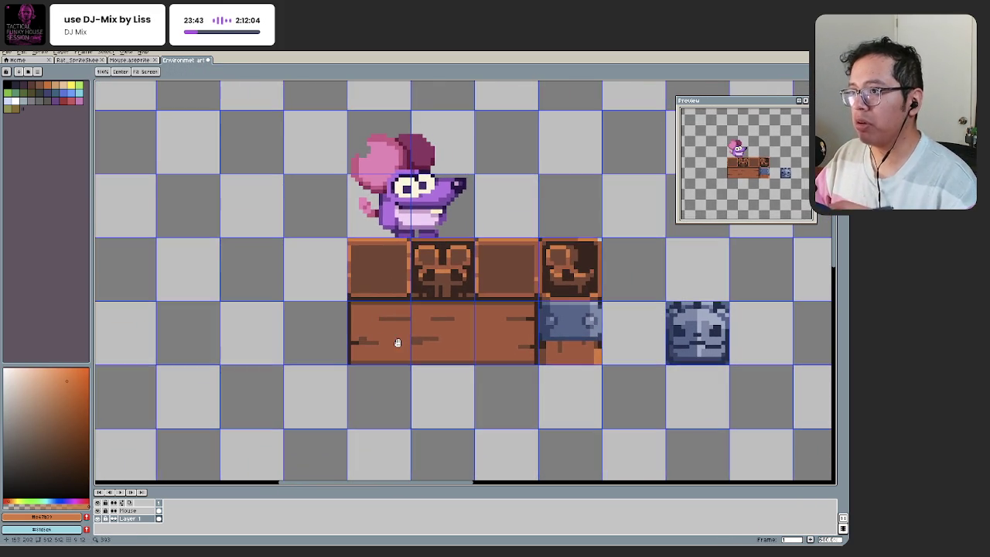
pyautogui.scroll(3, 400, 343)
pyautogui.moveTo(421, 392); pyautogui.dragTo(376, 409)
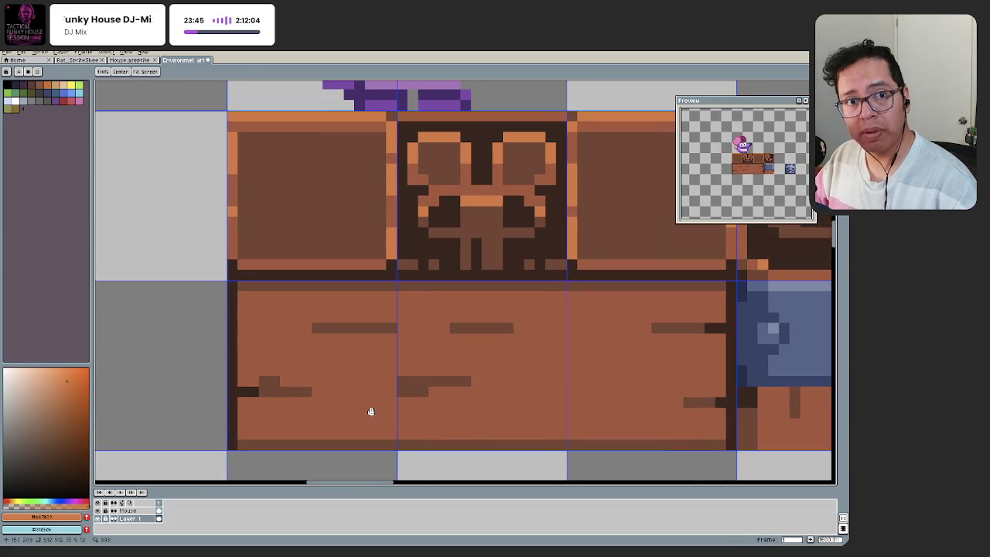
pyautogui.moveTo(266, 294); pyautogui.dragTo(727, 295)
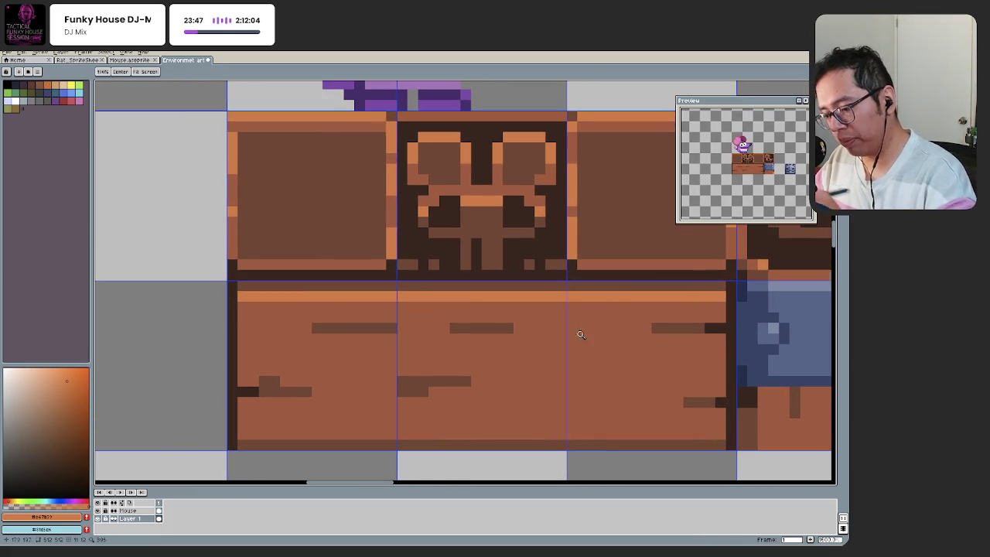
pyautogui.scroll(-4, 423, 392)
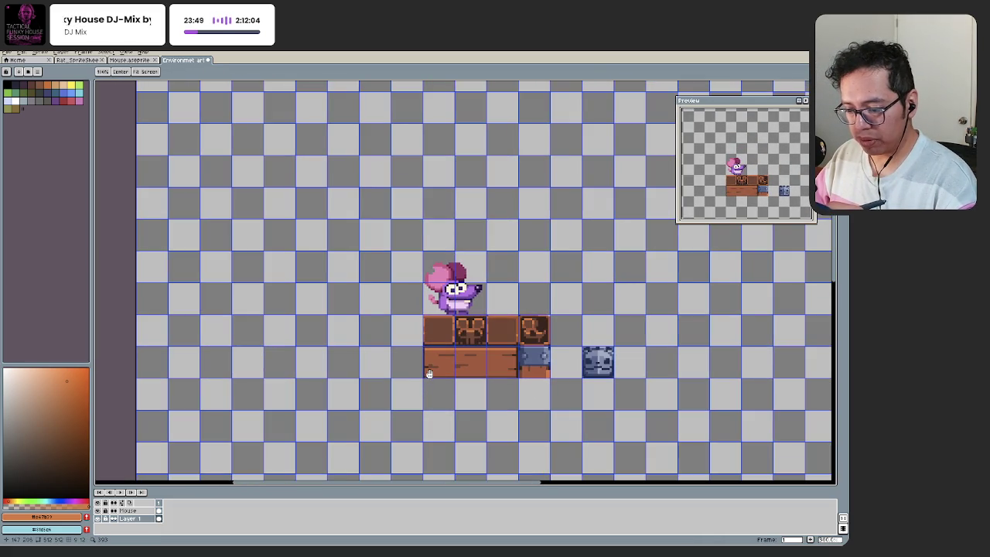
pyautogui.press('b')
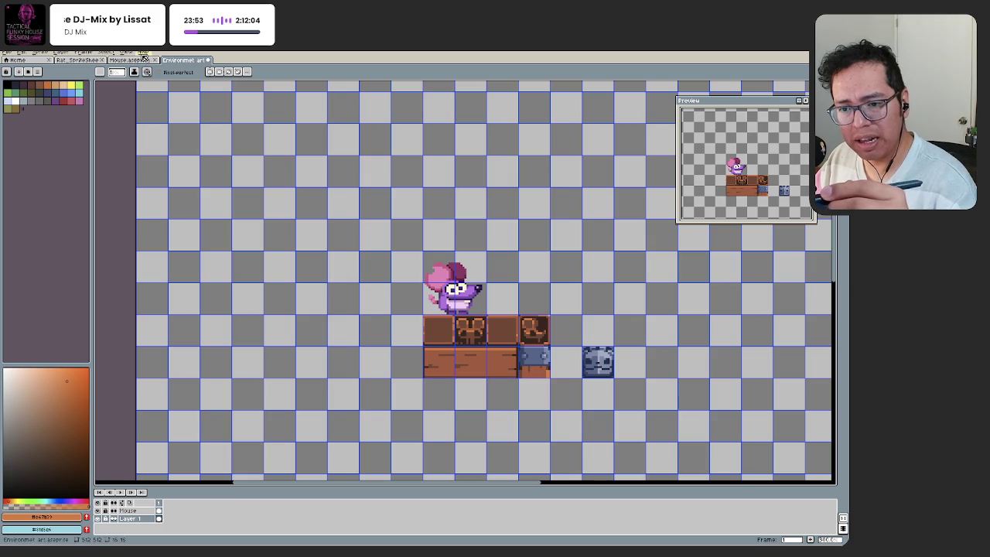
# Step: Hide the tile grid overlay with Ctrl+' after checking the whole sprite zoomed out
pyautogui.click(103, 52)
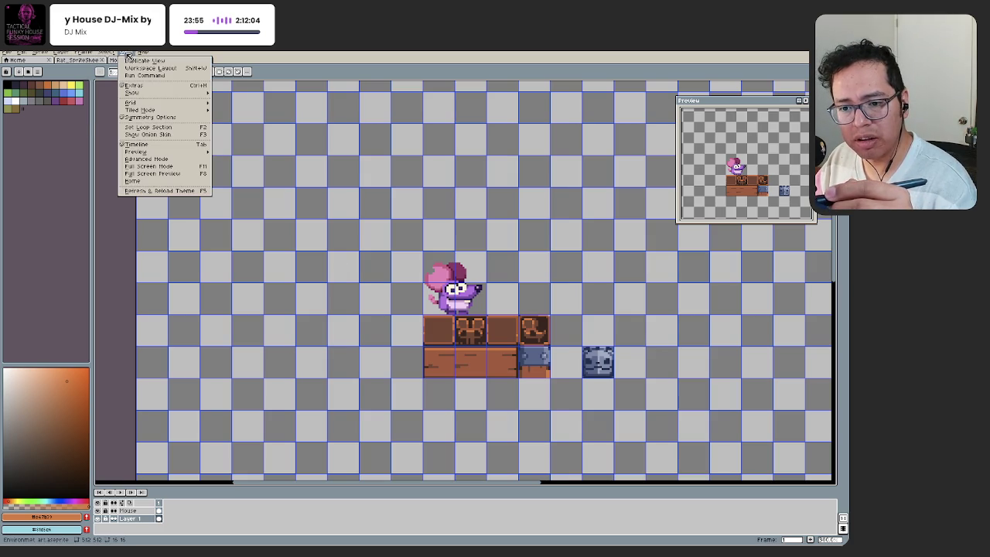
pyautogui.moveTo(131, 93)
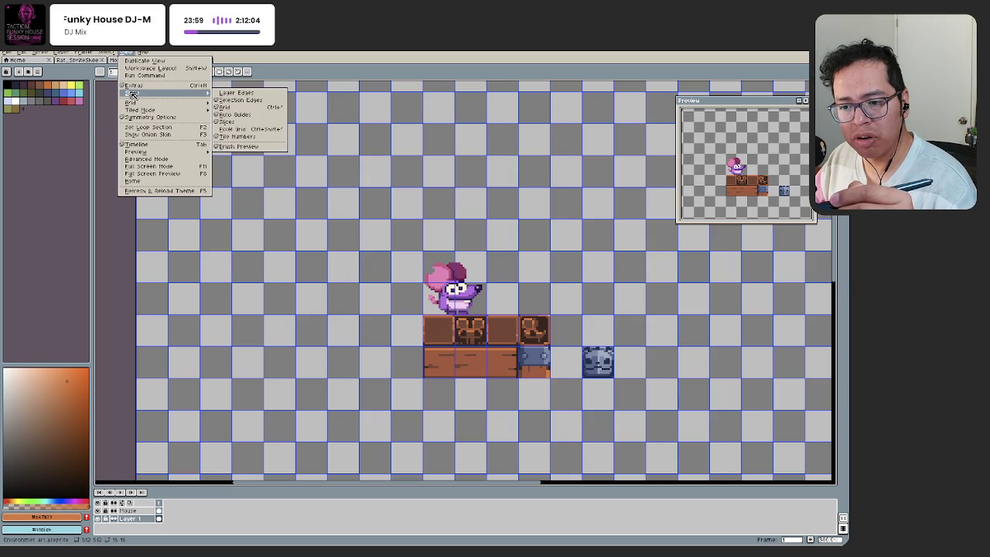
pyautogui.click(90, 121)
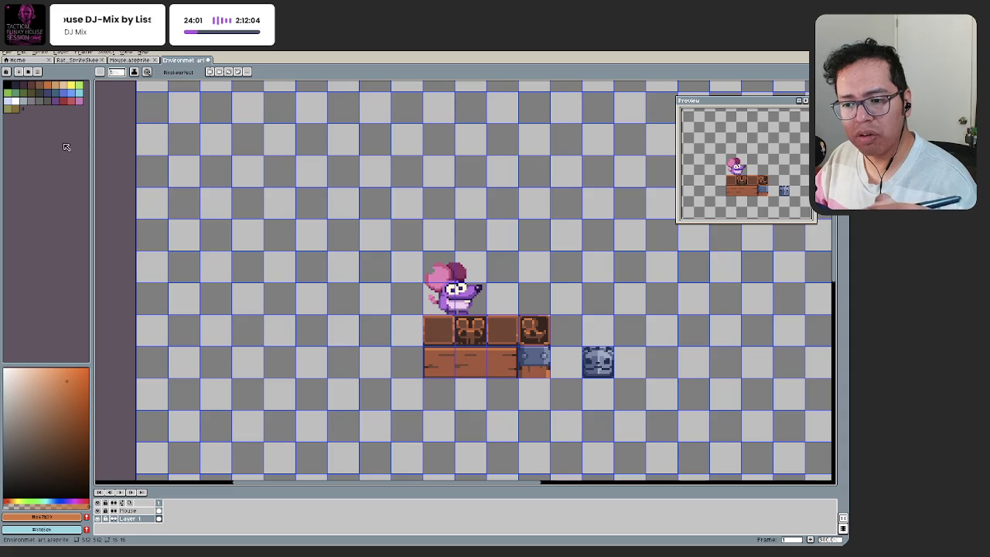
pyautogui.press('1')
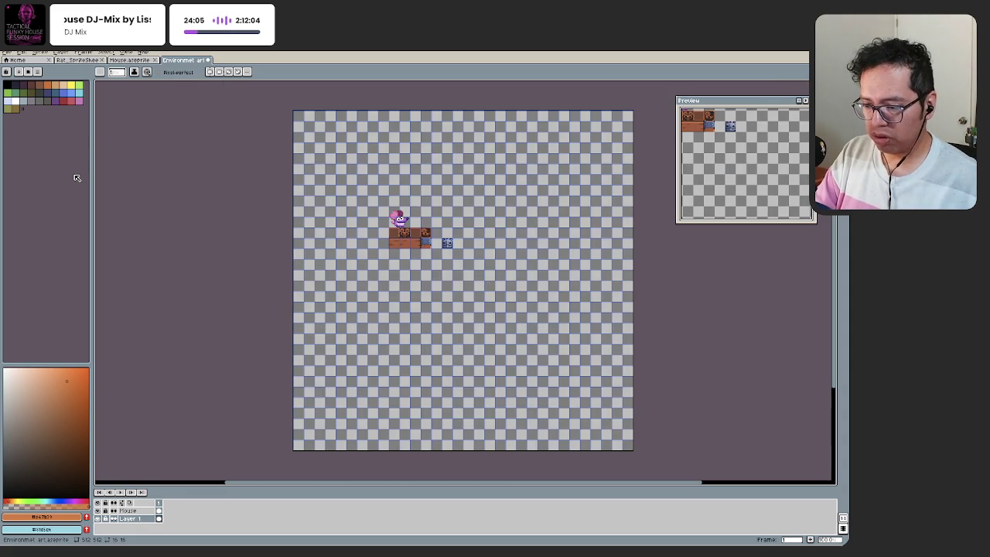
pyautogui.press('2')
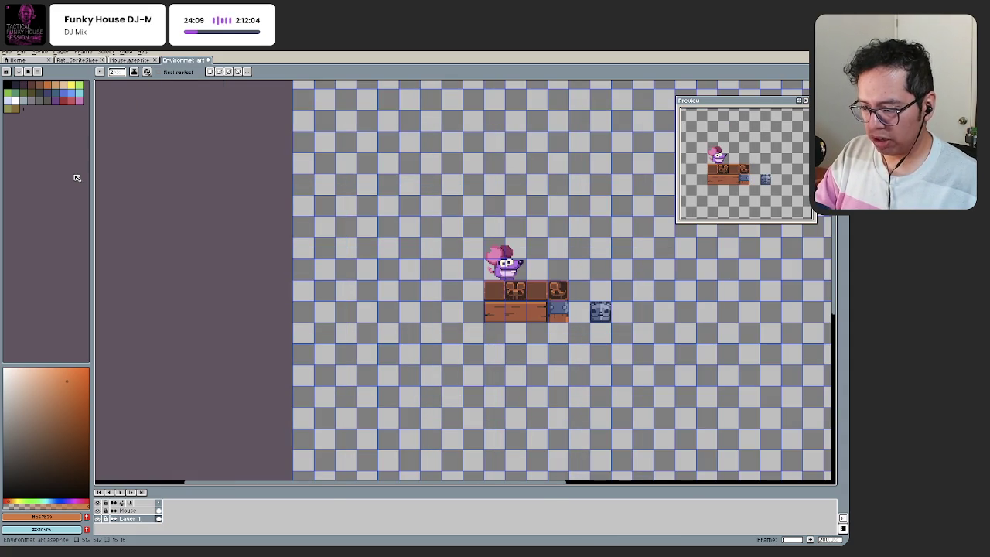
pyautogui.hotkey('ctrl', "'")
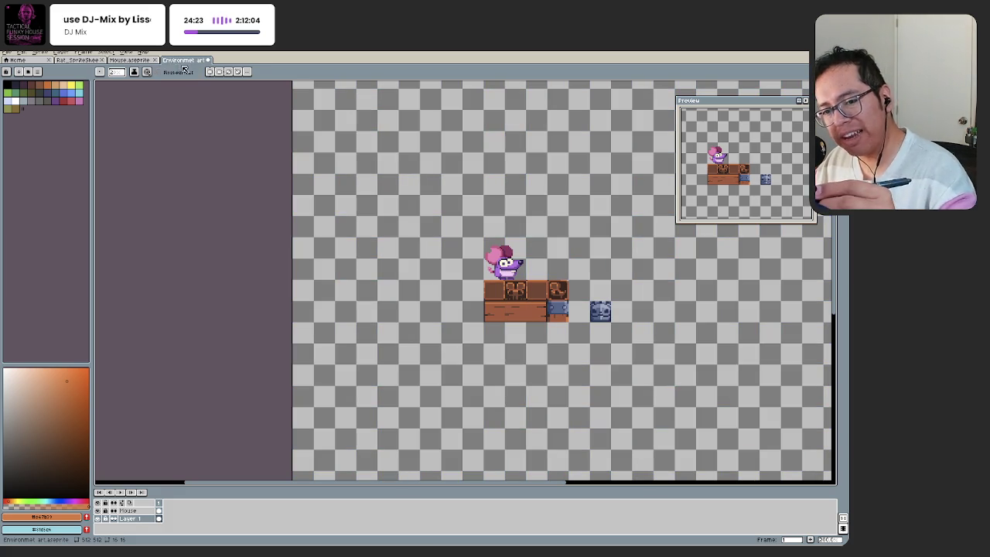
pyautogui.scroll(2, 534, 309)
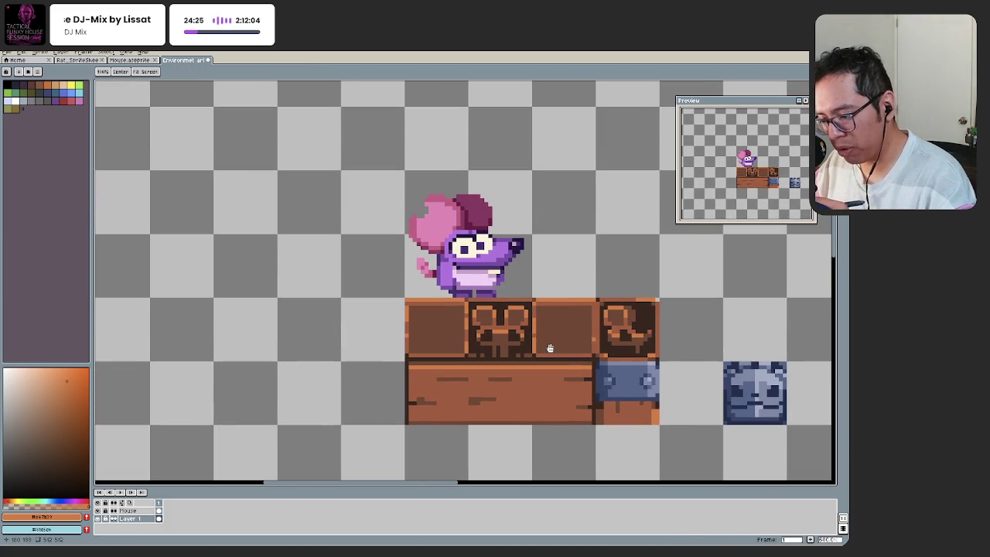
# Step: Select the plain brown box in the top row, then deselect it
pyautogui.press('b')
pyautogui.press('m')
pyautogui.scroll(1, 529, 301)
pyautogui.moveTo(528, 295); pyautogui.dragTo(608, 368)
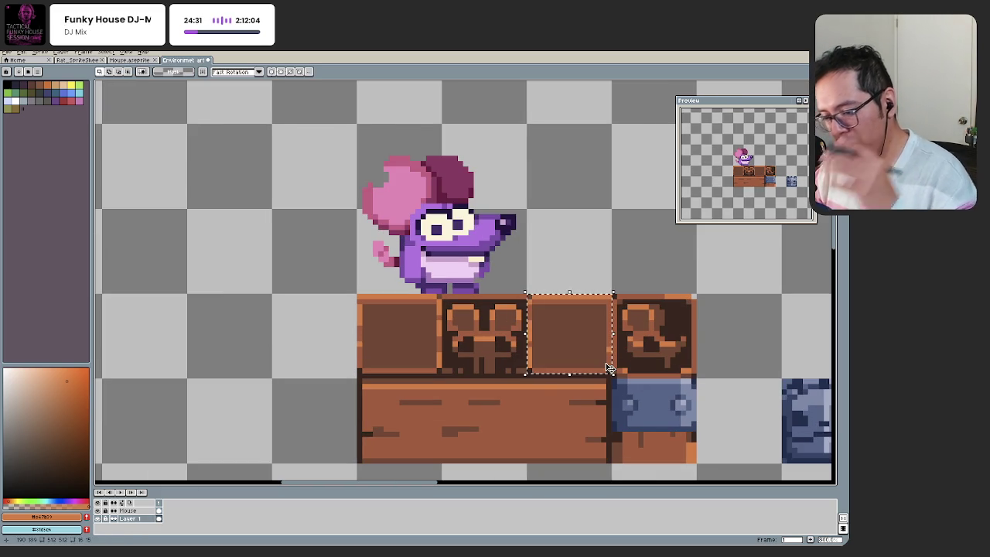
pyautogui.hotkey('ctrl', 'd')
# Step: Pan and zoom in to frame the box and plank tile rows
pyautogui.press('h')
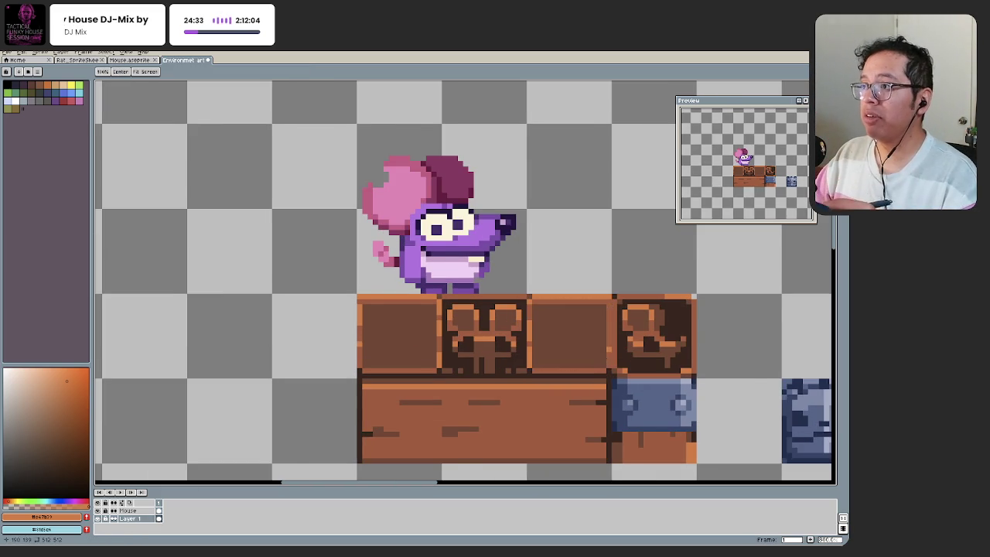
pyautogui.scroll(-1, 382, 370)
pyautogui.scroll(-1, 382, 371)
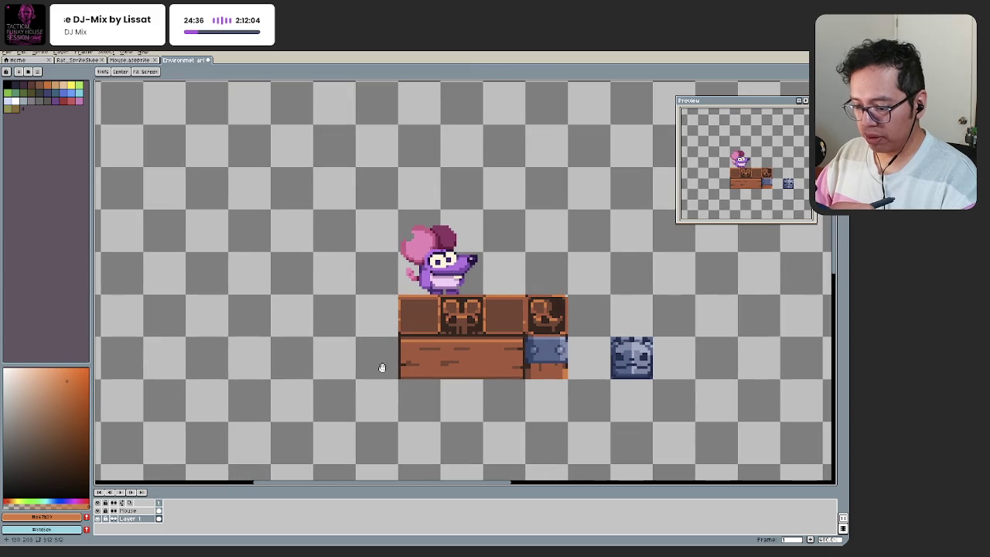
pyautogui.moveTo(382, 366); pyautogui.dragTo(376, 374)
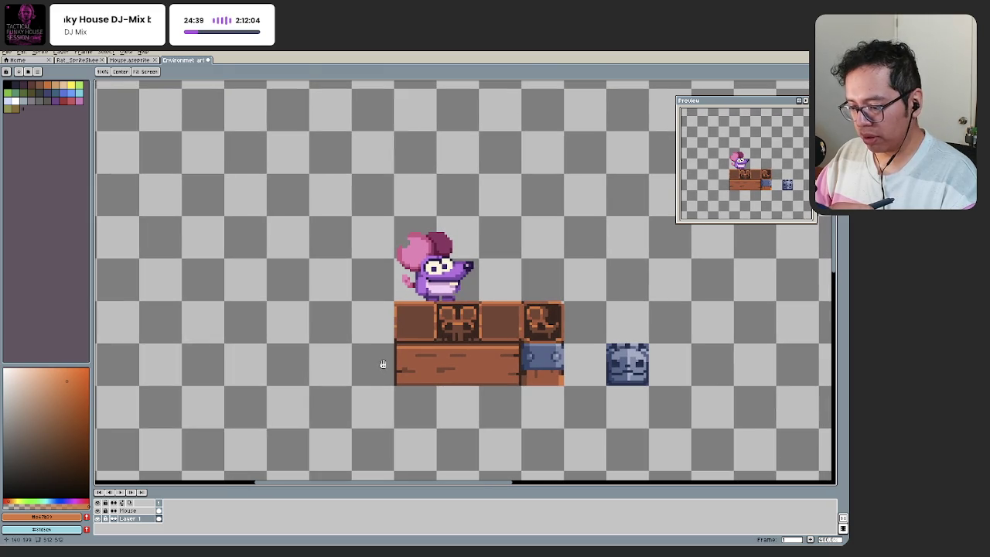
pyautogui.moveTo(382, 366); pyautogui.dragTo(373, 368)
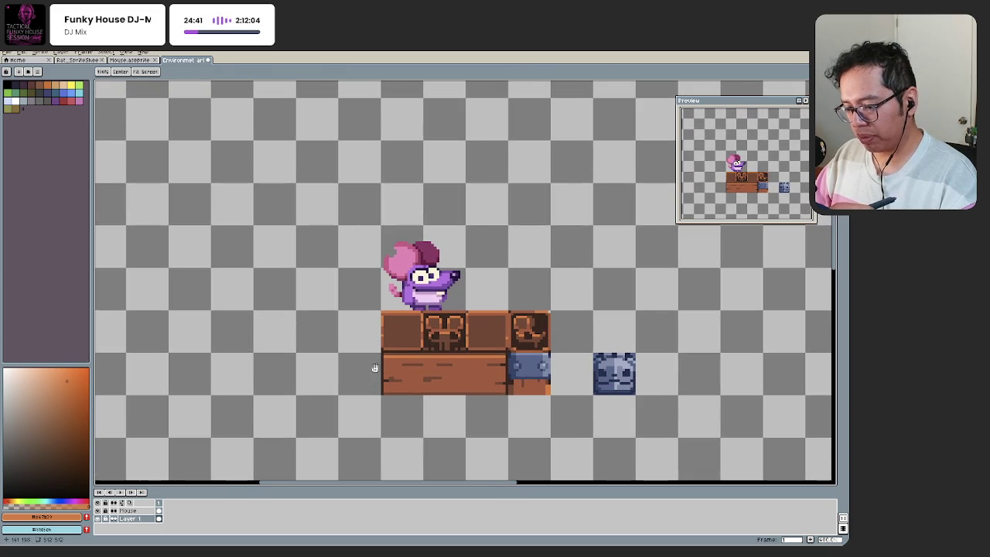
pyautogui.scroll(-3, 380, 322)
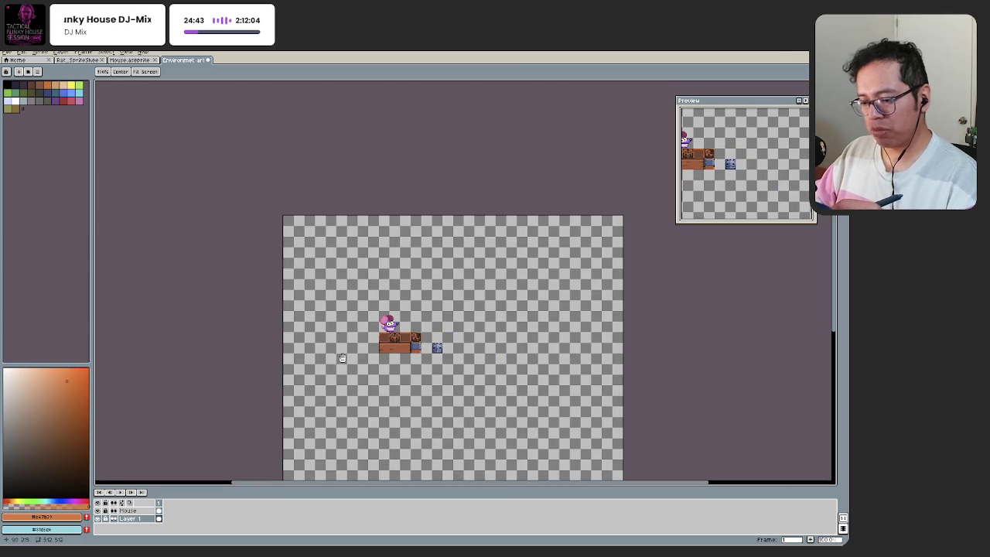
pyautogui.scroll(3, 369, 354)
pyautogui.moveTo(422, 347); pyautogui.dragTo(311, 339)
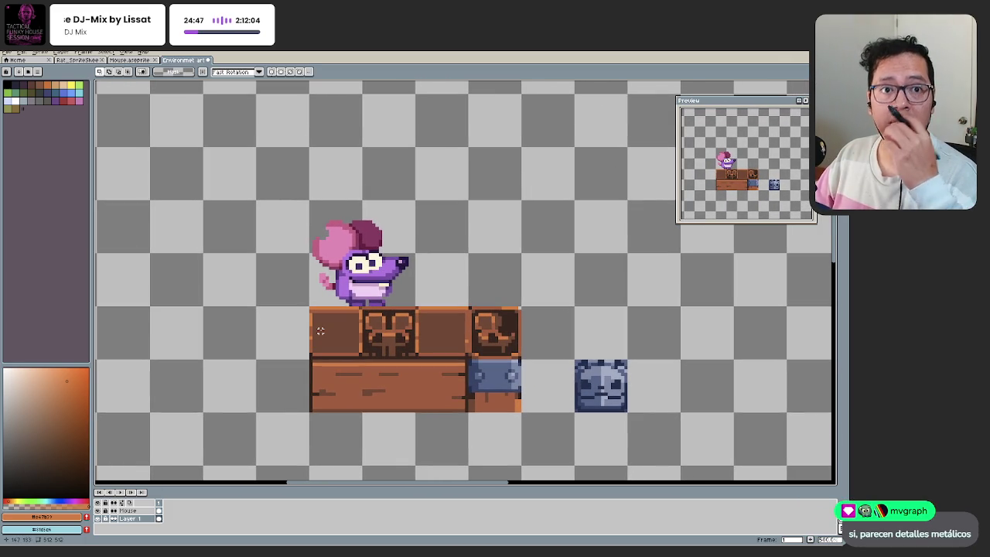
pyautogui.press('z')
pyautogui.click(445, 331)
# Step: Move the top row of four boxes down beside the blue stone tile and commit
pyautogui.moveTo(532, 299)
pyautogui.mouseDown()
pyautogui.moveTo(281, 358)
pyautogui.moveTo(671, 415)
pyautogui.mouseUp()
pyautogui.hscroll(3, 647, 442)
pyautogui.scroll(-1, 647, 441)
pyautogui.click(470, 310)
pyautogui.moveTo(514, 312); pyautogui.dragTo(453, 418)
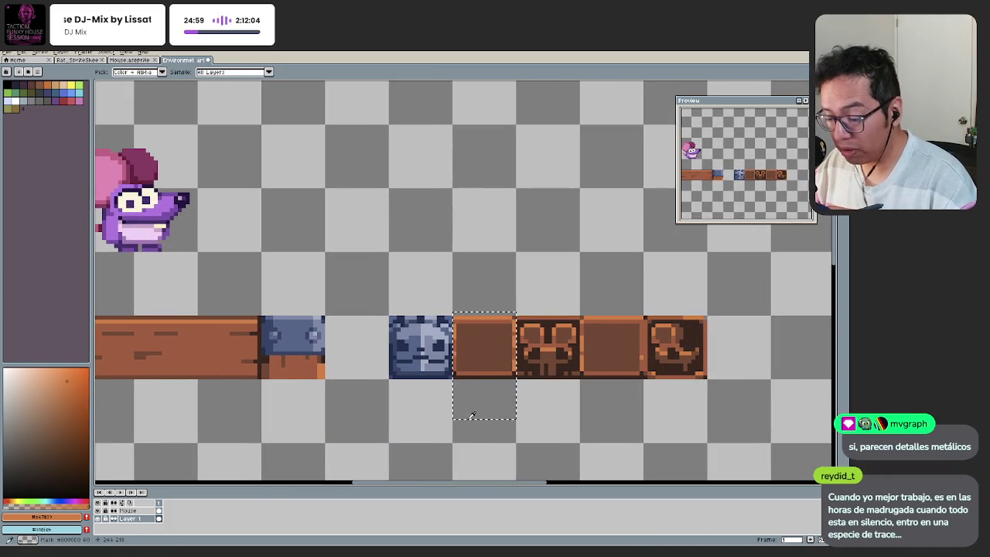
# Step: Undo the mistaken selection and delete the first plain brown box
pyautogui.hotkey('ctrl', 'z')
pyautogui.hotkey('ctrl', 'd')
pyautogui.press('b')
pyautogui.press('m')
pyautogui.moveTo(513, 311); pyautogui.dragTo(455, 405)
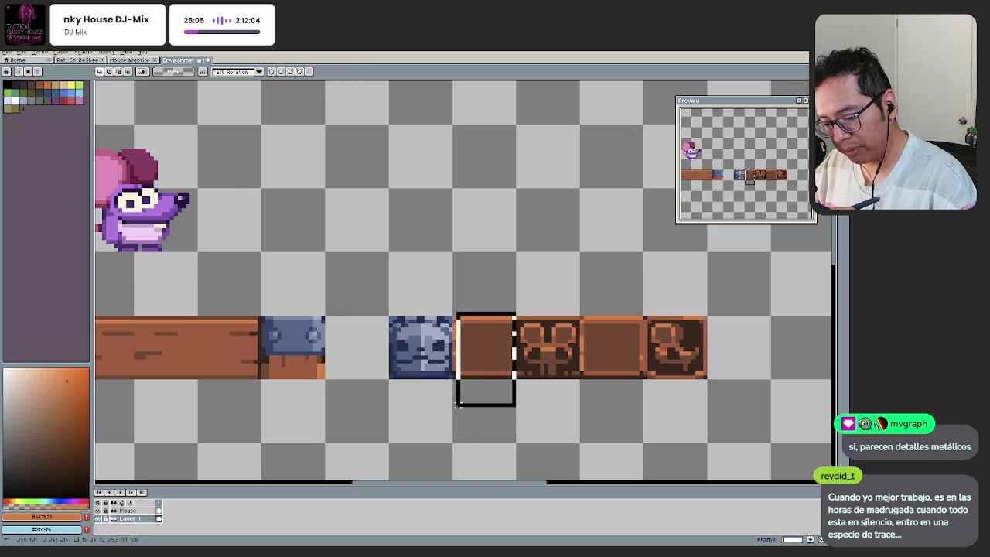
pyautogui.press('Delete')
# Step: Move the remaining plain brown box onto the plank's right end
pyautogui.press('i')
pyautogui.press('m')
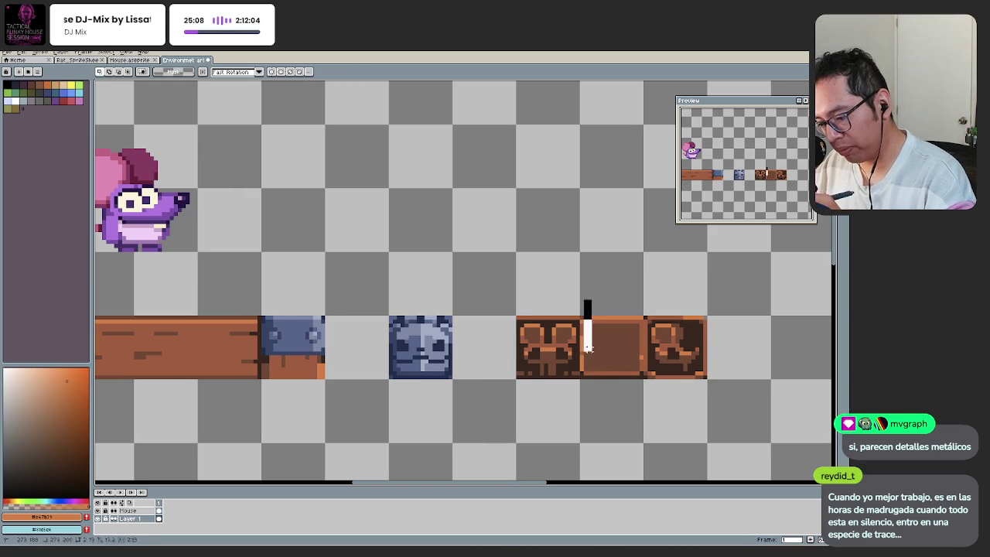
pyautogui.moveTo(580, 304); pyautogui.dragTo(643, 416)
pyautogui.press('z')
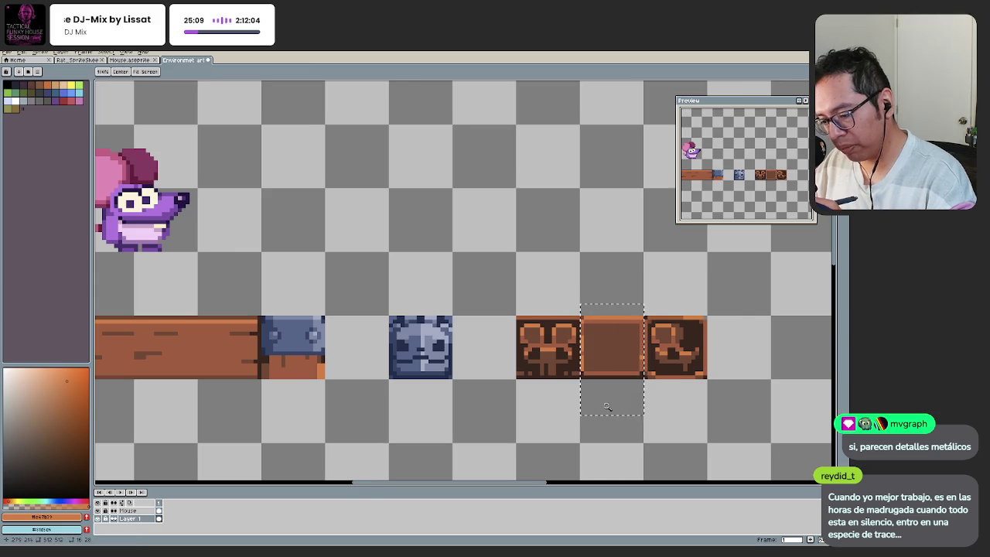
pyautogui.scroll(-1, 610, 403)
pyautogui.moveTo(607, 376); pyautogui.dragTo(304, 320)
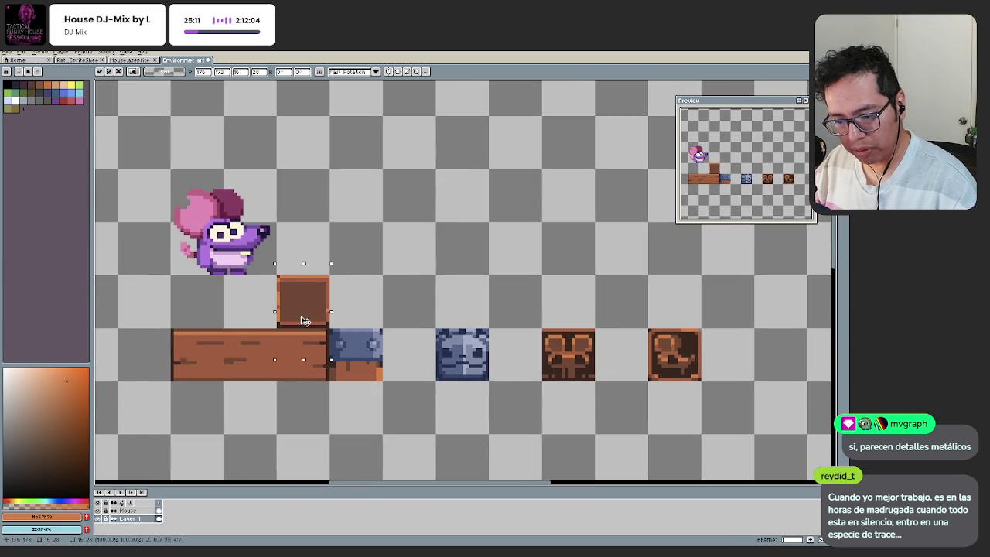
pyautogui.hotkey('ctrl', 'd')
# Step: Move the carved chair box beside the other carved box and recentre the view
pyautogui.moveTo(642, 311); pyautogui.dragTo(714, 423)
pyautogui.moveTo(678, 378); pyautogui.dragTo(624, 378)
pyautogui.hotkey('ctrl', 'd')
pyautogui.scroll(-3, 621, 402)
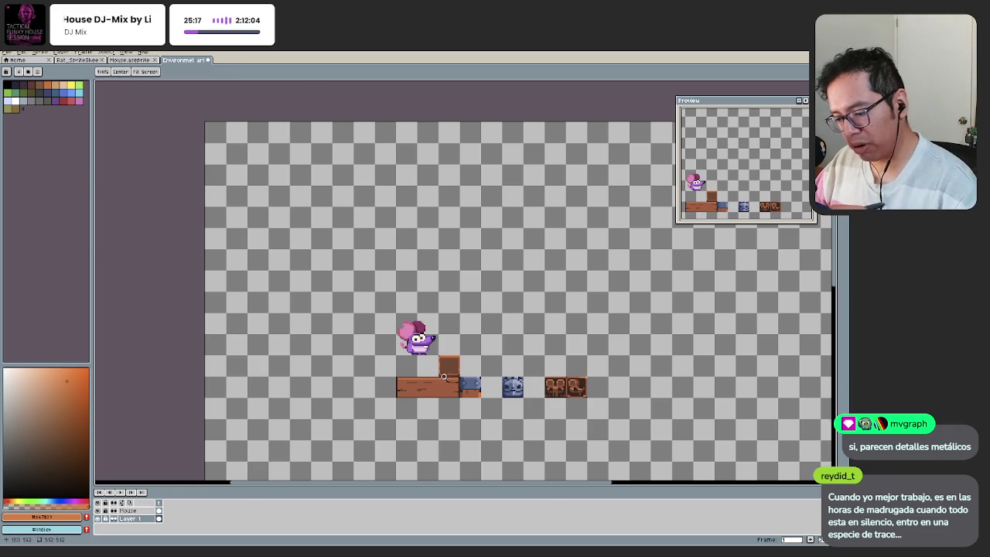
pyautogui.scroll(1, 448, 419)
pyautogui.moveTo(416, 358); pyautogui.dragTo(401, 352)
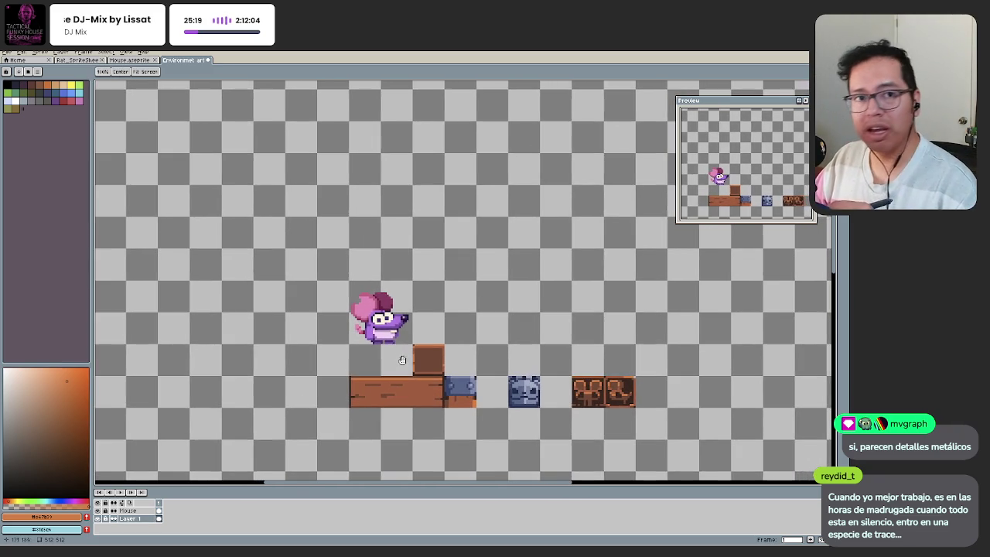
# Step: Pick browns from the raised box to draw with, undoing a stray mark
pyautogui.scroll(1, 401, 348)
pyautogui.scroll(1, 400, 344)
pyautogui.scroll(1, 401, 334)
pyautogui.scroll(1, 401, 338)
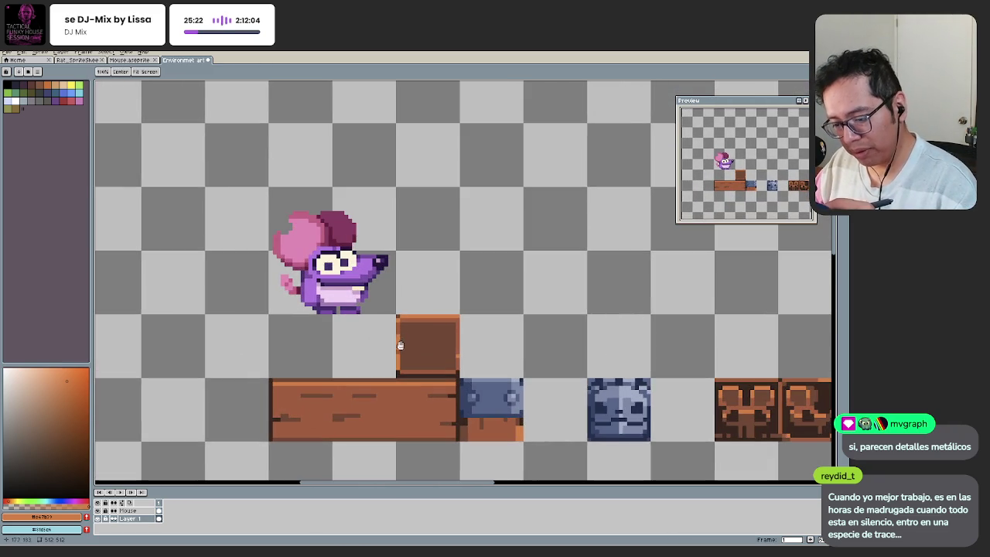
pyautogui.scroll(1, 407, 344)
pyautogui.press('b')
pyautogui.keyDown('alt'); pyautogui.click(398, 328); pyautogui.keyUp('alt')
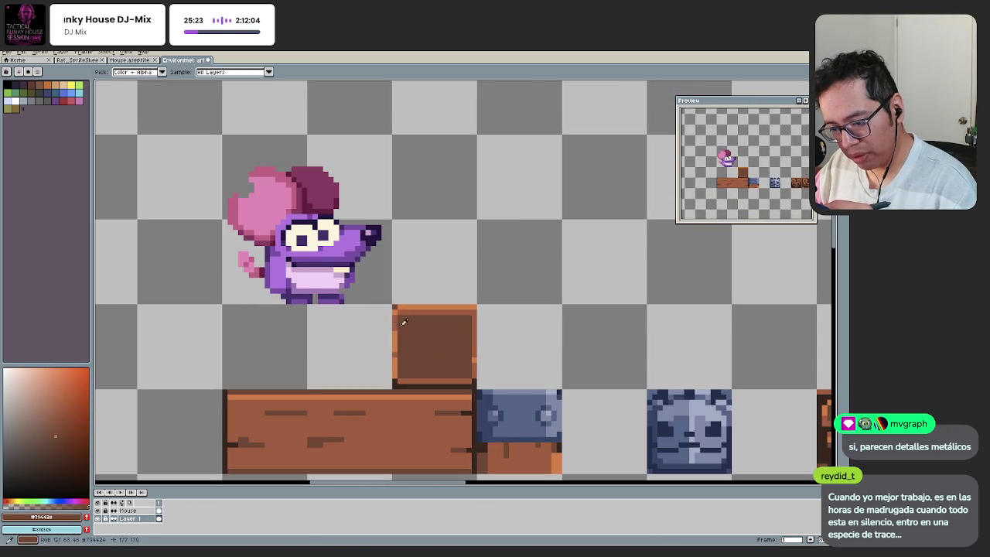
pyautogui.hotkey('ctrl', 'z')
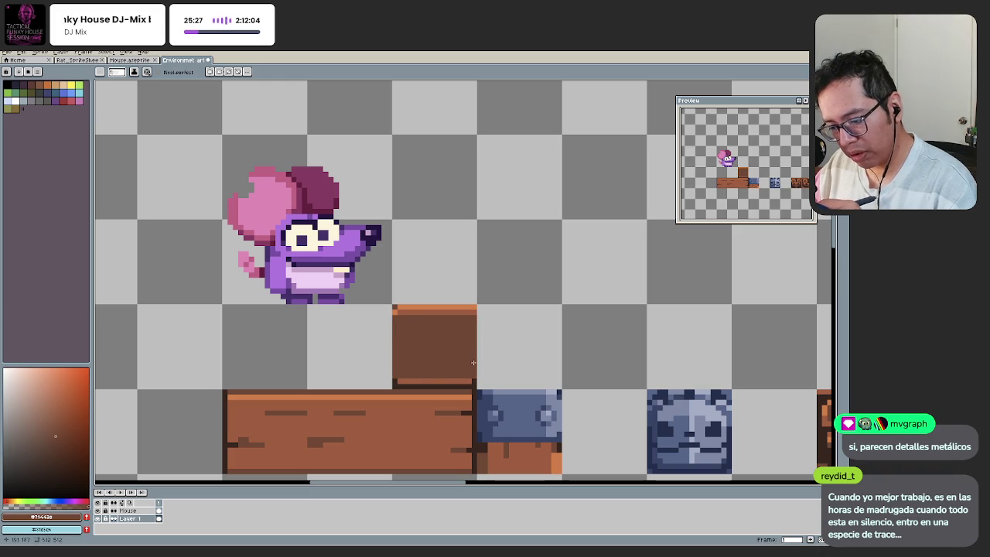
pyautogui.scroll(-1, 433, 333)
pyautogui.scroll(-1, 433, 334)
pyautogui.scroll(3, 378, 362)
pyautogui.keyDown('alt'); pyautogui.click(436, 364); pyautogui.keyUp('alt')
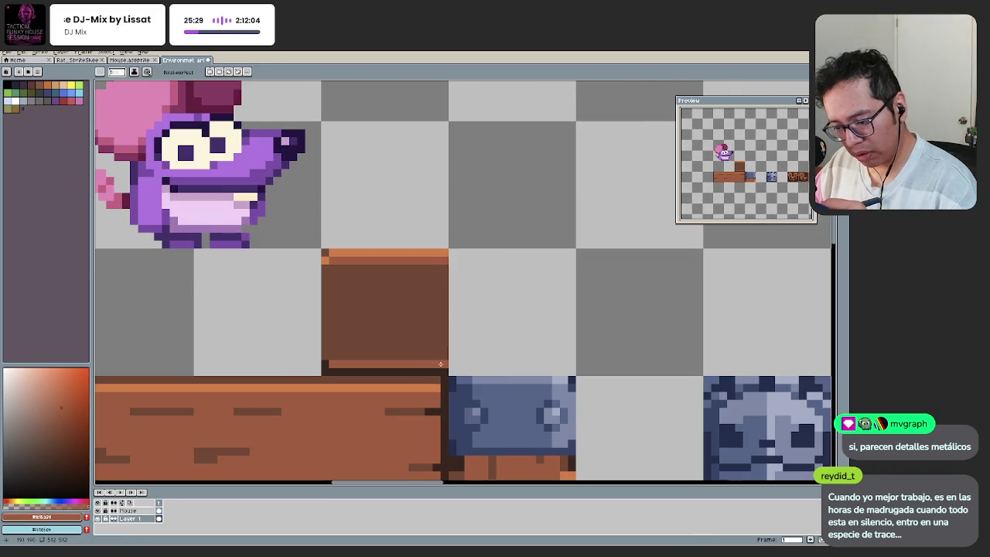
# Step: Sample a lighter orange and the dark brown from the box, undoing a stroke
pyautogui.scroll(-3, 436, 364)
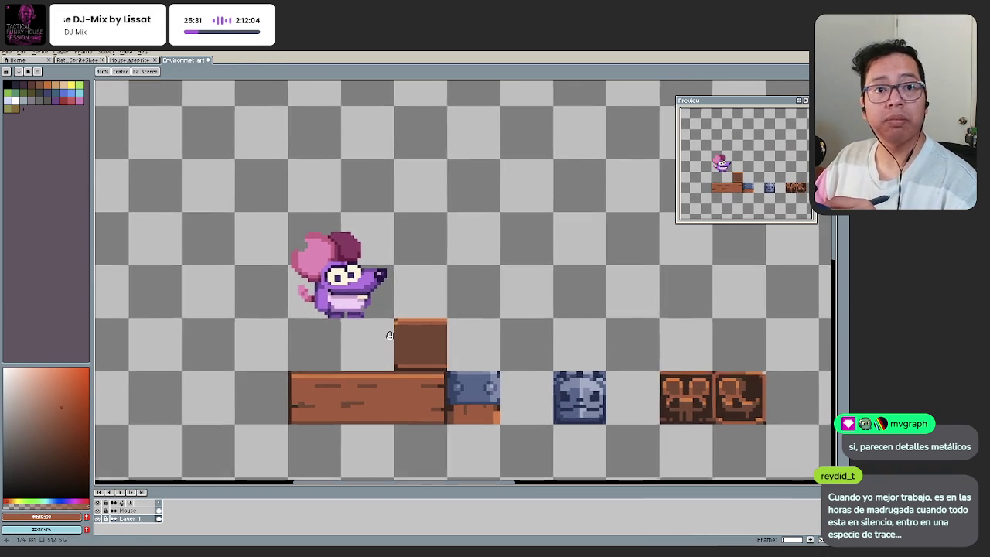
pyautogui.moveTo(389, 335); pyautogui.dragTo(397, 341)
pyautogui.scroll(3, 396, 343)
pyautogui.keyDown('alt'); pyautogui.click(420, 307); pyautogui.keyUp('alt')
pyautogui.scroll(-3, 400, 409)
pyautogui.scroll(1, 423, 384)
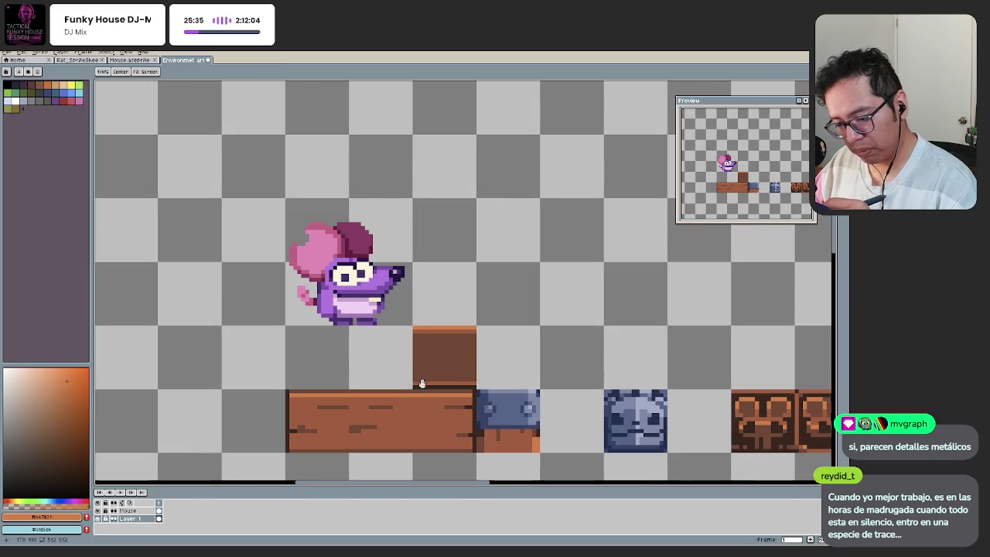
pyautogui.scroll(1, 422, 383)
pyautogui.keyDown('alt'); pyautogui.click(412, 375); pyautogui.keyUp('alt')
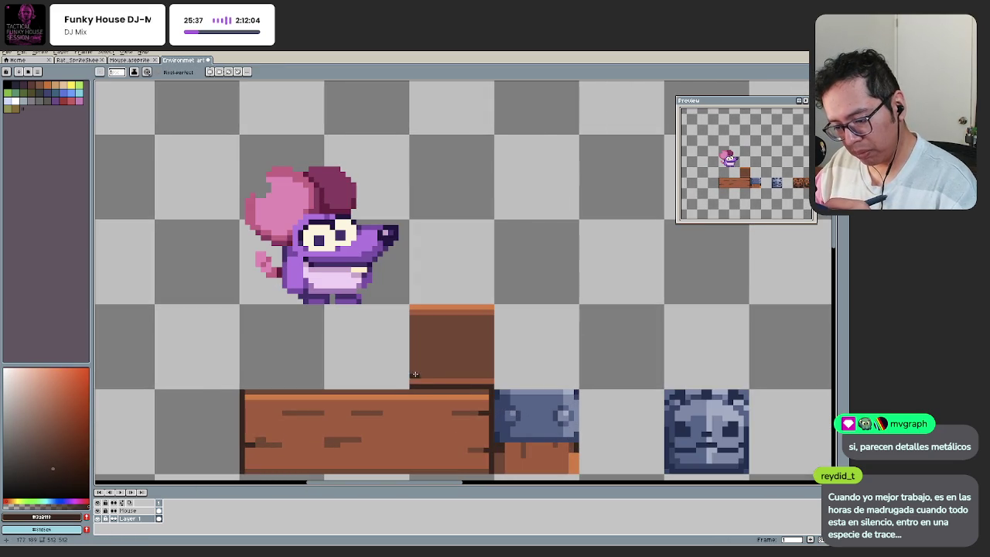
pyautogui.hotkey('ctrl', 'z')
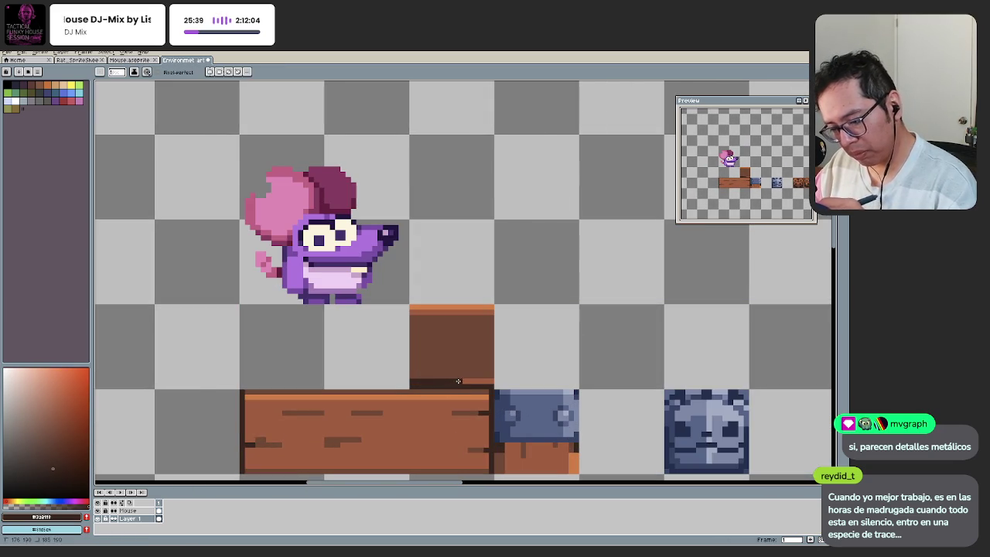
pyautogui.scroll(-1, 444, 376)
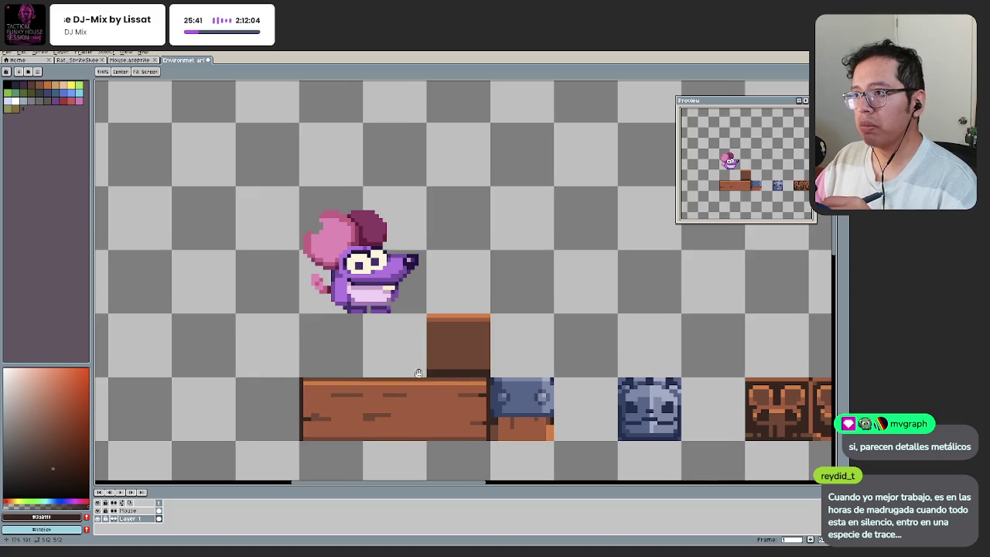
pyautogui.press('space')
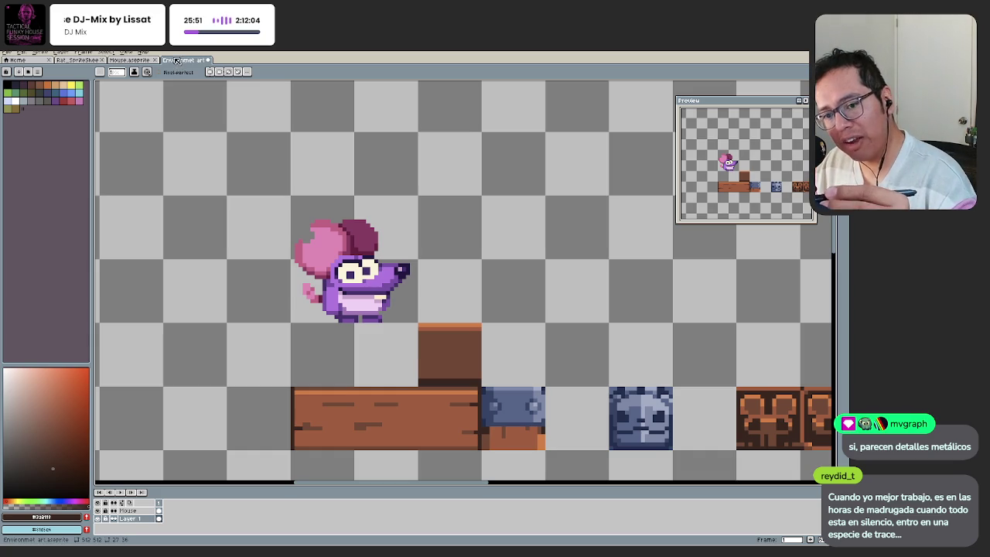
# Step: Draw a dark row across the raised block's bottom
pyautogui.scroll(2, 438, 356)
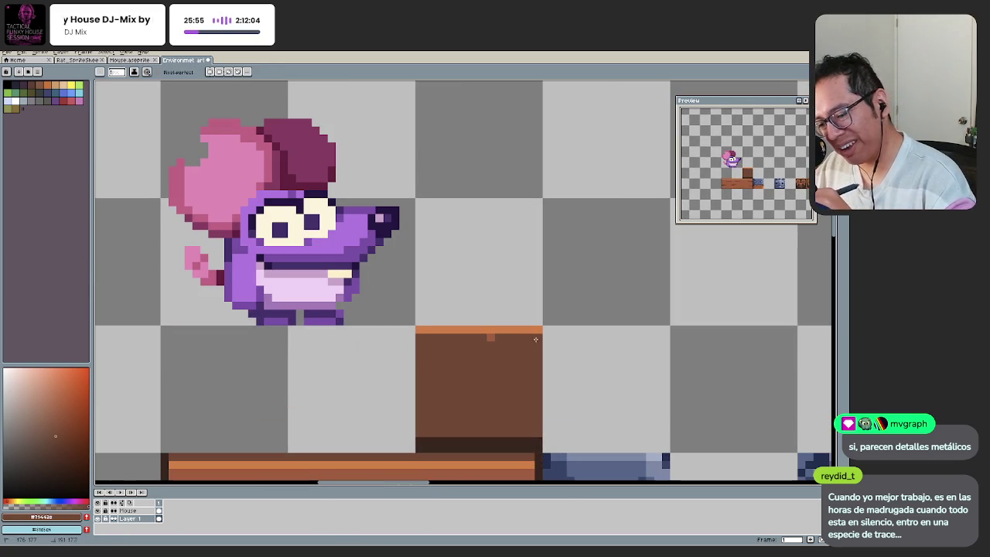
pyautogui.scroll(-3, 440, 398)
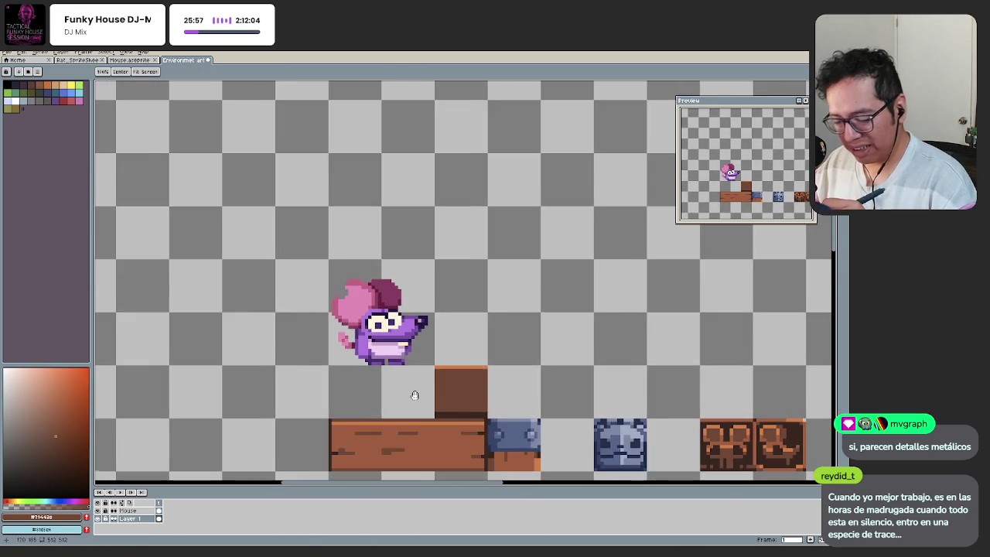
pyautogui.moveTo(414, 396)
pyautogui.mouseDown()
pyautogui.moveTo(424, 364)
pyautogui.moveTo(483, 366)
pyautogui.mouseUp()
pyautogui.scroll(1, 463, 369)
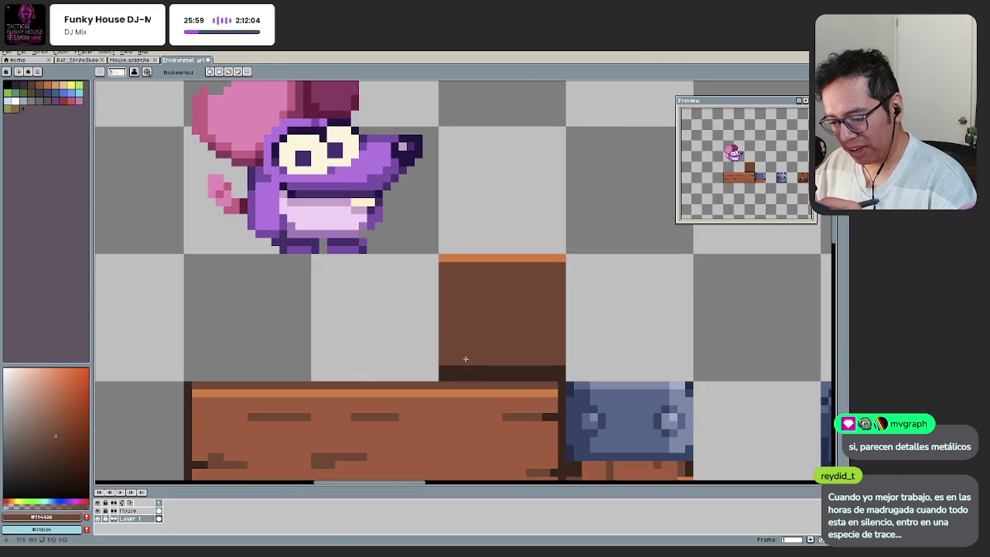
pyautogui.moveTo(439, 362); pyautogui.dragTo(554, 362)
# Step: Sample the plank brown and the darker brown of the block's bottom band
pyautogui.press('h')
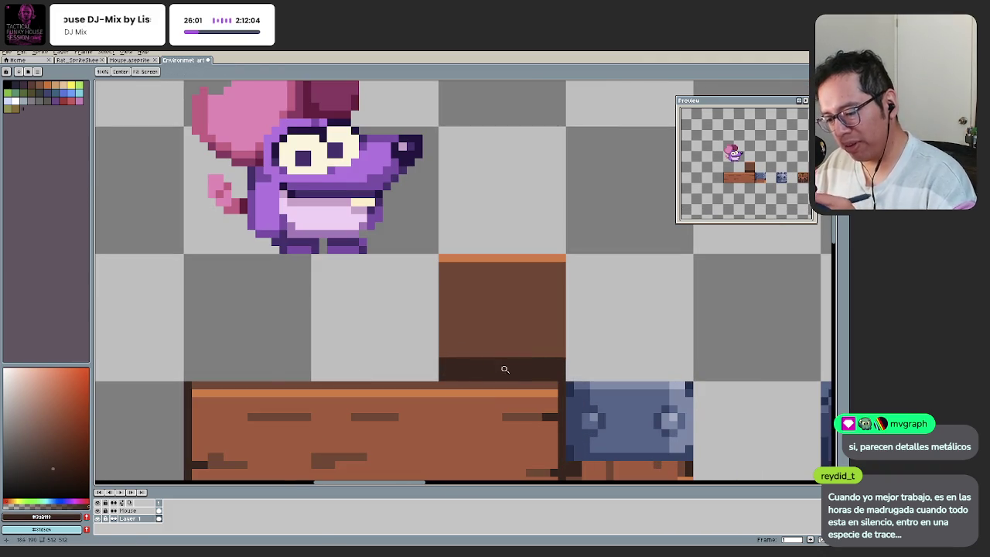
pyautogui.scroll(-4, 464, 368)
pyautogui.scroll(1, 437, 422)
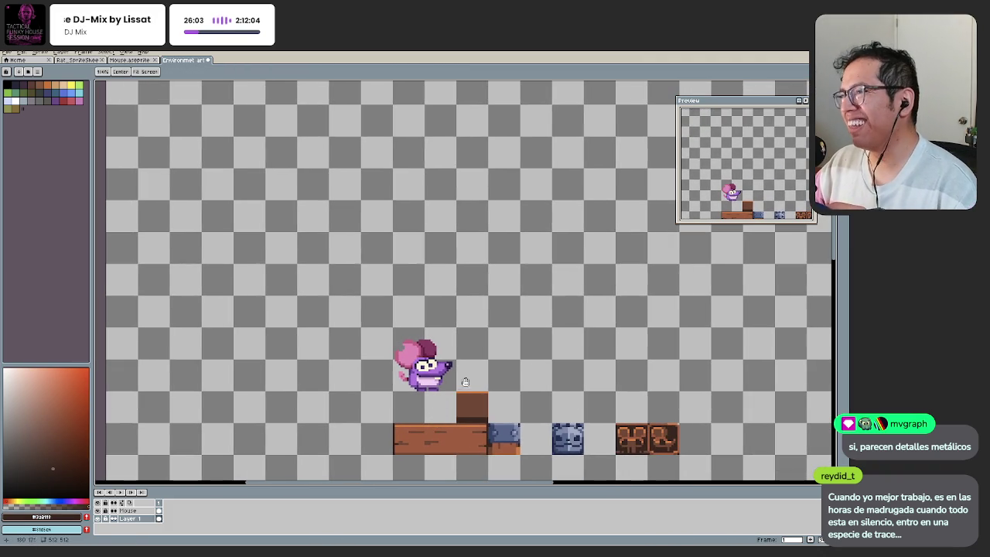
pyautogui.scroll(1, 446, 397)
pyautogui.scroll(1, 446, 389)
pyautogui.scroll(1, 446, 389)
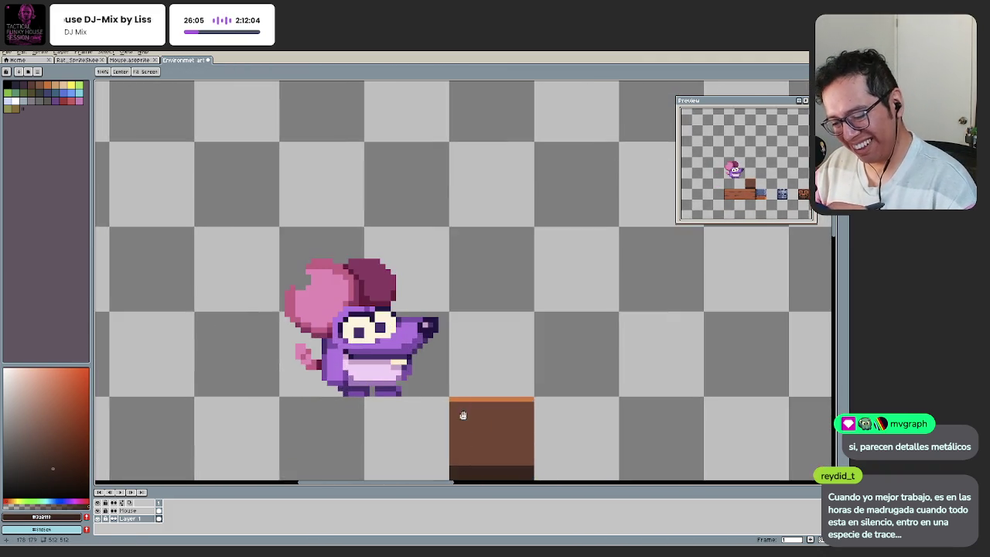
pyautogui.moveTo(460, 411); pyautogui.dragTo(459, 349)
pyautogui.press('i')
pyautogui.click(497, 443)
pyautogui.press('b')
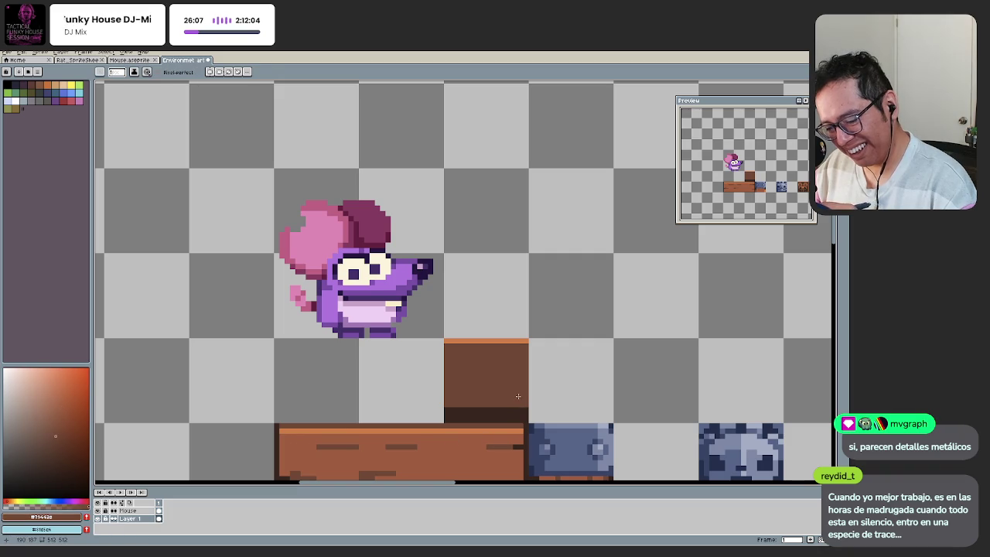
pyautogui.keyDown('alt'); pyautogui.click(474, 411); pyautogui.keyUp('alt')
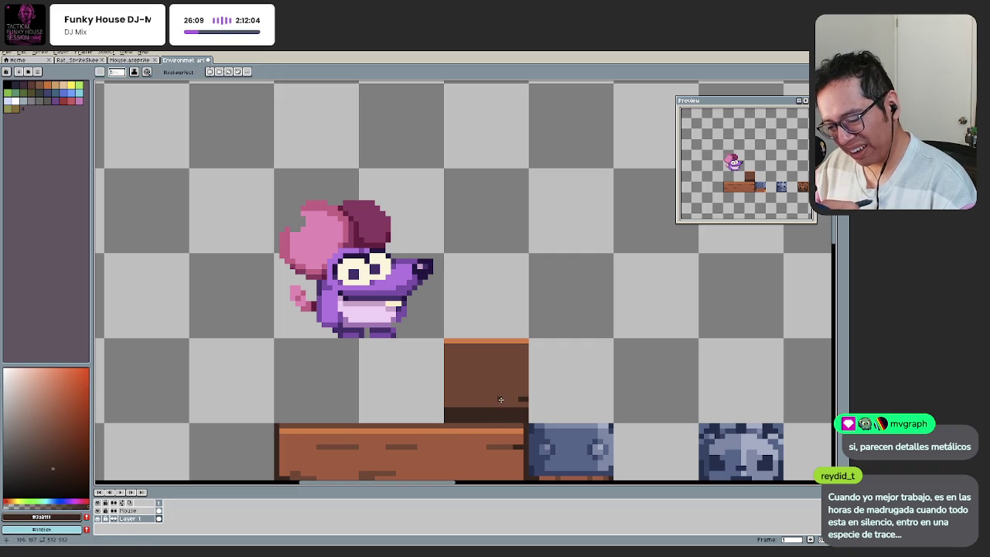
# Step: Zoom out to view the whole sprite sheet
pyautogui.press('h')
pyautogui.scroll(-5, 387, 409)
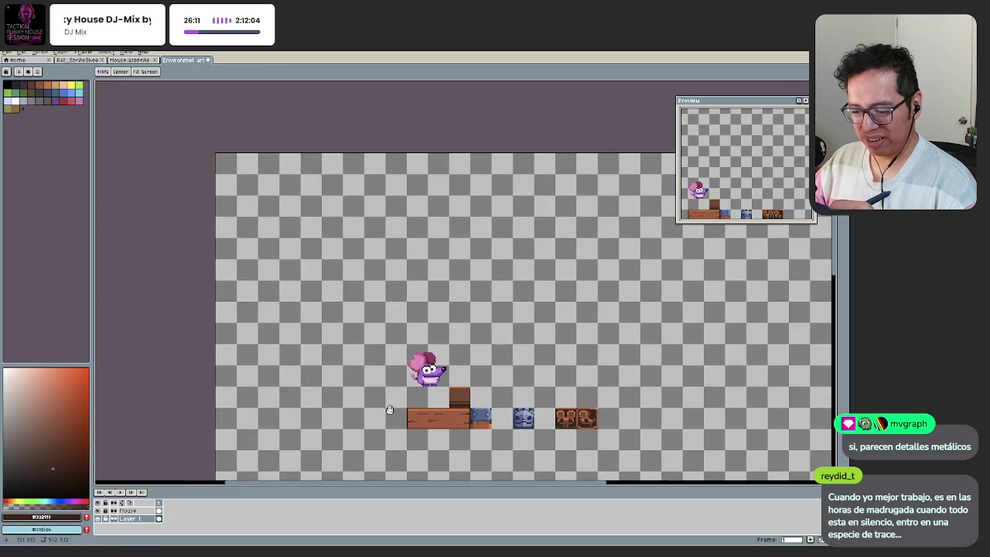
pyautogui.scroll(2, 418, 408)
pyautogui.scroll(1, 475, 405)
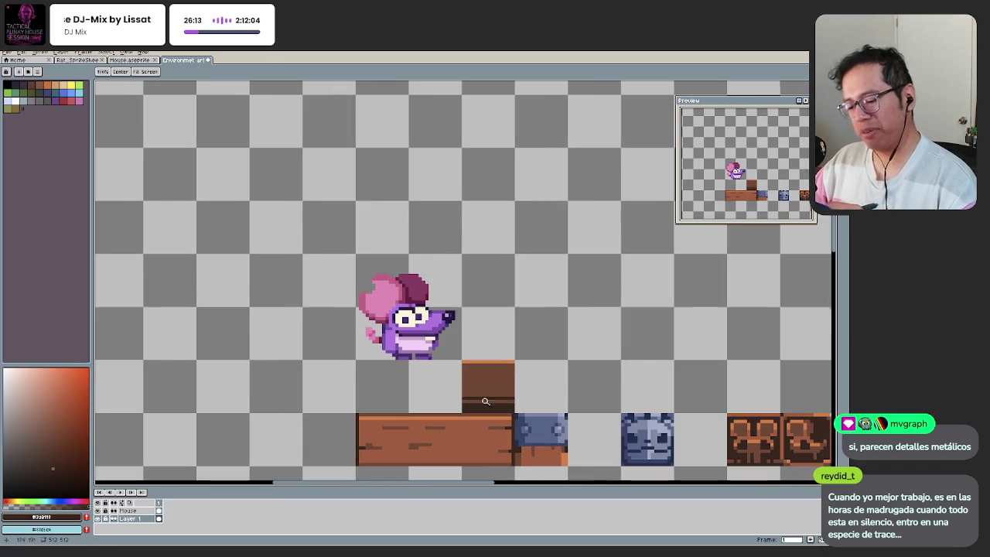
pyautogui.press('m')
pyautogui.scroll(1, 503, 379)
pyautogui.scroll(1, 529, 352)
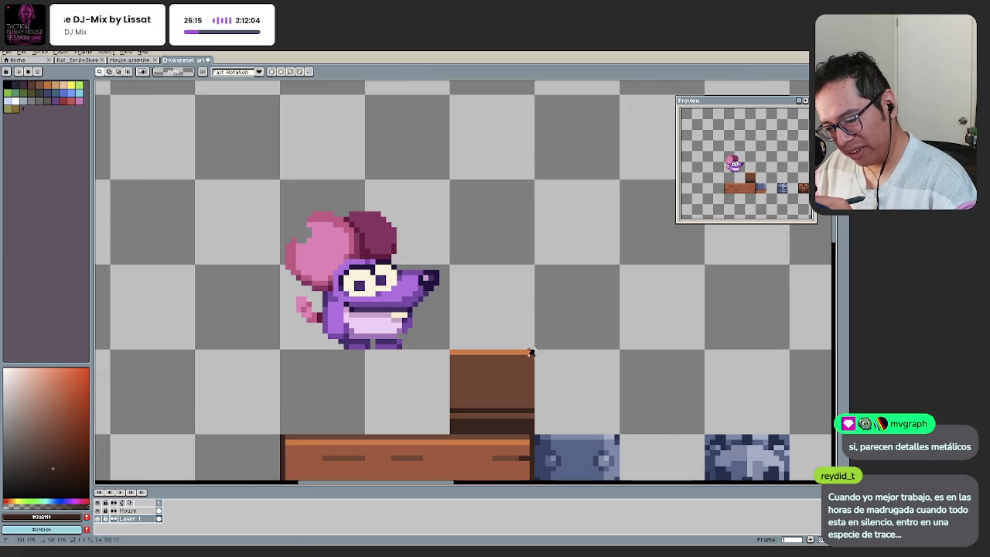
# Step: Select the raised brown block and copy it sideways to widen it
pyautogui.moveTo(530, 352)
pyautogui.mouseDown()
pyautogui.moveTo(449, 435)
pyautogui.moveTo(391, 419)
pyautogui.mouseUp()
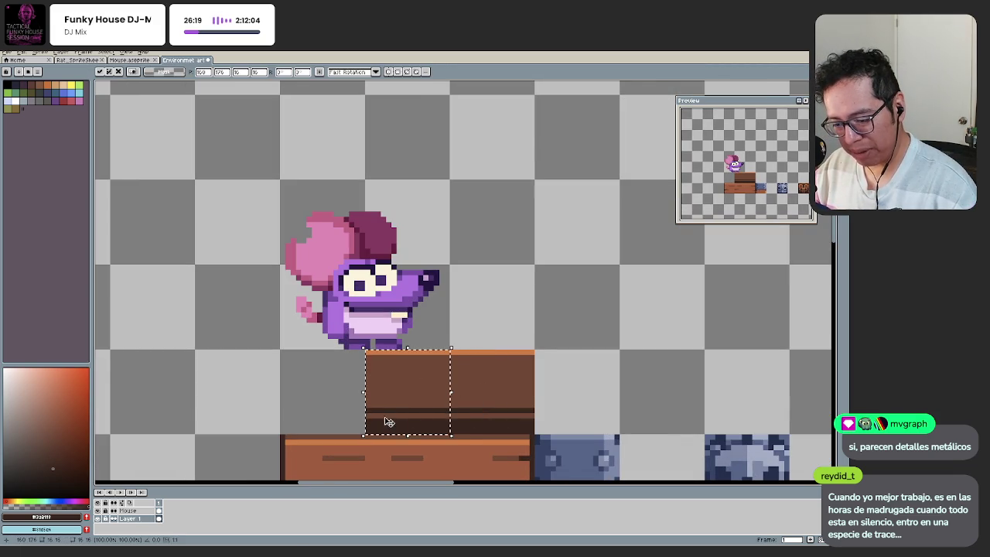
pyautogui.hotkey('ctrl', 'z')
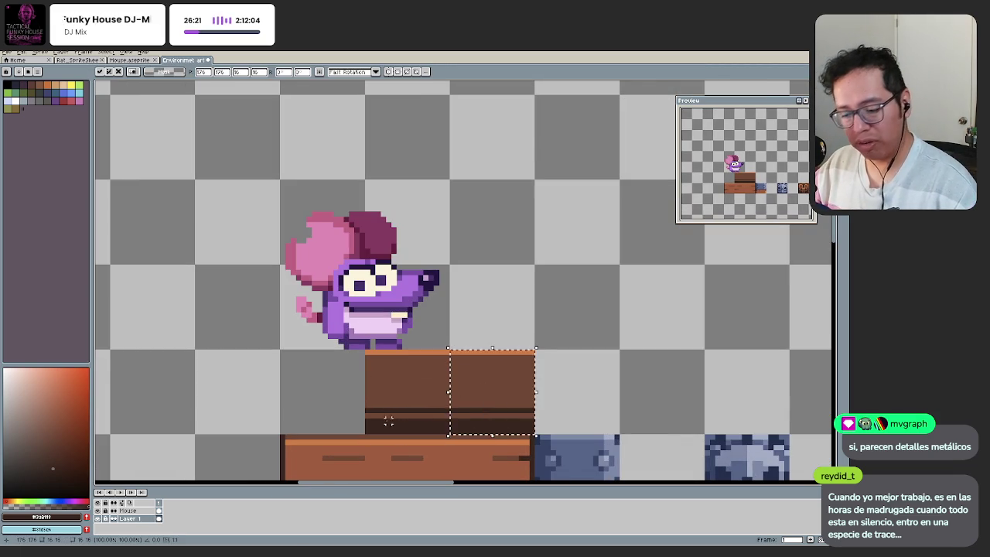
pyautogui.moveTo(476, 416)
pyautogui.mouseDown()
pyautogui.moveTo(569, 408)
pyautogui.moveTo(617, 357)
pyautogui.mouseUp()
pyautogui.hotkey('ctrl', 'z')
pyautogui.press('b')
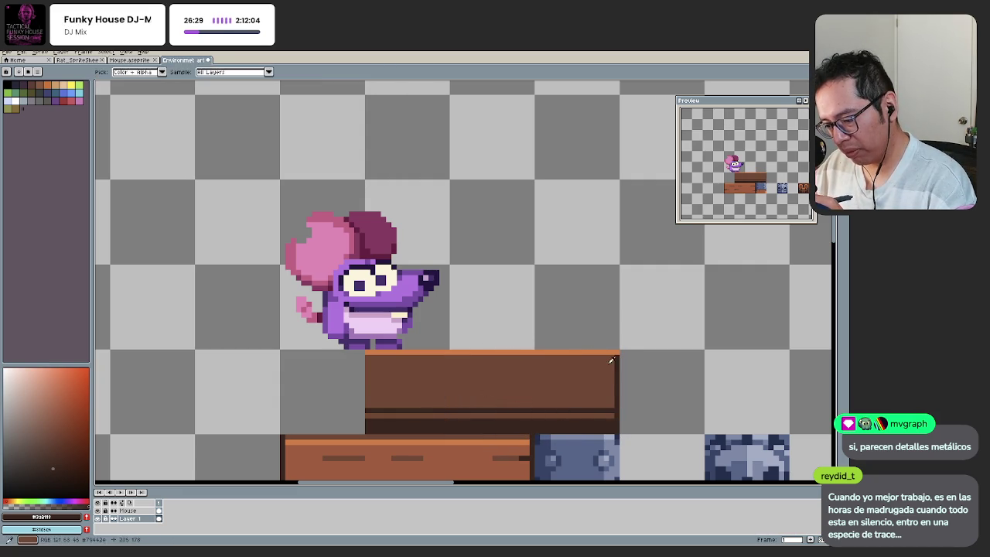
# Step: Zoom and pan to recentre the view on the rat and widened block
pyautogui.scroll(-3, 612, 364)
pyautogui.scroll(4, 569, 348)
pyautogui.press('b')
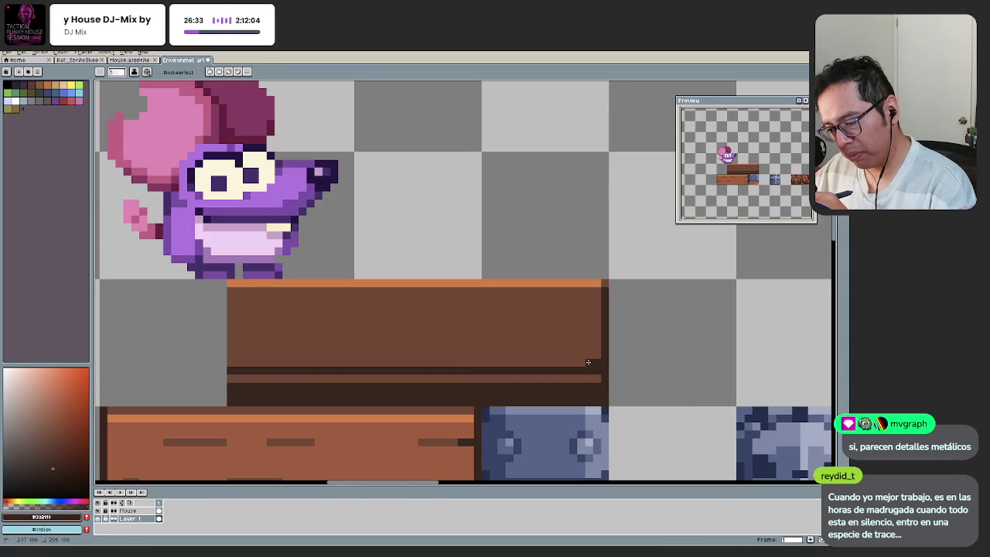
pyautogui.scroll(-3, 557, 394)
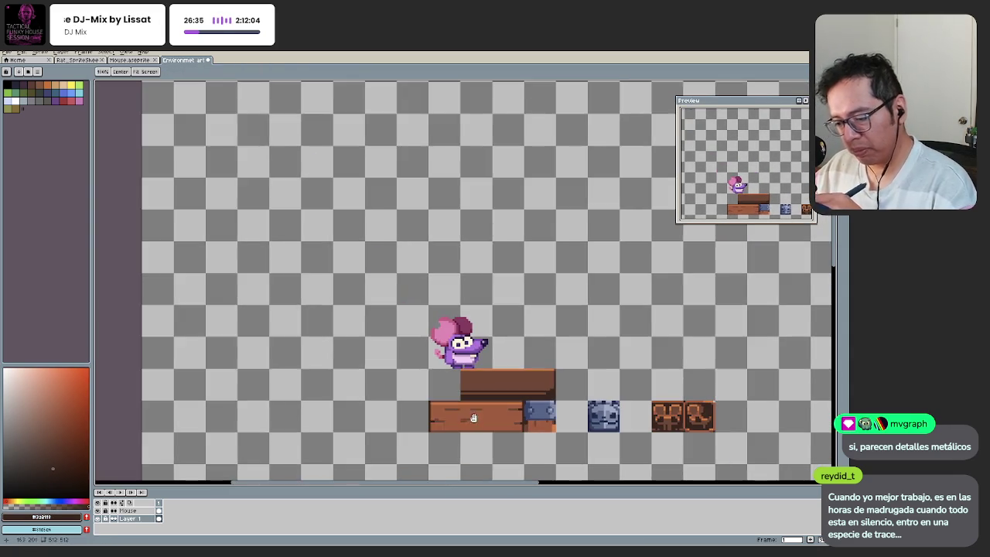
pyautogui.scroll(1, 438, 387)
pyautogui.scroll(1, 439, 374)
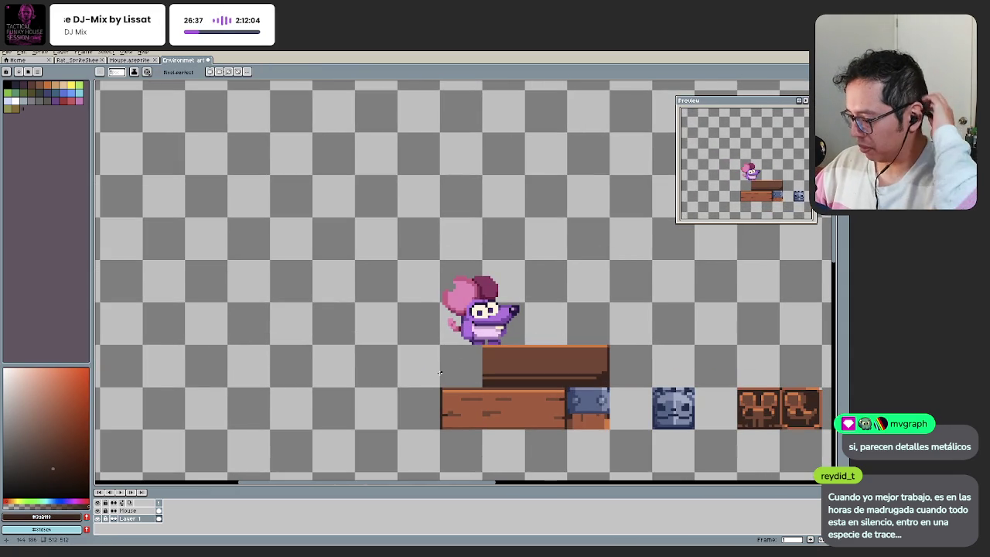
pyautogui.press('space')
pyautogui.moveTo(438, 373); pyautogui.dragTo(394, 359)
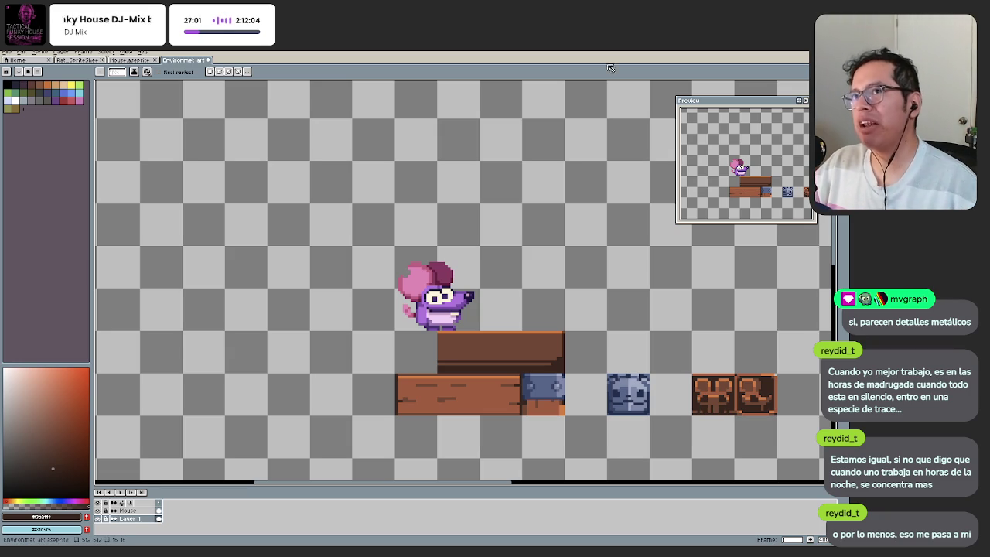
pyautogui.hotkey('alt', 'Tab')
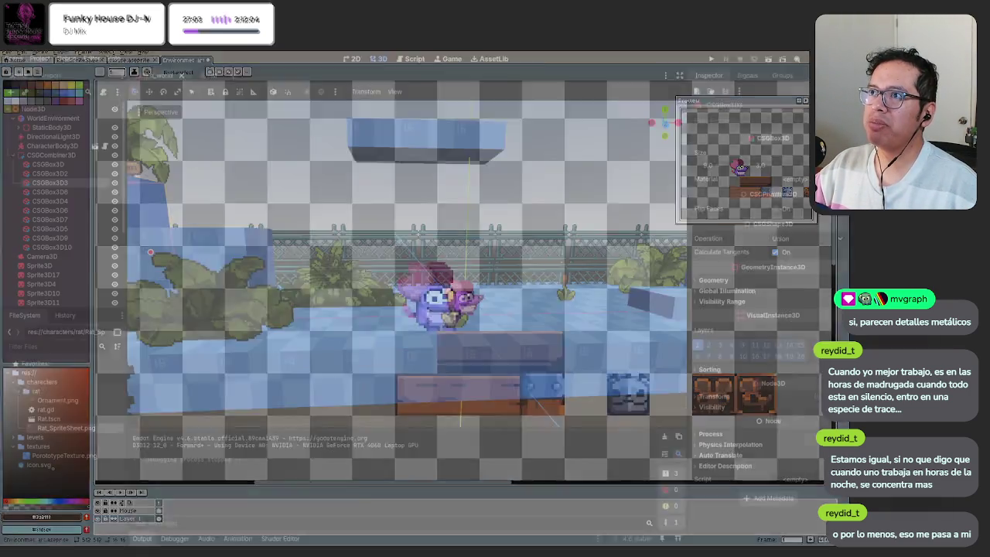
# Step: Orbit and pan the 3D viewport to frame the blue wall, floor and rat sprite
pyautogui.moveTo(524, 253); pyautogui.dragTo(566, 243)
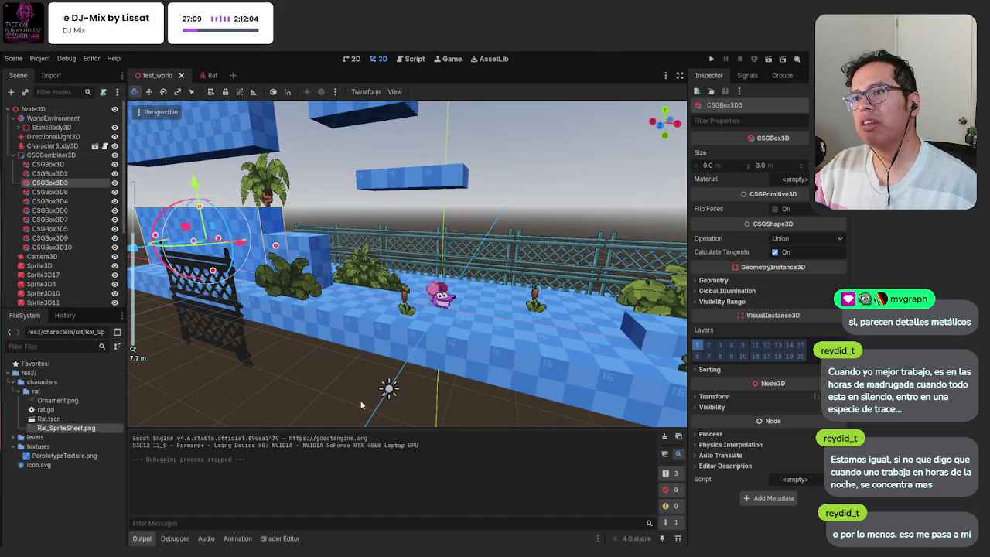
pyautogui.moveTo(360, 405)
pyautogui.mouseDown()
pyautogui.moveTo(433, 325)
pyautogui.moveTo(278, 381)
pyautogui.moveTo(291, 354)
pyautogui.mouseUp()
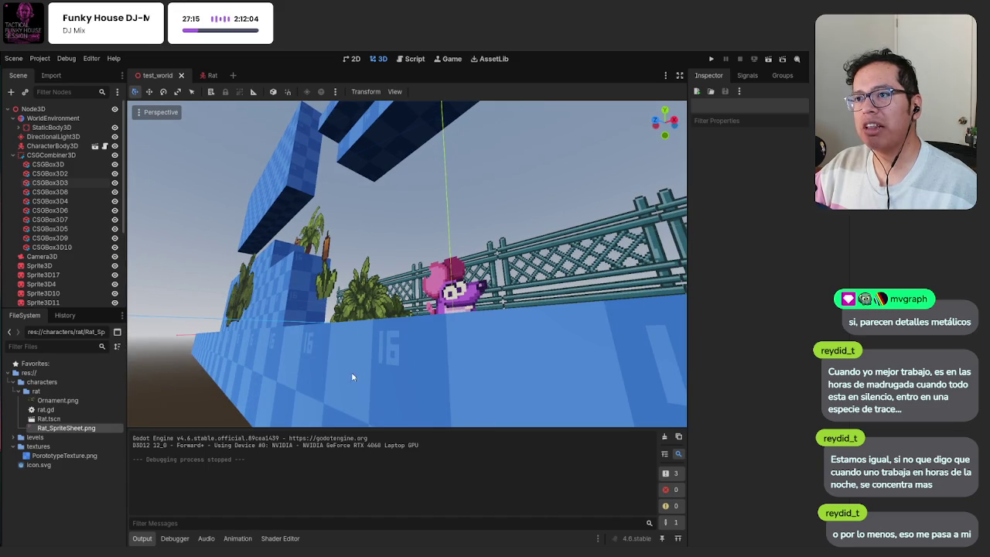
pyautogui.moveTo(348, 414); pyautogui.dragTo(401, 358)
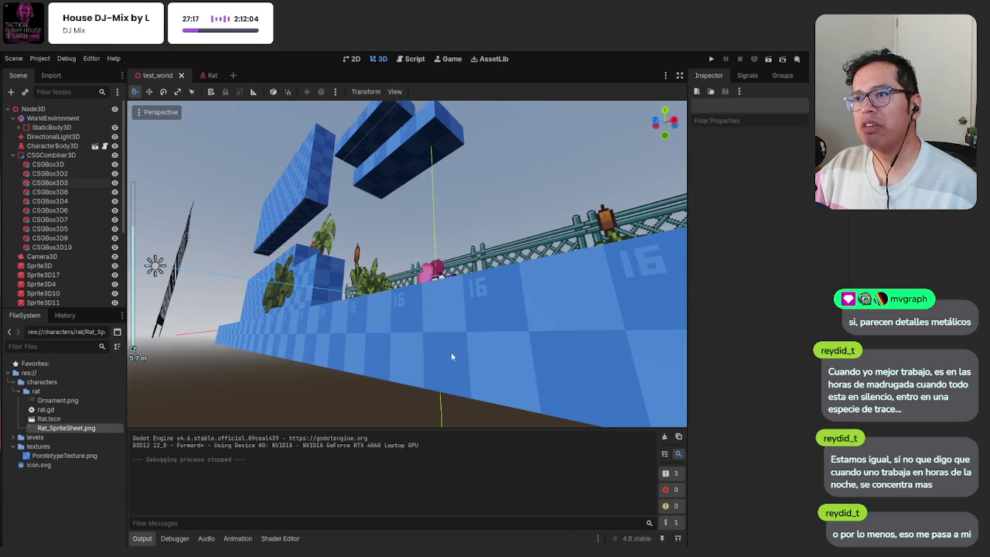
pyautogui.moveTo(462, 354)
pyautogui.mouseDown()
pyautogui.moveTo(452, 354)
pyautogui.moveTo(466, 371)
pyautogui.moveTo(466, 359)
pyautogui.moveTo(445, 353)
pyautogui.mouseUp()
pyautogui.press('capslock')
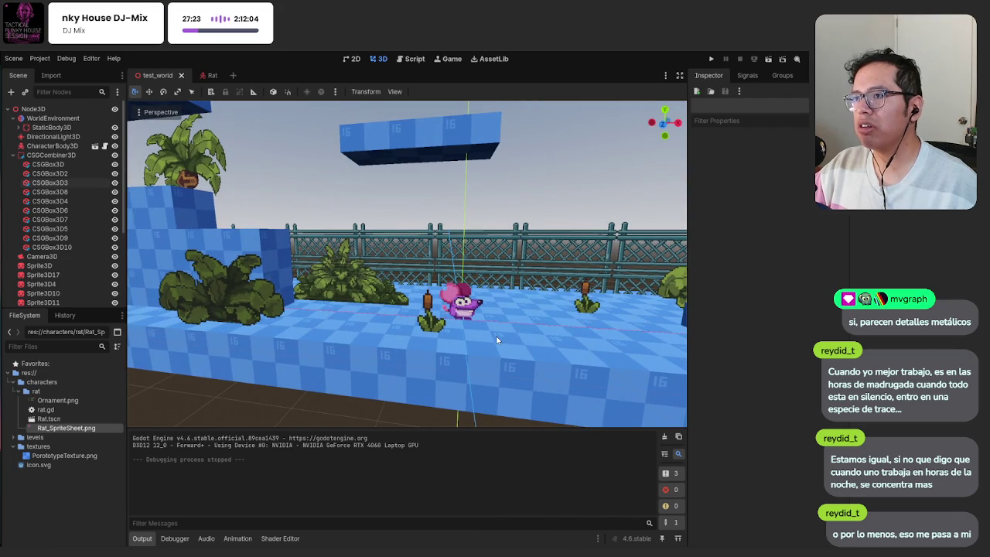
pyautogui.moveTo(499, 328); pyautogui.dragTo(425, 343)
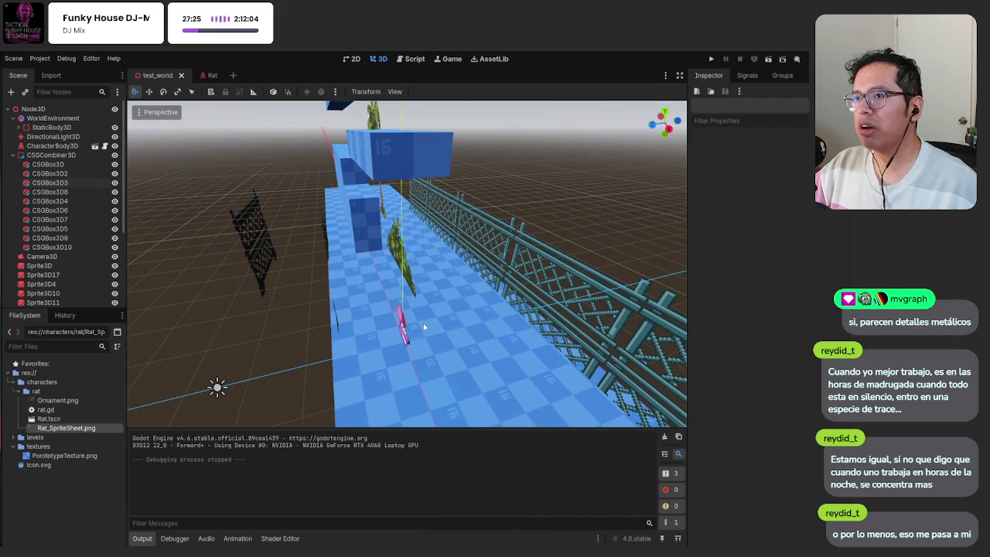
pyautogui.moveTo(478, 419)
pyautogui.mouseDown()
pyautogui.moveTo(475, 325)
pyautogui.moveTo(525, 331)
pyautogui.mouseUp()
pyautogui.scroll(4, 518, 331)
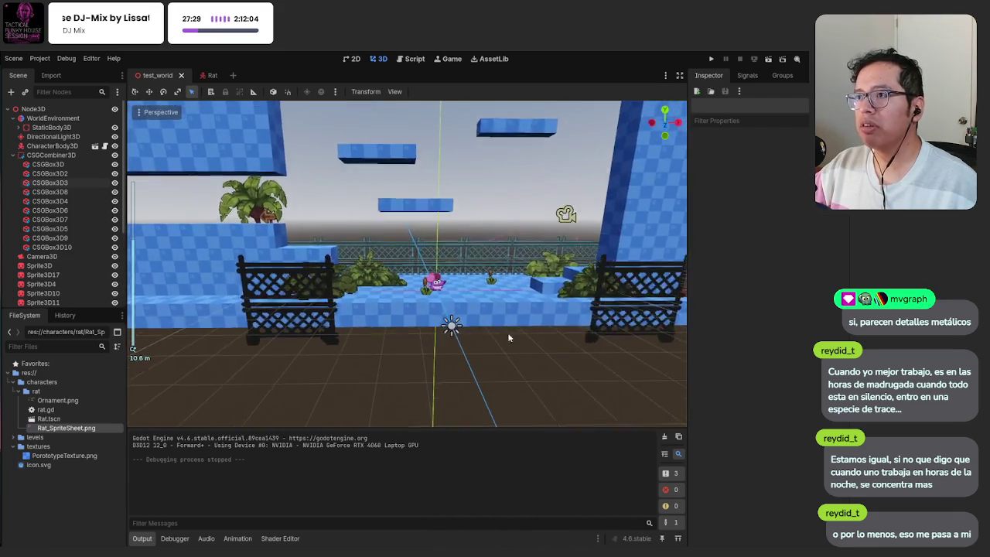
# Step: Delete the CollisionShape3D and StaticBody3D nodes
pyautogui.click(493, 305)
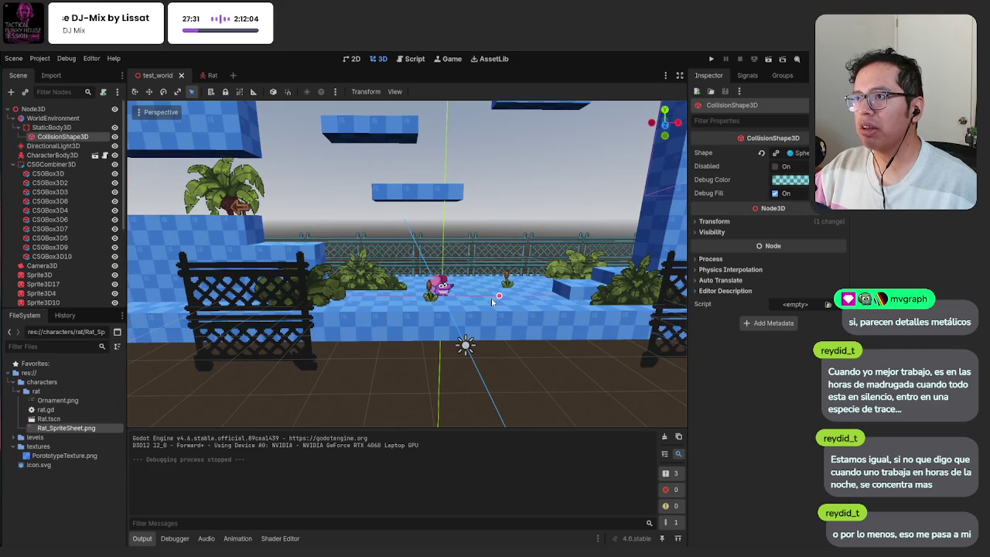
pyautogui.press('Delete')
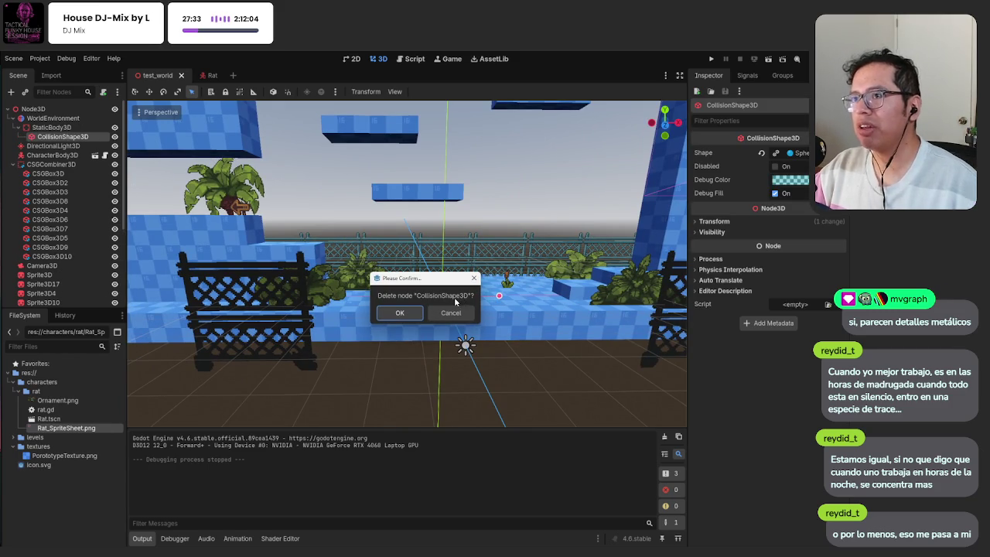
pyautogui.click(406, 312)
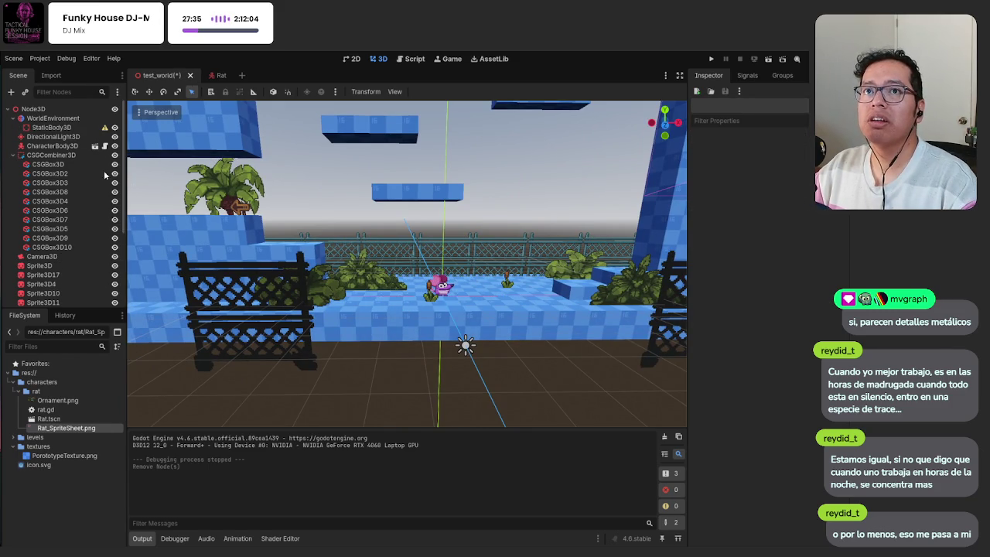
pyautogui.click(52, 127)
pyautogui.press('Delete')
pyautogui.click(401, 313)
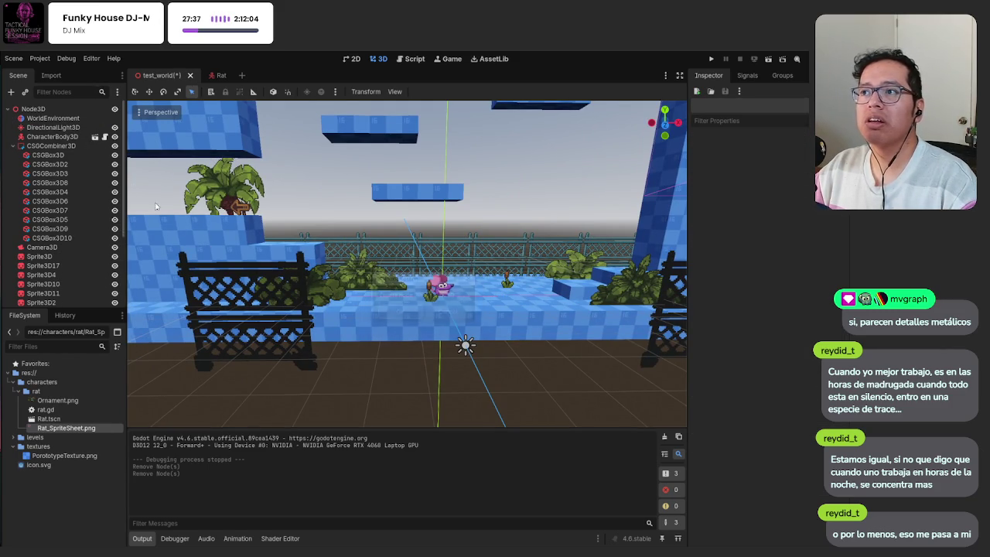
# Step: Duplicate the floor CSGBox3D, try lowering it one unit, then undo the move
pyautogui.click(478, 307)
pyautogui.moveTo(445, 317)
pyautogui.mouseDown()
pyautogui.moveTo(402, 278)
pyautogui.moveTo(382, 308)
pyautogui.mouseUp()
pyautogui.hotkey('ctrl', 'd')
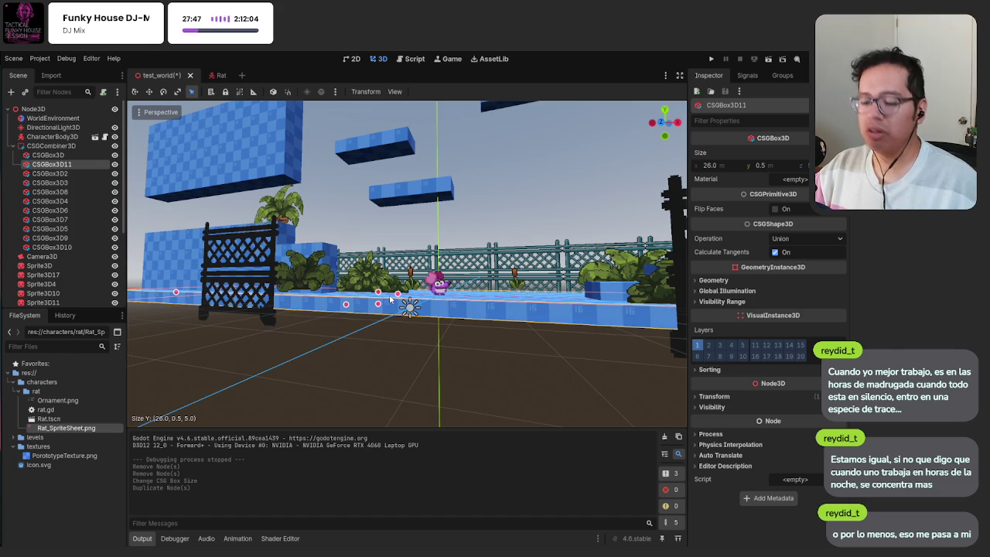
pyautogui.press('q')
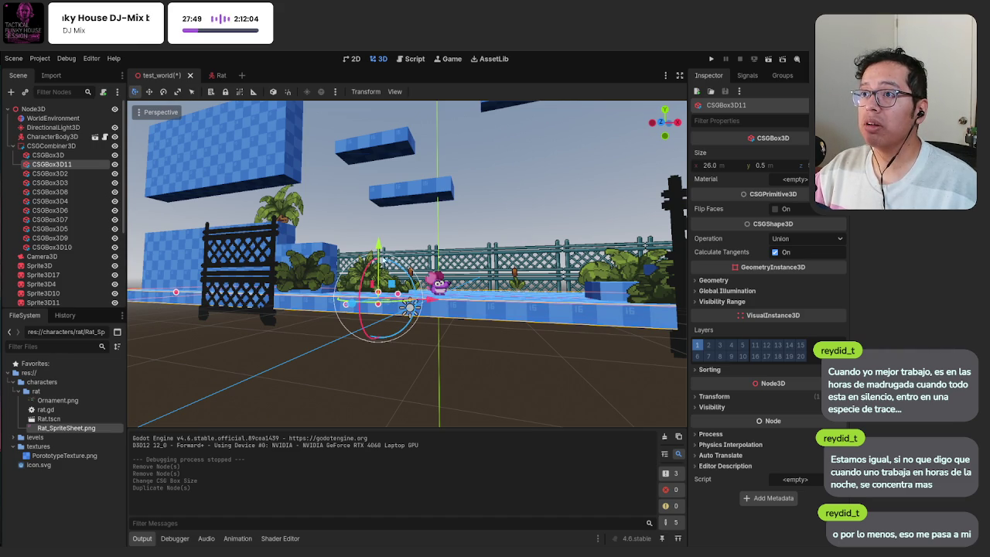
pyautogui.moveTo(377, 246); pyautogui.dragTo(378, 271)
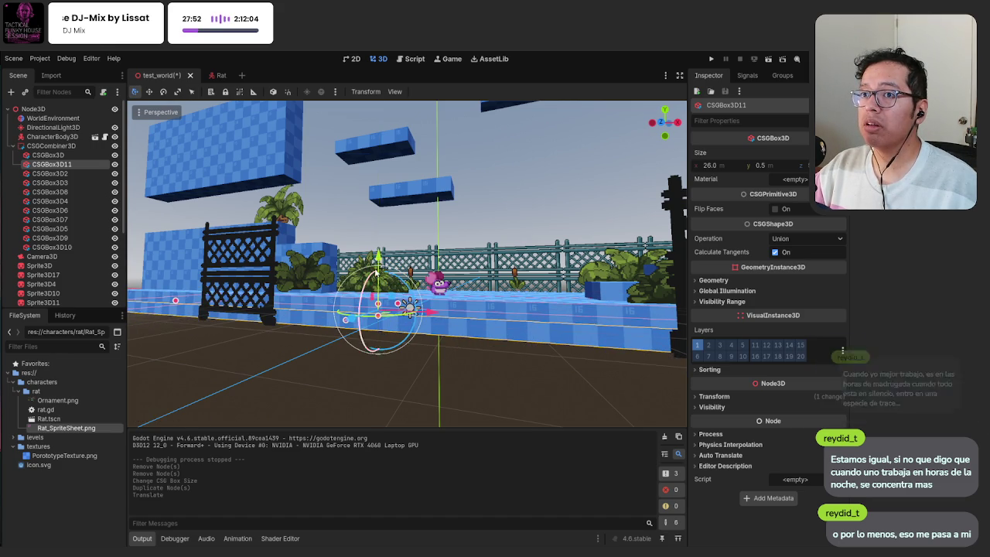
pyautogui.hotkey('ctrl', 'z')
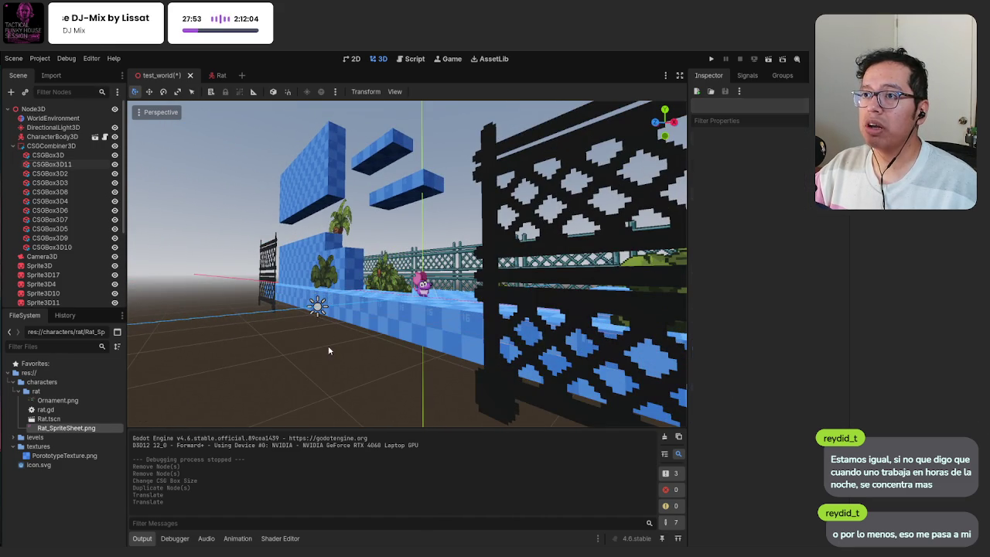
# Step: Orbit around the fence and rat, ending with the long CSGBox3D11 wall box selected
pyautogui.scroll(3, 327, 348)
pyautogui.scroll(2, 338, 323)
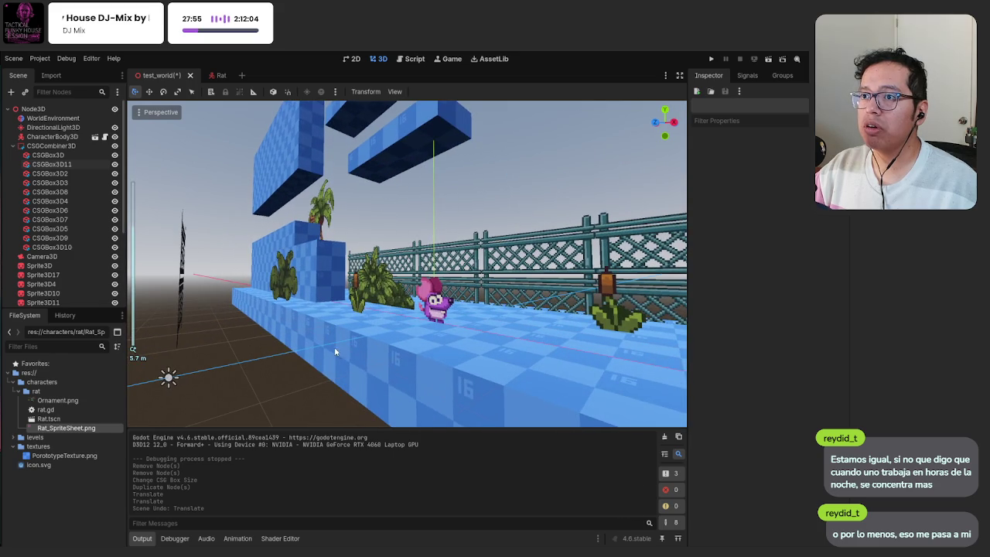
pyautogui.moveTo(320, 371)
pyautogui.mouseDown()
pyautogui.moveTo(413, 303)
pyautogui.moveTo(410, 327)
pyautogui.mouseUp()
pyautogui.click(404, 344)
pyautogui.moveTo(403, 361)
pyautogui.mouseDown()
pyautogui.moveTo(359, 365)
pyautogui.moveTo(369, 338)
pyautogui.mouseUp()
pyautogui.click(359, 365)
pyautogui.click(373, 344)
pyautogui.click(513, 321)
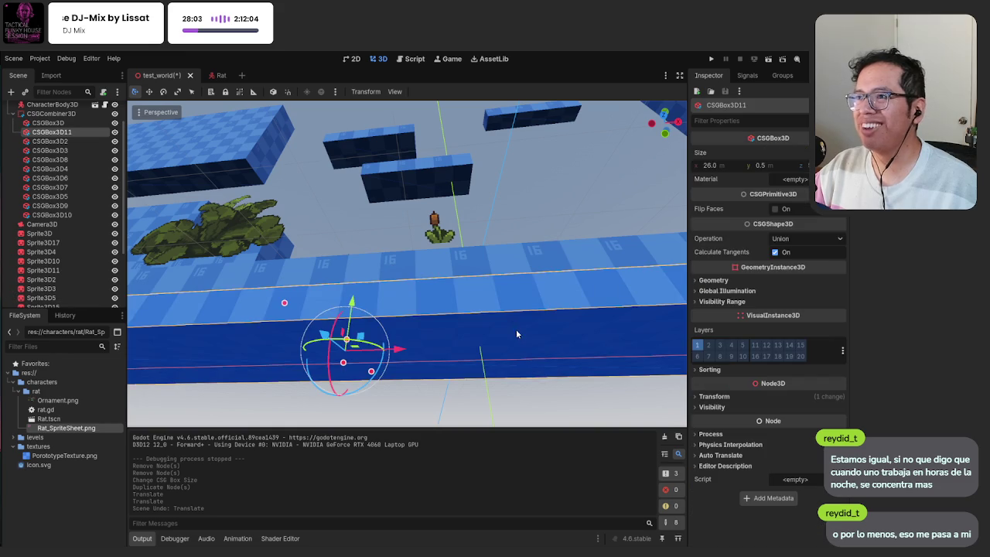
pyautogui.moveTo(512, 322); pyautogui.dragTo(294, 368)
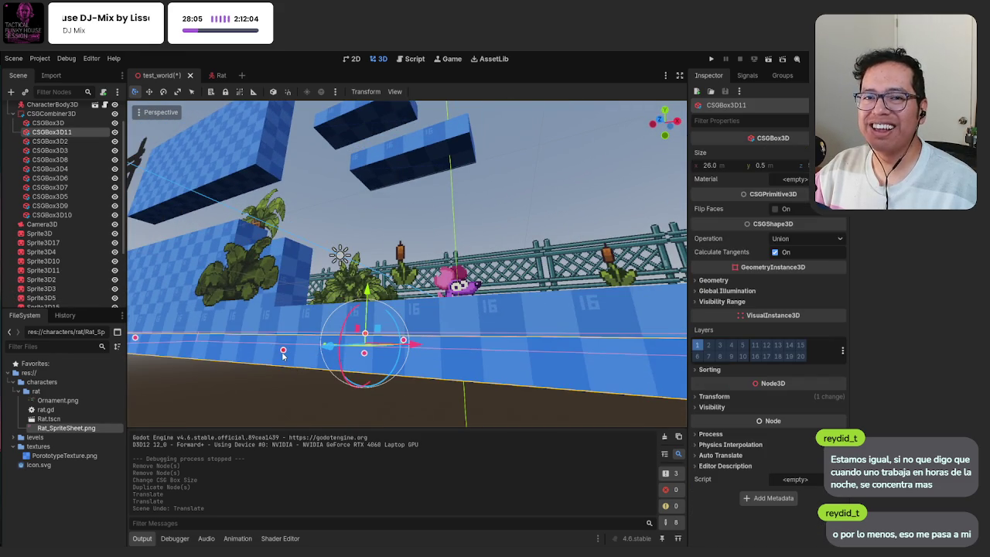
# Step: Resize CSGBox3D11 to 26.0 × 0.5 × 4.5, save test_world and run the game
pyautogui.click(285, 350)
pyautogui.moveTo(291, 353); pyautogui.dragTo(408, 362)
pyautogui.hotkey('ctrl', 's')
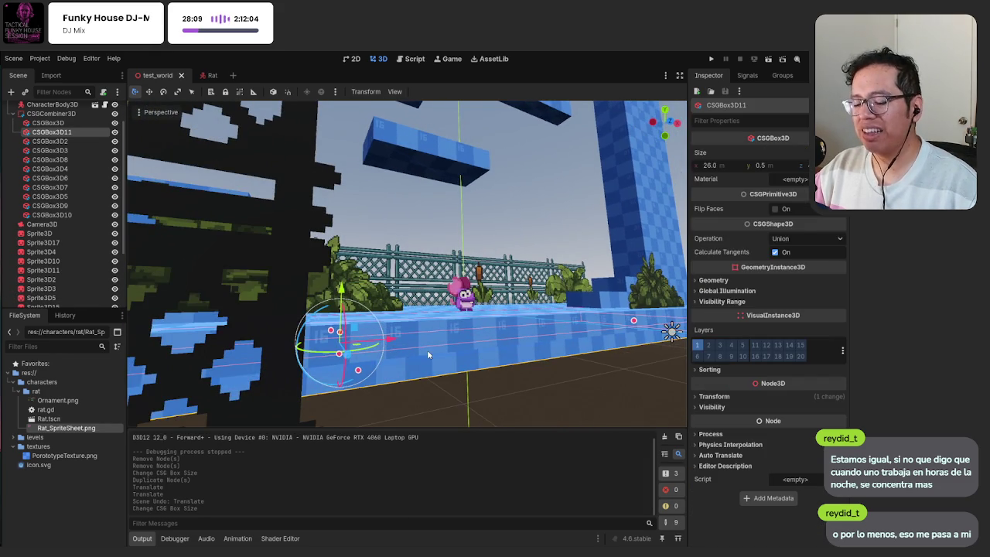
pyautogui.press('F5')
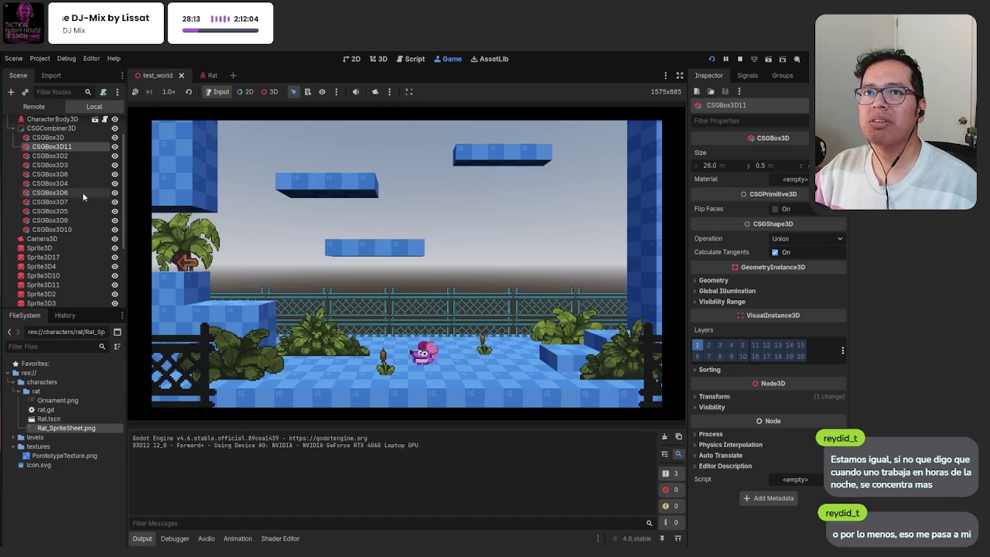
# Step: Inspect WorldEnvironment and Camera3D, revert a Position Y nudge to keep 3.25, then stop the game
pyautogui.scroll(2, 76, 228)
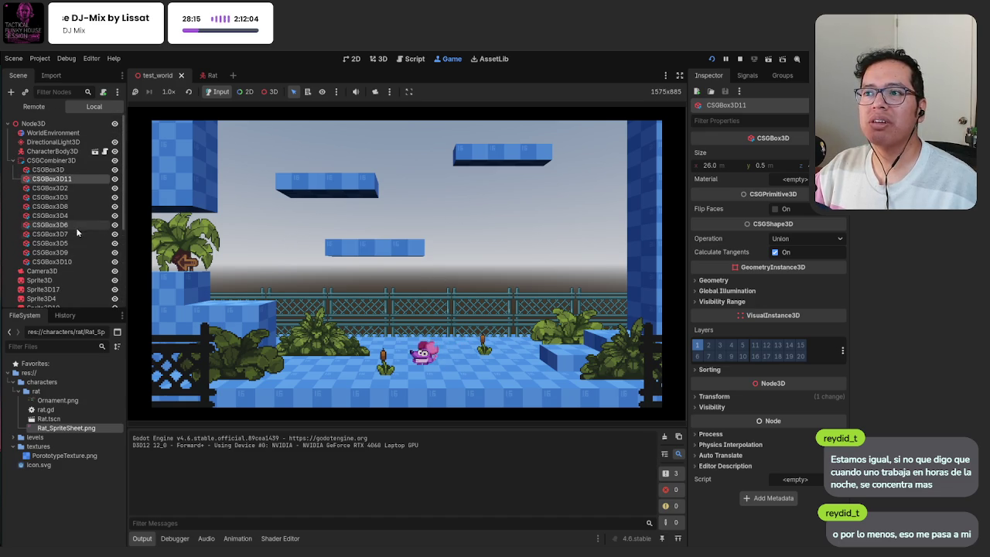
pyautogui.click(55, 136)
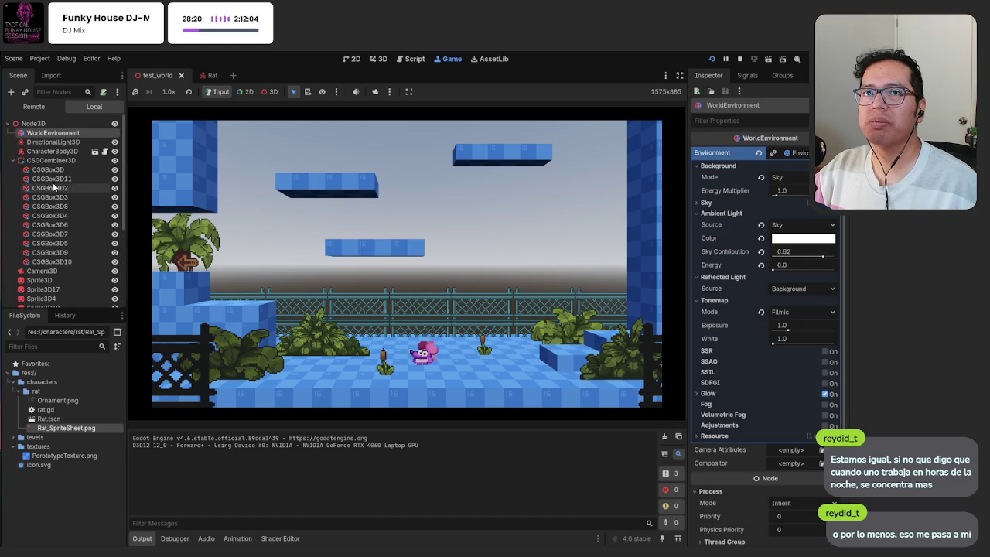
pyautogui.scroll(-2, 56, 205)
pyautogui.scroll(-1, 58, 217)
pyautogui.click(59, 225)
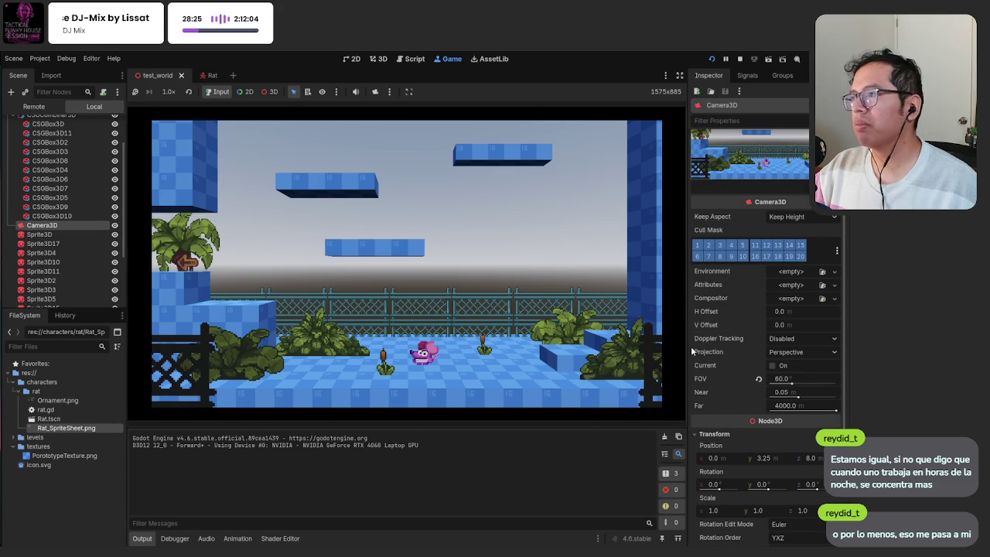
pyautogui.moveTo(762, 458); pyautogui.dragTo(744, 458)
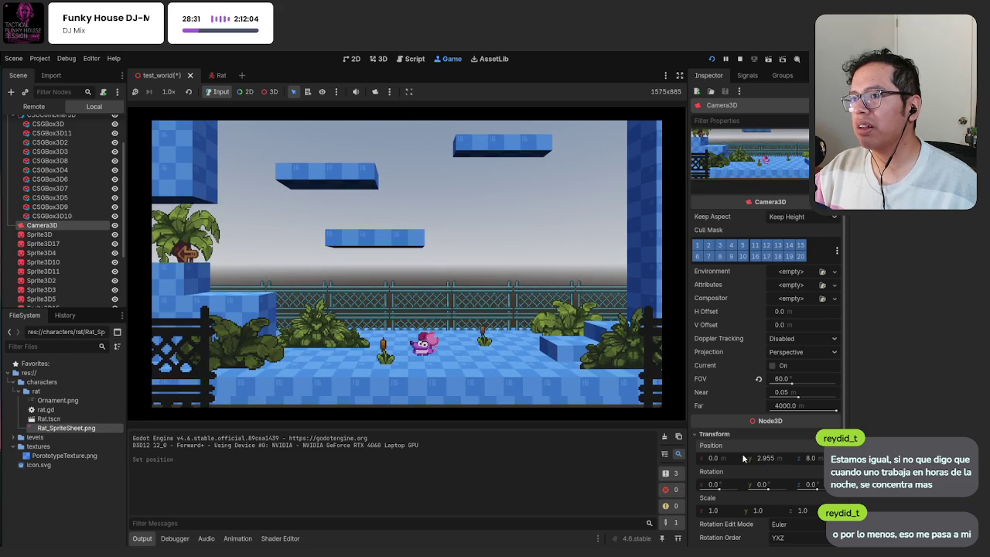
pyautogui.hotkey('ctrl', 'z')
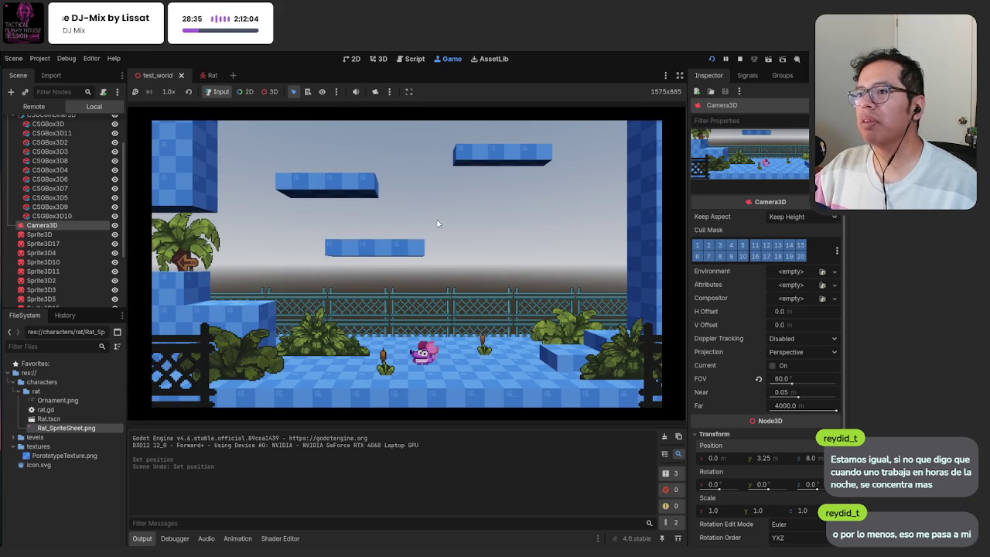
pyautogui.press('F8')
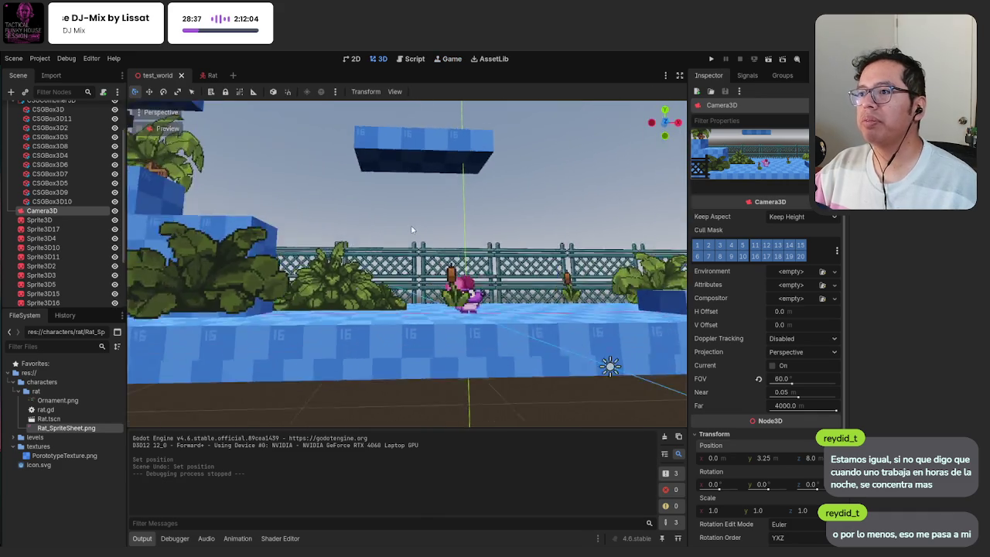
# Step: Undo the box resize and move, preview through Camera3D, and switch to Aseprite
pyautogui.hotkey('ctrl', 'z')
pyautogui.hotkey('ctrl', 'z')
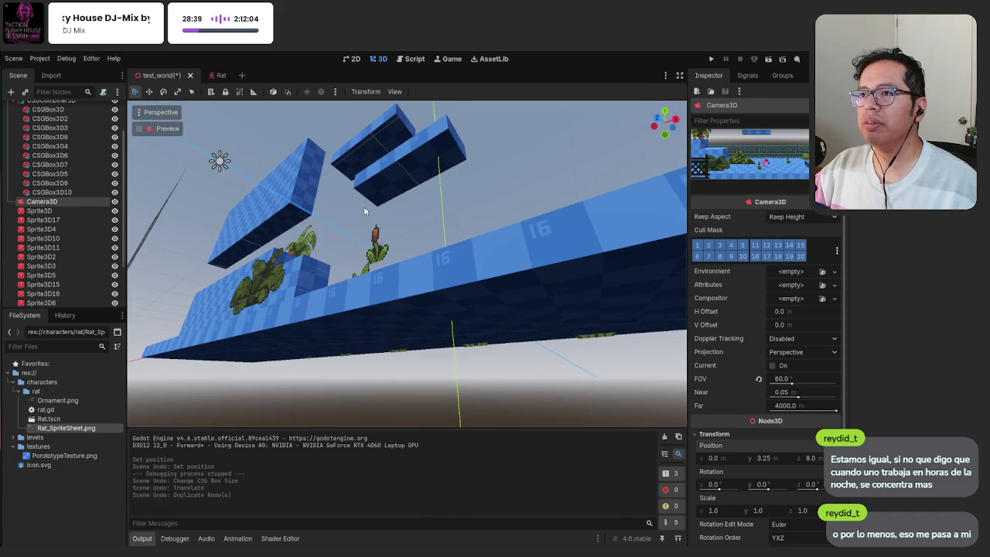
pyautogui.hotkey('ctrl', 'z')
pyautogui.hotkey('ctrl', 'z')
pyautogui.click(150, 129)
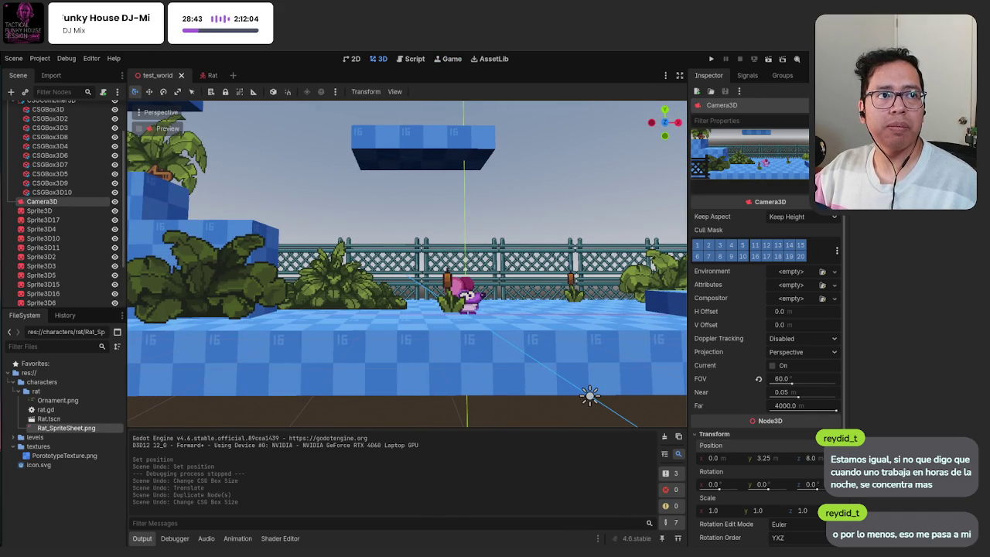
pyautogui.hotkey('alt', 'Tab')
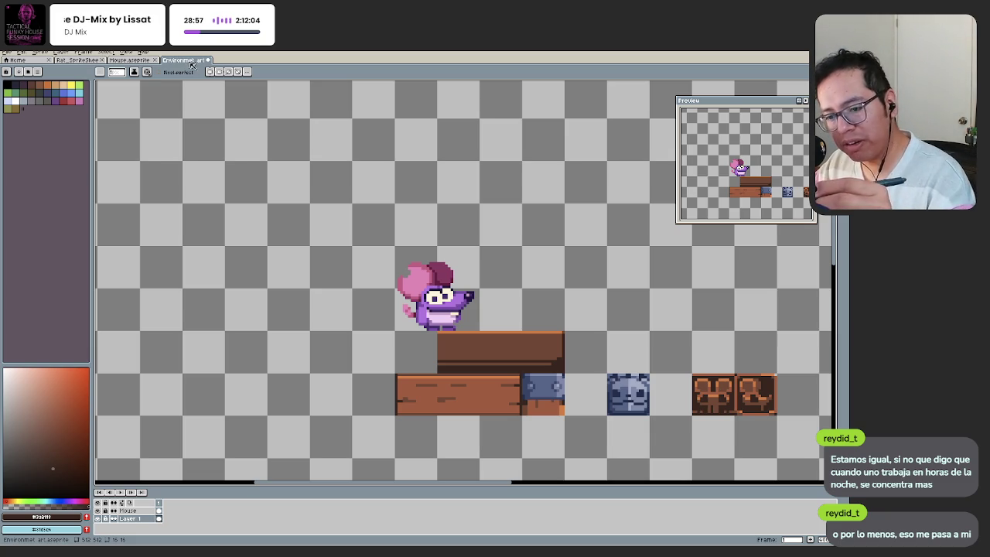
# Step: Look over the rat and plank tiles, select the Pencil, and return to Godot
pyautogui.moveTo(518, 367); pyautogui.dragTo(571, 382)
pyautogui.scroll(-1, 571, 382)
pyautogui.scroll(-1, 571, 382)
pyautogui.scroll(-2, 557, 398)
pyautogui.scroll(3, 551, 405)
pyautogui.moveTo(585, 398); pyautogui.dragTo(518, 367)
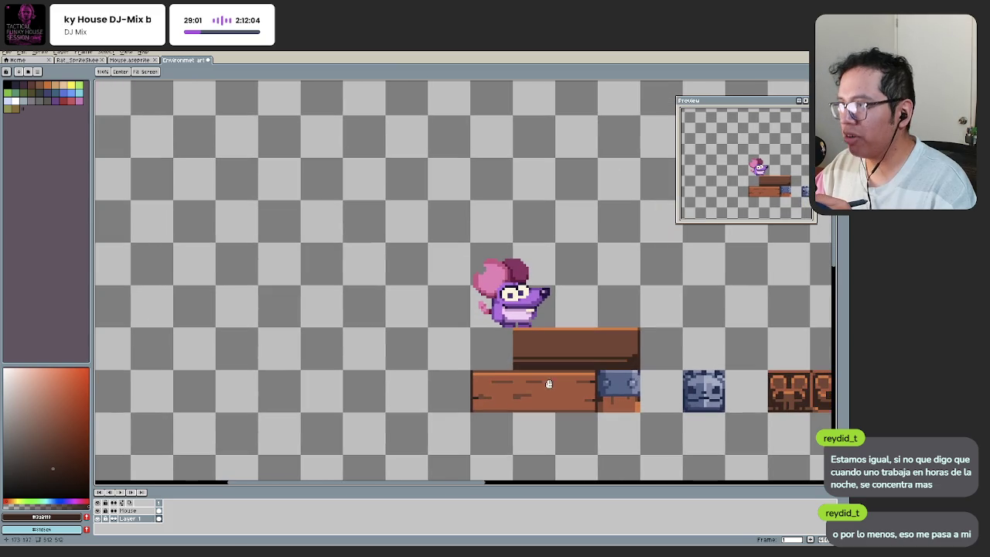
pyautogui.scroll(-2, 520, 383)
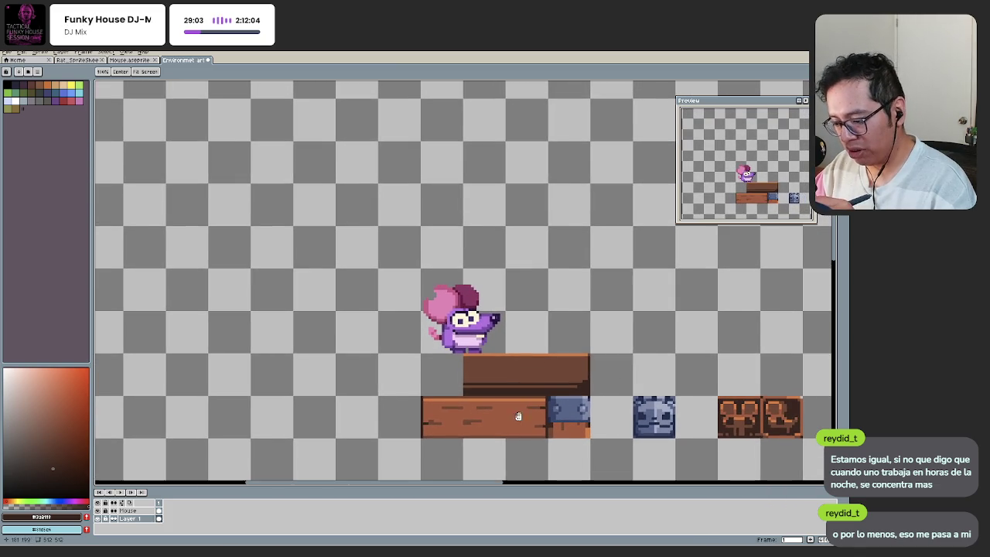
pyautogui.scroll(-1, 513, 415)
pyautogui.press('b')
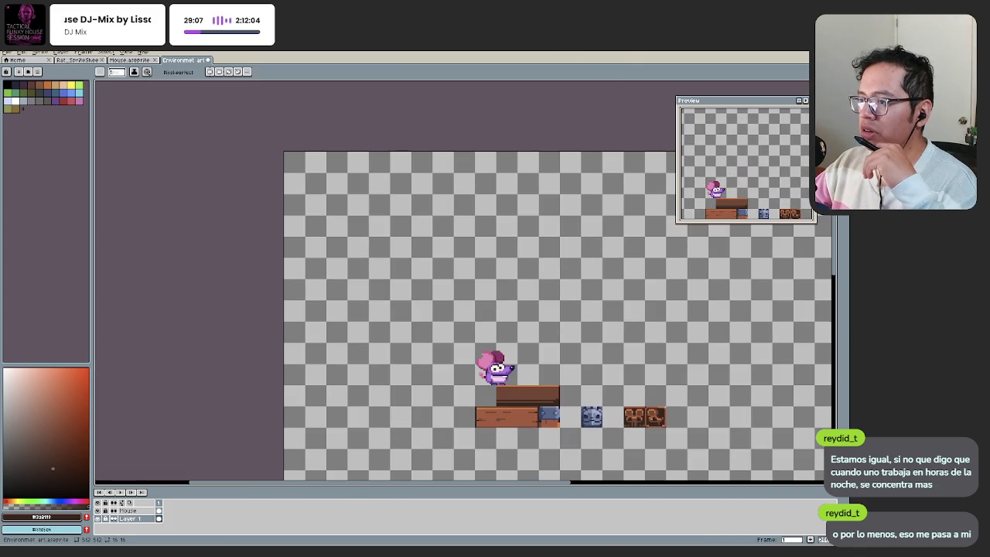
pyautogui.hotkey('alt', 'Tab')
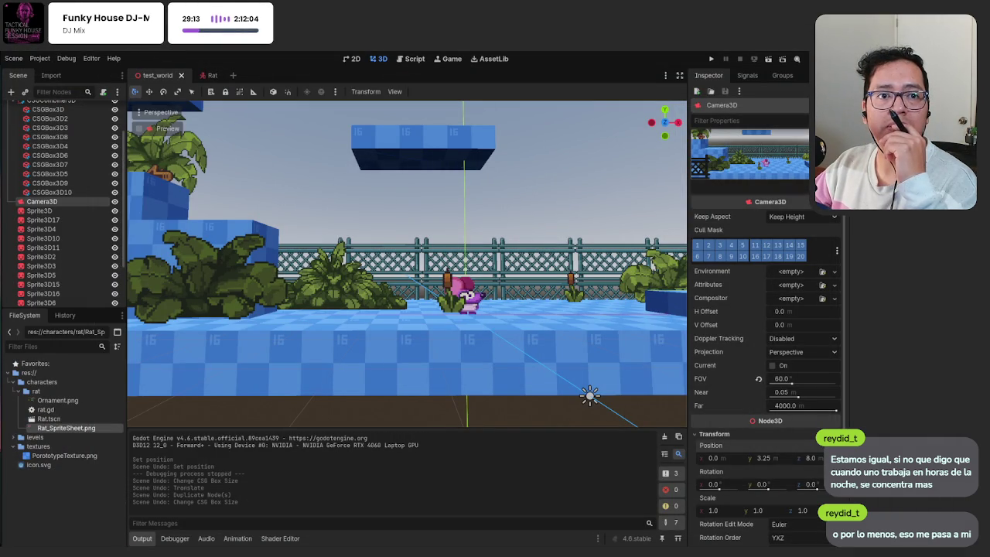
# Step: Switch from Godot back to the Aseprite window
pyautogui.hotkey('alt', 'Tab')
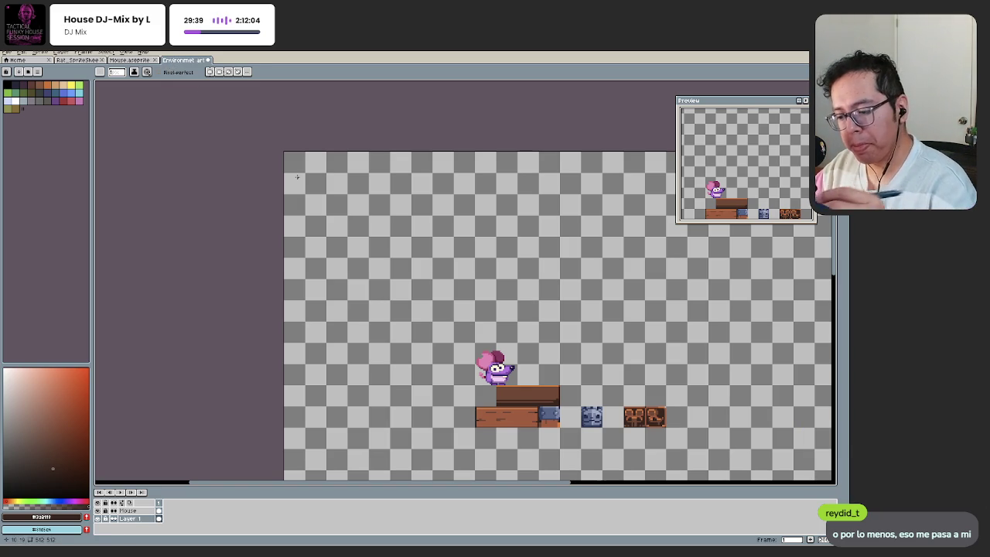
# Step: Show the tile grid and zoom in on the raised plank block
pyautogui.scroll(1, 438, 380)
pyautogui.scroll(2, 495, 391)
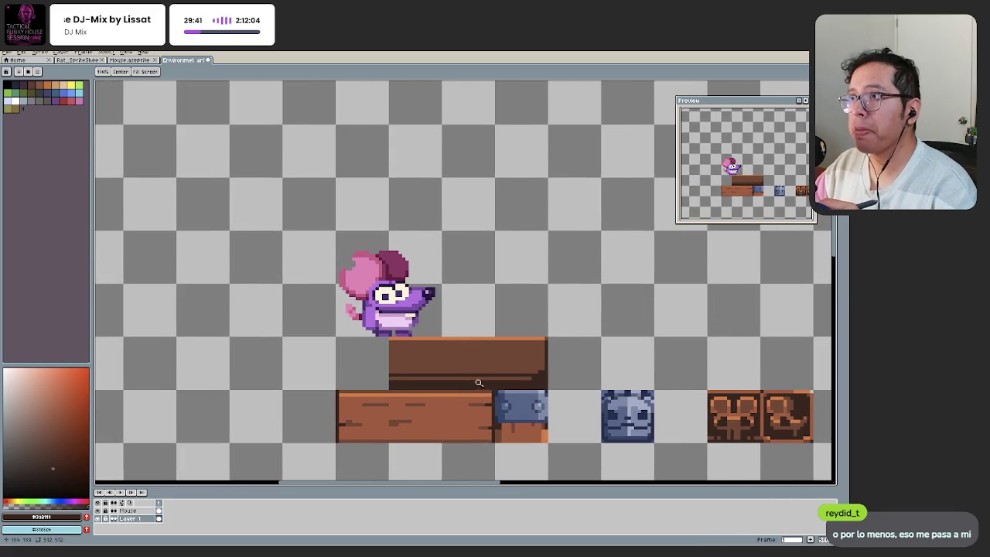
pyautogui.scroll(1, 474, 383)
pyautogui.scroll(1, 468, 359)
pyautogui.moveTo(496, 350); pyautogui.dragTo(478, 370)
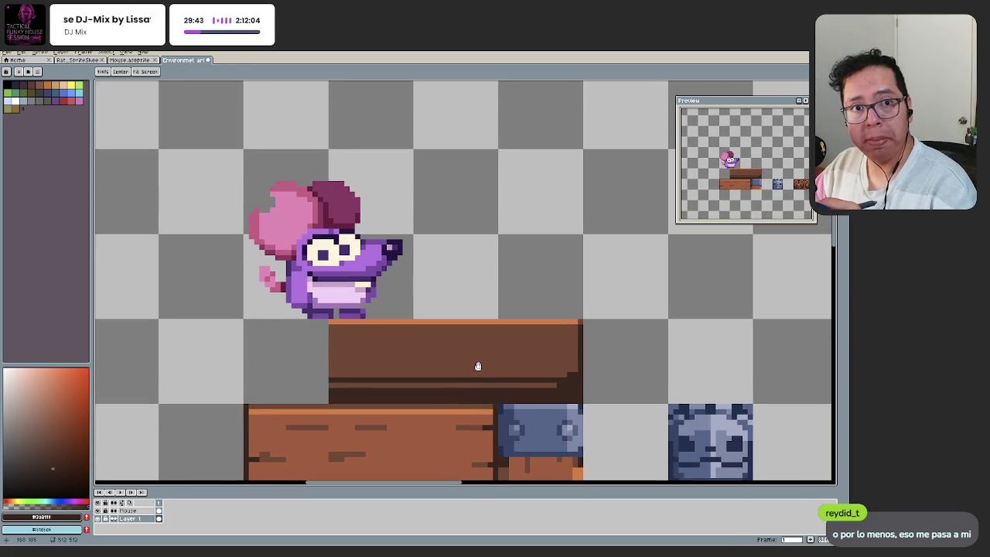
pyautogui.scroll(1, 495, 369)
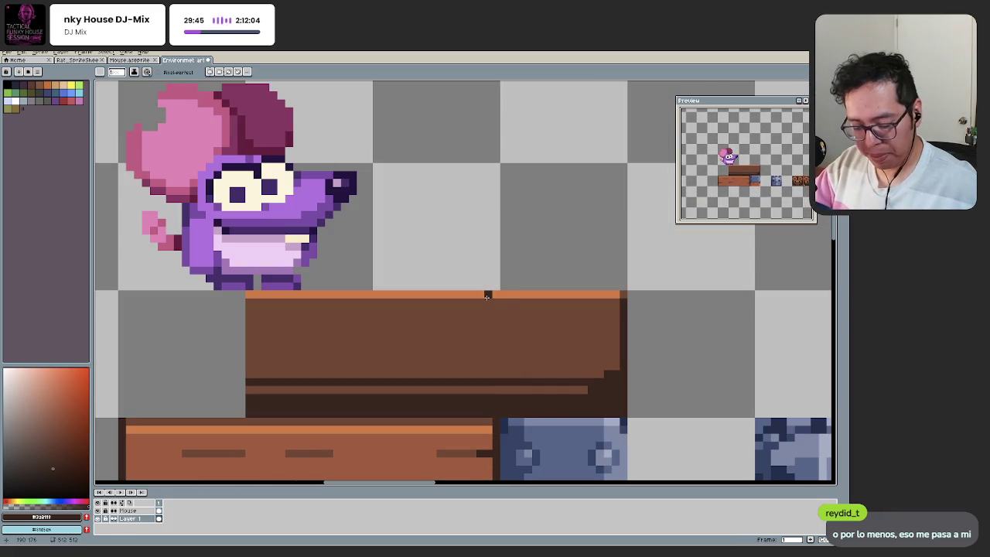
pyautogui.press('alt')
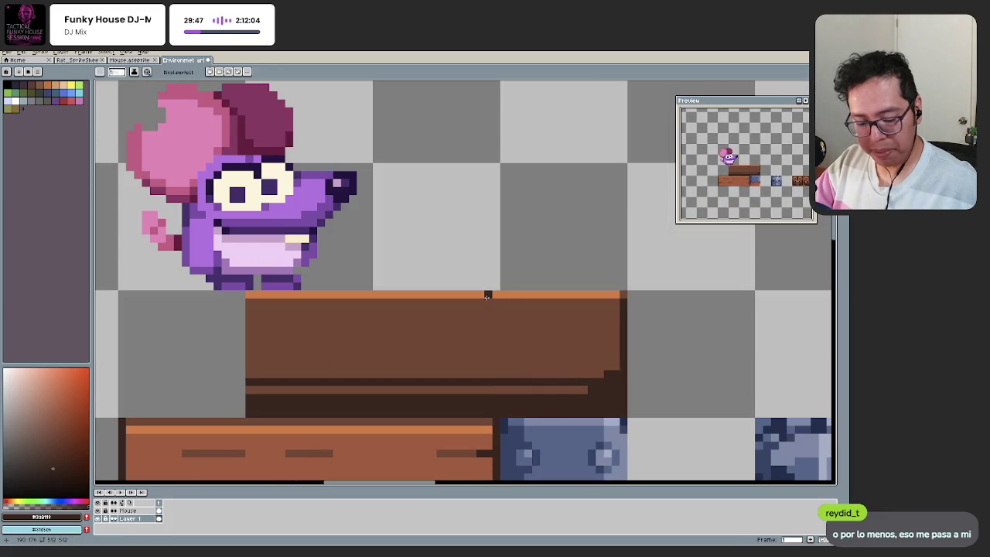
pyautogui.hotkey('ctrl', "'")
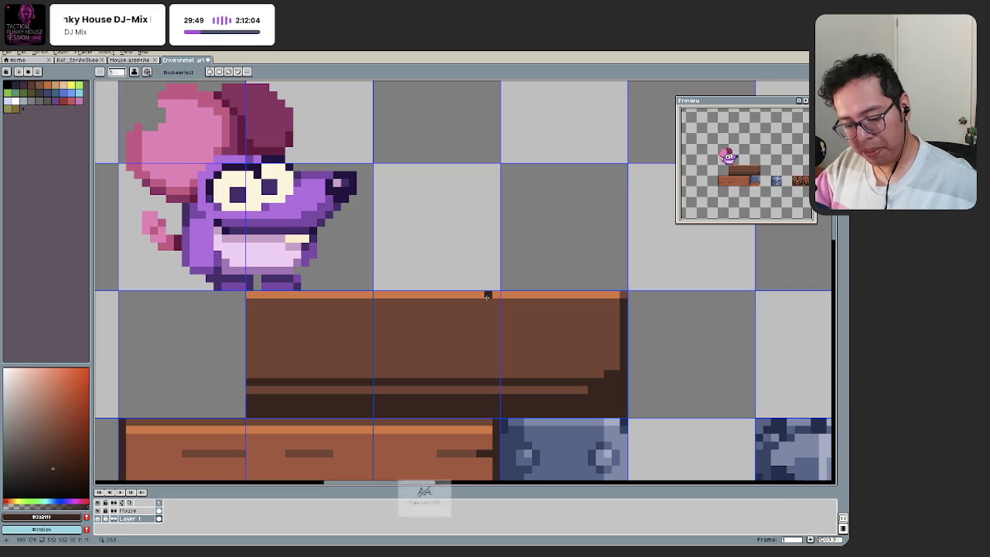
pyautogui.scroll(1, 530, 420)
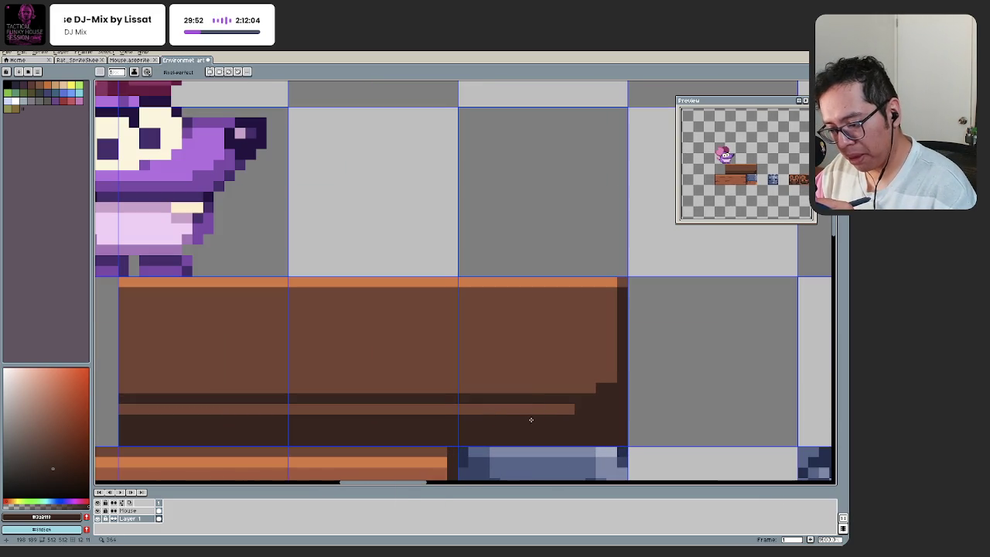
pyautogui.scroll(-3, 515, 402)
pyautogui.moveTo(512, 415); pyautogui.dragTo(455, 375)
pyautogui.scroll(1, 447, 348)
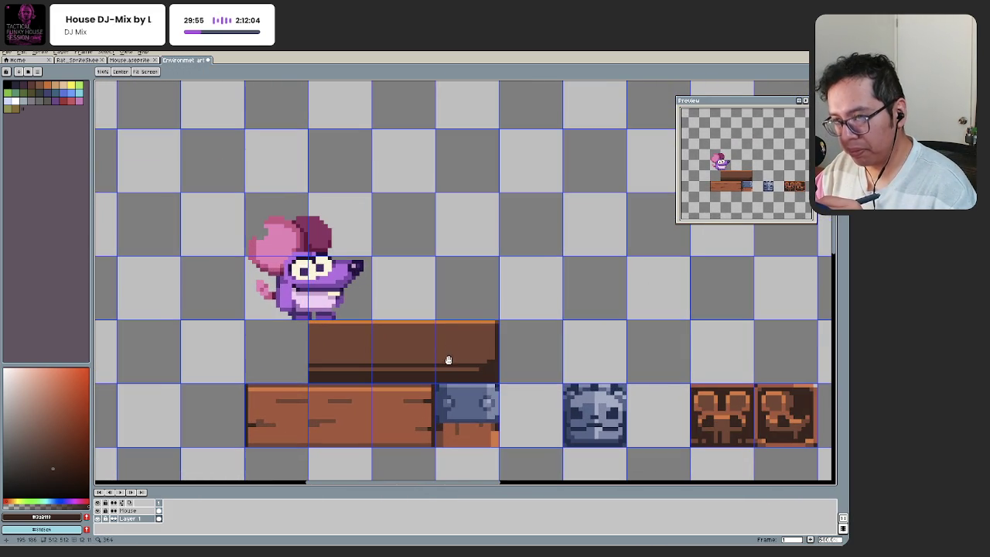
pyautogui.scroll(1, 453, 369)
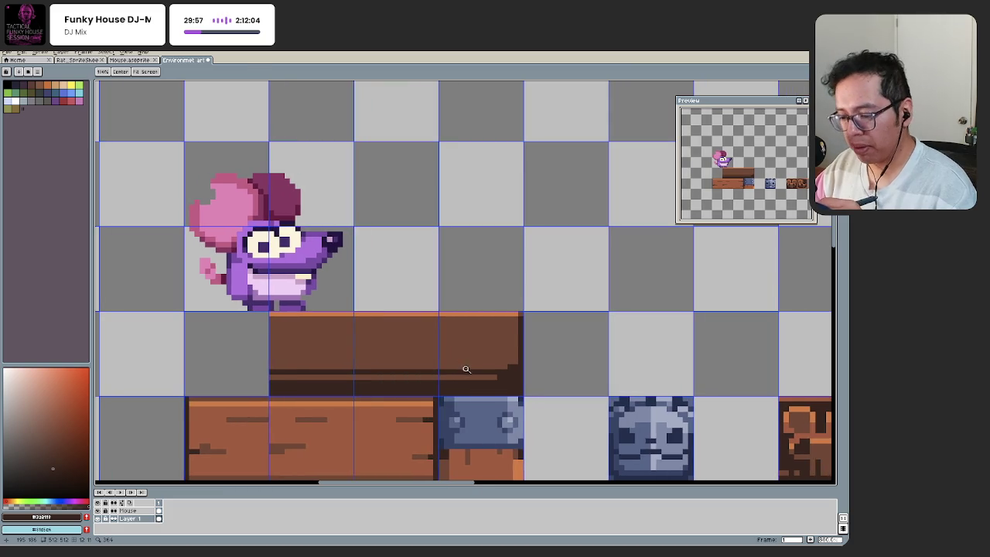
pyautogui.click(464, 369)
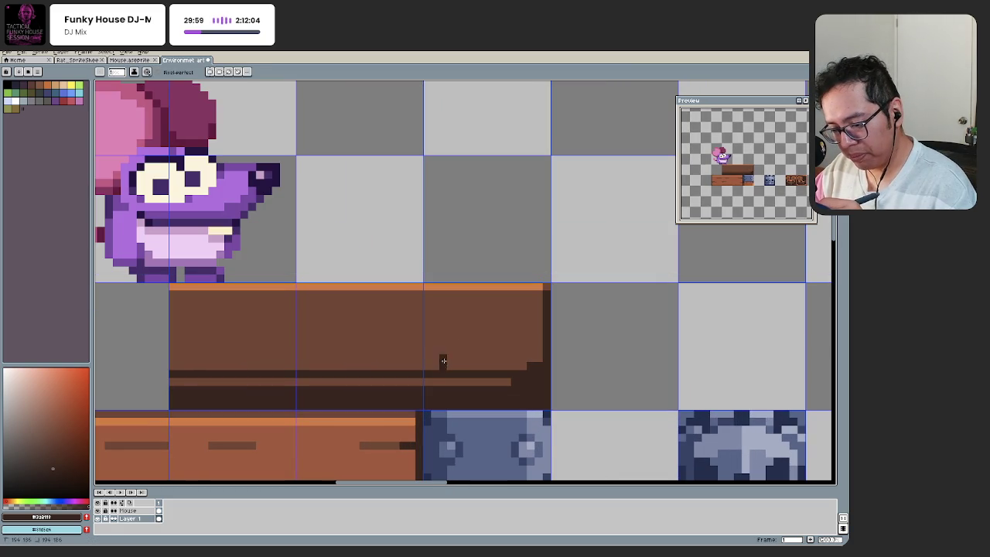
pyautogui.scroll(-3, 505, 389)
pyautogui.hscroll(5, 464, 314)
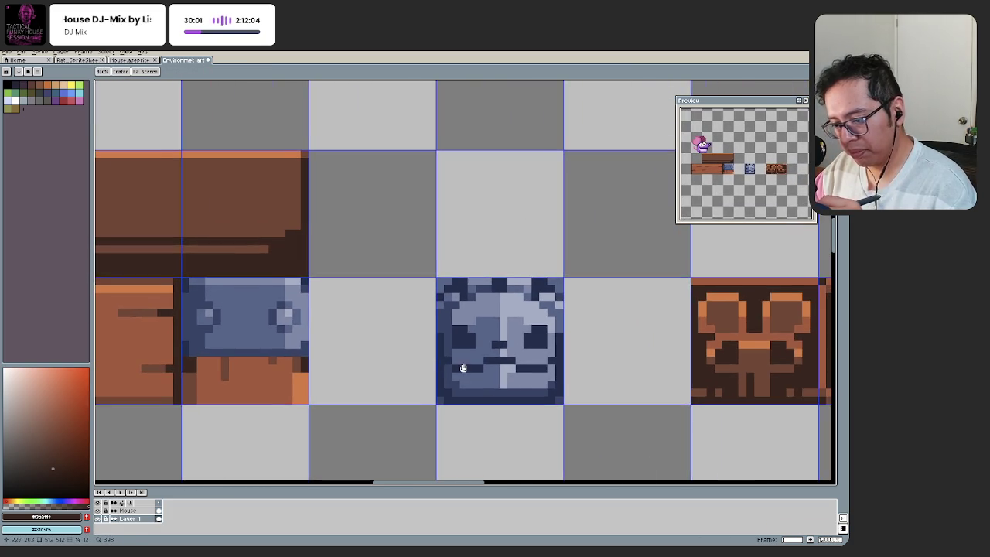
pyautogui.hscroll(2, 453, 384)
# Step: Lasso-select the brown emblem tile on the right of the sheet
pyautogui.press('v')
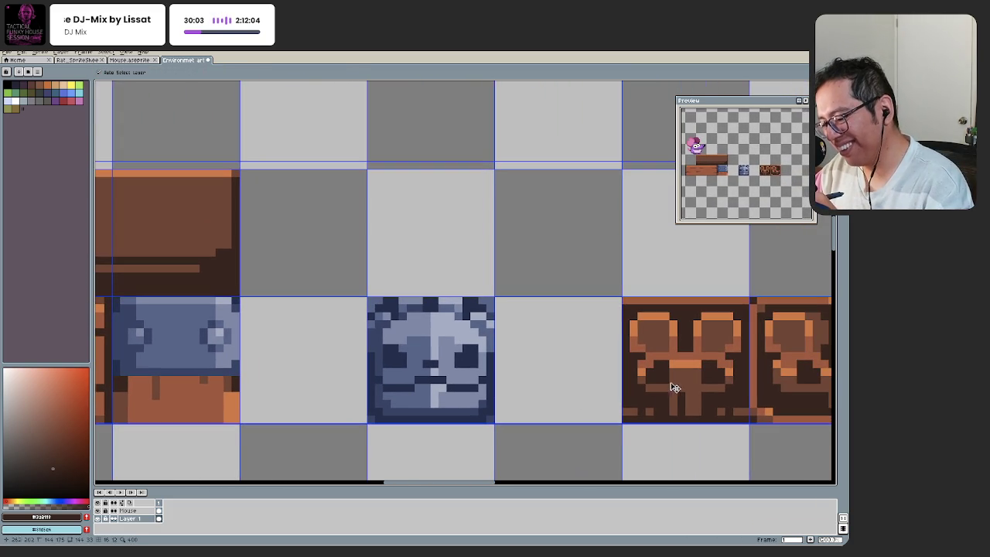
pyautogui.press('b')
pyautogui.moveTo(626, 313)
pyautogui.mouseDown()
pyautogui.moveTo(673, 419)
pyautogui.moveTo(747, 369)
pyautogui.moveTo(731, 305)
pyautogui.moveTo(628, 315)
pyautogui.mouseUp()
pyautogui.hscroll(-4, 420, 381)
pyautogui.scroll(1, 420, 381)
pyautogui.hscroll(-3, 420, 381)
pyautogui.scroll(2, 420, 381)
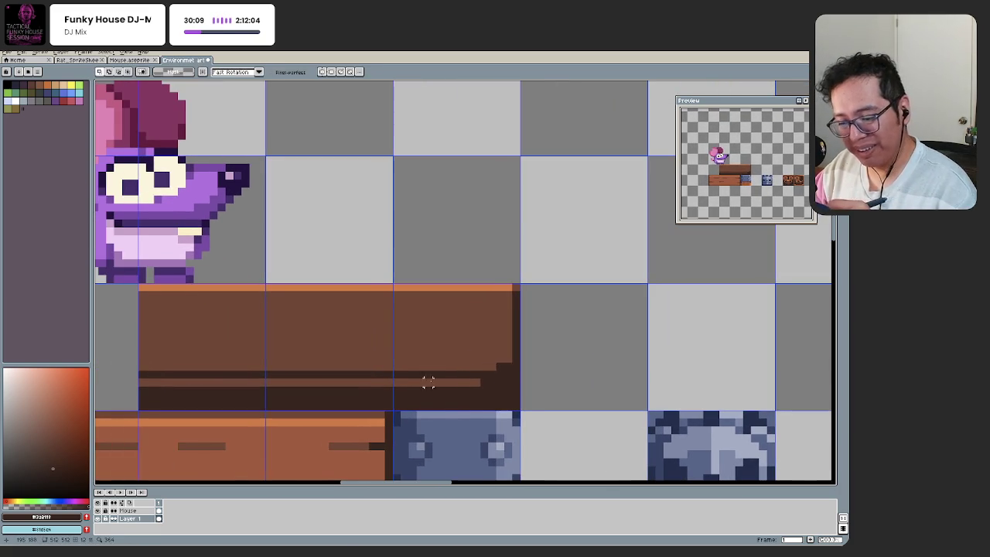
# Step: Paste the emblem above the plank, fill its white outline dark brown, and delete the dark outline pixels
pyautogui.hotkey('ctrl', 'v')
pyautogui.moveTo(435, 453); pyautogui.dragTo(431, 197)
pyautogui.press('Return')
pyautogui.press('w')
pyautogui.scroll(1, 410, 280)
pyautogui.click(410, 280)
pyautogui.press('f')
pyautogui.press('e')
pyautogui.press('w')
pyautogui.click(400, 219)
pyautogui.press('Delete')
# Step: Recolour the emblem's body and arms dark brown and its ear patches medium brown
pyautogui.press('i')
pyautogui.press('g')
pyautogui.click(478, 251)
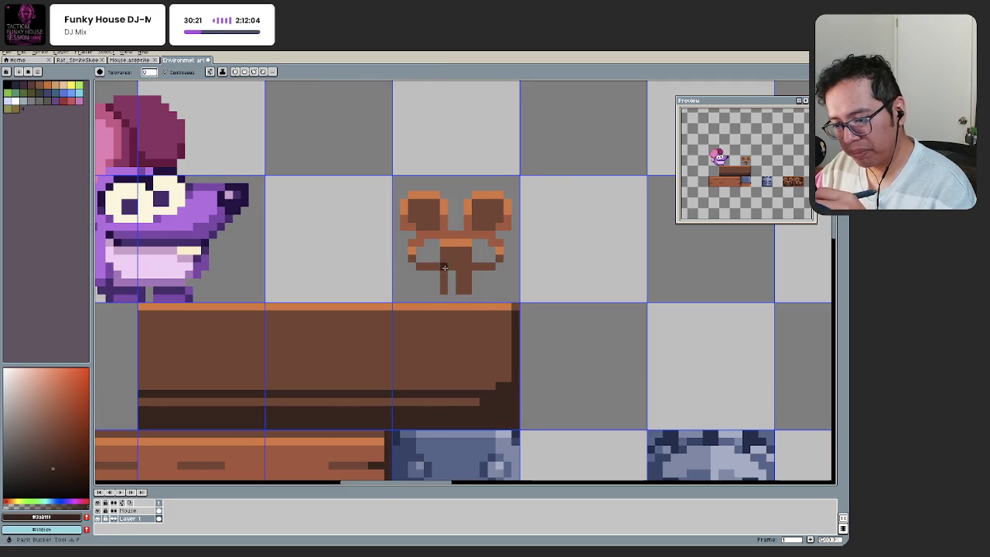
pyautogui.click(444, 273)
pyautogui.click(425, 240)
pyautogui.click(413, 242)
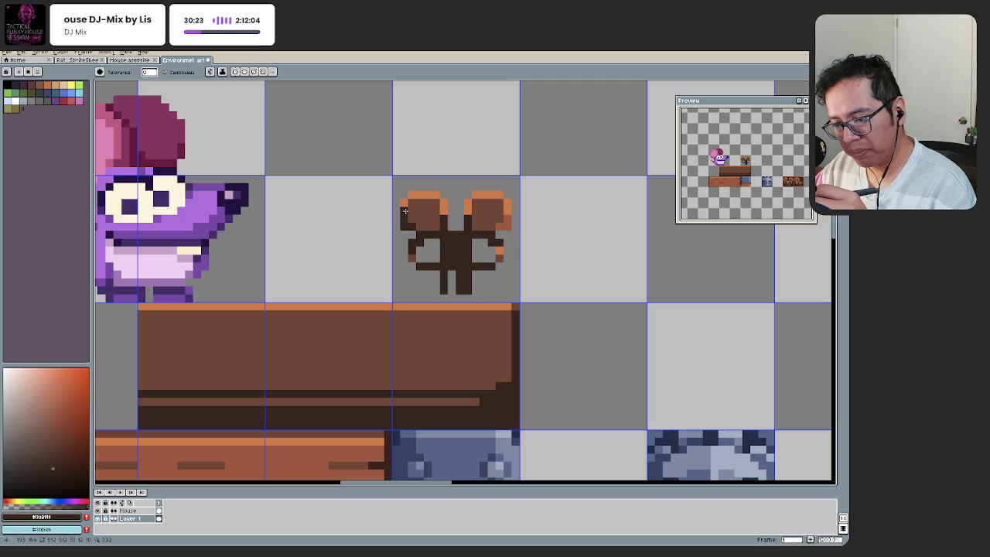
pyautogui.click(486, 195)
pyautogui.click(501, 209)
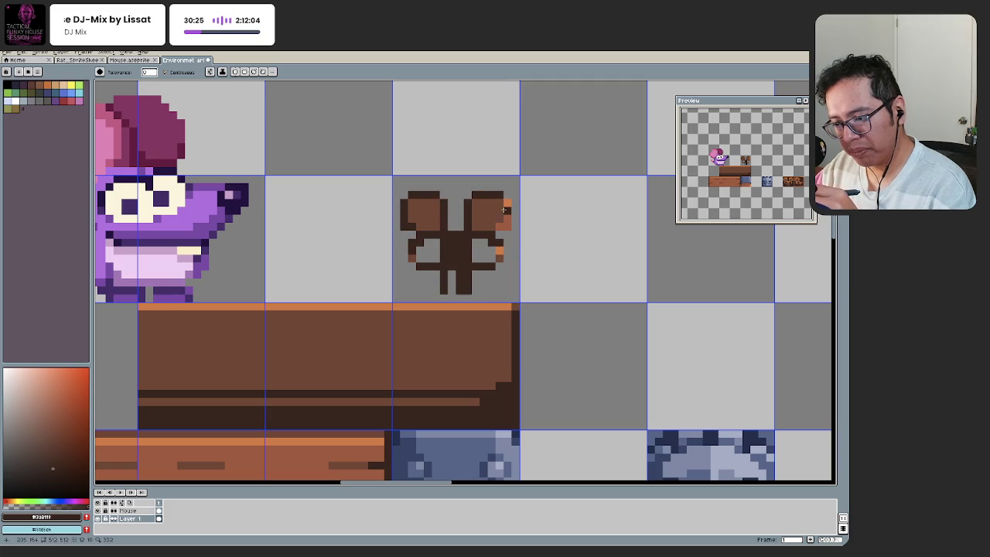
pyautogui.click(504, 221)
pyautogui.hotkey('ctrl', 'z')
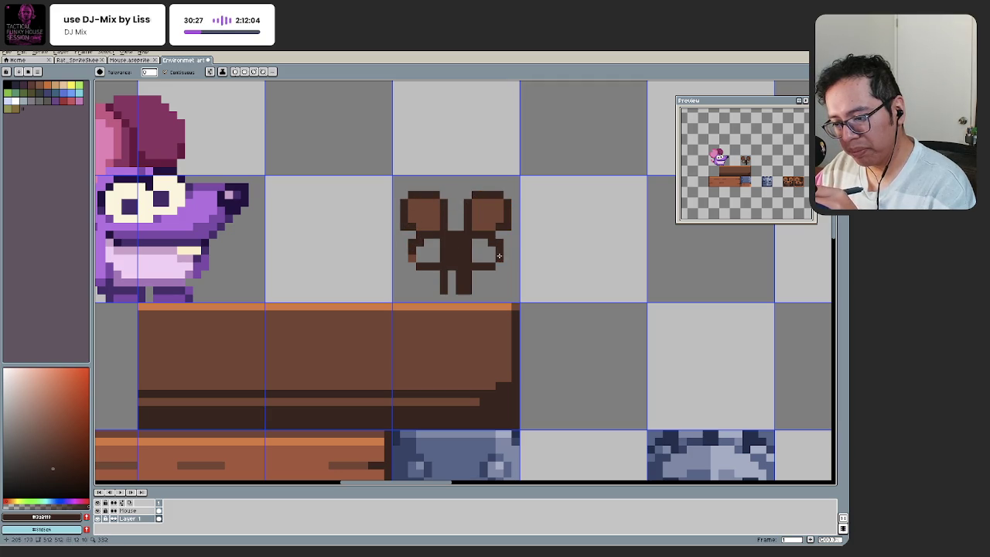
pyautogui.click(411, 260)
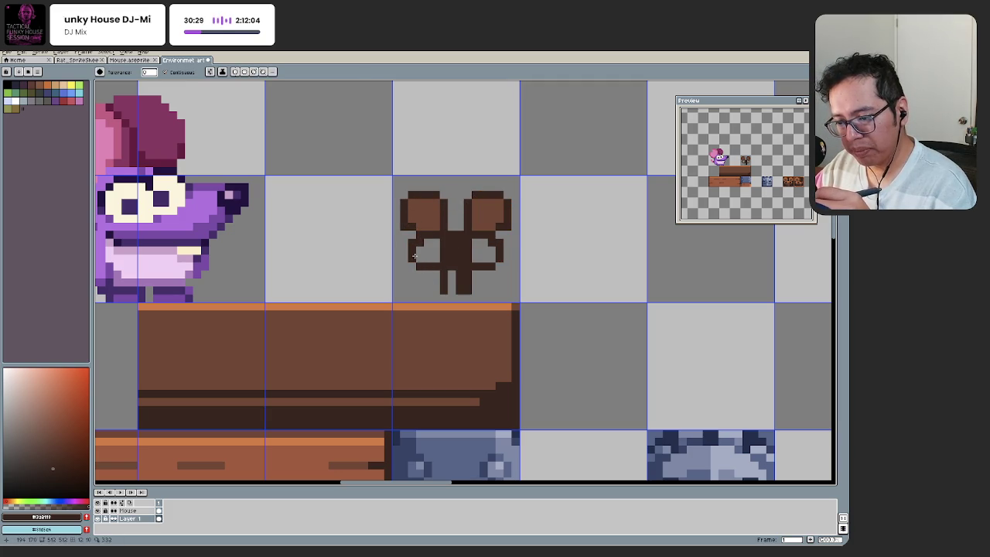
# Step: Move the emblem down onto the plank block, then undo that move
pyautogui.press('q')
pyautogui.moveTo(402, 187)
pyautogui.mouseDown()
pyautogui.moveTo(464, 297)
pyautogui.moveTo(402, 188)
pyautogui.mouseUp()
pyautogui.moveTo(413, 265); pyautogui.dragTo(409, 382)
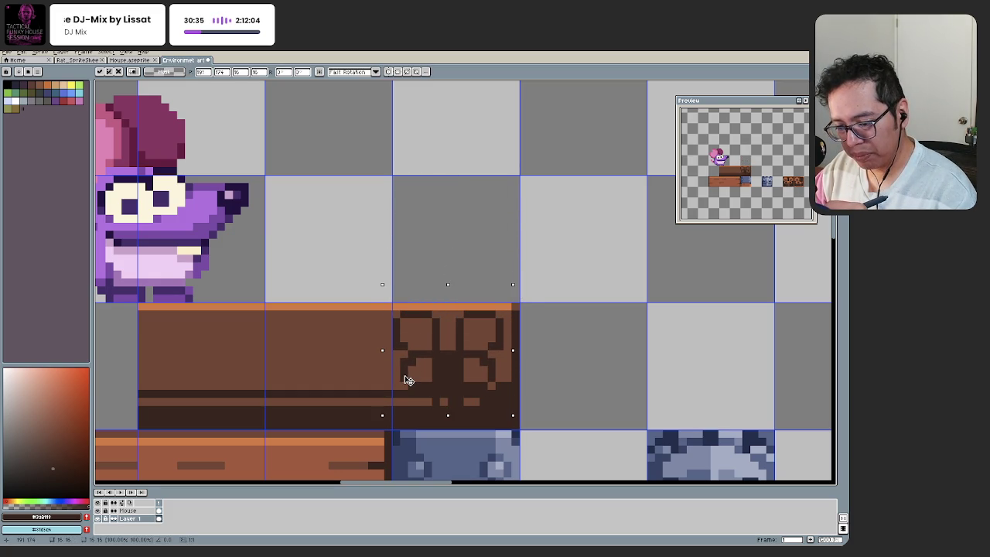
pyautogui.scroll(-5, 408, 381)
pyautogui.hotkey('ctrl', 'z')
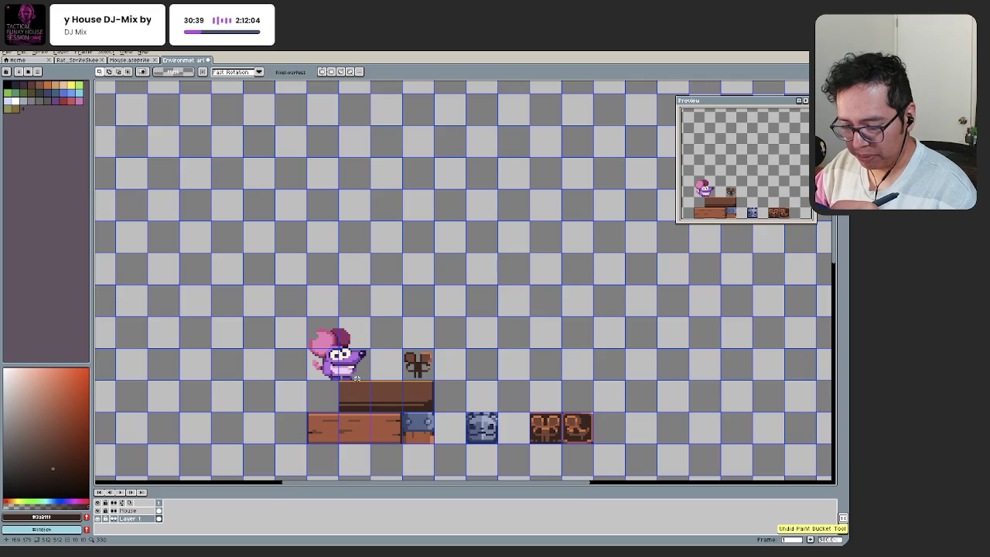
# Step: Delete the emblem above the plank and zoom in on the plank's right end
pyautogui.moveTo(409, 328); pyautogui.dragTo(407, 345)
pyautogui.press('Delete')
pyautogui.press('z')
pyautogui.click(418, 390)
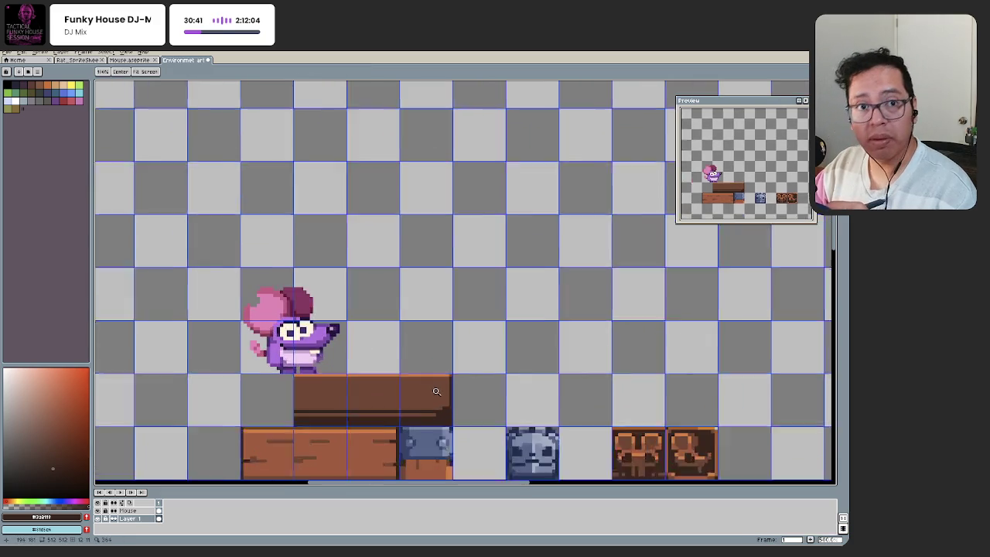
pyautogui.click(425, 351)
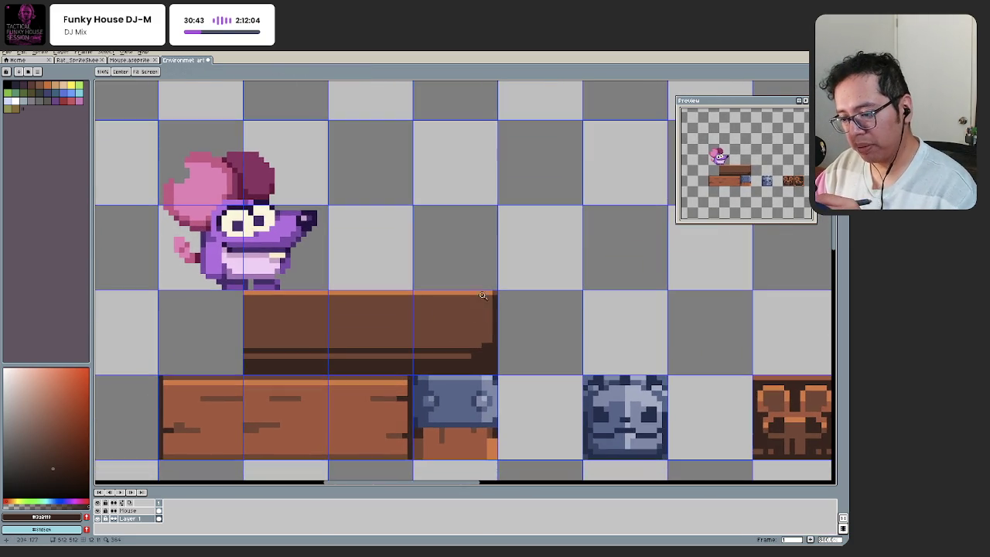
pyautogui.click(481, 297)
pyautogui.moveTo(490, 336); pyautogui.dragTo(504, 304)
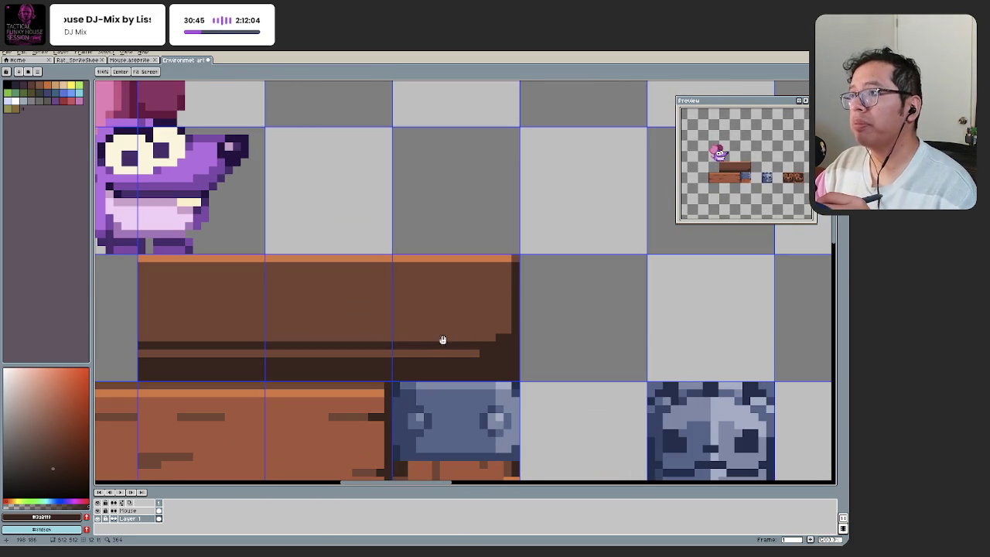
pyautogui.moveTo(411, 348)
pyautogui.mouseDown()
pyautogui.moveTo(442, 356)
pyautogui.moveTo(454, 374)
pyautogui.mouseUp()
# Step: Shift the dark plank's right end further right, leaving a transparent gap
pyautogui.press('v')
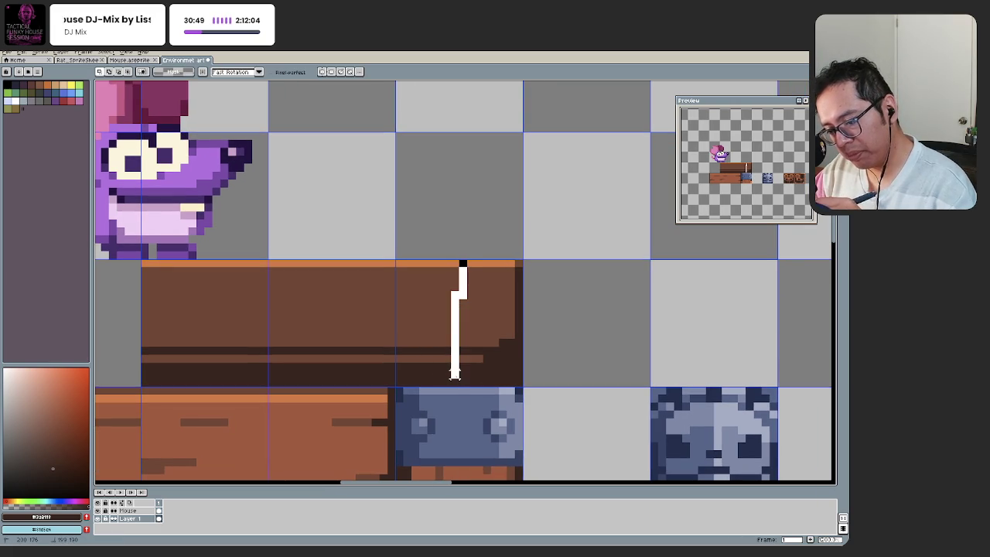
pyautogui.moveTo(462, 270); pyautogui.dragTo(481, 261)
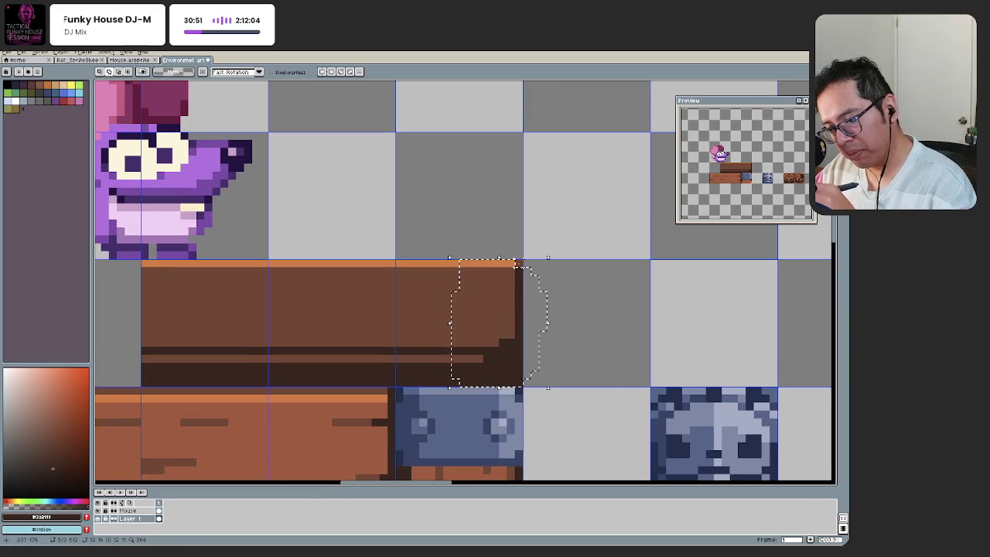
pyautogui.moveTo(472, 320)
pyautogui.mouseDown()
pyautogui.moveTo(515, 330)
pyautogui.moveTo(503, 328)
pyautogui.mouseUp()
pyautogui.scroll(-2, 477, 371)
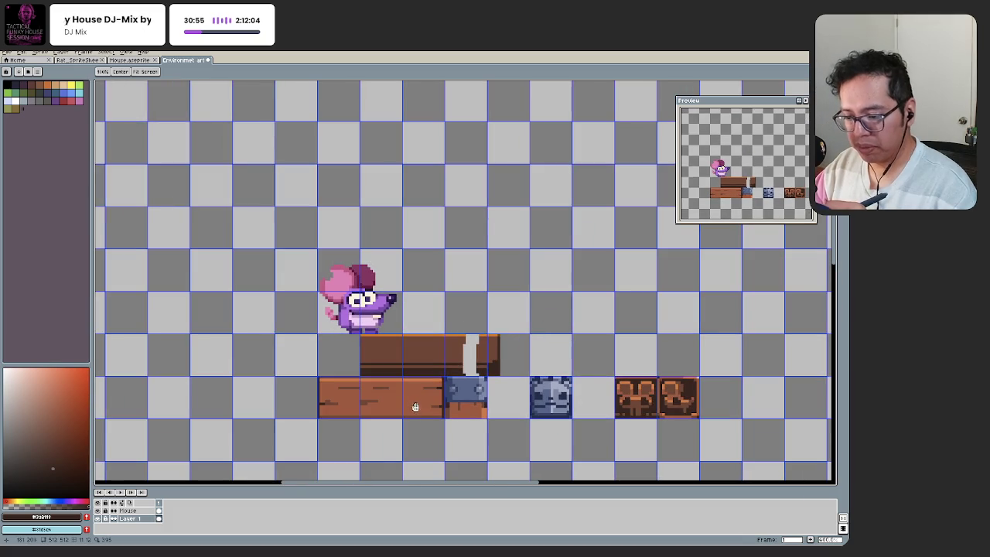
pyautogui.scroll(2, 493, 371)
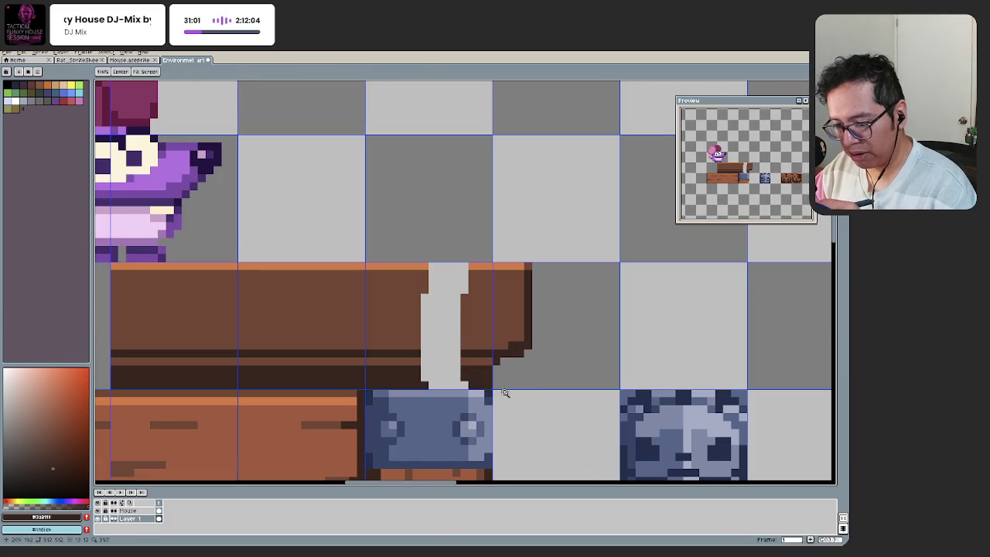
pyautogui.scroll(-2, 528, 370)
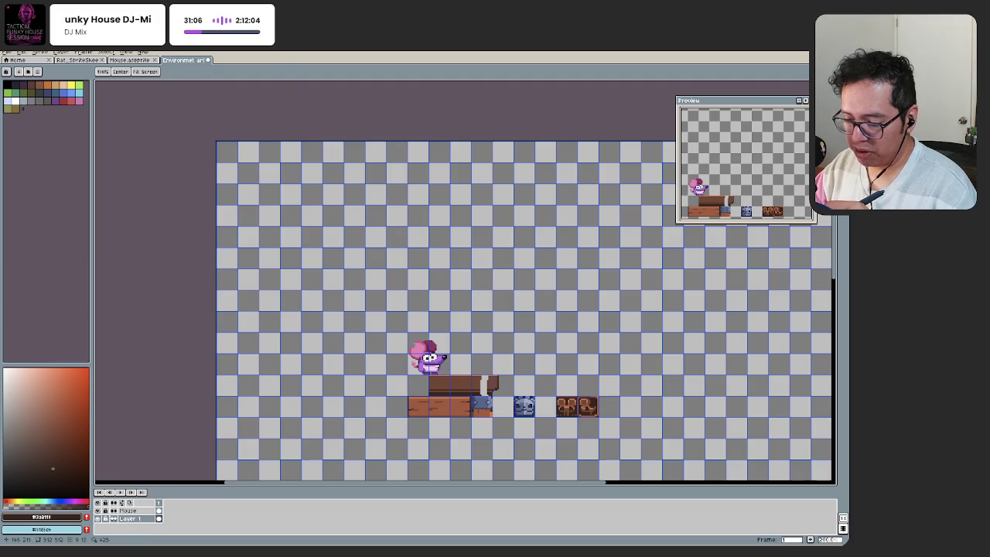
# Step: Undo the plank shift and try dark brown pencil colours on the block
pyautogui.hotkey('ctrl', 'z')
pyautogui.hotkey('ctrl', 'z')
pyautogui.hotkey('ctrl', 'z')
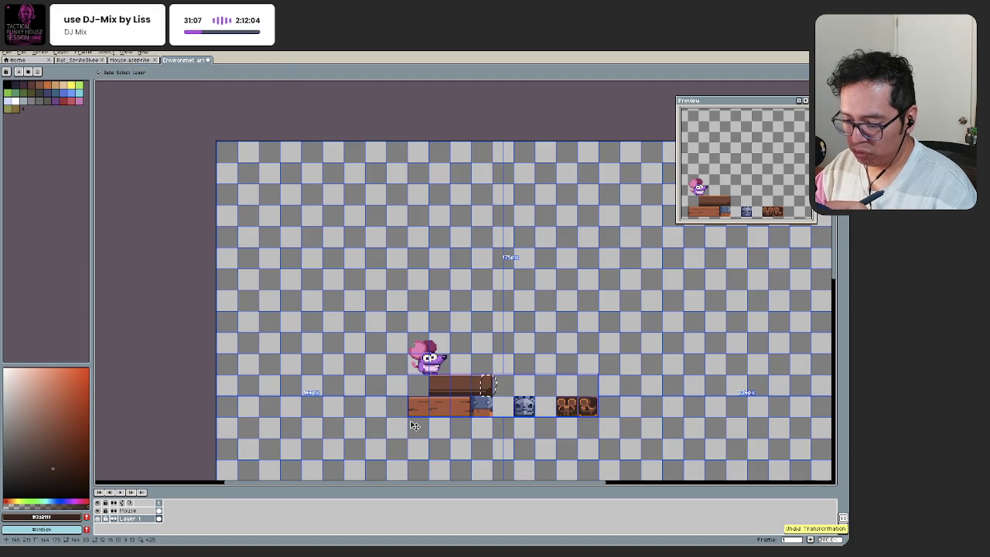
pyautogui.press('space')
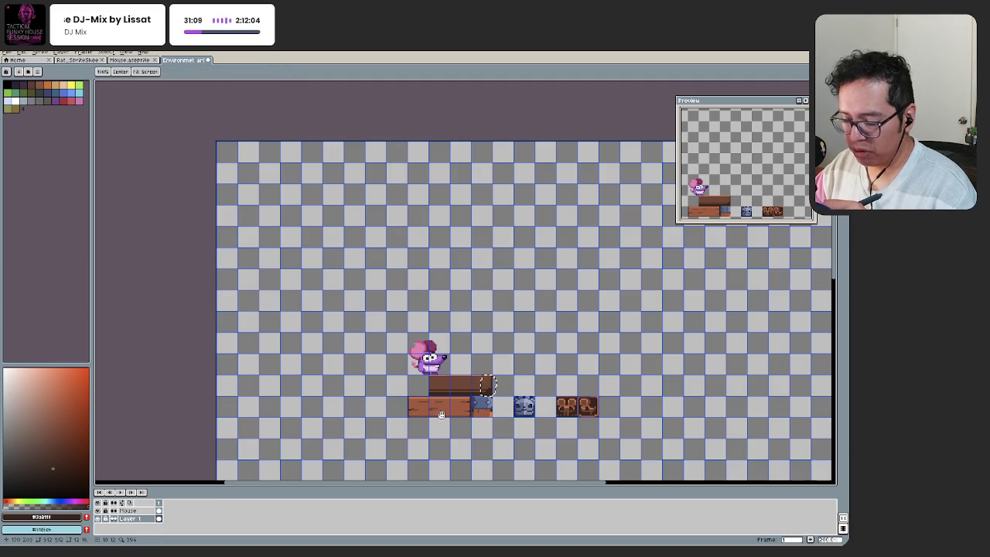
pyautogui.press('b')
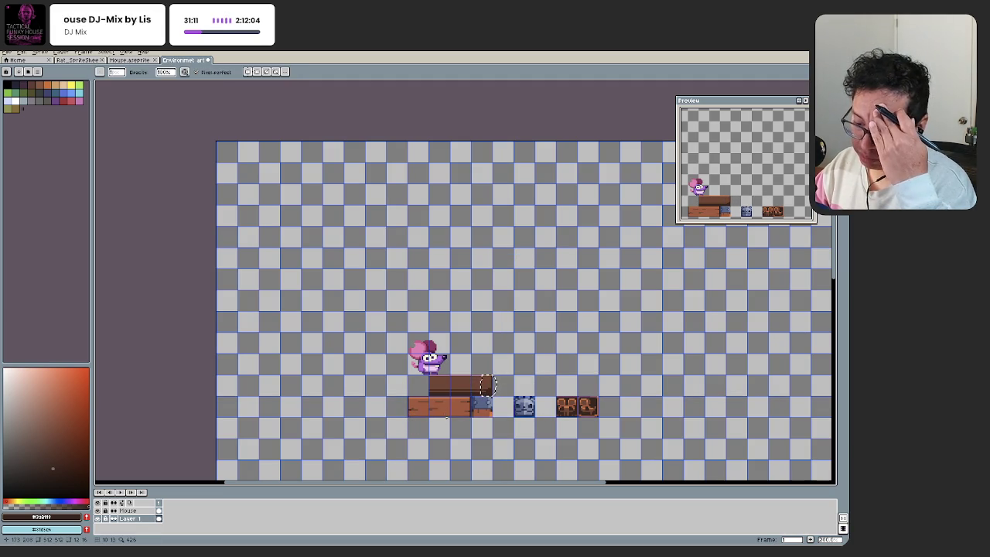
pyautogui.scroll(1, 486, 385)
pyautogui.scroll(1, 491, 371)
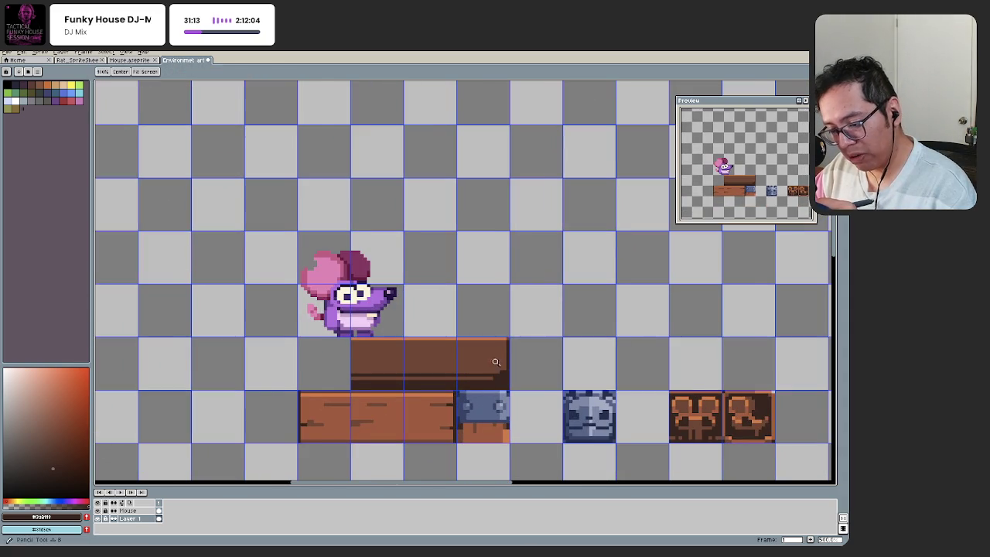
pyautogui.scroll(1, 496, 359)
pyautogui.scroll(1, 503, 332)
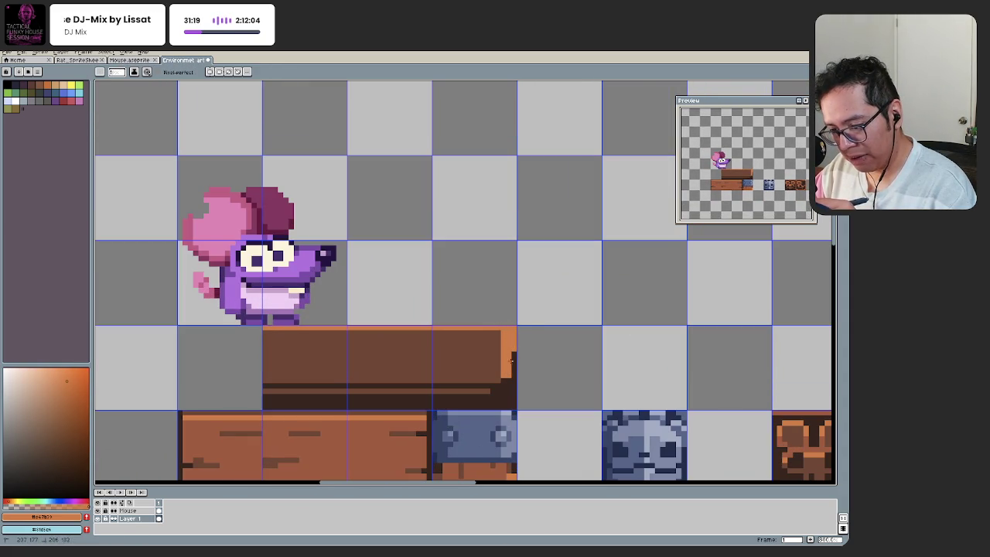
pyautogui.keyDown('alt'); pyautogui.click(504, 388); pyautogui.keyUp('alt')
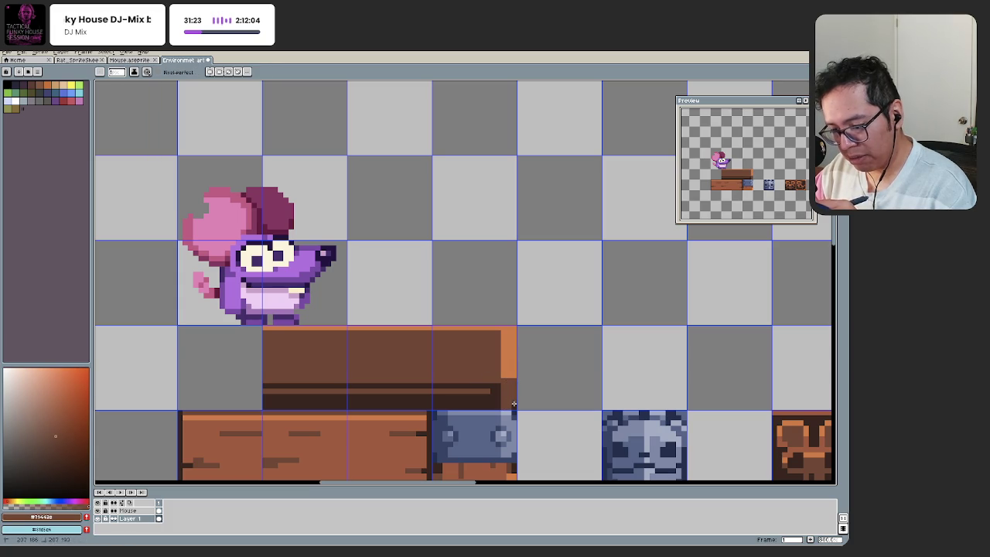
pyautogui.keyDown('alt'); pyautogui.click(504, 407); pyautogui.keyUp('alt')
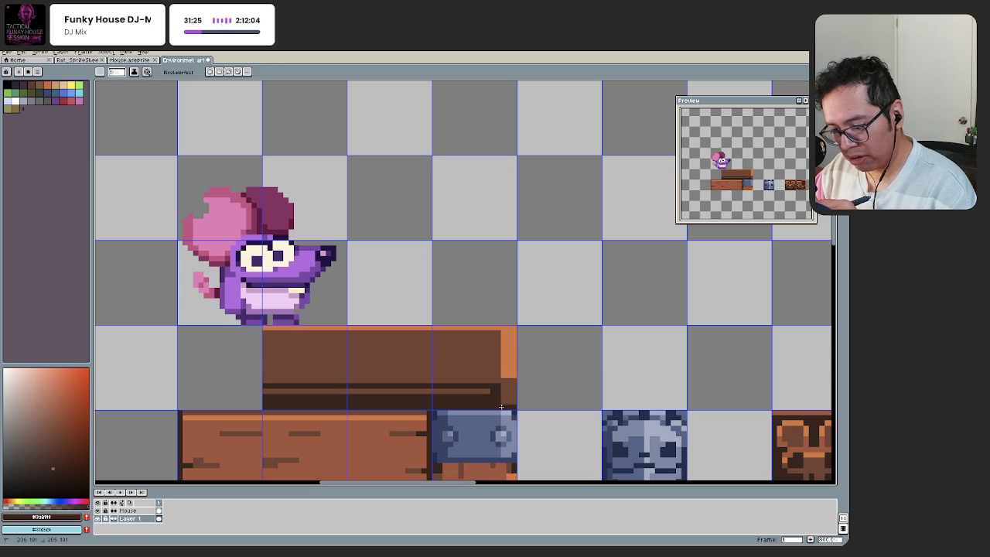
pyautogui.hotkey('ctrl', 'z')
pyautogui.scroll(1, 450, 355)
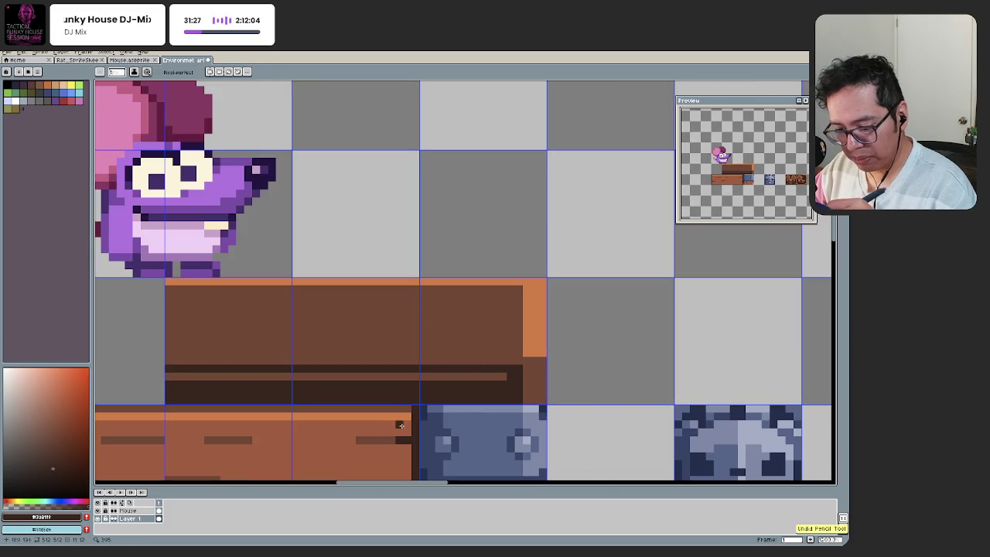
pyautogui.scroll(-5, 490, 395)
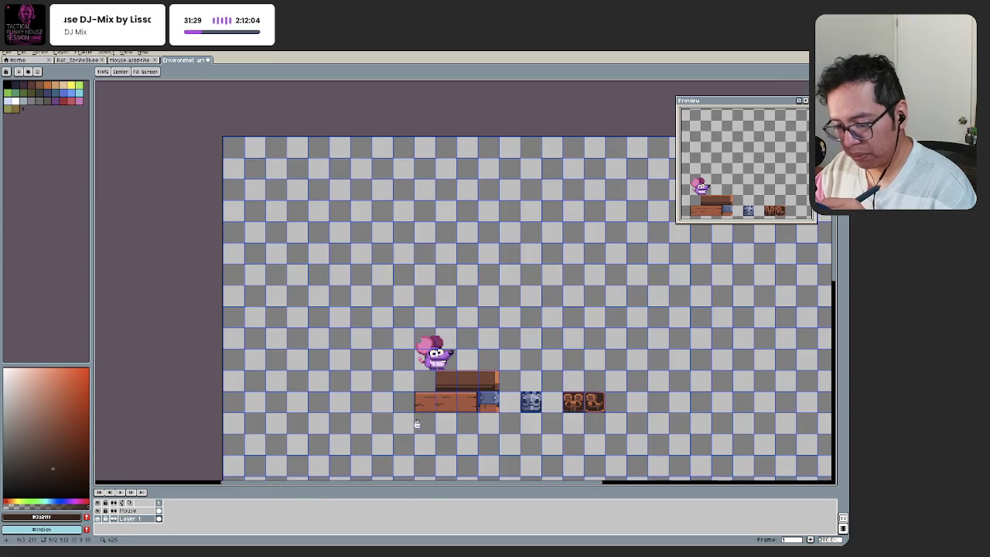
pyautogui.scroll(1, 479, 359)
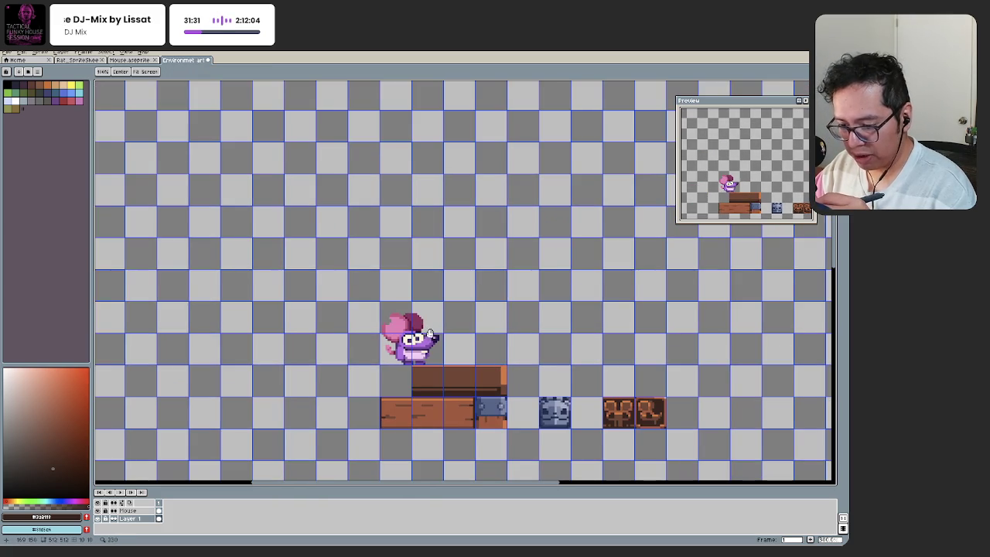
pyautogui.scroll(2, 429, 330)
pyautogui.scroll(1, 464, 348)
pyautogui.scroll(1, 515, 373)
pyautogui.scroll(1, 515, 372)
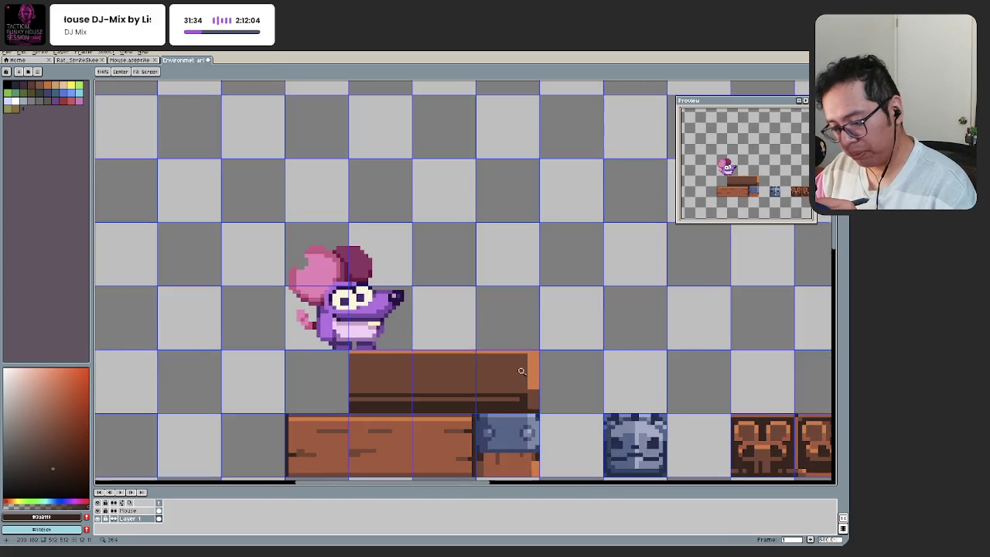
pyautogui.scroll(1, 515, 372)
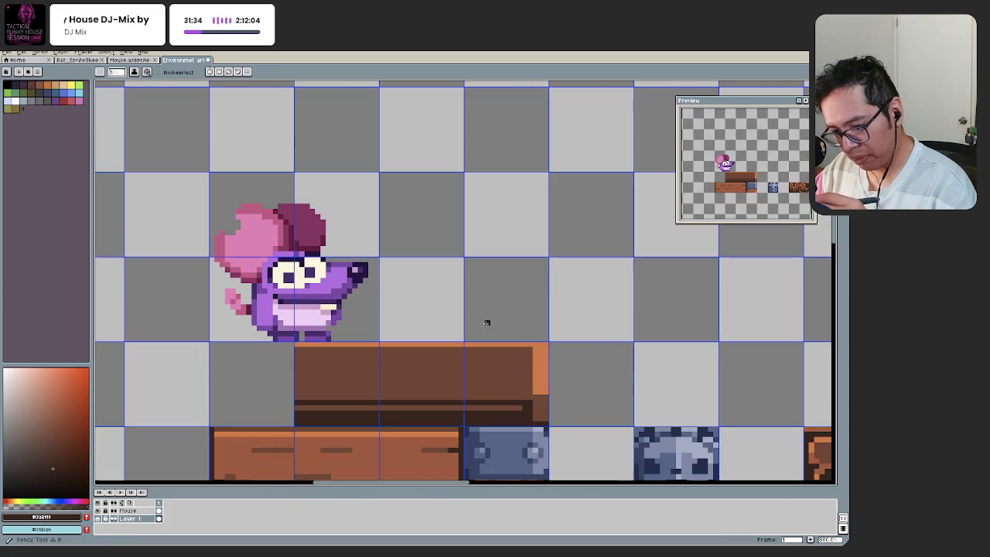
# Step: Sample light orange and dark brown, then repaint the block's bottom strip
pyautogui.keyDown('alt'); pyautogui.click(534, 348); pyautogui.keyUp('alt')
pyautogui.scroll(-3, 531, 349)
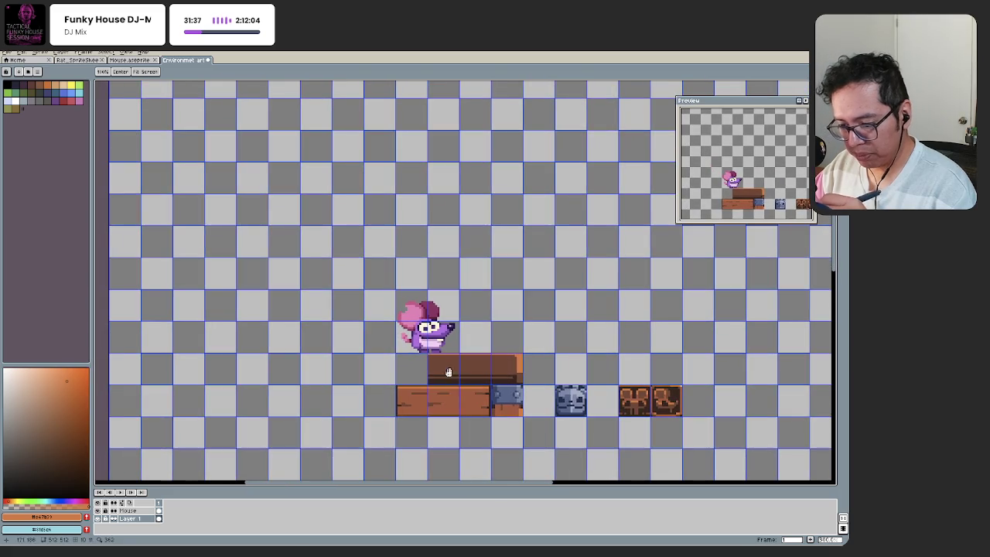
pyautogui.scroll(1, 495, 359)
pyautogui.scroll(1, 486, 364)
pyautogui.scroll(1, 498, 381)
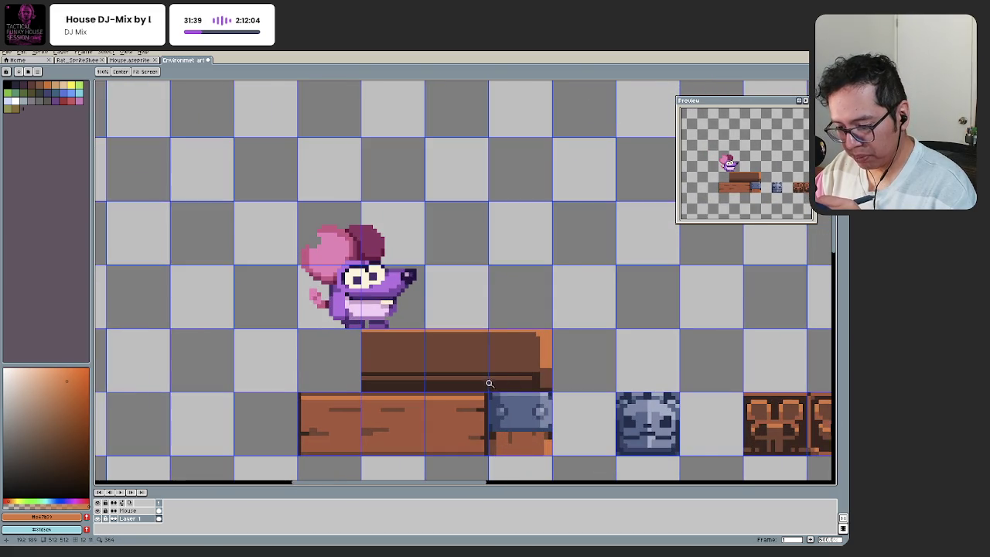
pyautogui.scroll(1, 488, 382)
pyautogui.keyDown('alt'); pyautogui.click(507, 374); pyautogui.keyUp('alt')
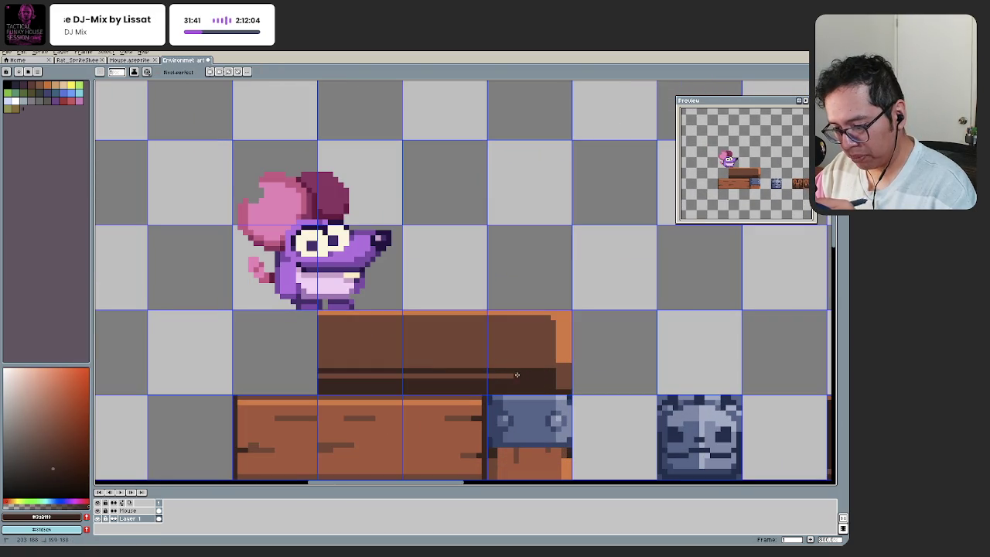
pyautogui.keyDown('alt'); pyautogui.click(557, 364); pyautogui.keyUp('alt')
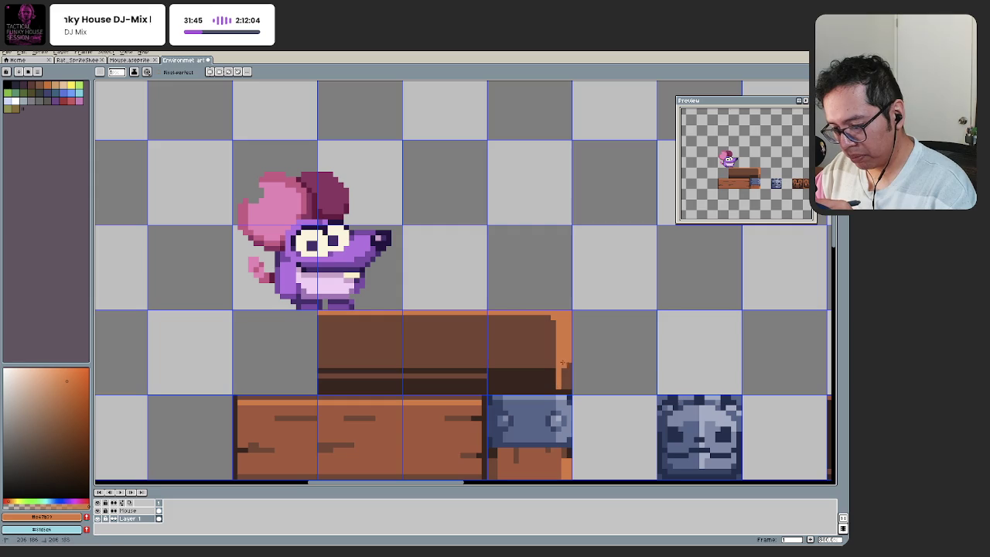
pyautogui.scroll(-4, 563, 370)
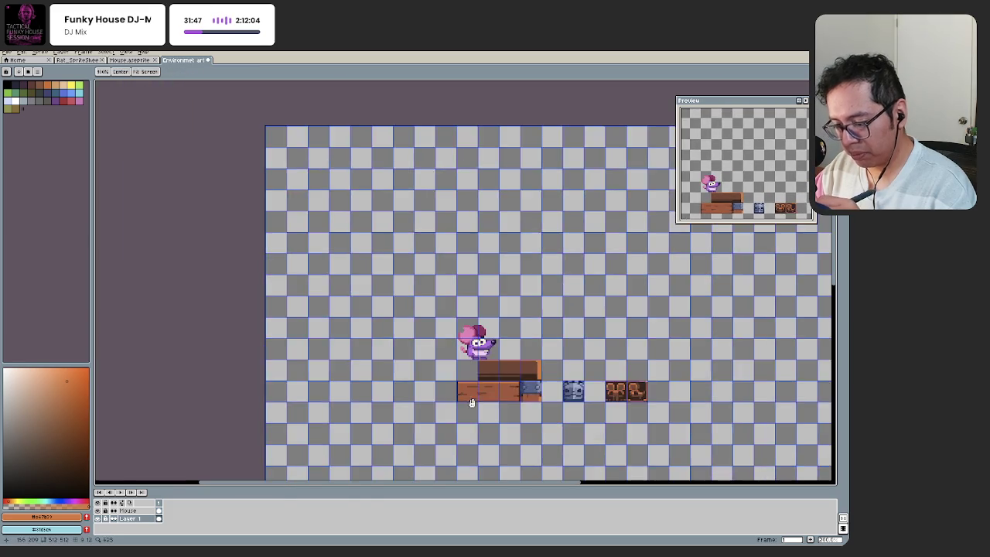
pyautogui.moveTo(480, 391); pyautogui.dragTo(469, 411)
pyautogui.scroll(4, 495, 400)
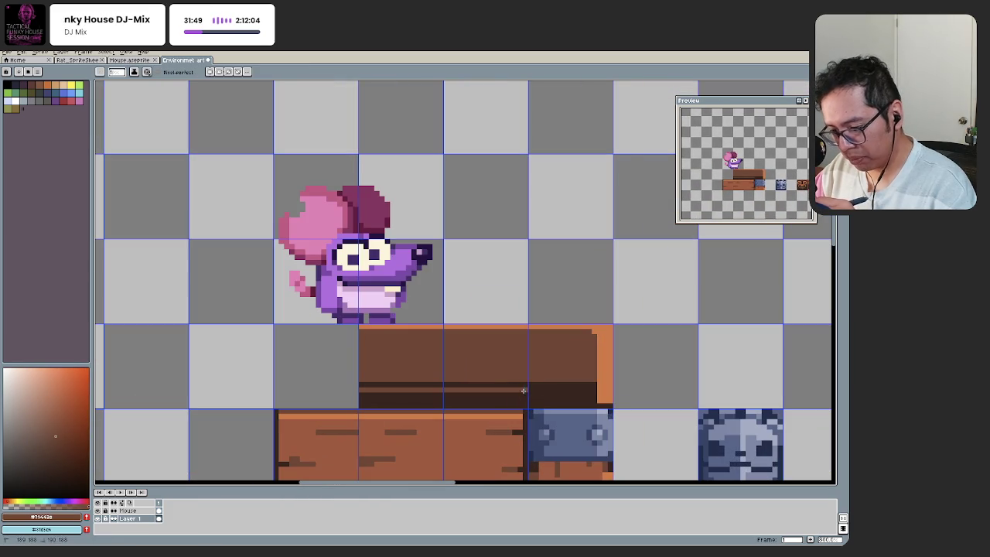
pyautogui.moveTo(529, 391); pyautogui.dragTo(596, 392)
# Step: Add a darker brown pixel at the block's lower-right corner
pyautogui.keyDown('alt'); pyautogui.click(577, 397); pyautogui.keyUp('alt')
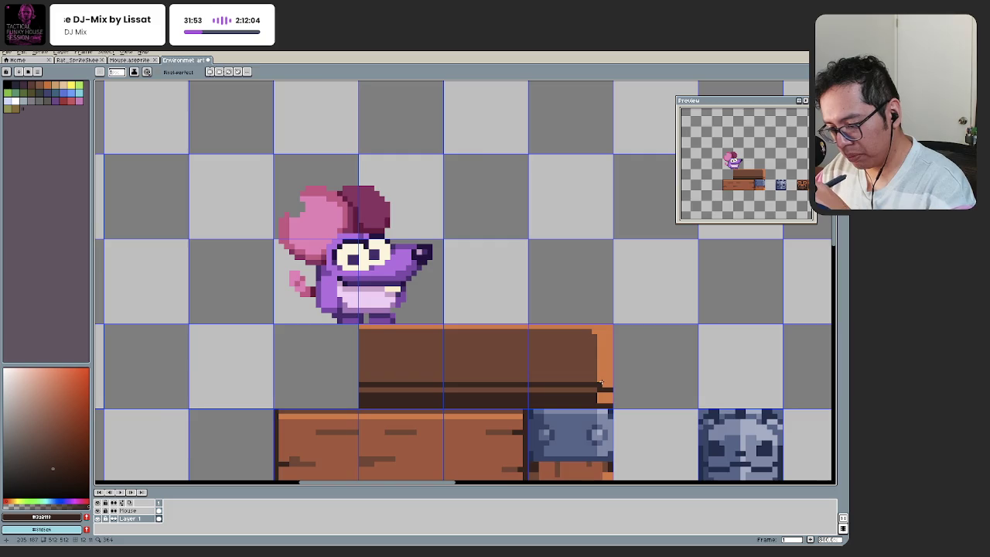
pyautogui.scroll(-2, 481, 415)
pyautogui.scroll(-2, 477, 418)
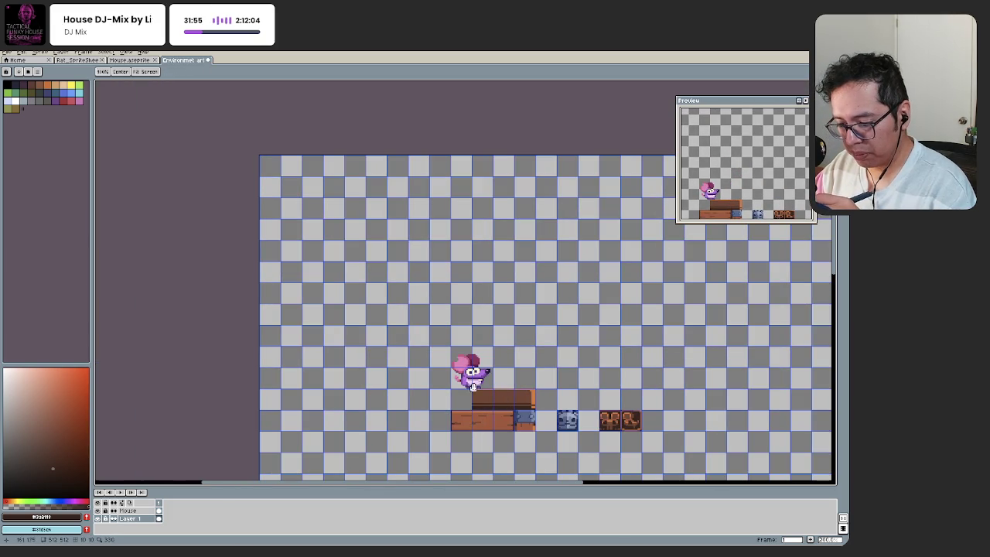
pyautogui.scroll(-1, 482, 388)
pyautogui.scroll(2, 510, 398)
pyautogui.scroll(2, 527, 404)
pyautogui.scroll(1, 527, 403)
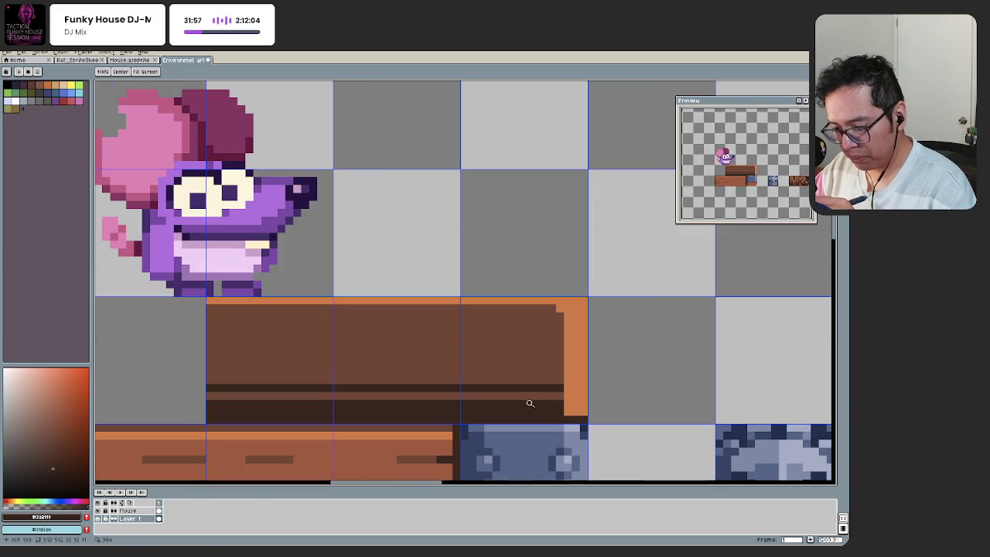
pyautogui.click(580, 404)
pyautogui.scroll(-1, 562, 395)
pyautogui.scroll(-3, 472, 406)
pyautogui.scroll(-1, 468, 408)
pyautogui.scroll(-1, 475, 408)
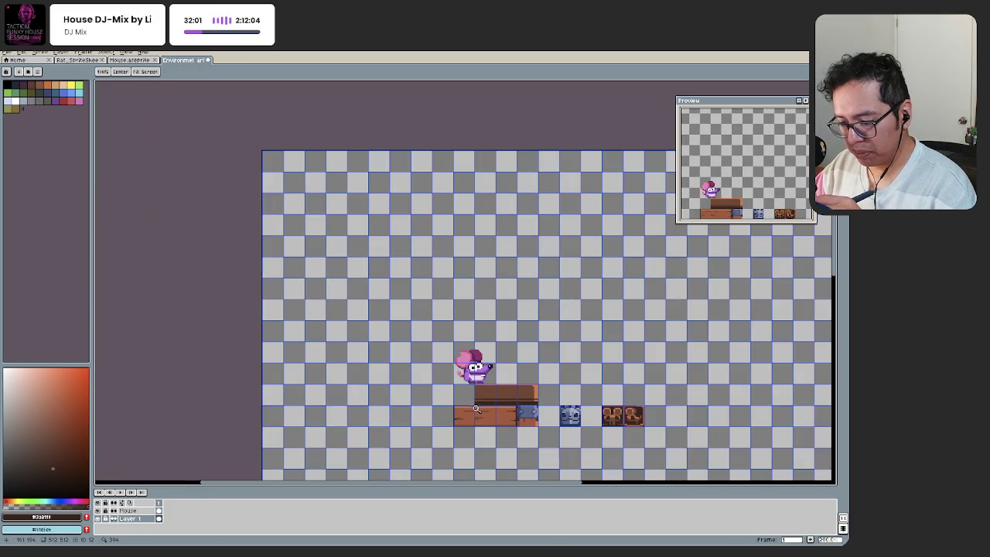
pyautogui.scroll(2, 509, 403)
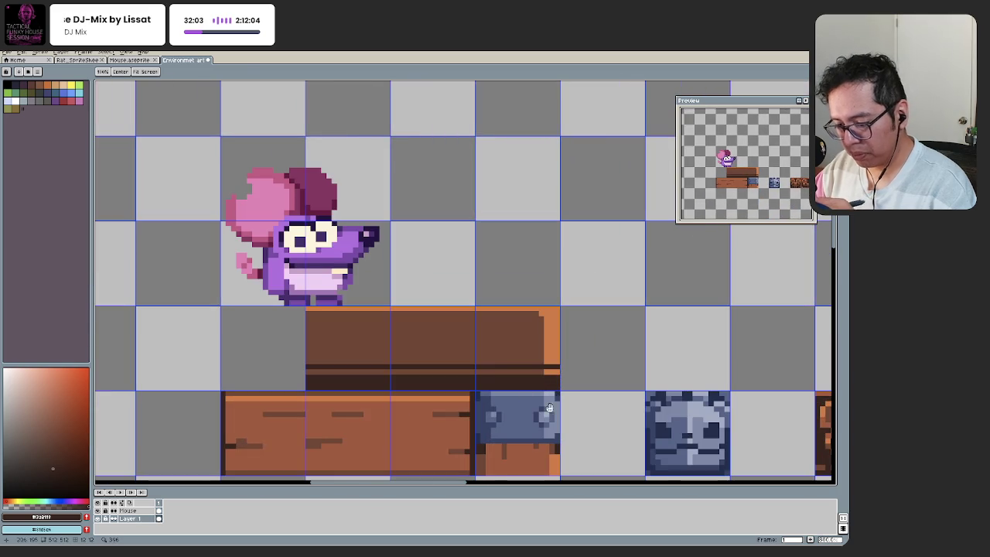
# Step: Sample the block's brown #714428 and reframe the view on the rat and plank block
pyautogui.keyDown('alt'); pyautogui.click(479, 373); pyautogui.keyUp('alt')
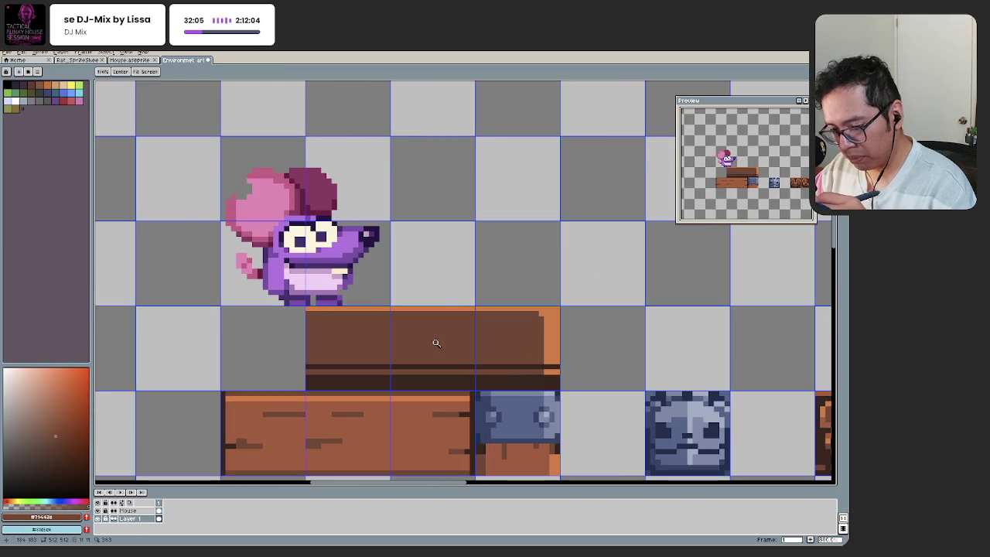
pyautogui.scroll(-3, 464, 371)
pyautogui.moveTo(338, 353)
pyautogui.mouseDown()
pyautogui.moveTo(369, 363)
pyautogui.moveTo(456, 357)
pyautogui.moveTo(453, 369)
pyautogui.mouseUp()
pyautogui.scroll(2, 457, 357)
pyautogui.moveTo(426, 404)
pyautogui.mouseDown()
pyautogui.moveTo(464, 386)
pyautogui.moveTo(431, 389)
pyautogui.moveTo(474, 389)
pyautogui.moveTo(391, 414)
pyautogui.mouseUp()
pyautogui.scroll(1, 461, 387)
pyautogui.scroll(2, 509, 408)
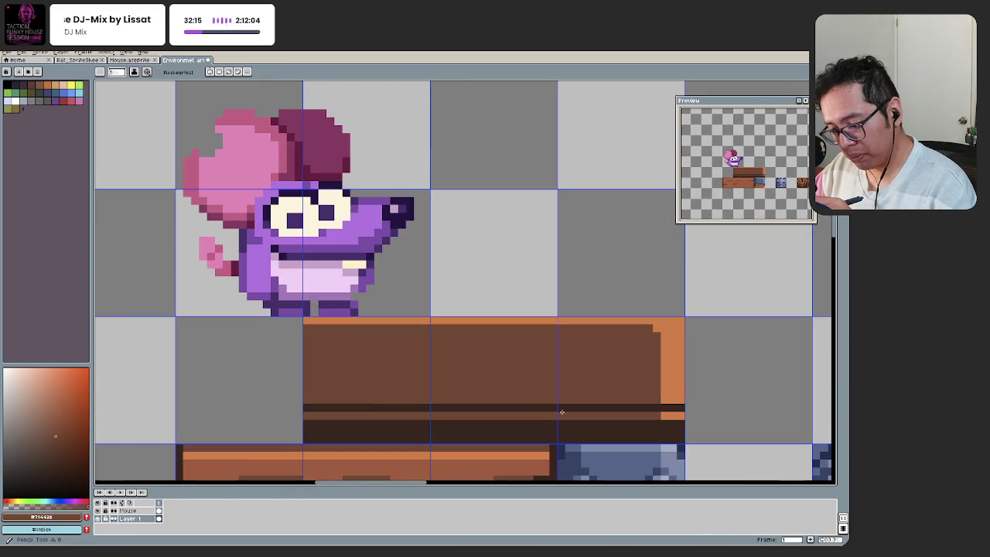
# Step: Pencil a dark pixel into the raised block's band
pyautogui.moveTo(561, 413); pyautogui.dragTo(523, 403)
pyautogui.scroll(2, 558, 417)
pyautogui.click(639, 382)
pyautogui.scroll(-3, 639, 382)
pyautogui.scroll(2, 584, 387)
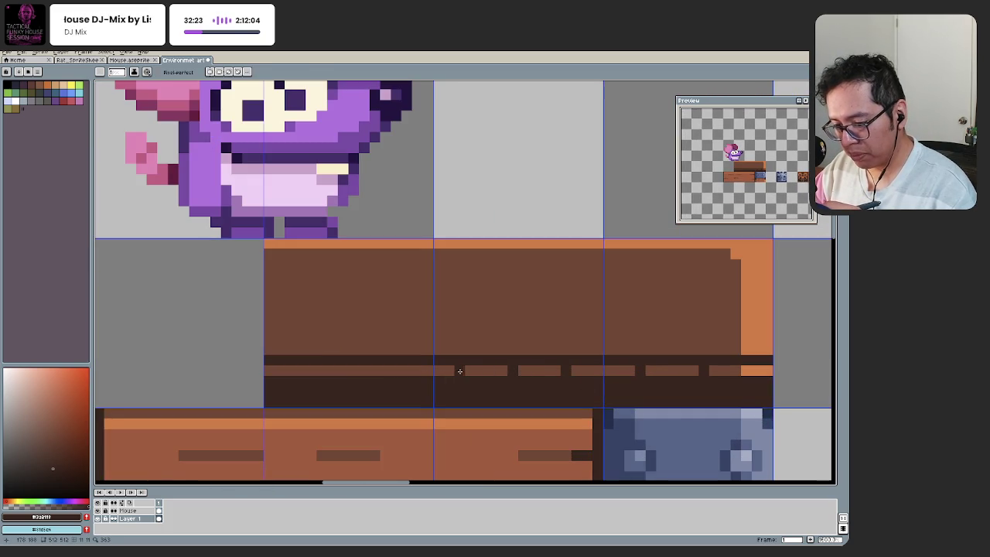
pyautogui.scroll(-3, 460, 374)
pyautogui.moveTo(404, 409); pyautogui.dragTo(437, 405)
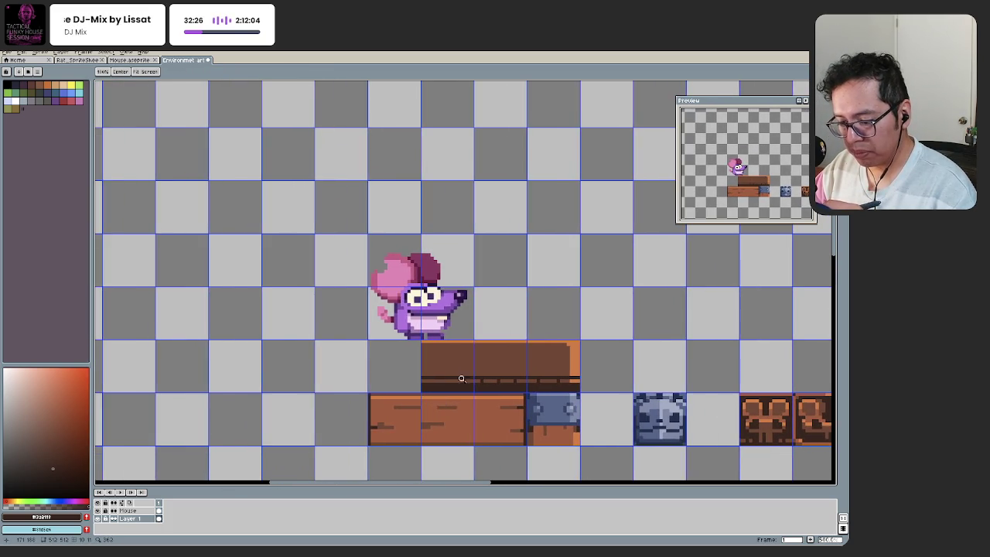
pyautogui.scroll(2, 459, 379)
# Step: Marquee-select a stretch of the dashed band, then clear the selection
pyautogui.press('m')
pyautogui.moveTo(505, 383); pyautogui.dragTo(677, 387)
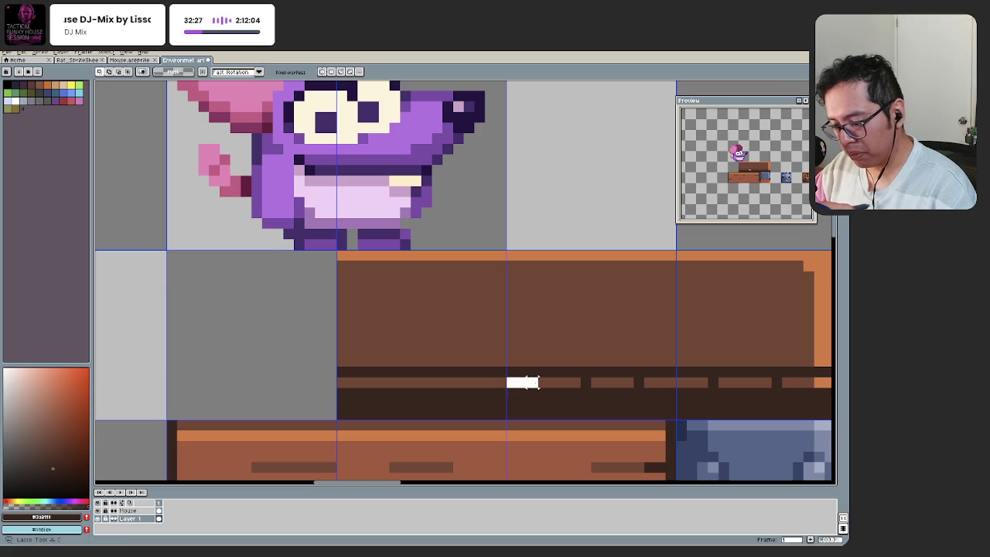
pyautogui.hotkey('ctrl', 'd')
pyautogui.press('b')
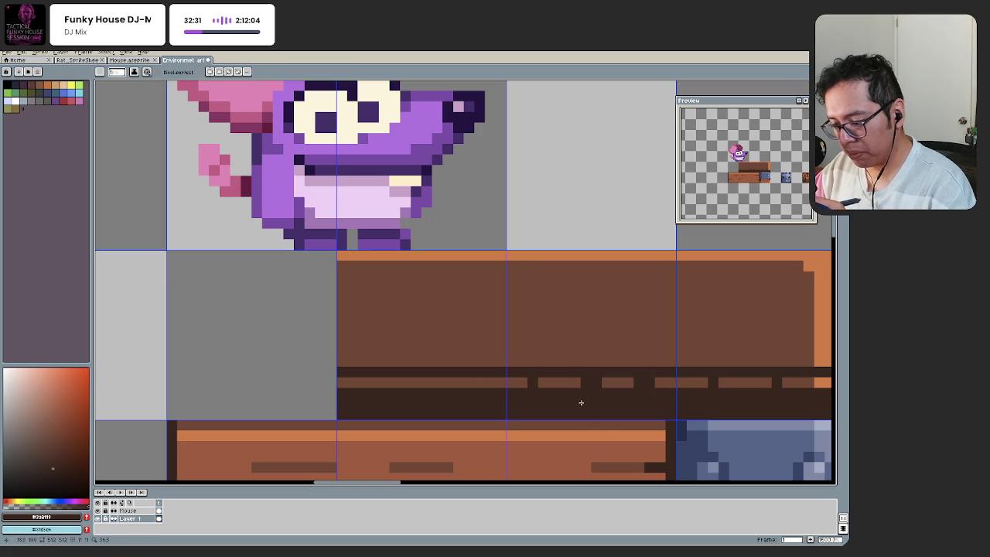
pyautogui.scroll(-1, 556, 398)
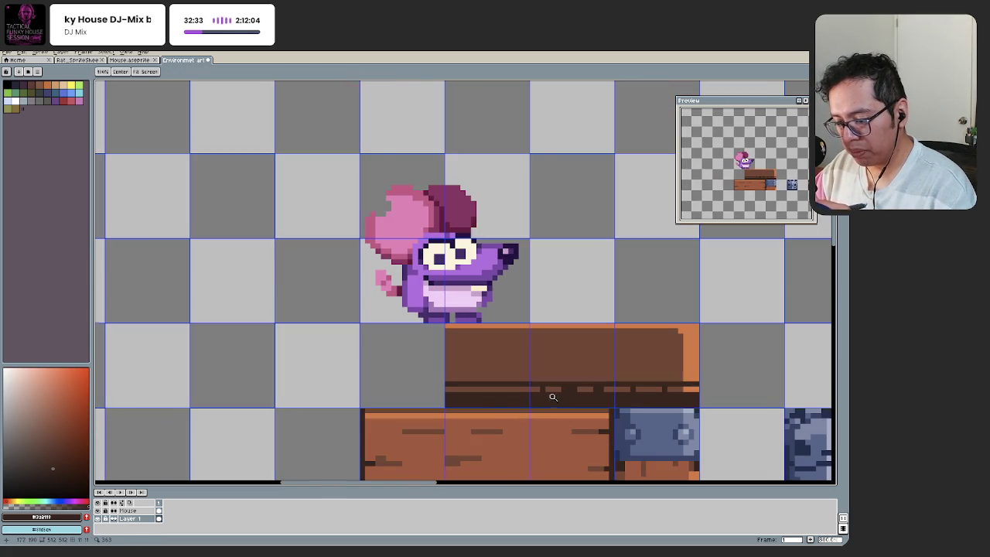
pyautogui.scroll(1, 548, 395)
pyautogui.press('space')
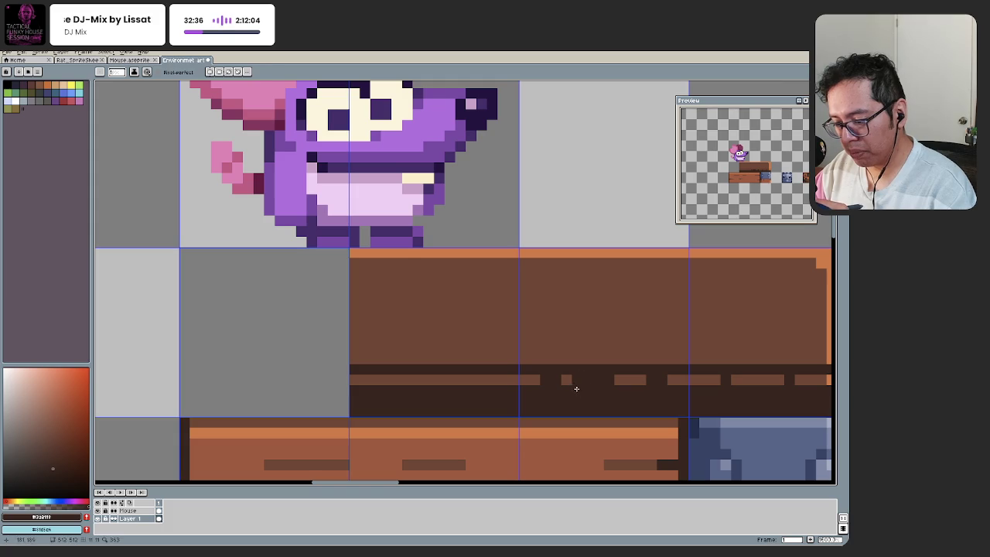
pyautogui.scroll(-3, 570, 394)
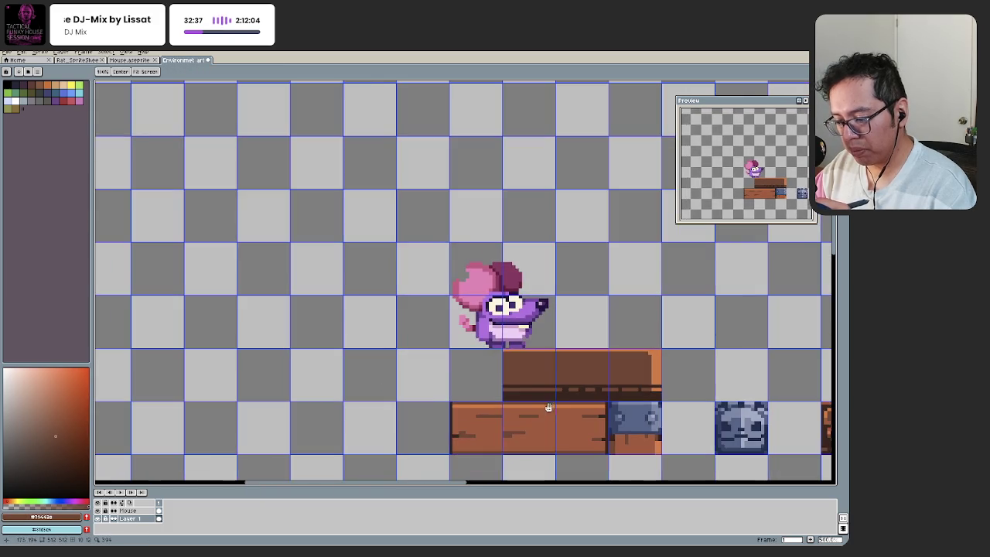
pyautogui.scroll(3, 543, 411)
# Step: Lasso a strip of dashes and shift it one tile right along the band
pyautogui.press('q')
pyautogui.moveTo(654, 372); pyautogui.dragTo(654, 378)
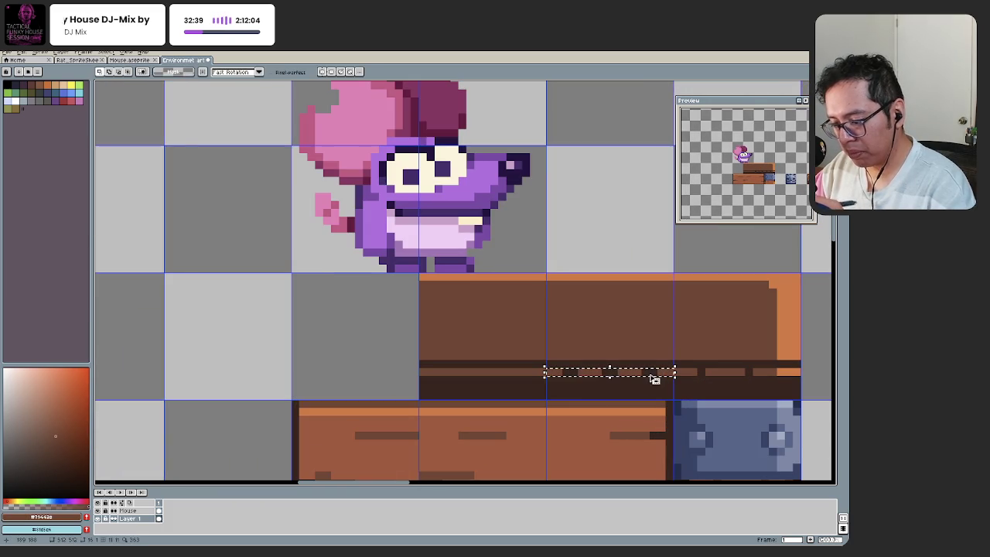
pyautogui.moveTo(553, 376); pyautogui.dragTo(439, 377)
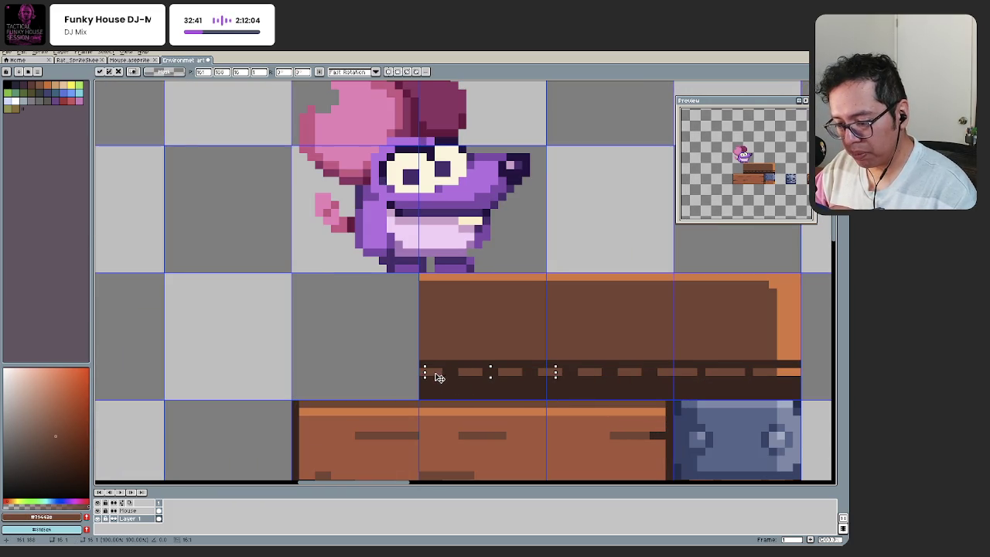
pyautogui.hotkey('shift', 'Right')
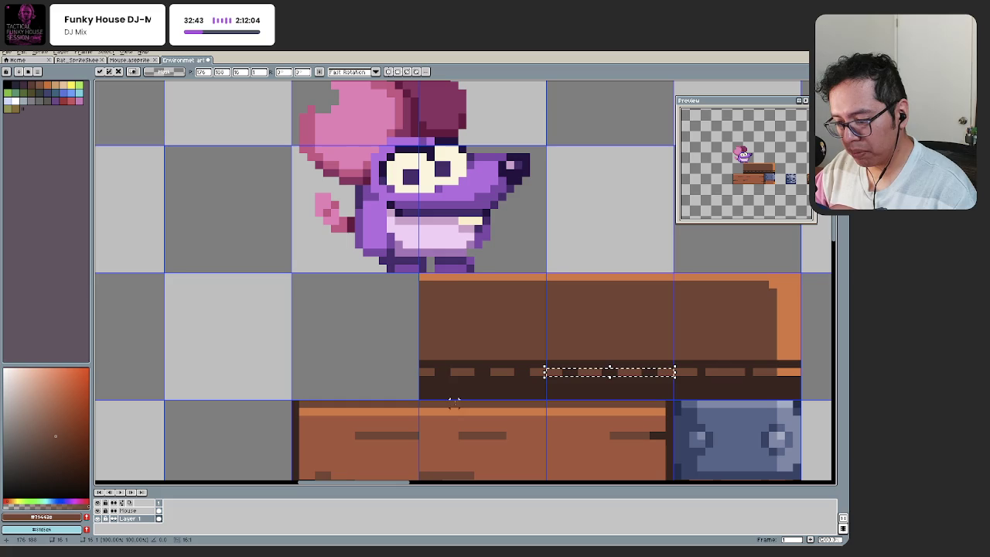
pyautogui.moveTo(564, 372); pyautogui.dragTo(692, 373)
pyautogui.moveTo(660, 405); pyautogui.dragTo(500, 403)
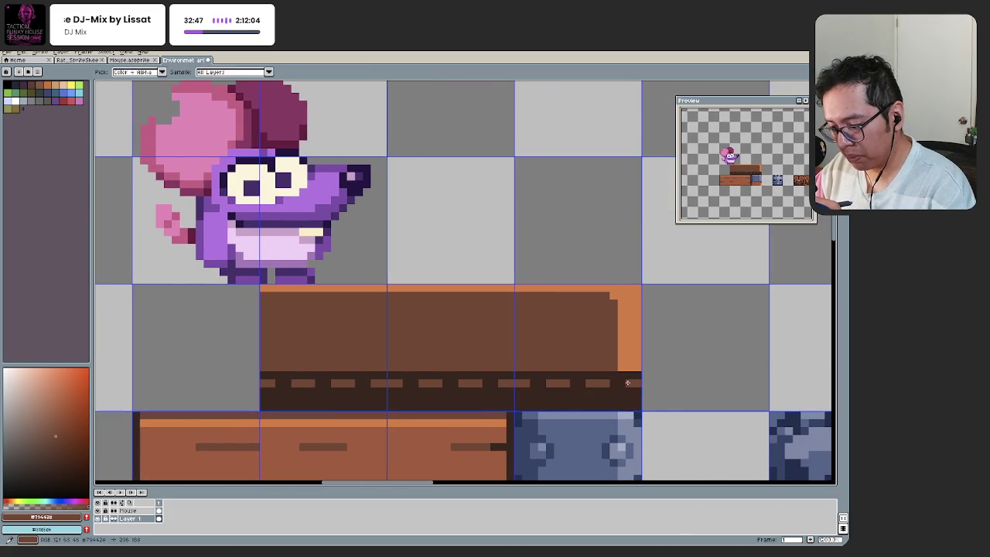
# Step: Drop the dash strip, pick the orange, and review the evenly spaced dashes
pyautogui.keyDown('alt'); pyautogui.click(625, 358); pyautogui.keyUp('alt')
pyautogui.scroll(-3, 550, 419)
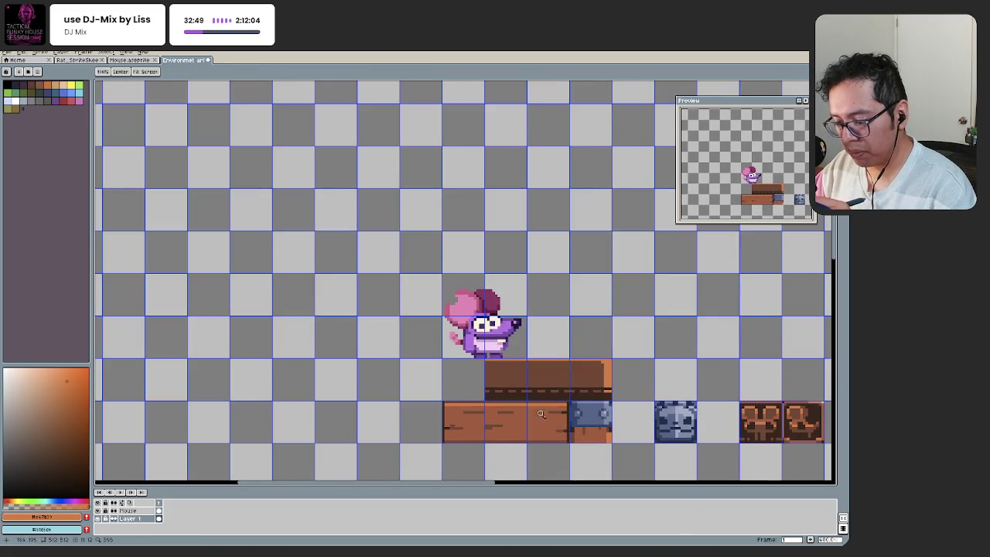
pyautogui.scroll(-1, 548, 410)
pyautogui.scroll(-3, 457, 420)
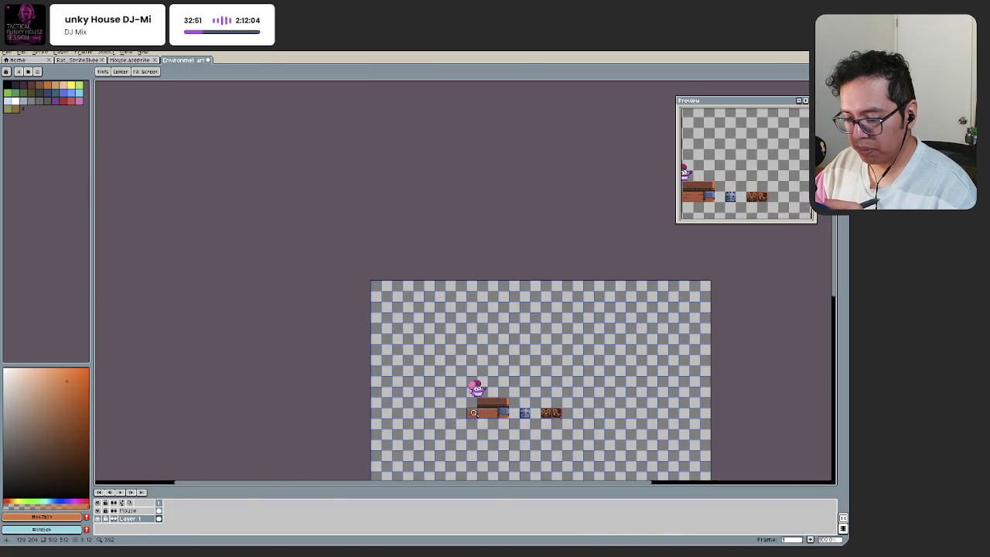
pyautogui.scroll(4, 470, 414)
pyautogui.scroll(2, 474, 413)
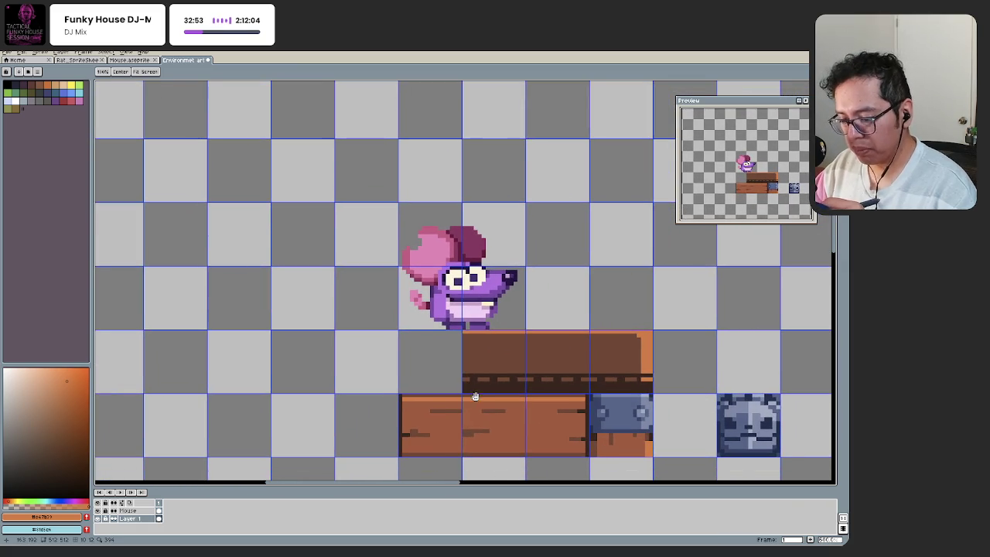
pyautogui.scroll(1, 475, 396)
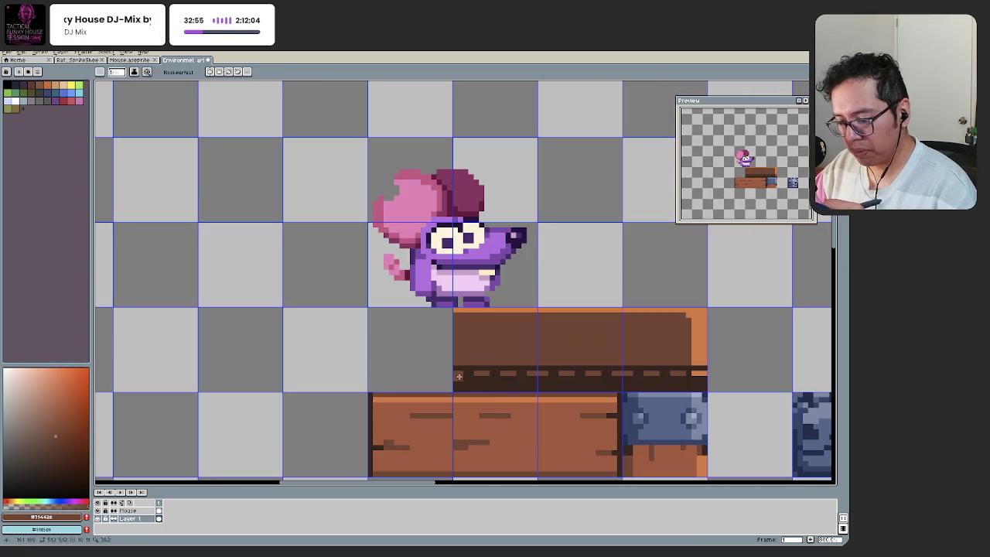
pyautogui.moveTo(539, 383); pyautogui.dragTo(500, 372)
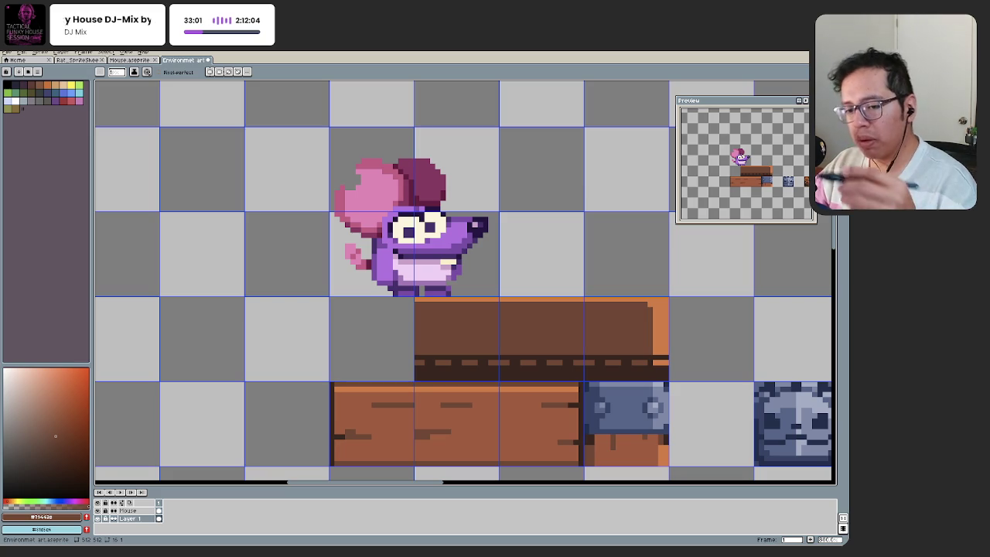
# Step: Zoom into the tiles and touch up the trim with the Pencil, undoing a stroke
pyautogui.press('space')
pyautogui.scroll(1, 481, 380)
pyautogui.scroll(1, 474, 384)
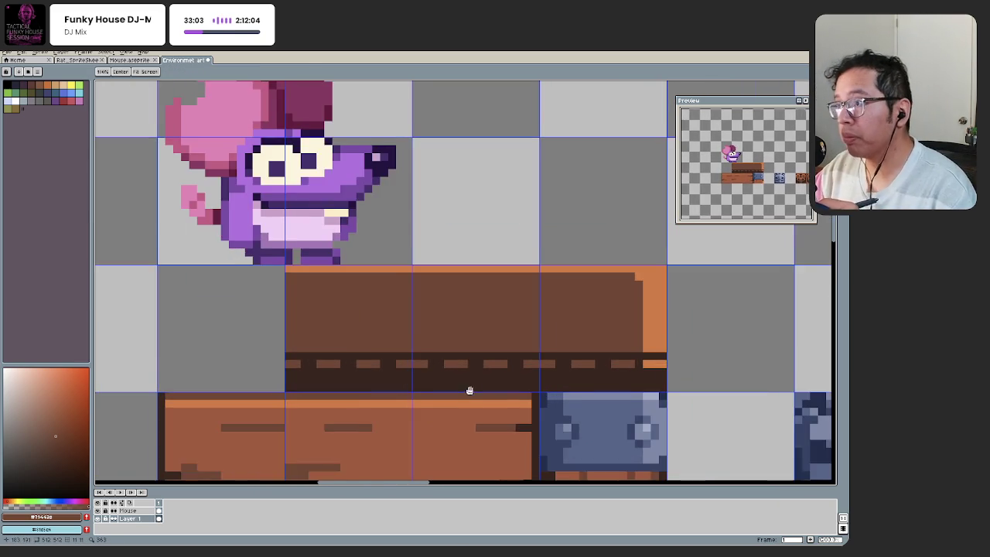
pyautogui.scroll(1, 467, 398)
pyautogui.press('b')
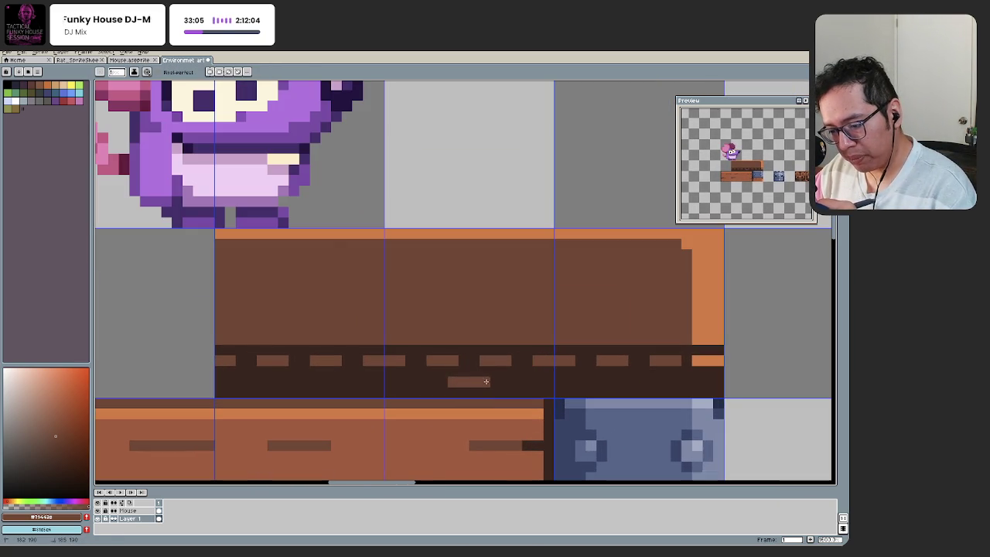
pyautogui.scroll(-2, 499, 375)
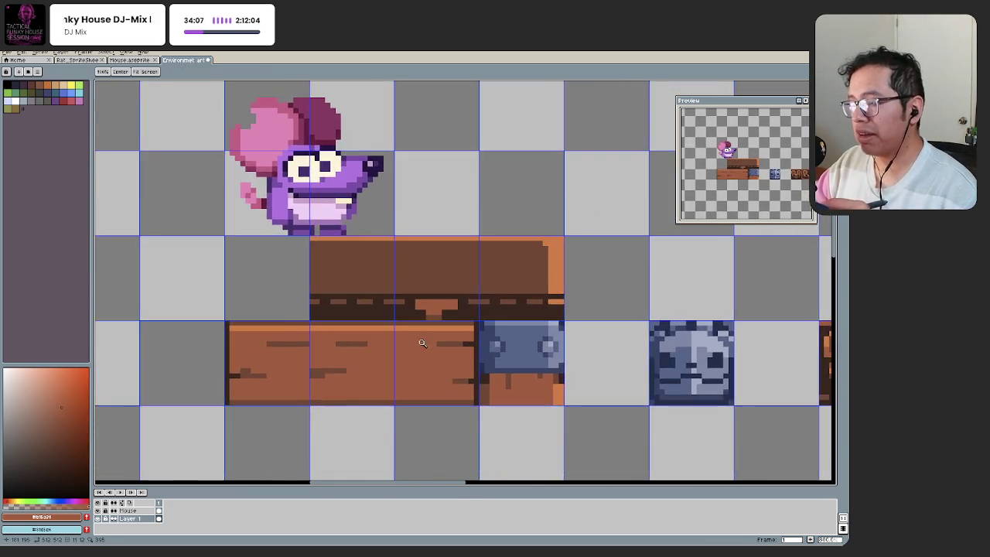
pyautogui.scroll(-1, 390, 363)
pyautogui.scroll(1, 387, 363)
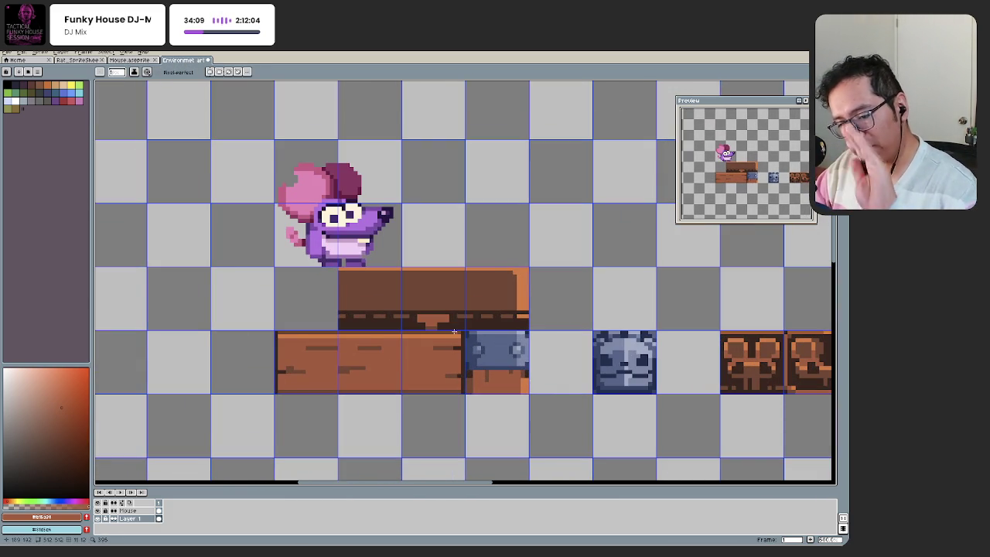
pyautogui.scroll(2, 439, 321)
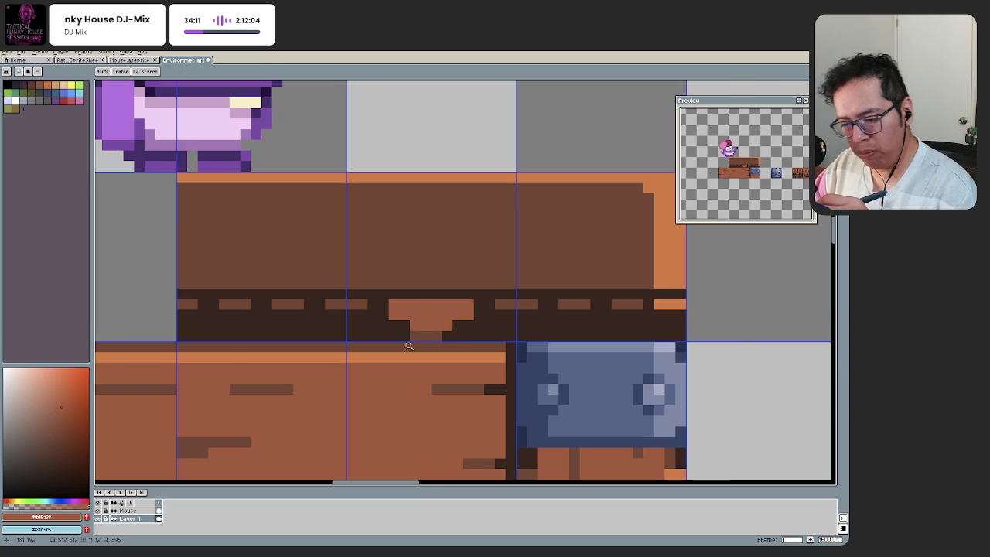
pyautogui.scroll(-1, 404, 338)
pyautogui.hotkey('ctrl', 'z')
pyautogui.scroll(2, 445, 369)
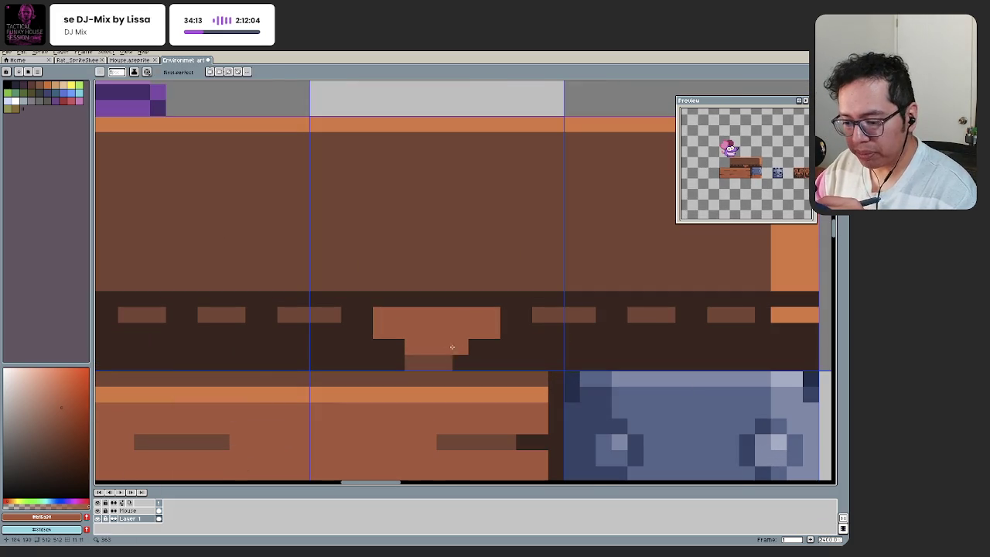
pyautogui.scroll(-2, 446, 369)
pyautogui.scroll(2, 444, 371)
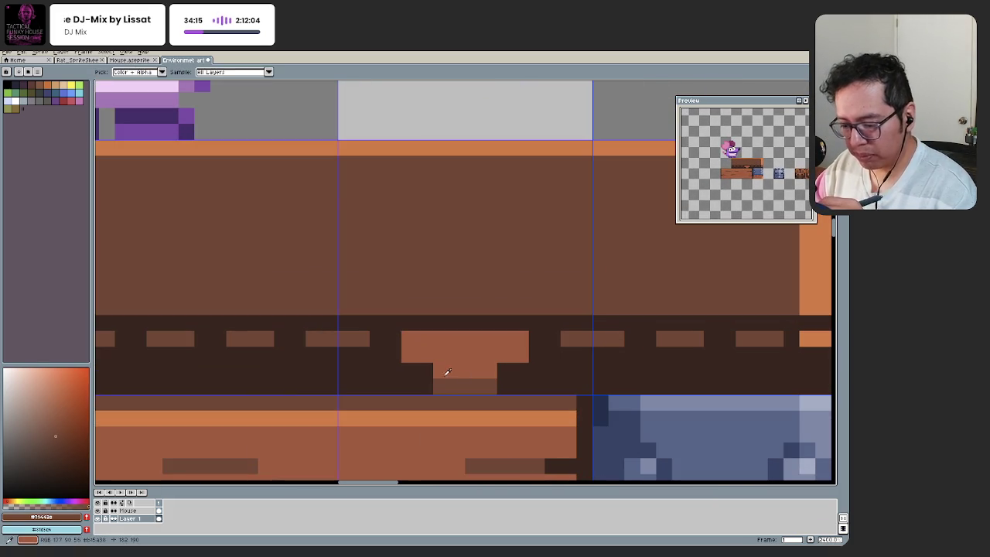
pyautogui.press('b')
pyautogui.scroll(-4, 402, 407)
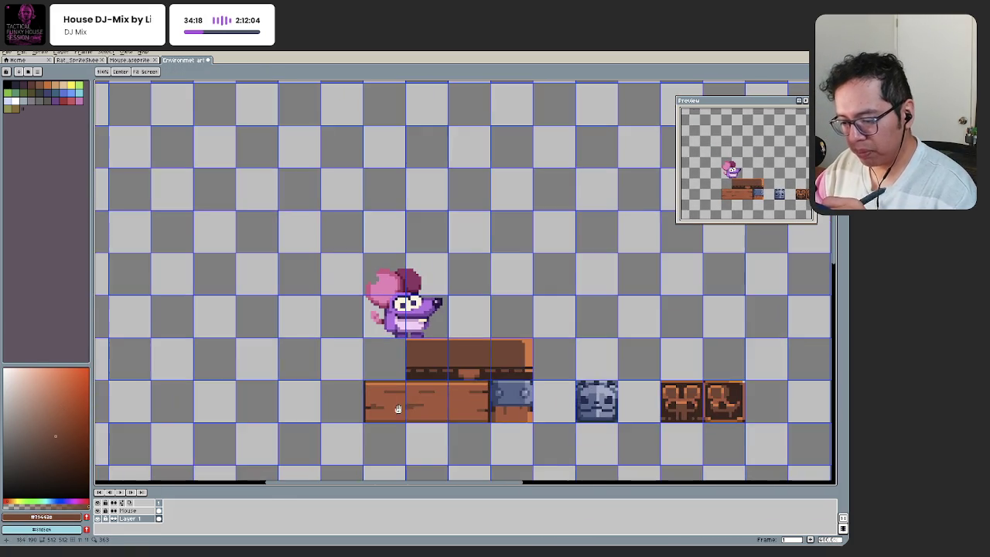
pyautogui.scroll(3, 477, 368)
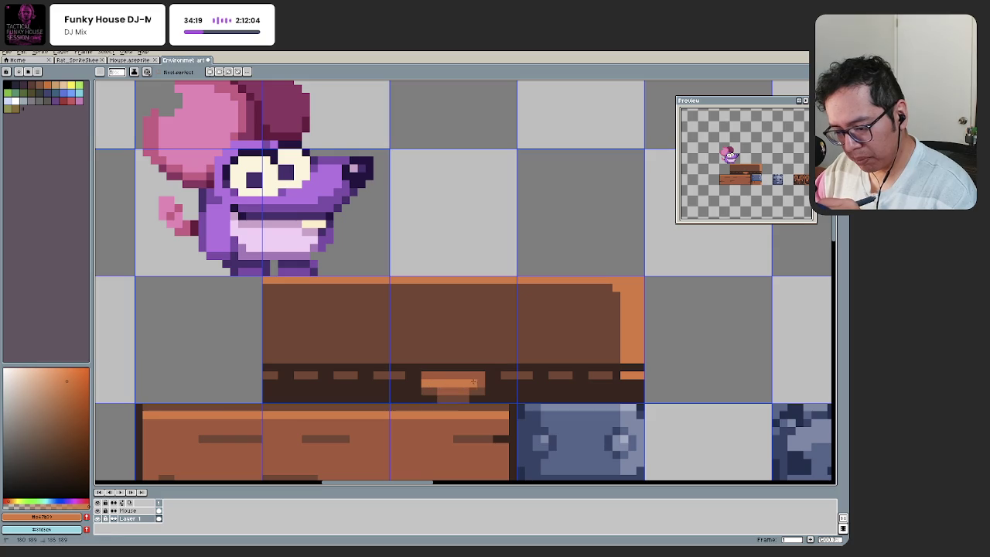
pyautogui.scroll(-4, 380, 413)
pyautogui.scroll(3, 442, 391)
pyautogui.scroll(1, 457, 379)
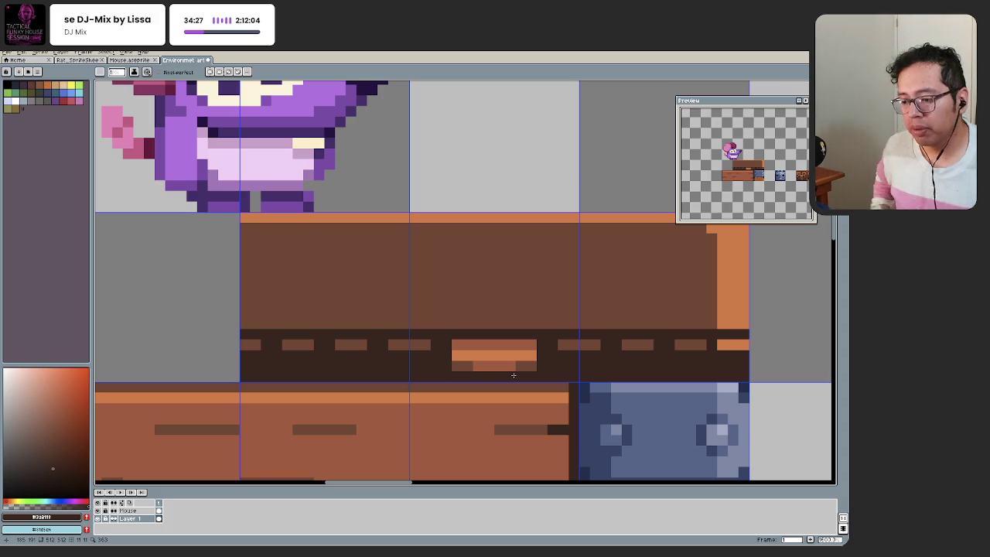
# Step: Pick the plank's brown from the canvas as the drawing colour
pyautogui.moveTo(476, 386); pyautogui.dragTo(416, 365)
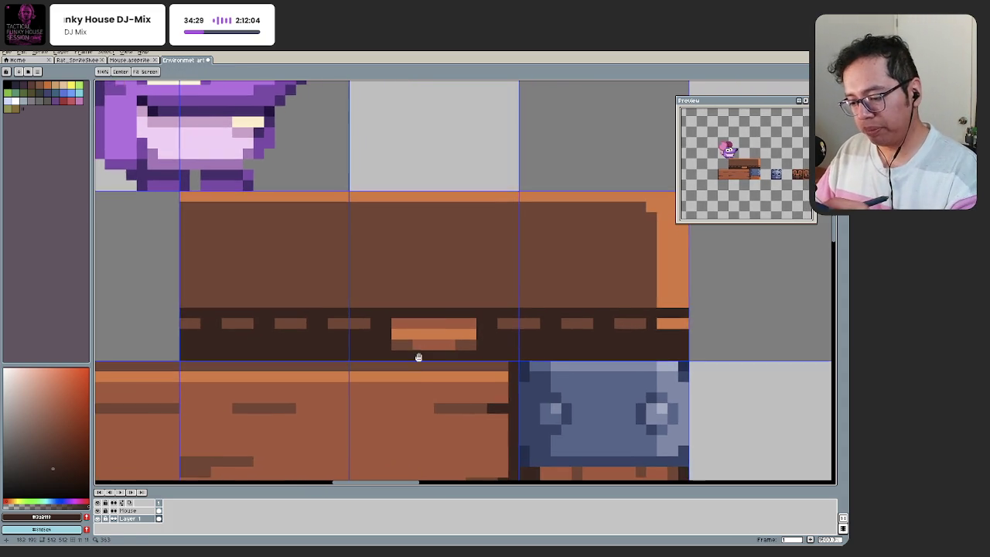
pyautogui.scroll(1, 438, 347)
pyautogui.scroll(-4, 360, 382)
pyautogui.scroll(-1, 360, 382)
pyautogui.scroll(1, 359, 382)
pyautogui.scroll(-3, 381, 375)
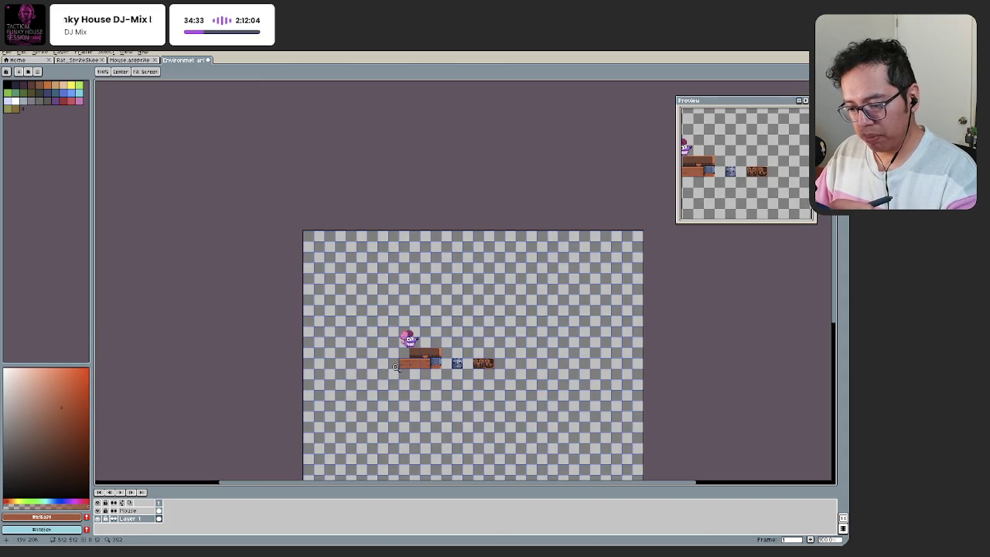
pyautogui.scroll(4, 393, 371)
pyautogui.scroll(2, 442, 360)
pyautogui.keyDown('alt'); pyautogui.click(443, 347); pyautogui.keyUp('alt')
pyautogui.scroll(-3, 404, 394)
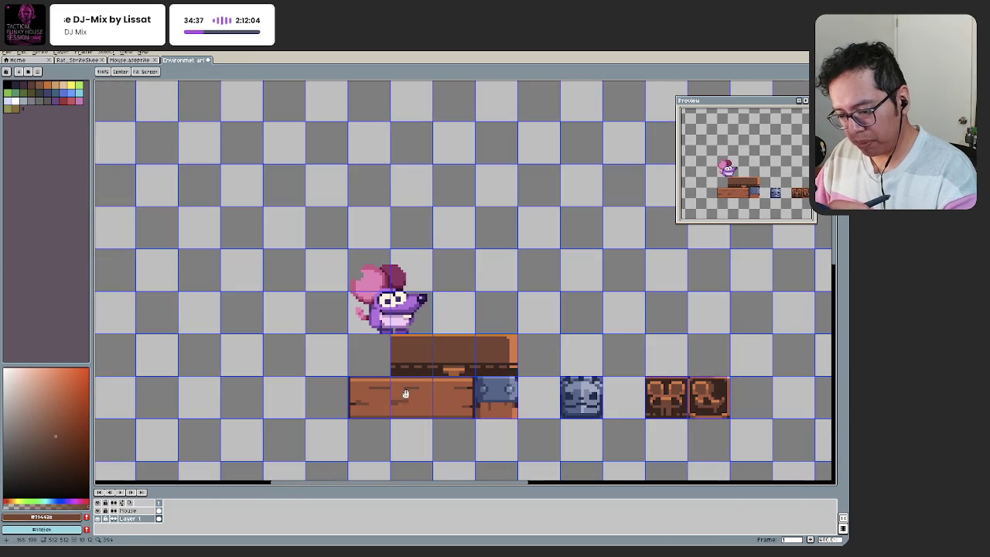
pyautogui.scroll(3, 446, 377)
pyautogui.scroll(1, 456, 360)
# Step: Bucket-fill the lower plank solid darker brown, wiping out its grain lines
pyautogui.hotkey('ctrl', 'z')
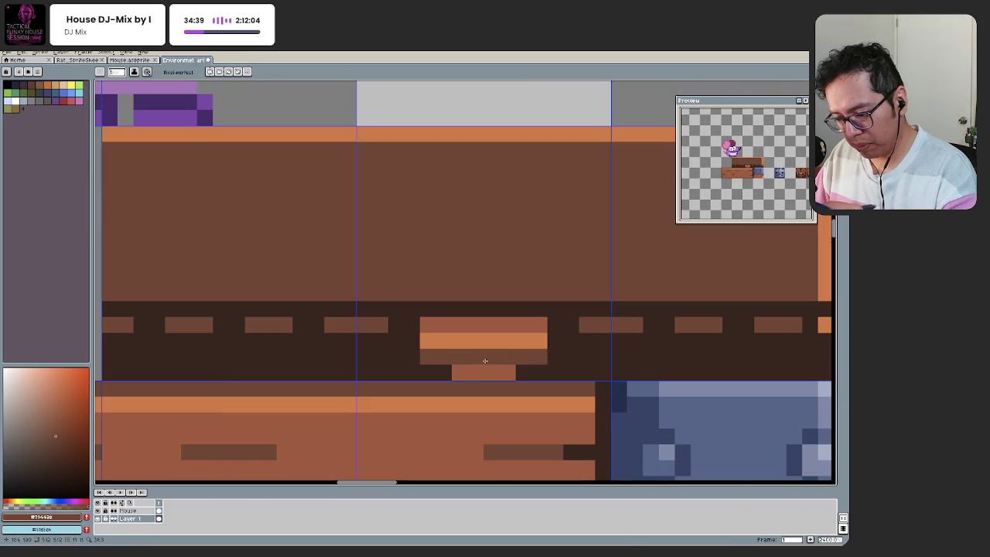
pyautogui.scroll(-3, 389, 386)
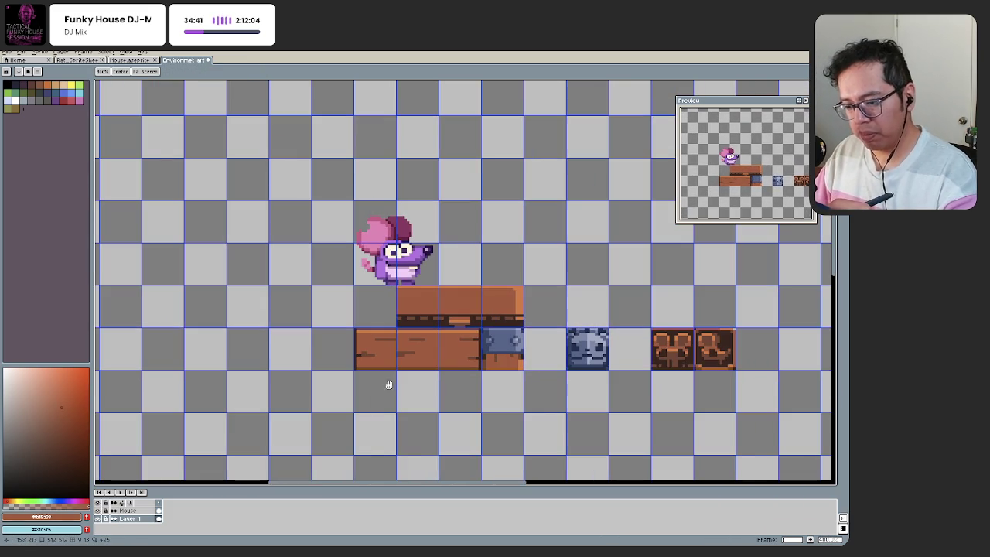
pyautogui.scroll(-1, 383, 383)
pyautogui.scroll(-1, 367, 379)
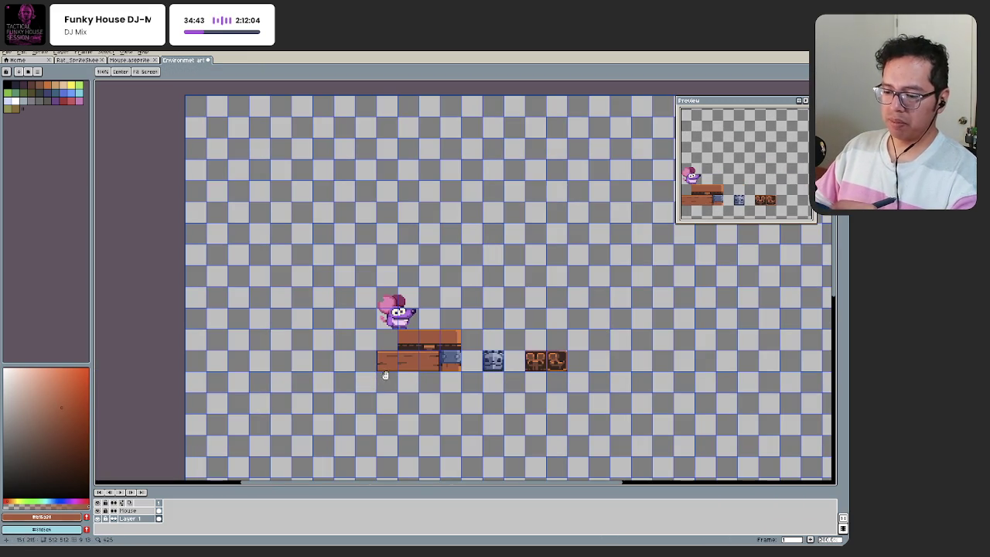
pyautogui.scroll(1, 416, 366)
pyautogui.scroll(1, 416, 366)
pyautogui.hotkey('ctrl', 'z')
pyautogui.hotkey('ctrl', 'y')
pyautogui.scroll(1, 437, 350)
pyautogui.click(442, 350)
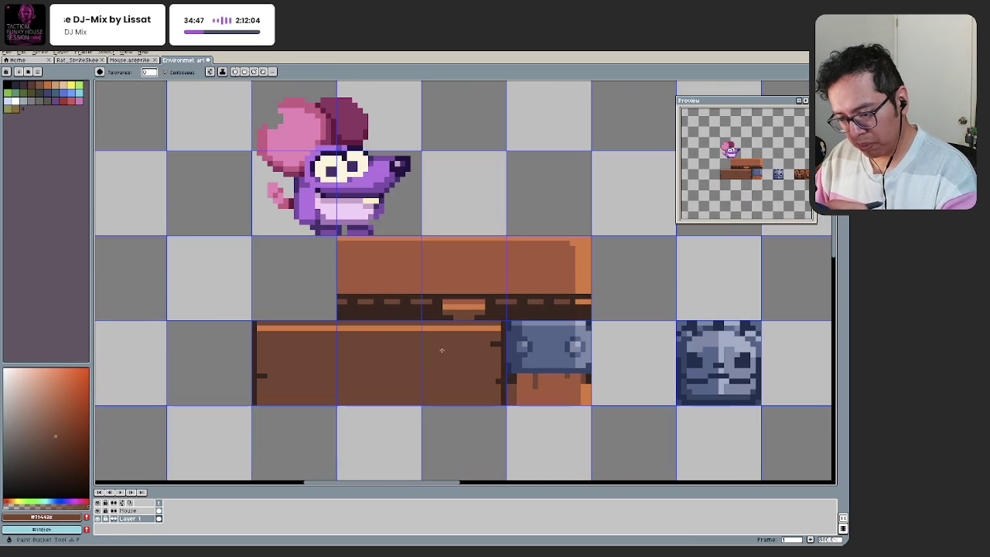
# Step: Pick a darker brown and bucket-fill the plank's orange top row with it
pyautogui.hotkey('ctrl', 'z')
pyautogui.hotkey('ctrl', 'y')
pyautogui.press('b')
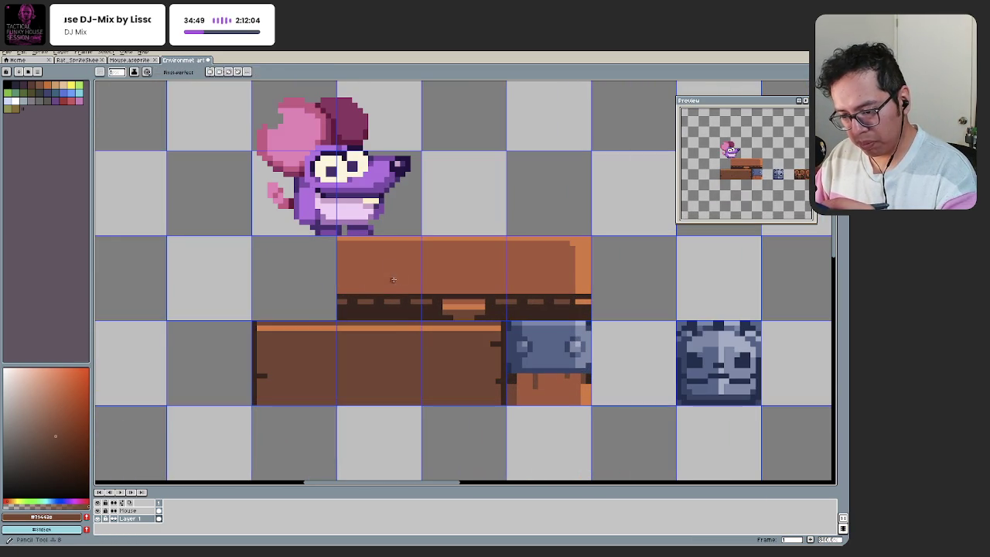
pyautogui.keyDown('alt'); pyautogui.click(393, 308); pyautogui.keyUp('alt')
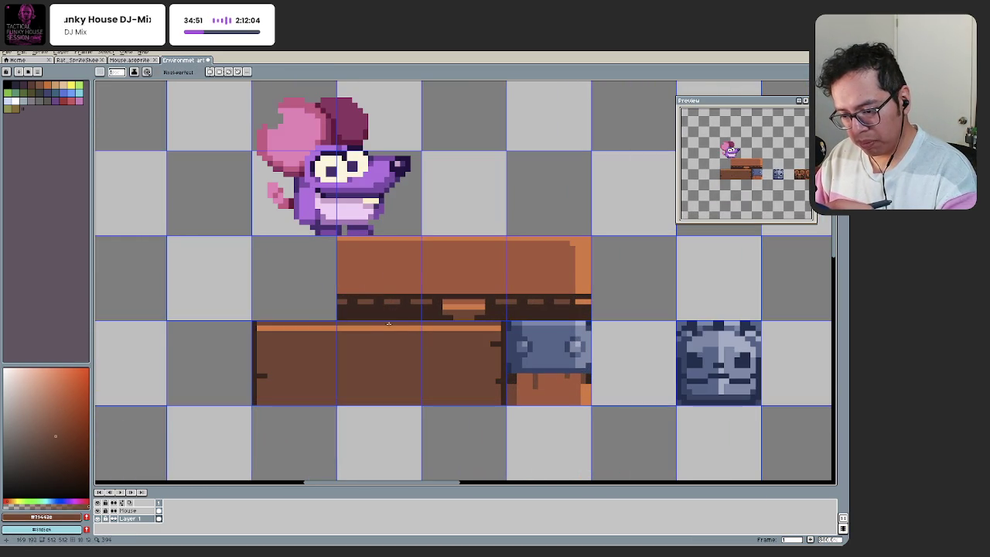
pyautogui.hotkey('ctrl', 'z')
pyautogui.click(382, 329)
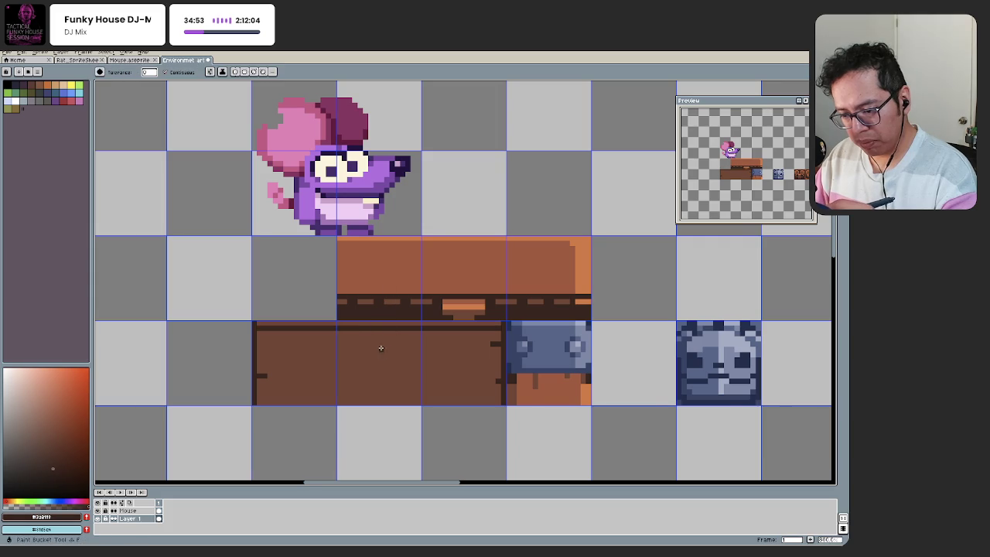
pyautogui.scroll(-1, 381, 348)
pyautogui.scroll(-1, 325, 367)
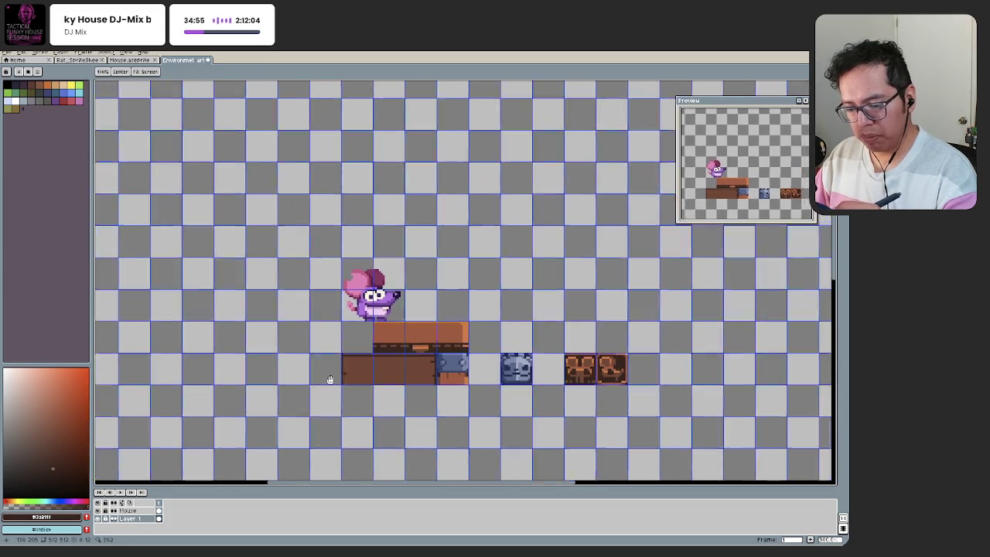
pyautogui.scroll(1, 391, 378)
# Step: Try an even darker fill on the lower plank, undo it, and zoom in closer
pyautogui.press('g')
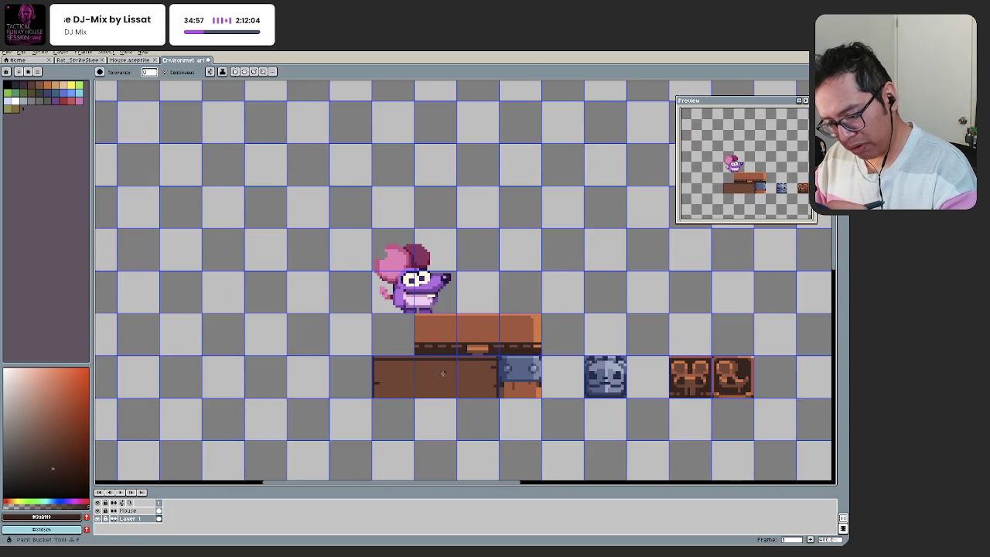
pyautogui.click(422, 383)
pyautogui.scroll(-1, 418, 395)
pyautogui.hotkey('ctrl', 'z')
pyautogui.click(421, 389)
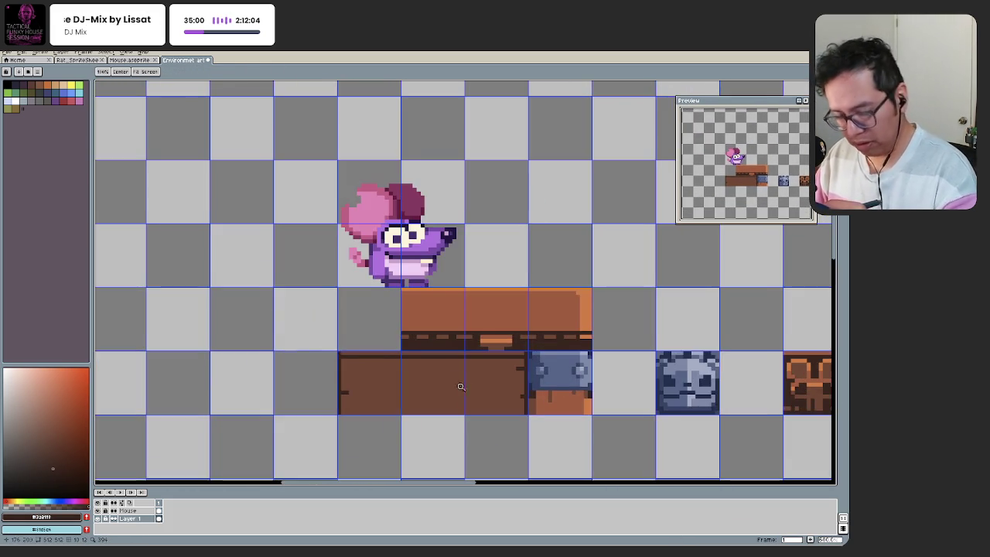
pyautogui.moveTo(455, 380); pyautogui.dragTo(447, 418)
pyautogui.click(445, 405)
# Step: Magic-wand the lower plank, raise its Hue/Saturation Lightness slightly, then deselect
pyautogui.press('w')
pyautogui.click(426, 408)
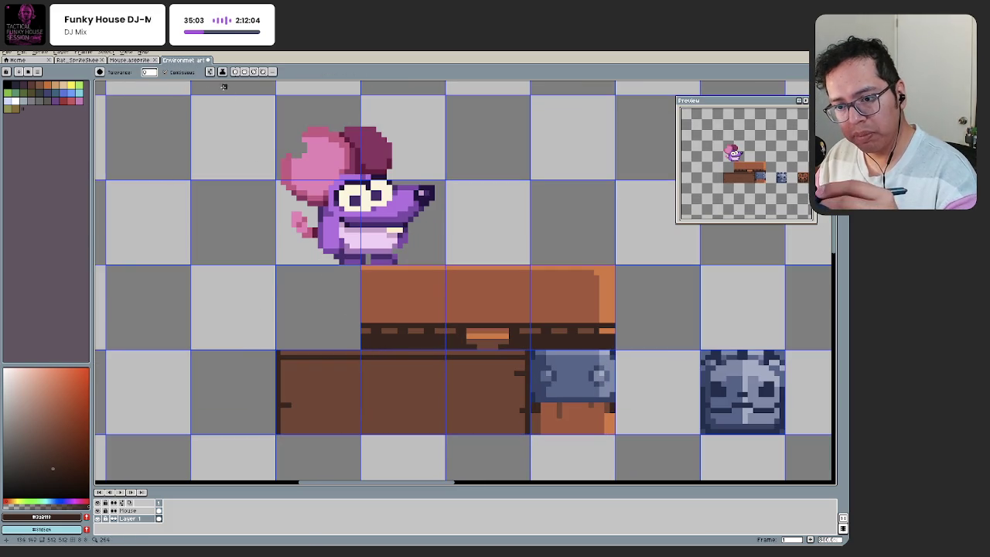
pyautogui.click(372, 406)
pyautogui.hotkey('ctrl', 'u')
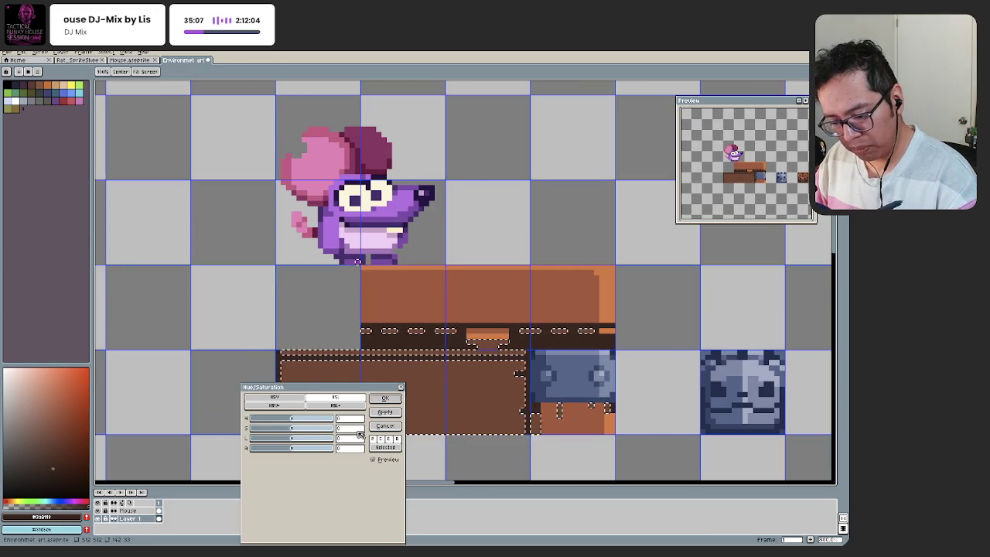
pyautogui.click(290, 439)
pyautogui.press('Return')
pyautogui.hotkey('ctrl', 'd')
pyautogui.press('g')
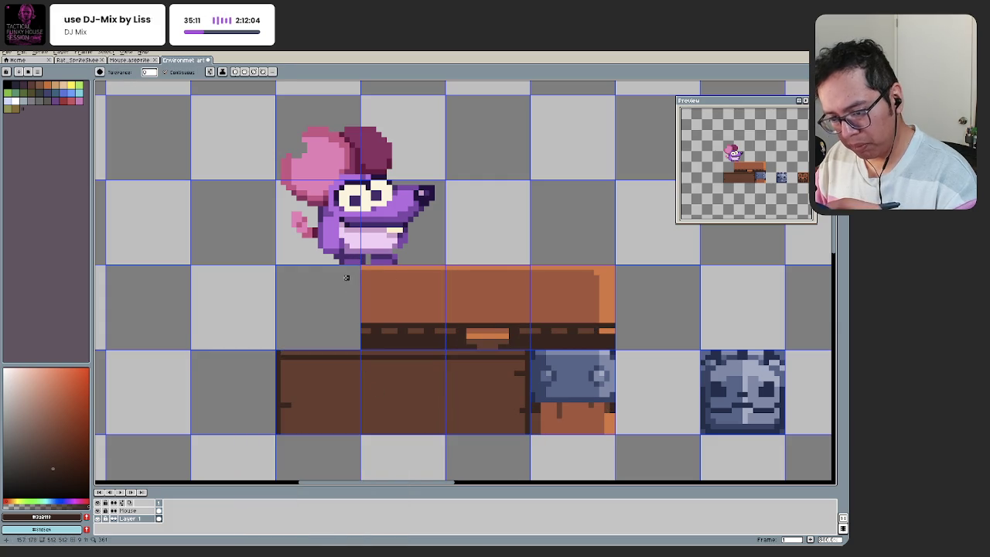
pyautogui.press('e')
pyautogui.scroll(-3, 353, 361)
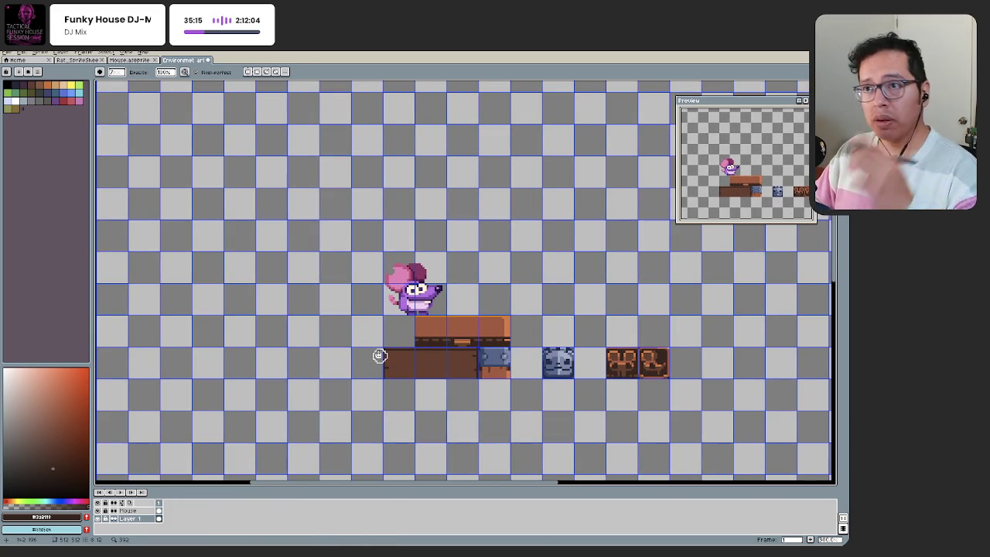
# Step: Pencil a dark line along the plank base's top edge
pyautogui.moveTo(377, 354); pyautogui.dragTo(375, 363)
pyautogui.scroll(1, 375, 363)
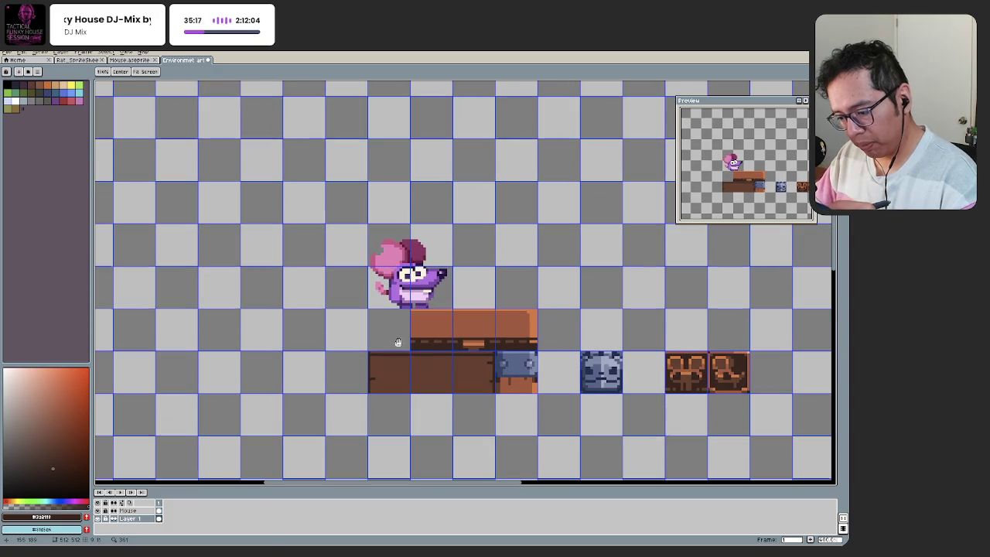
pyautogui.scroll(1, 401, 319)
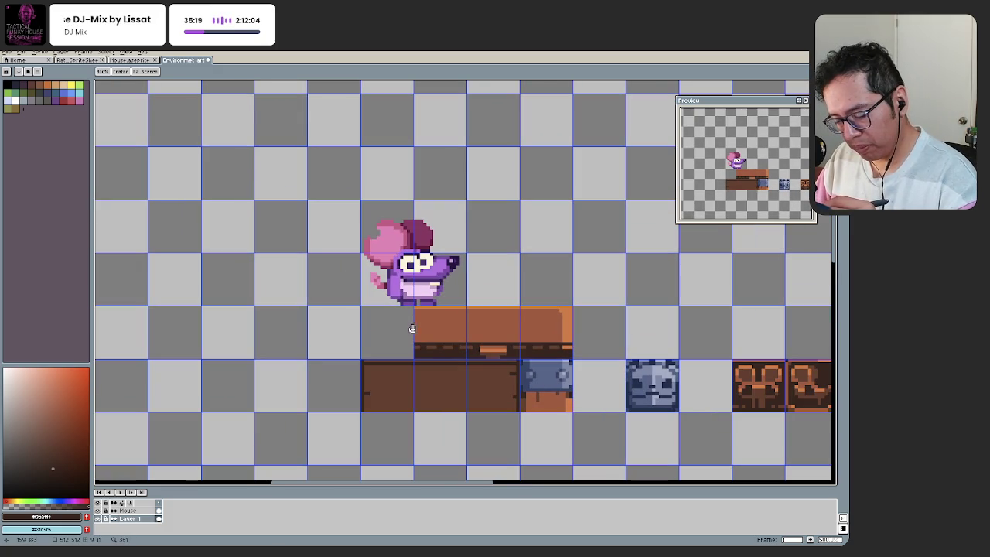
pyautogui.scroll(1, 482, 360)
pyautogui.scroll(1, 480, 356)
pyautogui.press('b')
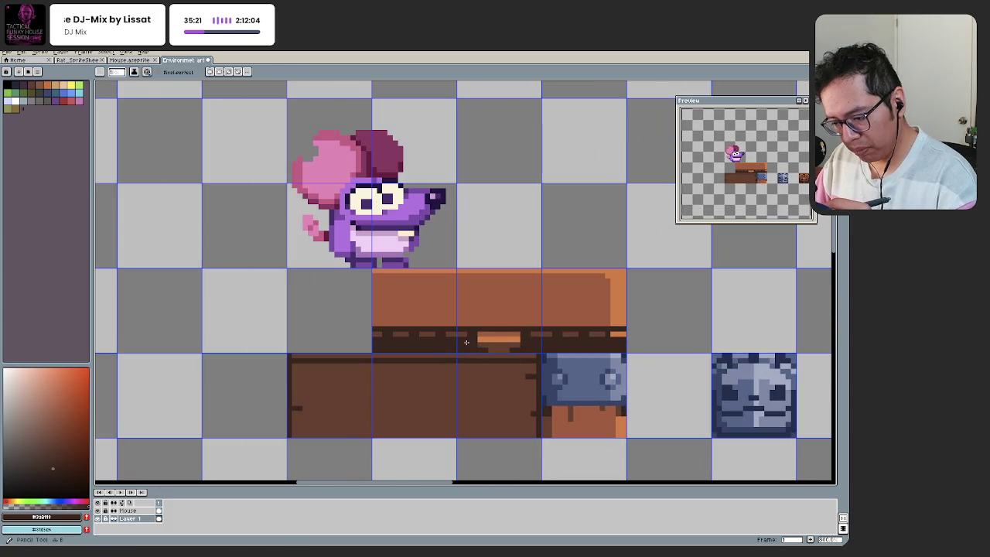
pyautogui.scroll(1, 481, 354)
pyautogui.press('g')
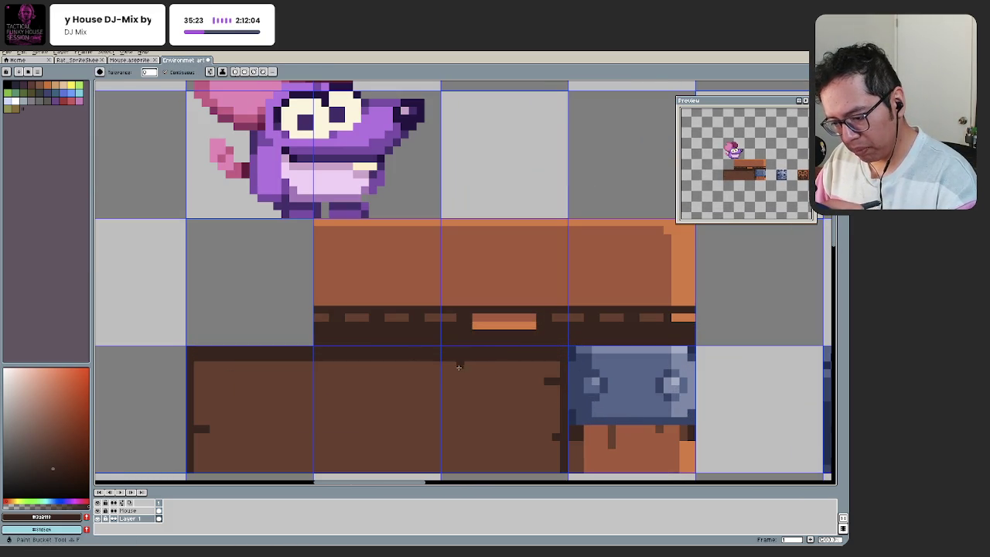
pyautogui.press('b')
pyautogui.moveTo(195, 350); pyautogui.dragTo(547, 349)
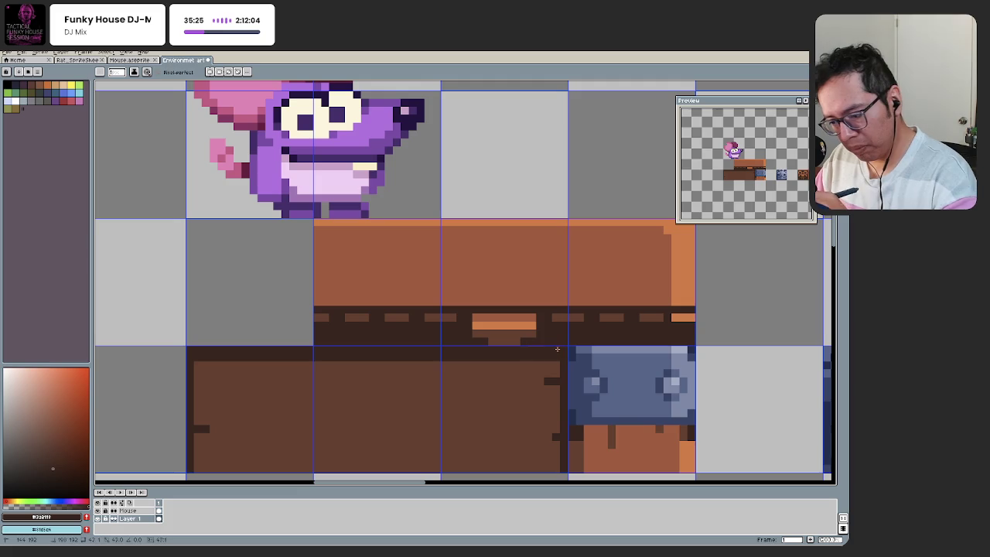
pyautogui.scroll(-5, 492, 365)
pyautogui.scroll(1, 371, 398)
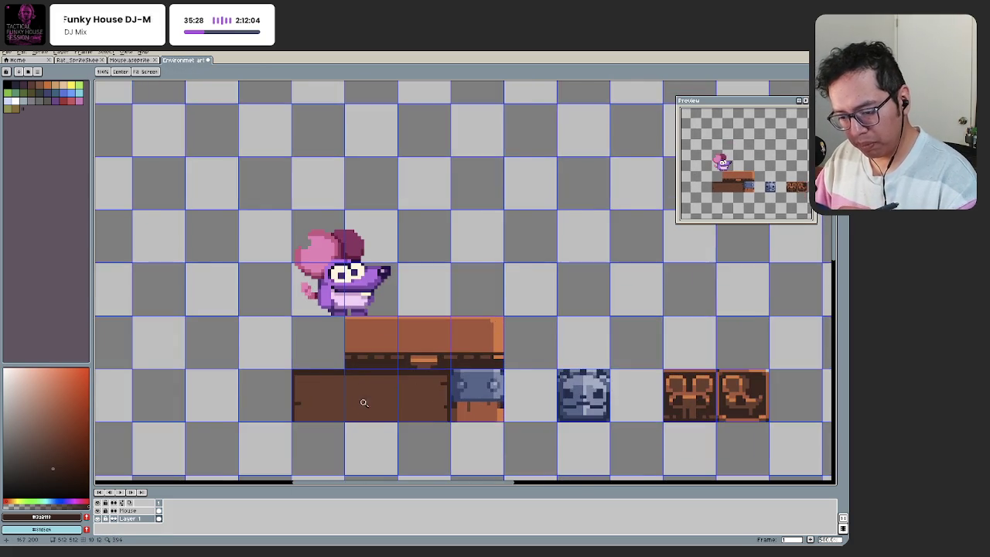
pyautogui.scroll(-2, 338, 413)
# Step: Zoom in, repaint the plank base's top edge dark, and sample a darker brown for grain
pyautogui.press('z')
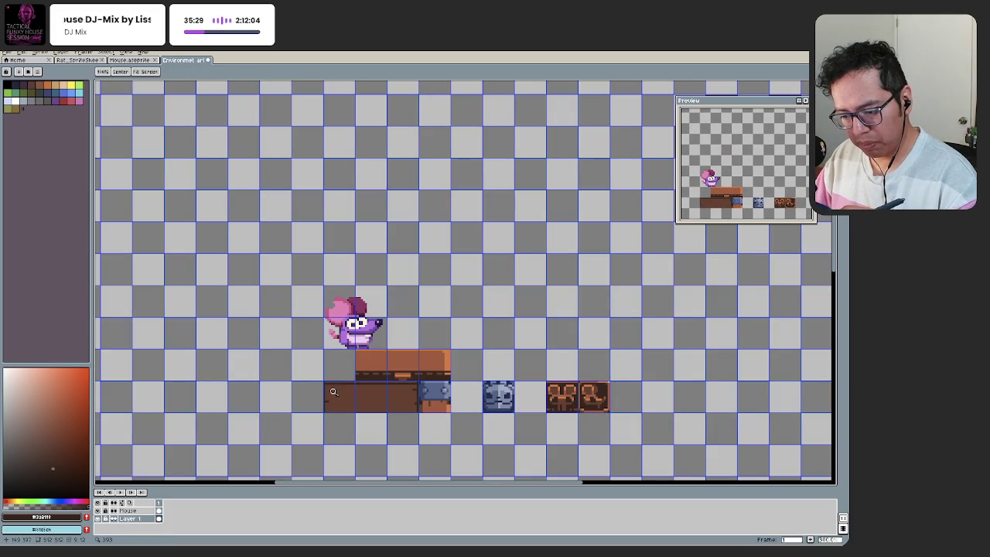
pyautogui.click(348, 400)
pyautogui.press('i')
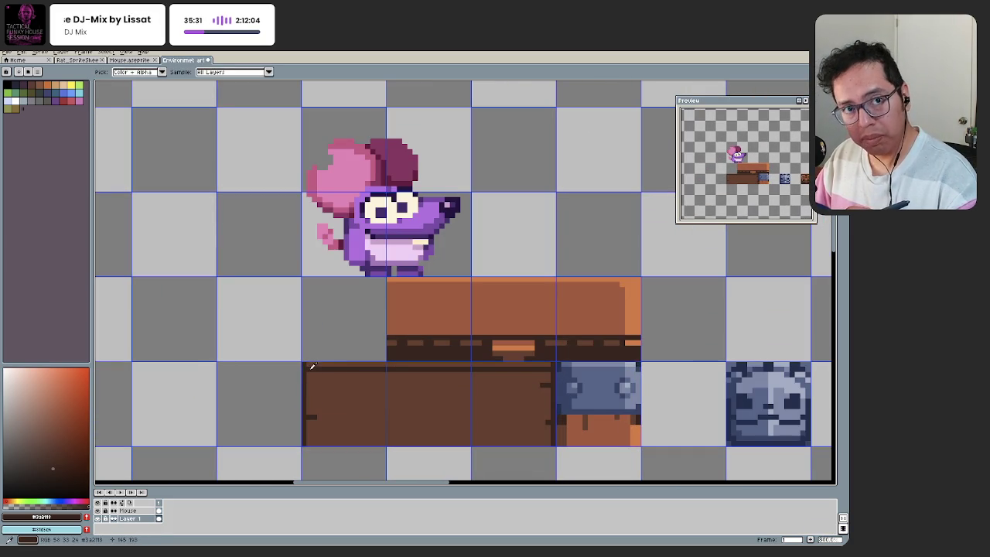
pyautogui.press('b')
pyautogui.moveTo(524, 369); pyautogui.dragTo(310, 371)
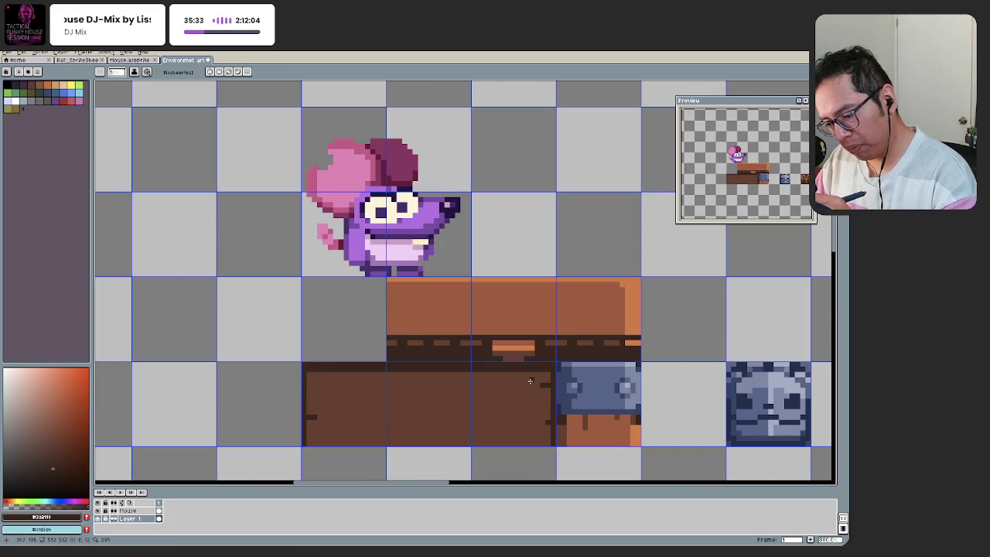
pyautogui.keyDown('alt'); pyautogui.click(320, 417); pyautogui.keyUp('alt')
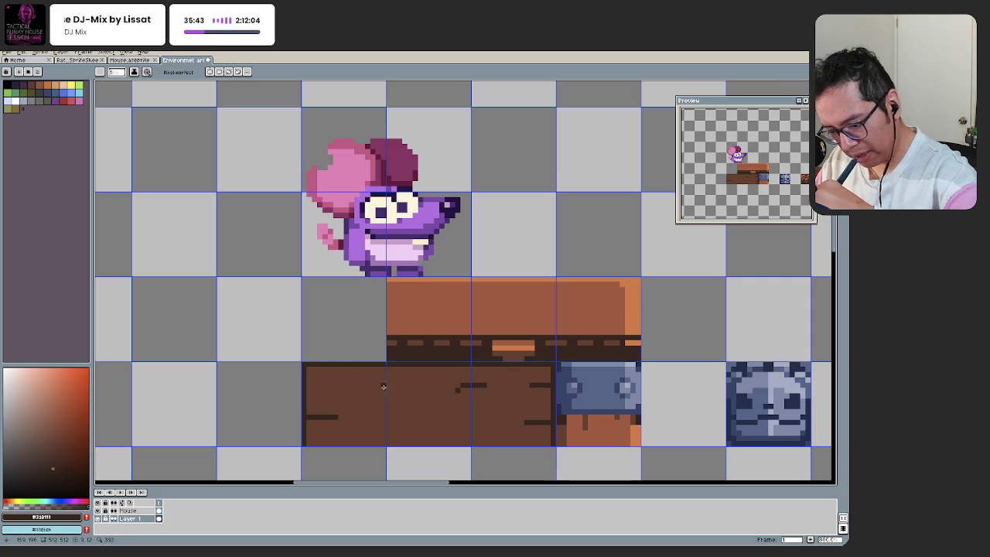
pyautogui.press('z')
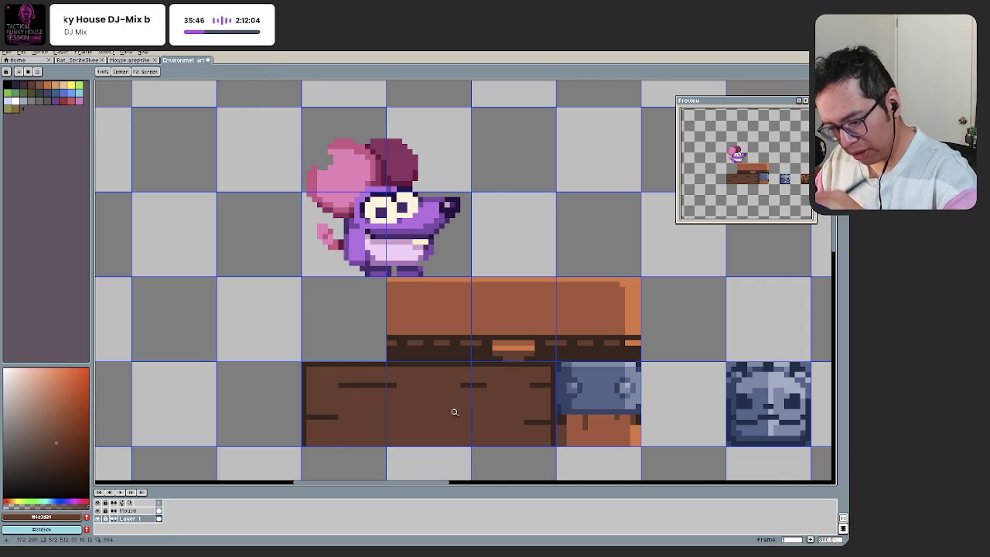
pyautogui.scroll(-2, 415, 407)
pyautogui.scroll(3, 415, 407)
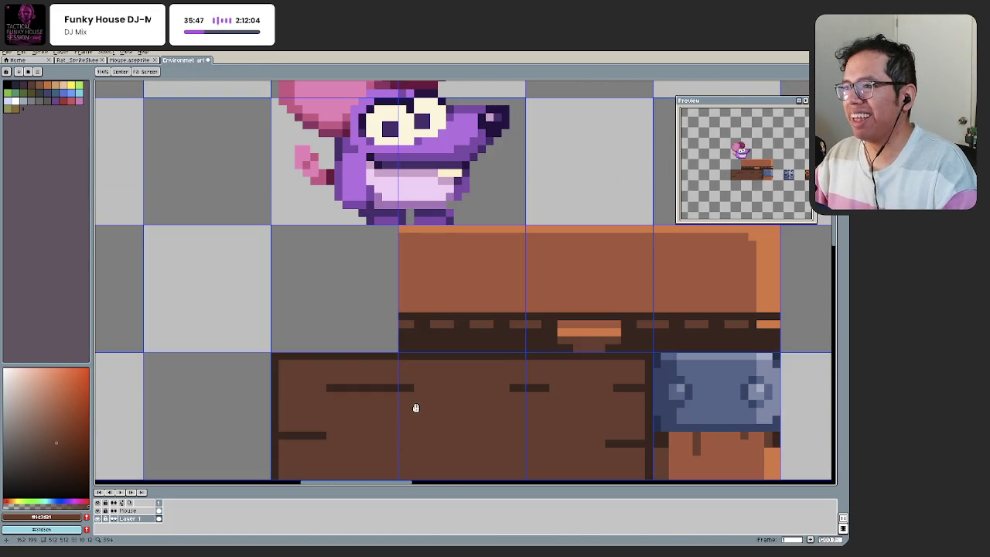
pyautogui.scroll(1, 422, 399)
# Step: Pencil a dark notch under the block's trim and undo the stray orange stroke on the plank
pyautogui.press('b')
pyautogui.hotkey('ctrl', 'z')
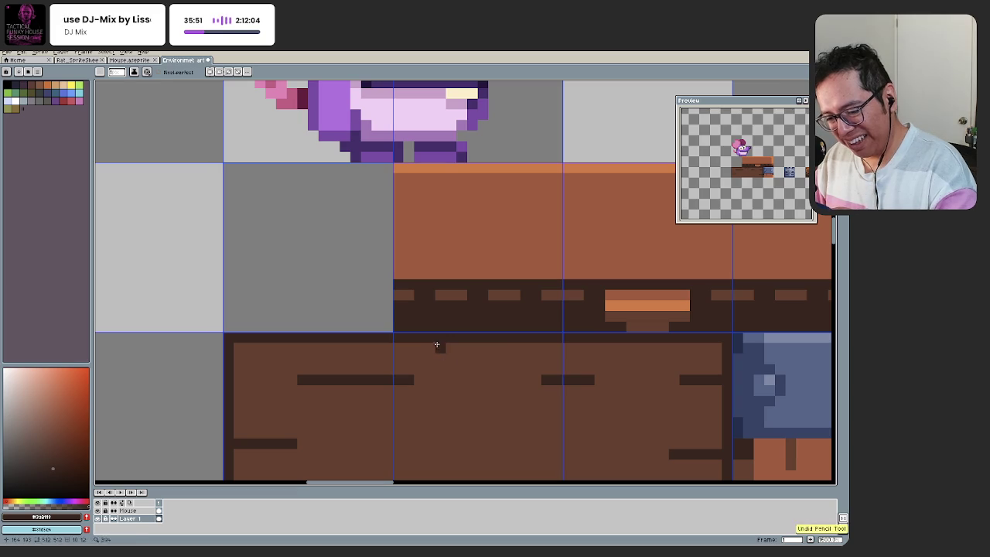
pyautogui.moveTo(498, 347); pyautogui.dragTo(453, 347)
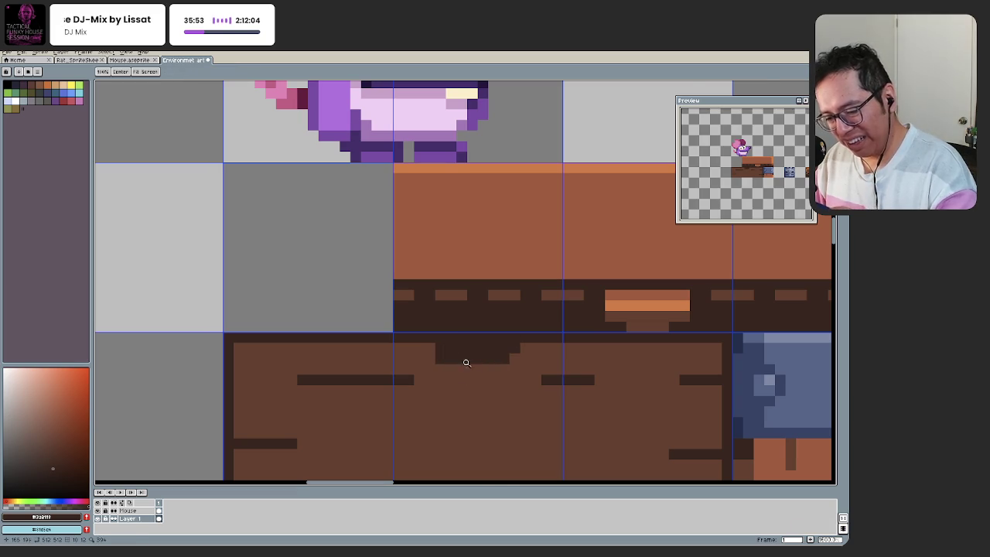
pyautogui.scroll(-4, 433, 372)
pyautogui.scroll(3, 419, 401)
pyautogui.moveTo(448, 393)
pyautogui.mouseDown()
pyautogui.moveTo(497, 365)
pyautogui.moveTo(482, 385)
pyautogui.moveTo(451, 387)
pyautogui.mouseUp()
pyautogui.scroll(-3, 413, 371)
pyautogui.scroll(2, 517, 343)
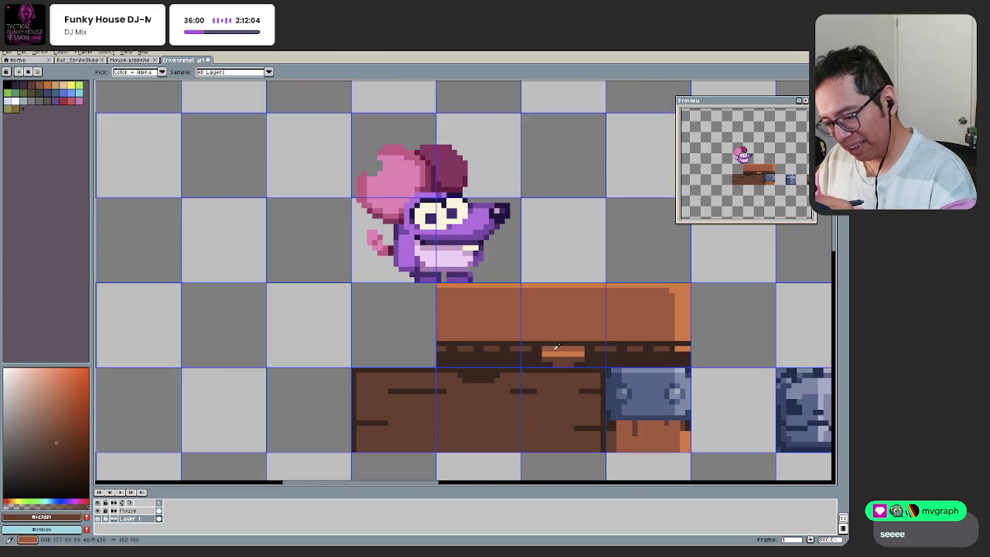
pyautogui.scroll(2, 456, 396)
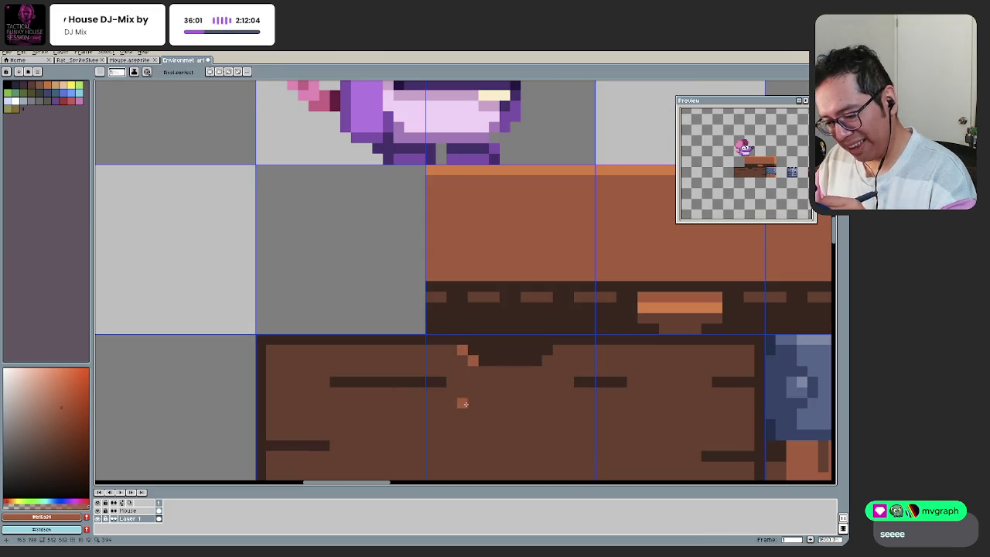
pyautogui.scroll(-2, 464, 398)
pyautogui.scroll(-1, 462, 394)
pyautogui.scroll(1, 459, 388)
pyautogui.scroll(2, 455, 381)
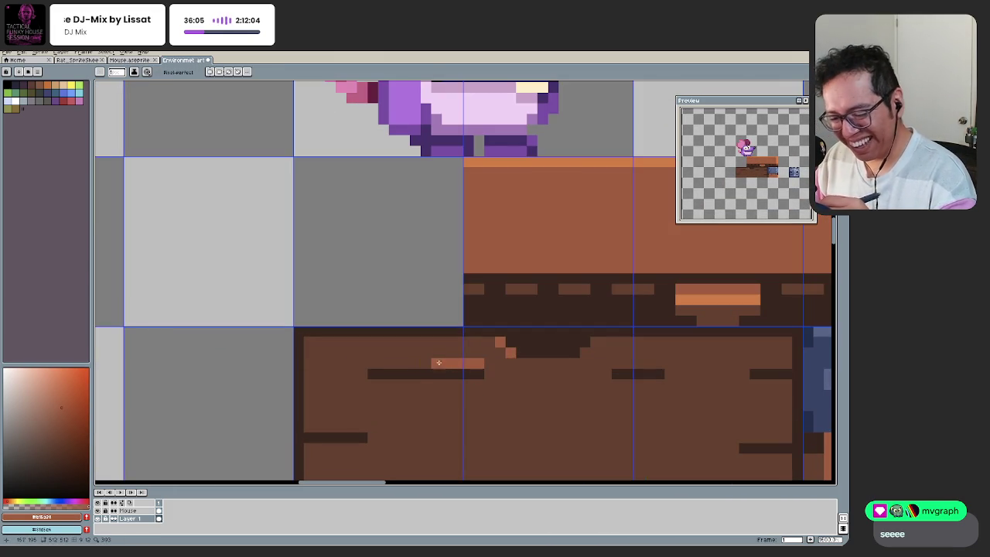
pyautogui.hotkey('ctrl', 'z')
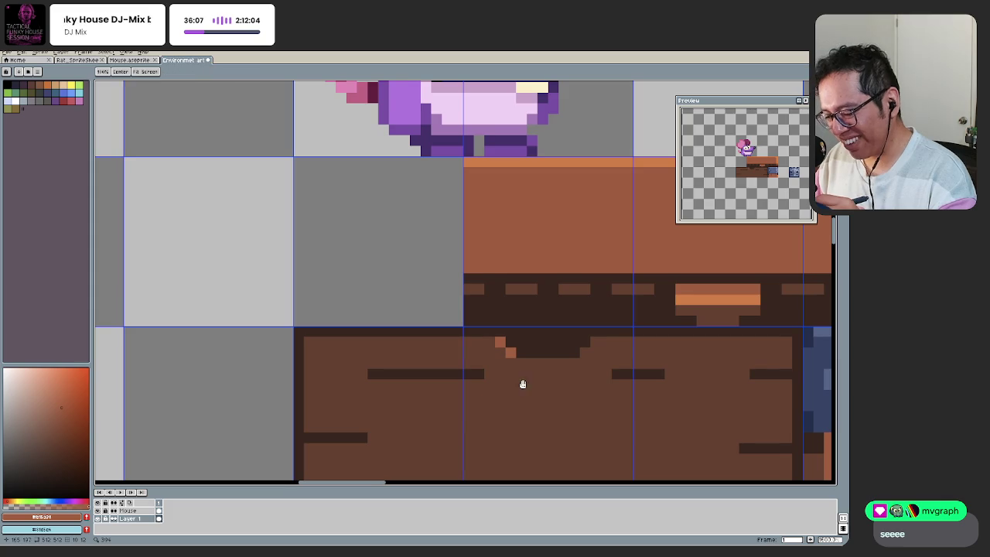
# Step: Marquee-select the dark notch pixels, nudge them right and deselect
pyautogui.scroll(-3, 380, 395)
pyautogui.scroll(-1, 437, 403)
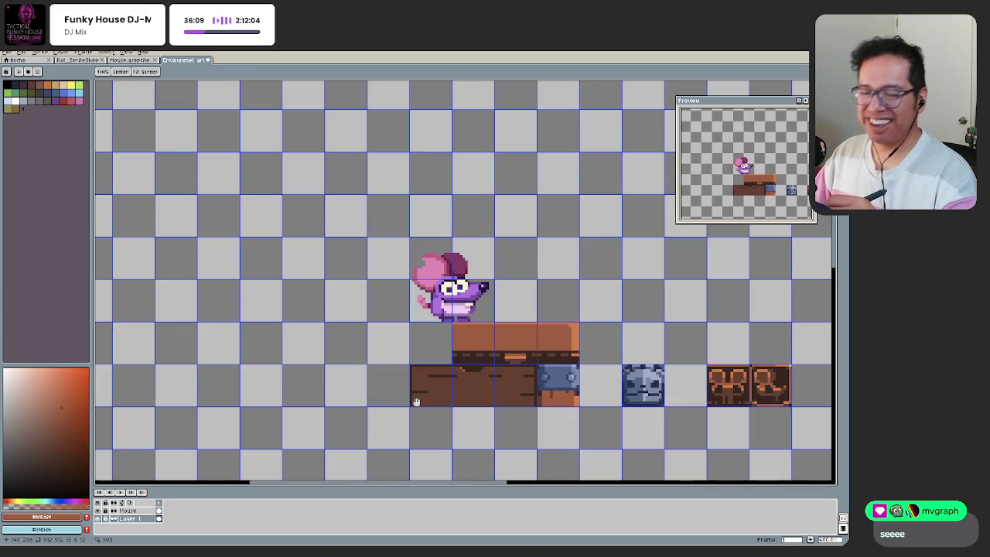
pyautogui.moveTo(420, 391); pyautogui.dragTo(406, 358)
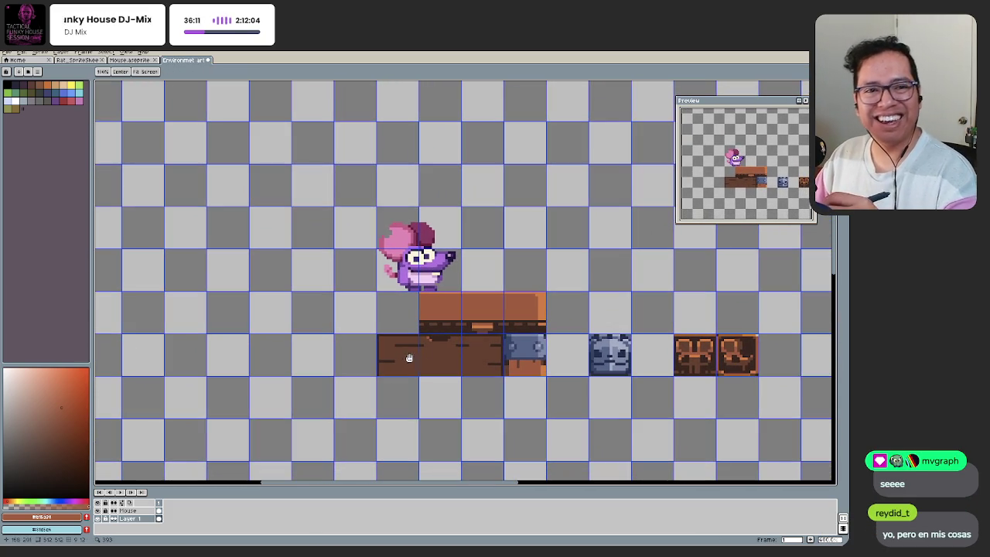
pyautogui.scroll(-1, 408, 391)
pyautogui.scroll(3, 435, 362)
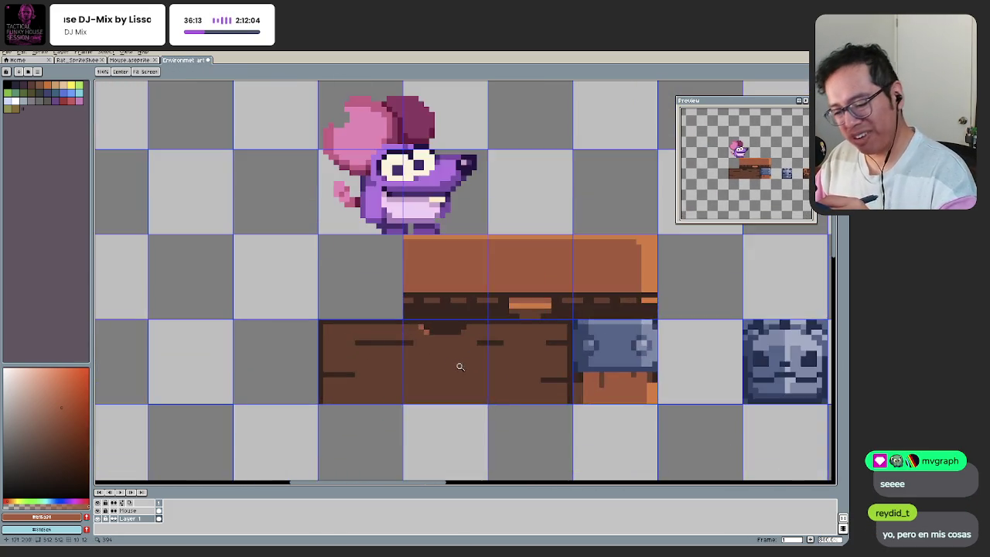
pyautogui.scroll(2, 435, 362)
pyautogui.scroll(1, 435, 362)
pyautogui.press('m')
pyautogui.moveTo(343, 226)
pyautogui.mouseDown()
pyautogui.moveTo(513, 247)
pyautogui.moveTo(530, 287)
pyautogui.mouseUp()
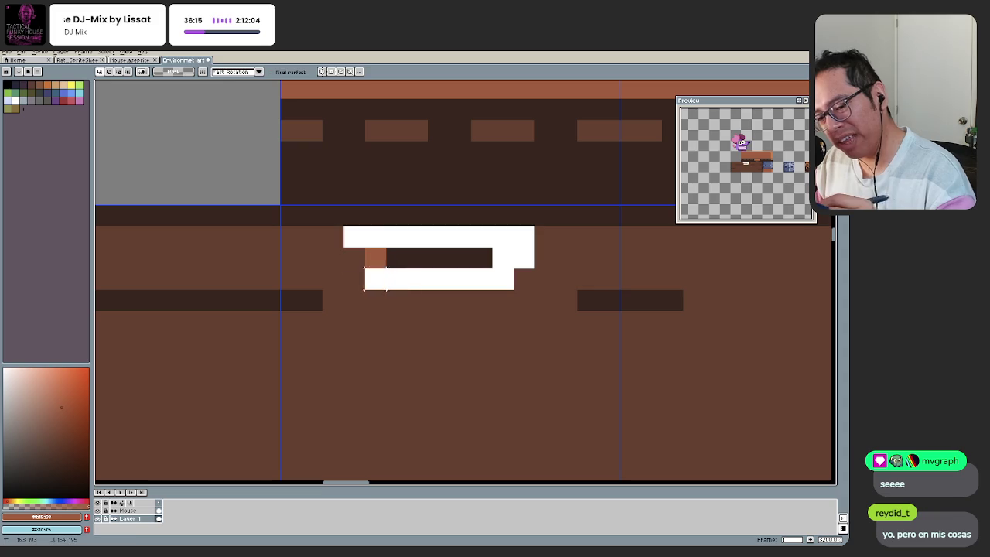
pyautogui.press('Right')
pyautogui.press('Right')
pyautogui.hotkey('ctrl', 'd')
# Step: Paint the transparent gaps left behind with brown
pyautogui.moveTo(349, 259); pyautogui.dragTo(396, 280)
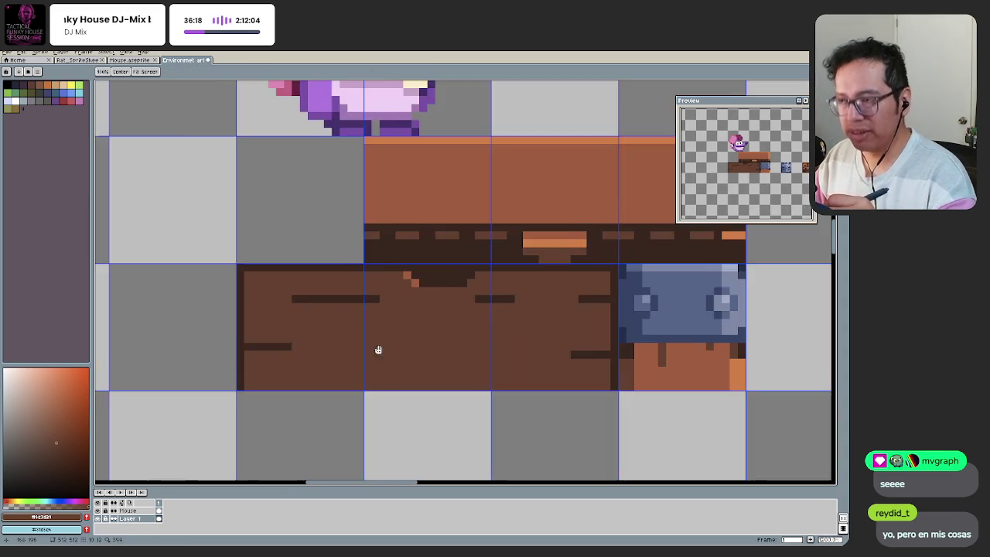
pyautogui.scroll(-2, 378, 349)
pyautogui.moveTo(379, 349); pyautogui.dragTo(427, 291)
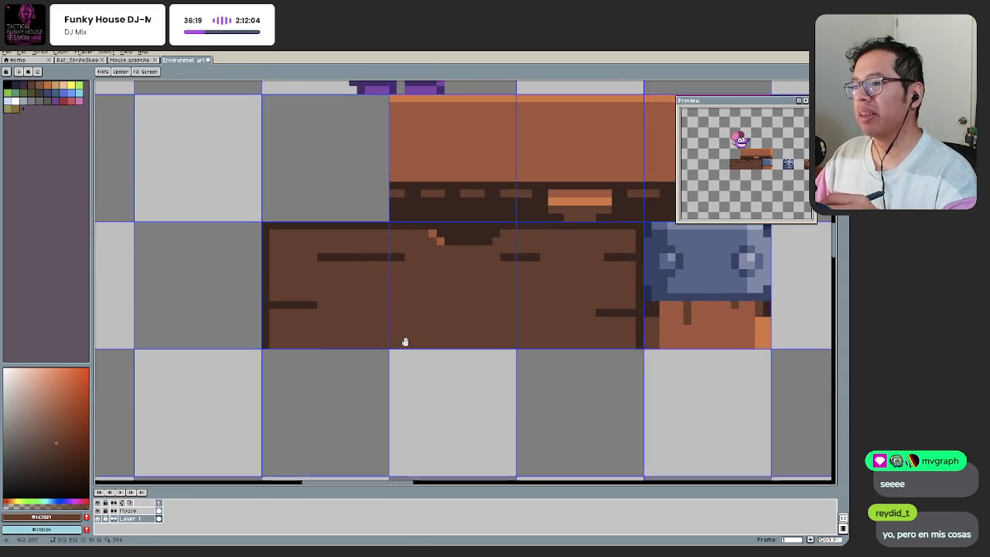
pyautogui.scroll(2, 431, 336)
pyautogui.scroll(1, 440, 309)
# Step: Move the selected dark pixels left and drop them in place
pyautogui.press('m')
pyautogui.moveTo(437, 288)
pyautogui.mouseDown()
pyautogui.moveTo(508, 234)
pyautogui.moveTo(439, 264)
pyautogui.mouseUp()
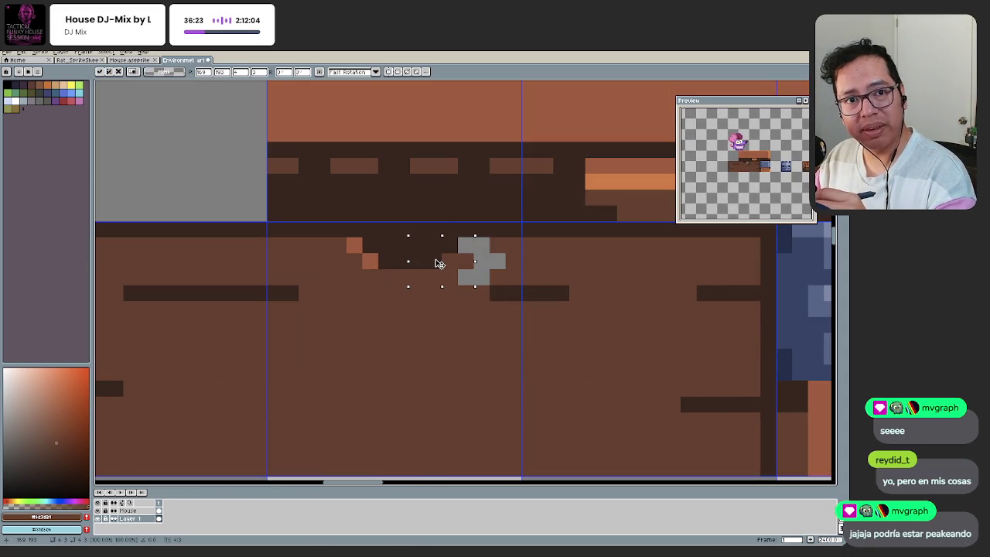
pyautogui.press('b')
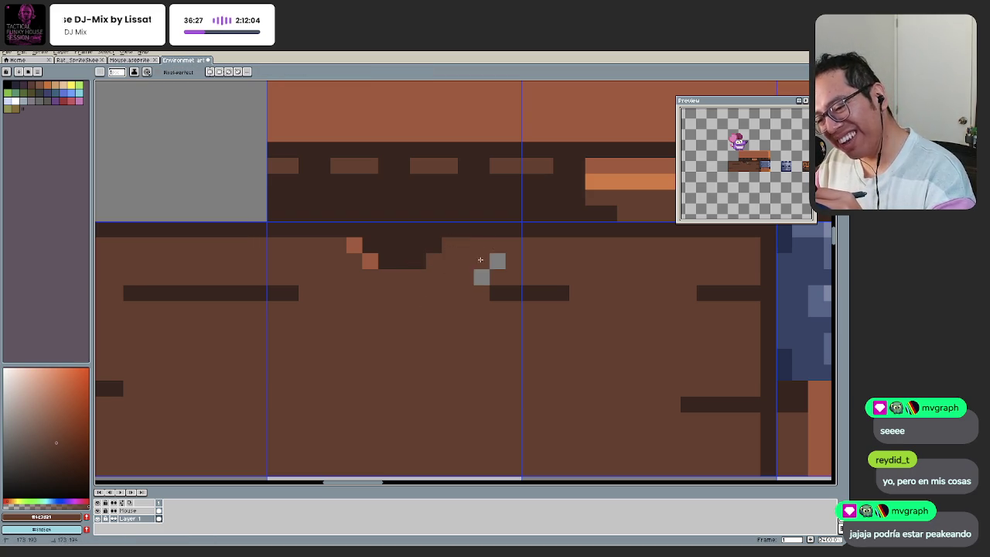
pyautogui.scroll(-2, 496, 262)
pyautogui.scroll(-3, 447, 313)
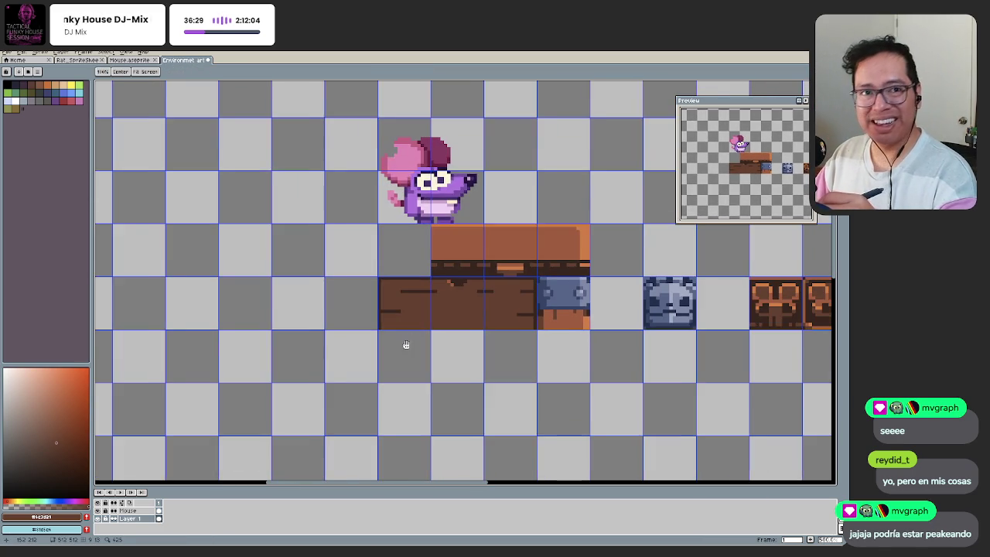
pyautogui.press('b')
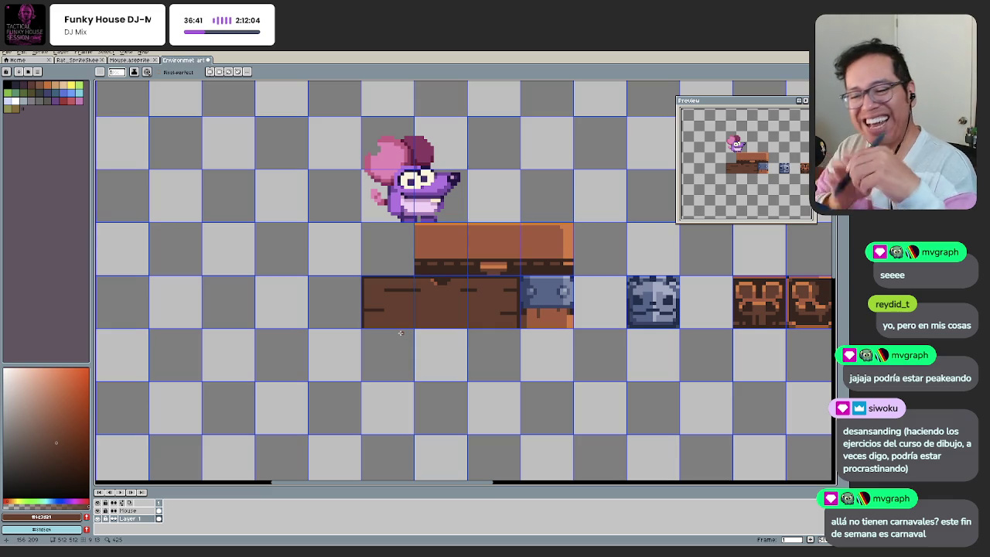
pyautogui.press('z')
pyautogui.scroll(-1, 449, 386)
pyautogui.scroll(1, 472, 355)
pyautogui.scroll(1, 475, 345)
pyautogui.scroll(1, 487, 346)
pyautogui.scroll(2, 479, 340)
# Step: Extend the dark grain line to the right, then move it lower on the plank
pyautogui.press('b')
pyautogui.moveTo(393, 298); pyautogui.dragTo(495, 300)
pyautogui.press('e')
pyautogui.moveTo(361, 300); pyautogui.dragTo(532, 300)
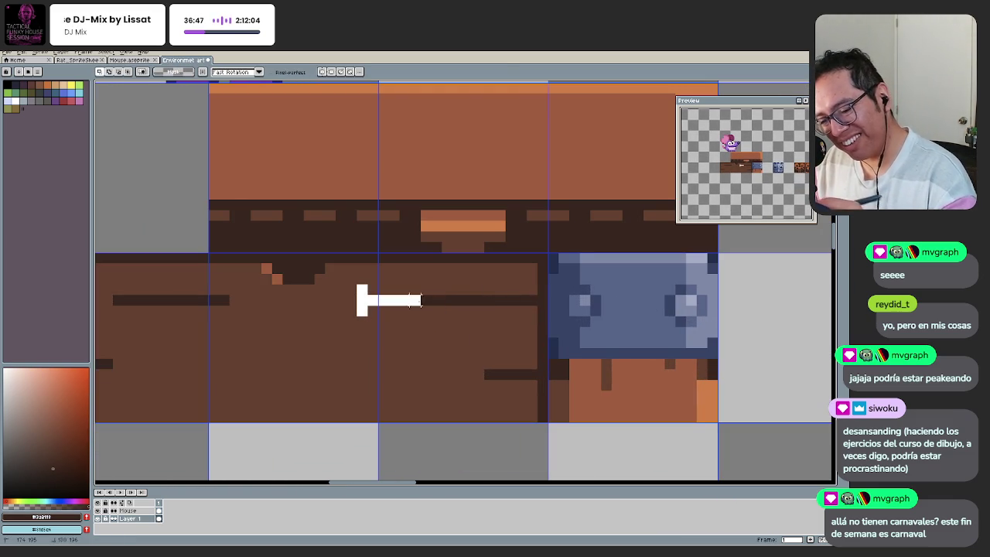
pyautogui.moveTo(361, 283)
pyautogui.mouseDown()
pyautogui.moveTo(361, 312)
pyautogui.moveTo(528, 279)
pyautogui.mouseUp()
pyautogui.press('b')
# Step: Cover a leftover light pixel, shift the grain line down slightly and paint the strip above brown
pyautogui.scroll(1, 526, 290)
pyautogui.click(523, 292)
pyautogui.scroll(-3, 522, 291)
pyautogui.scroll(1, 456, 338)
pyautogui.scroll(1, 468, 376)
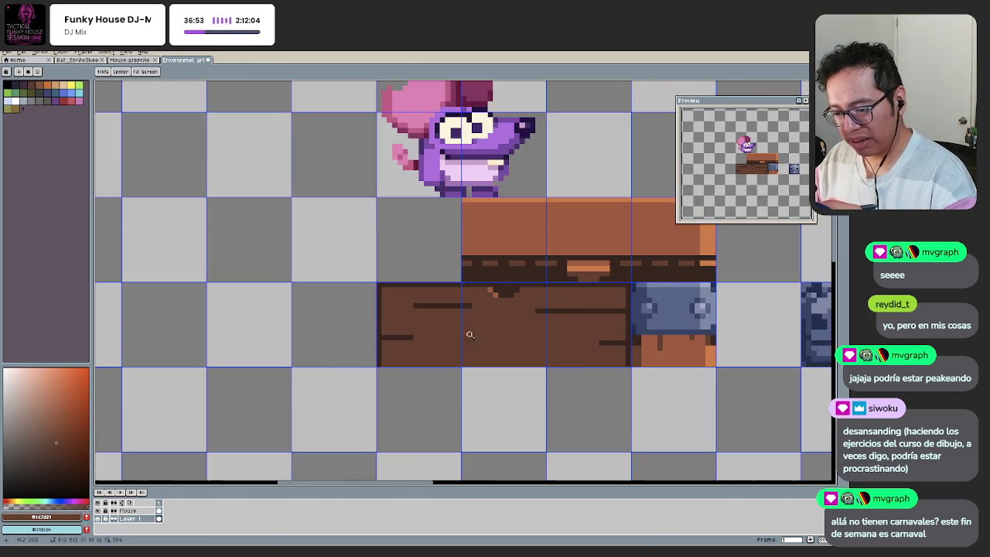
pyautogui.scroll(1, 433, 325)
pyautogui.press('m')
pyautogui.moveTo(391, 286)
pyautogui.mouseDown()
pyautogui.moveTo(499, 299)
pyautogui.moveTo(454, 304)
pyautogui.mouseUp()
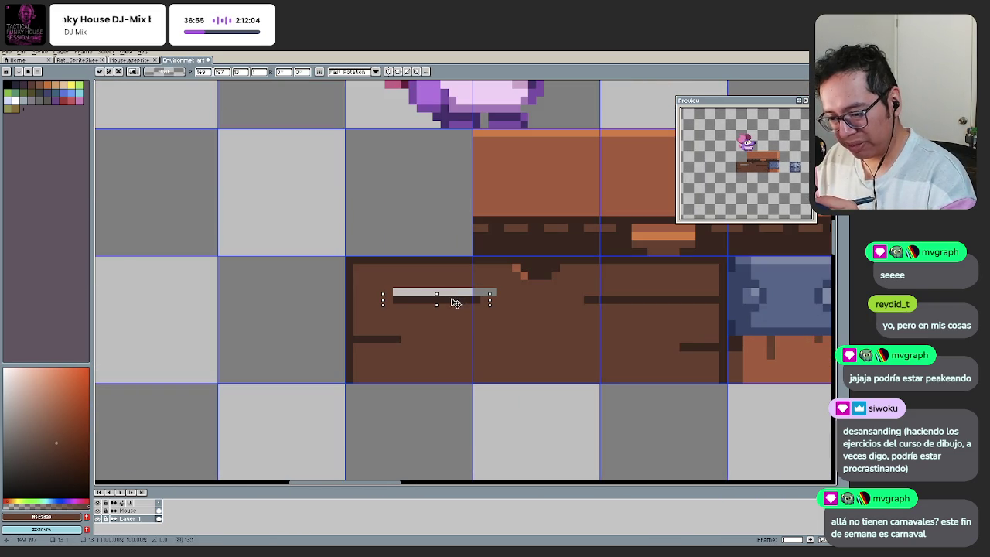
pyautogui.press('b')
pyautogui.moveTo(390, 292); pyautogui.dragTo(495, 292)
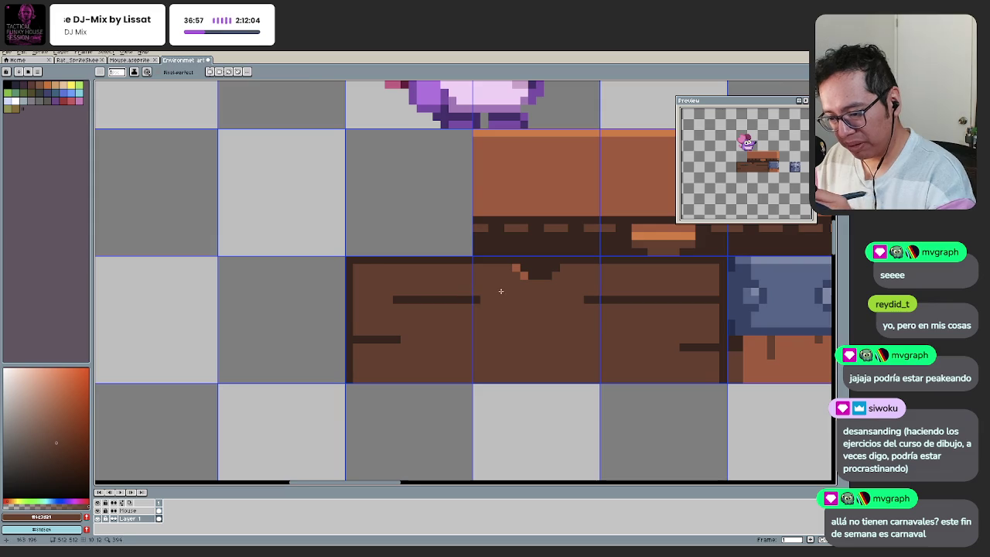
# Step: Lengthen the lower grain line to the right and mark the short grain line near the bracket
pyautogui.scroll(1, 436, 359)
pyautogui.moveTo(385, 332); pyautogui.dragTo(564, 332)
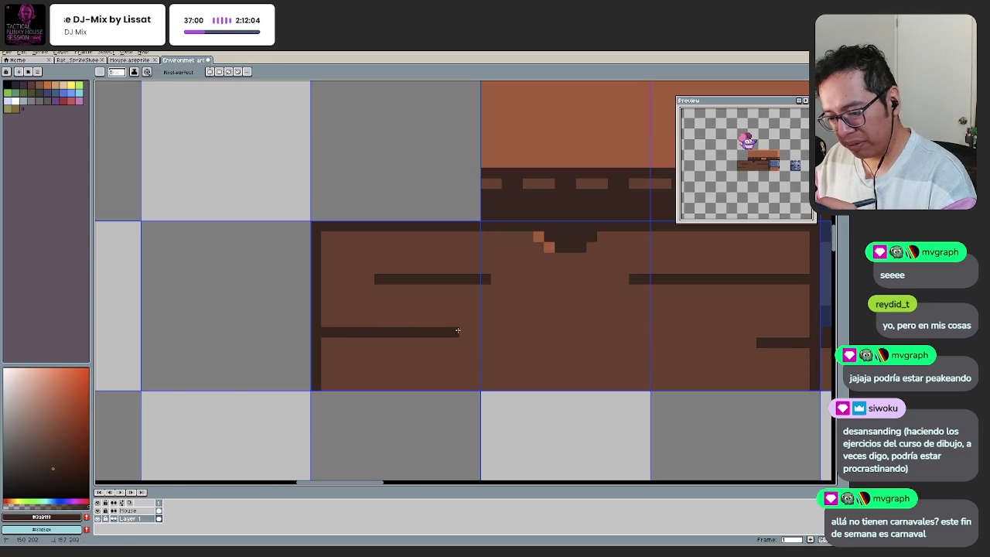
pyautogui.scroll(-2, 664, 333)
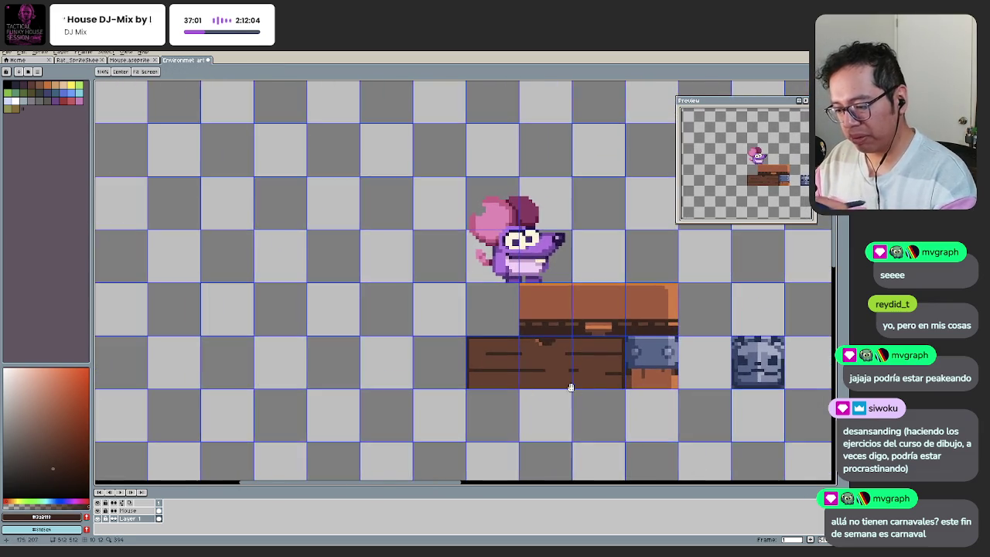
pyautogui.scroll(2, 629, 380)
pyautogui.press('q')
pyautogui.press('b')
pyautogui.moveTo(596, 340); pyautogui.dragTo(658, 340)
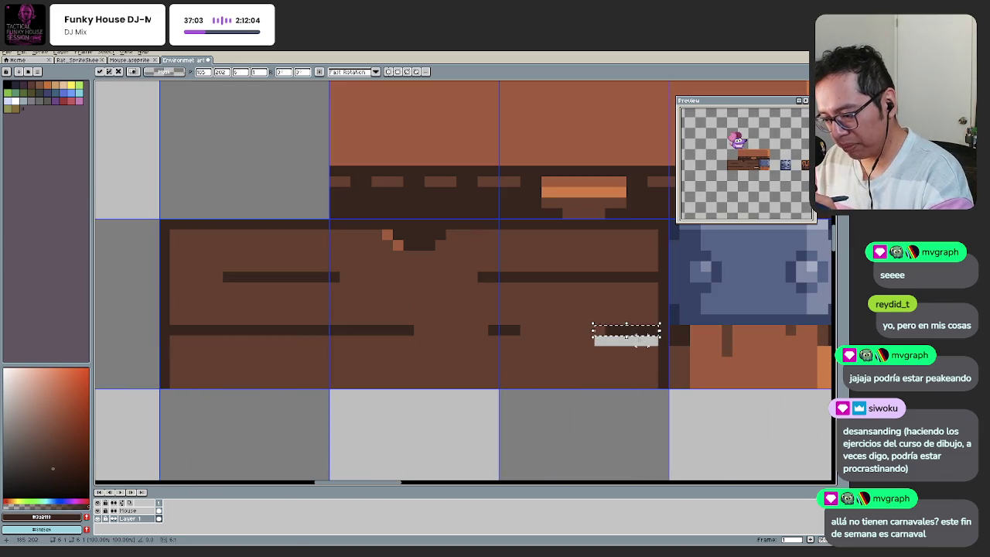
# Step: Undo the last change, then marquee-select the notch and move it a few pixels right
pyautogui.hotkey('ctrl', 'z')
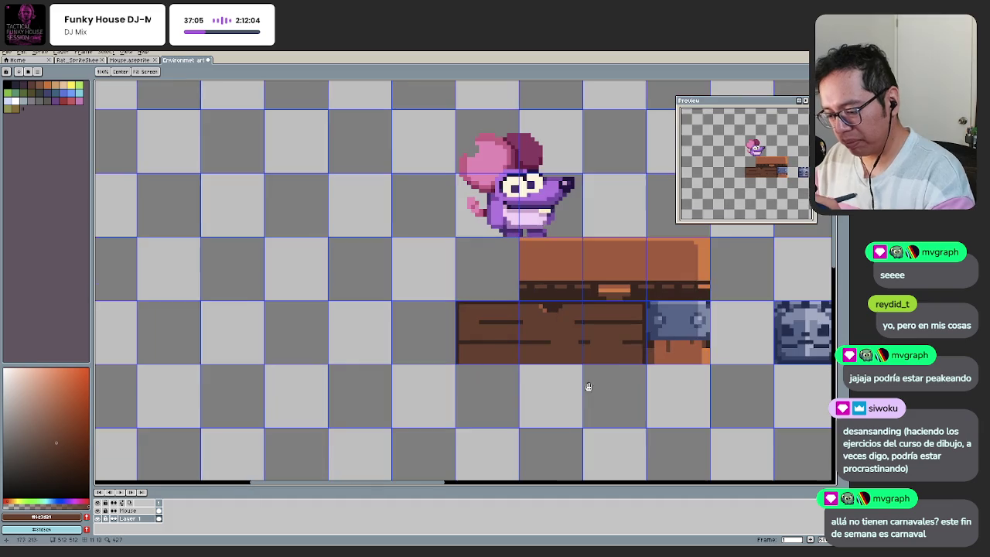
pyautogui.scroll(-3, 588, 382)
pyautogui.moveTo(469, 339); pyautogui.dragTo(475, 399)
pyautogui.moveTo(491, 334); pyautogui.dragTo(477, 350)
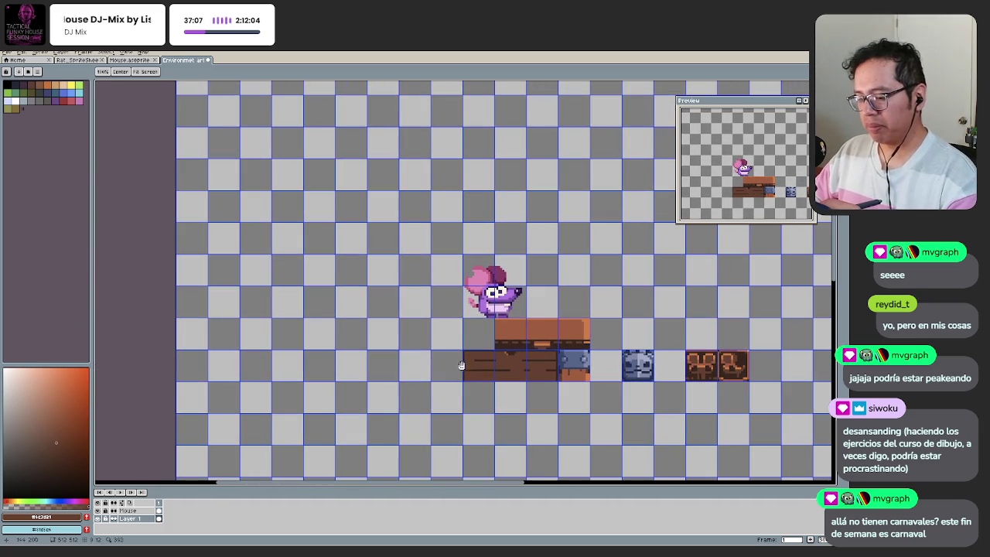
pyautogui.scroll(1, 477, 350)
pyautogui.scroll(1, 477, 364)
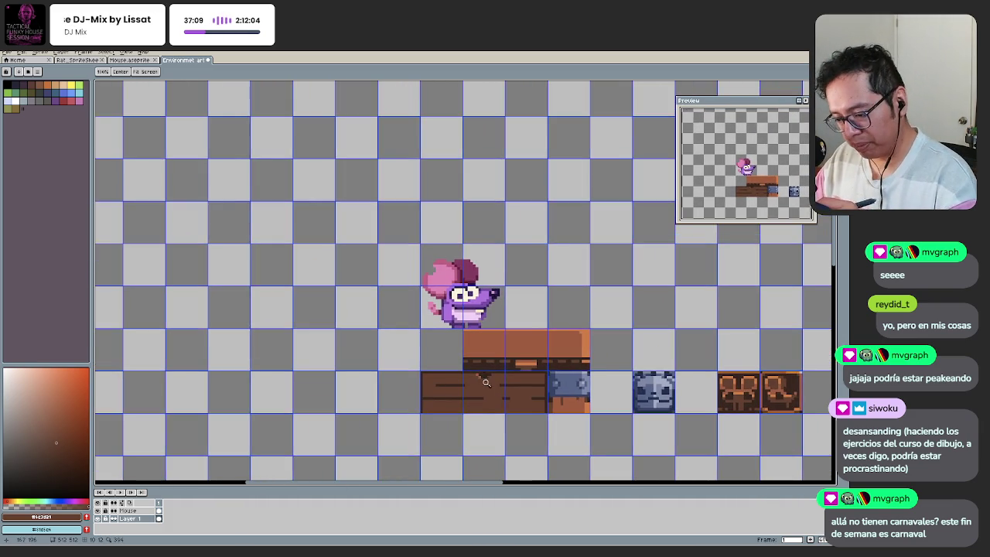
pyautogui.scroll(1, 477, 383)
pyautogui.scroll(3, 470, 379)
pyautogui.press('m')
pyautogui.moveTo(464, 338); pyautogui.dragTo(549, 380)
pyautogui.moveTo(483, 357); pyautogui.dragTo(525, 357)
pyautogui.press('b')
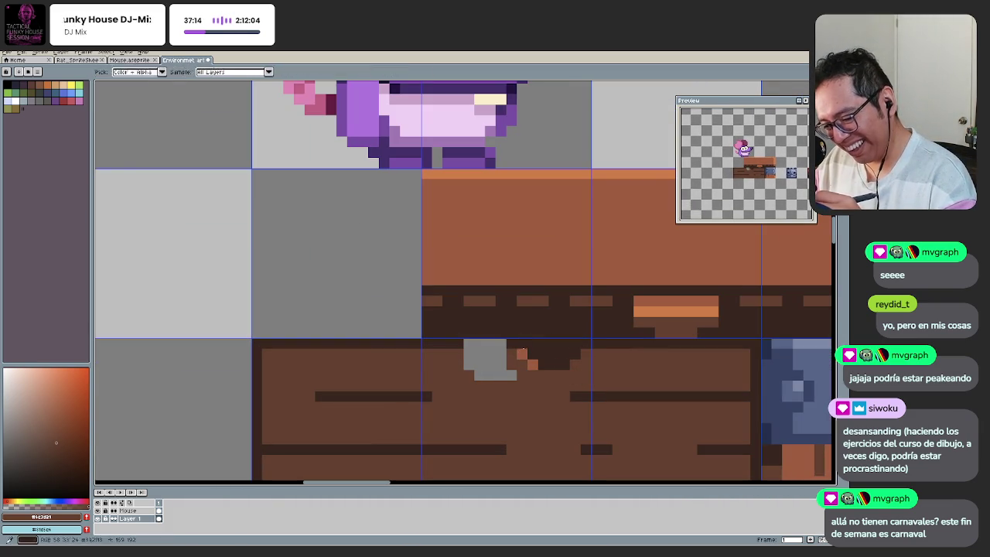
# Step: Fill the vacated gap pixel dark brown and add a light brown pixel to the grain
pyautogui.keyDown('alt'); pyautogui.click(458, 343); pyautogui.keyUp('alt')
pyautogui.click(469, 344)
pyautogui.moveTo(489, 344); pyautogui.dragTo(460, 353)
pyautogui.keyDown('alt'); pyautogui.click(586, 310); pyautogui.keyUp('alt')
pyautogui.click(402, 397)
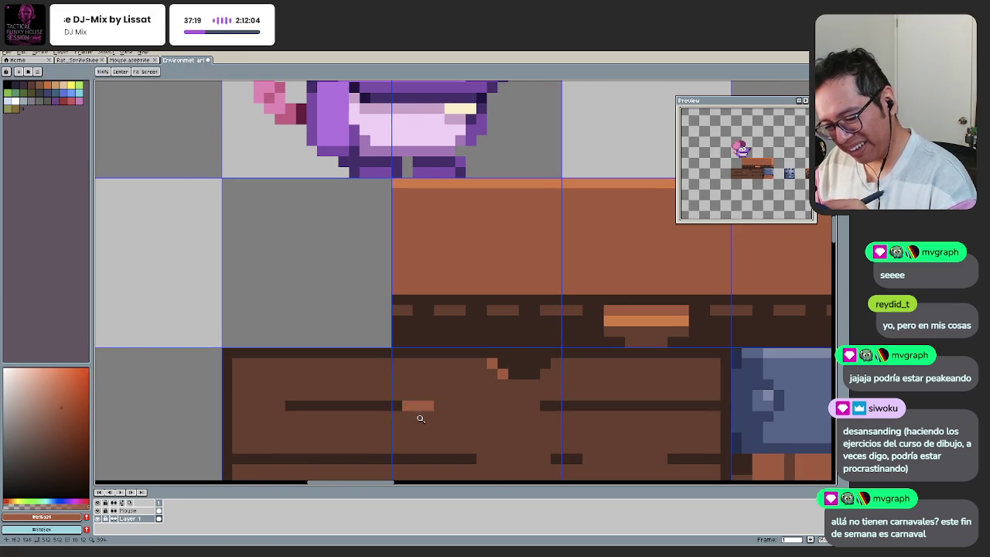
pyautogui.scroll(-3, 416, 412)
pyautogui.moveTo(369, 433); pyautogui.dragTo(447, 402)
pyautogui.scroll(-2, 415, 405)
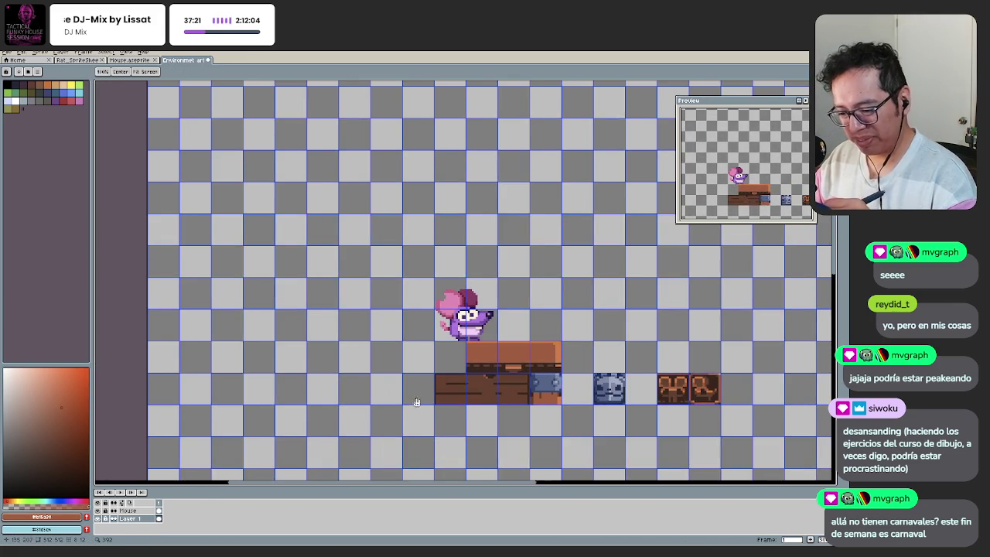
pyautogui.scroll(6, 479, 389)
pyautogui.press('z')
pyautogui.scroll(-3, 470, 378)
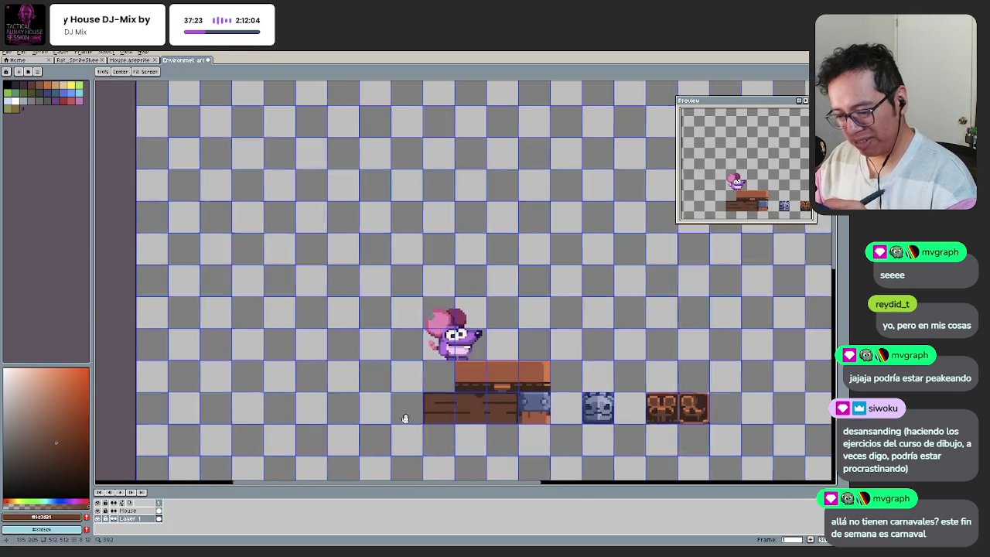
pyautogui.scroll(2, 470, 402)
pyautogui.scroll(2, 472, 408)
pyautogui.moveTo(475, 410); pyautogui.dragTo(466, 389)
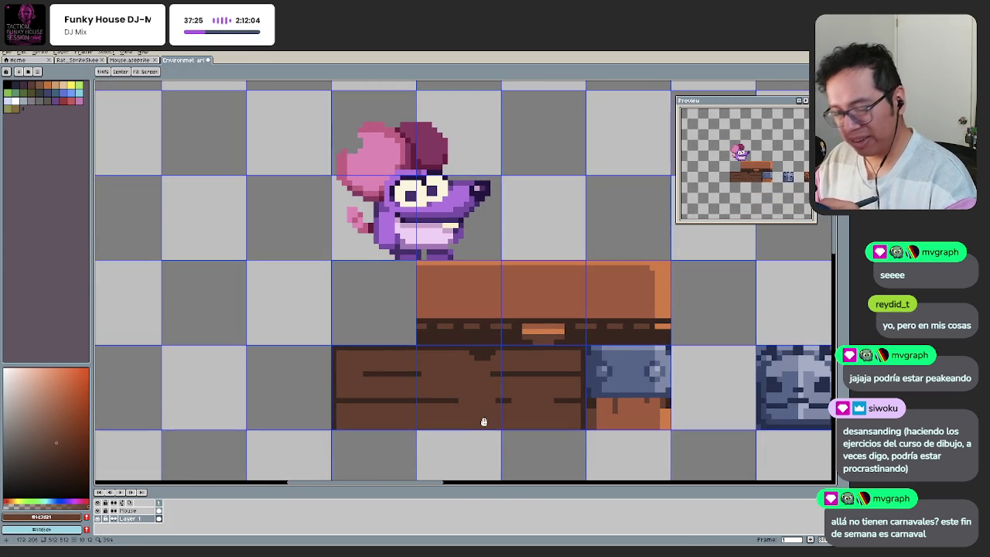
pyautogui.press('b')
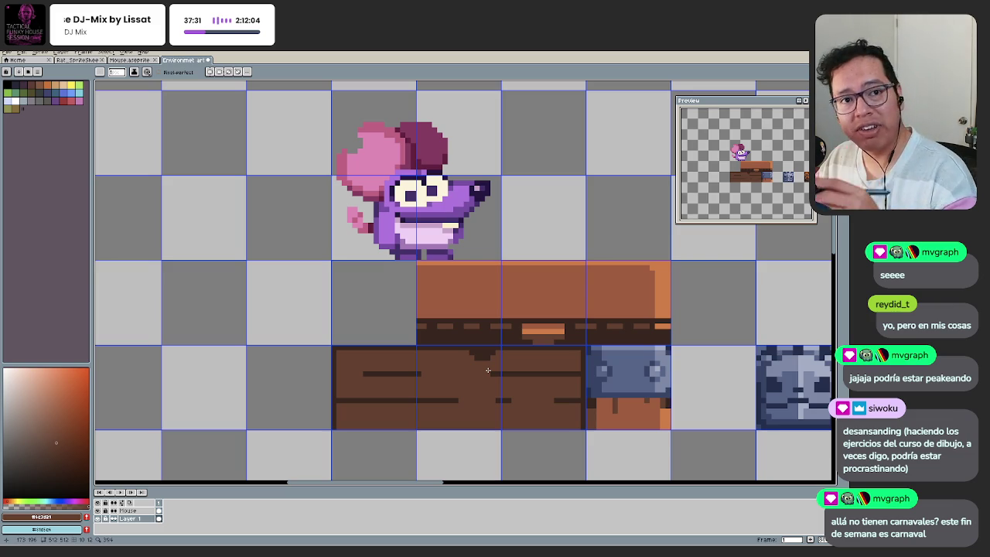
# Step: Zoom in and pan the view onto the blue bracket tile
pyautogui.press('z')
pyautogui.click(482, 389)
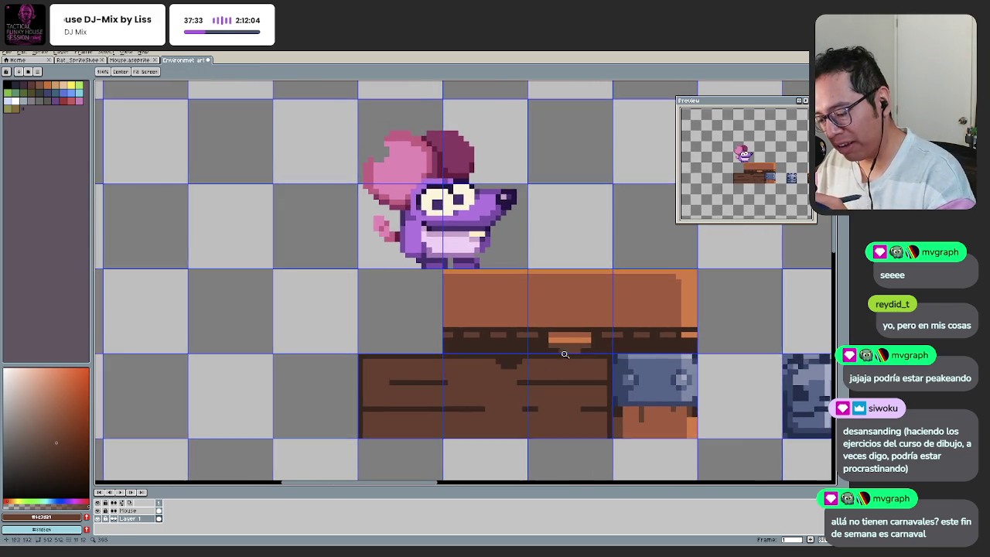
pyautogui.click(560, 353)
pyautogui.moveTo(627, 348); pyautogui.dragTo(537, 336)
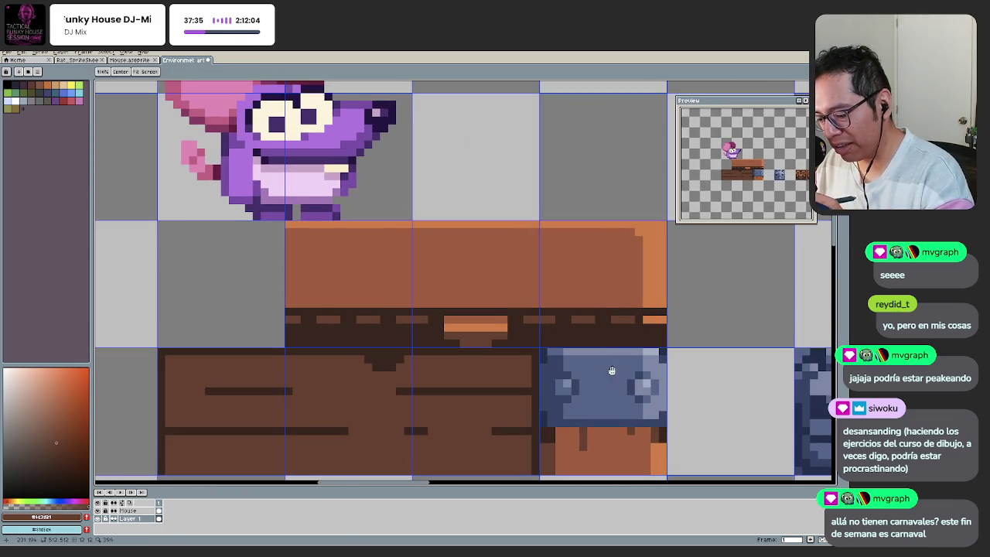
pyautogui.scroll(-2, 600, 347)
pyautogui.press('b')
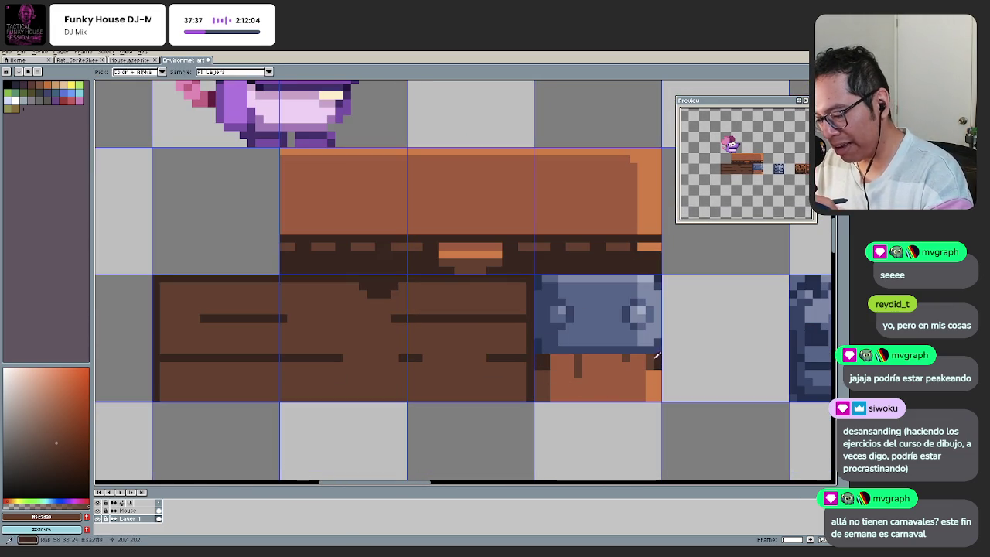
pyautogui.scroll(-3, 580, 413)
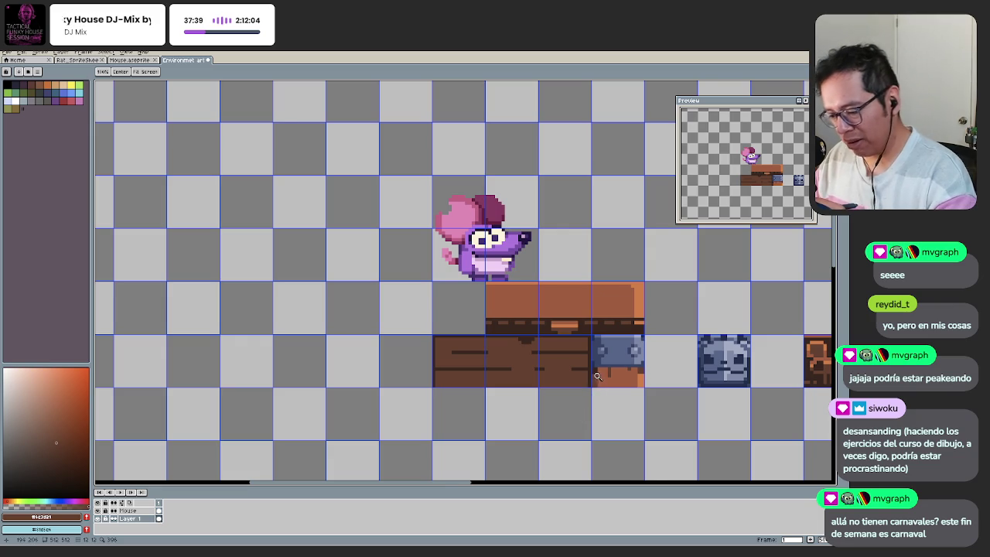
pyautogui.press('z')
pyautogui.click(600, 366)
pyautogui.scroll(-2, 595, 372)
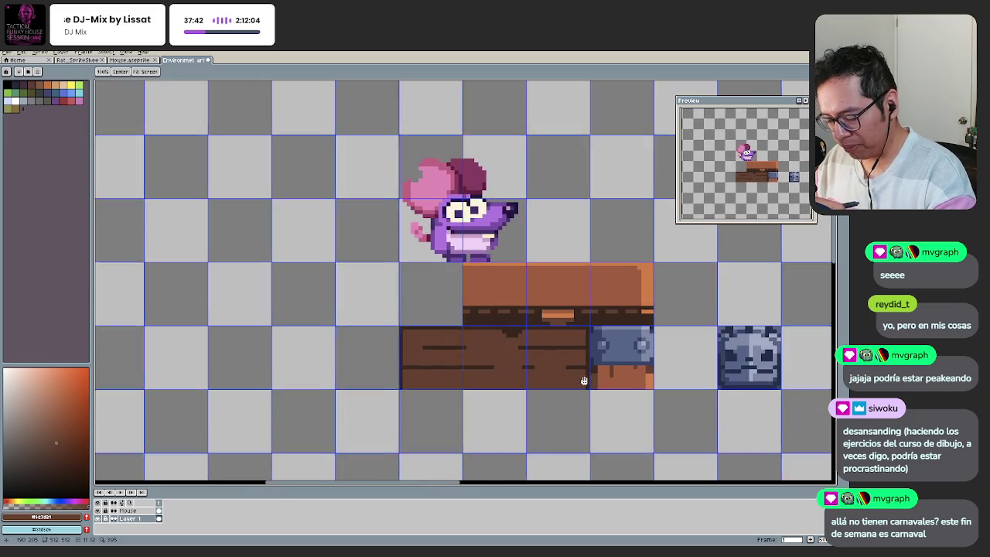
pyautogui.scroll(2, 589, 371)
# Step: Sample dark brown from the wood and pencil dark marks below the bracket
pyautogui.press('i')
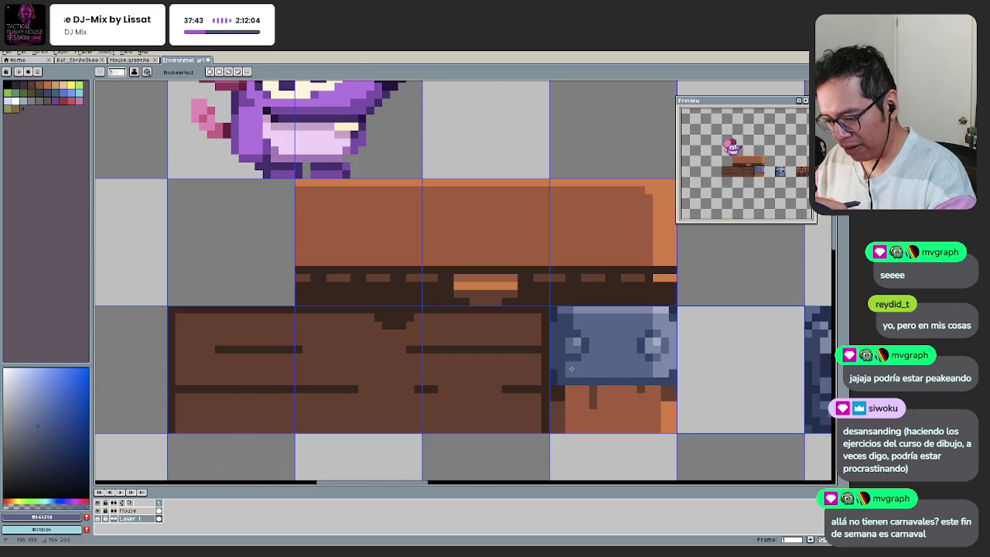
pyautogui.click(560, 394)
pyautogui.press('b')
pyautogui.moveTo(567, 389); pyautogui.dragTo(570, 430)
pyautogui.moveTo(668, 390); pyautogui.dragTo(660, 405)
pyautogui.keyDown('alt'); pyautogui.click(657, 405); pyautogui.keyUp('alt')
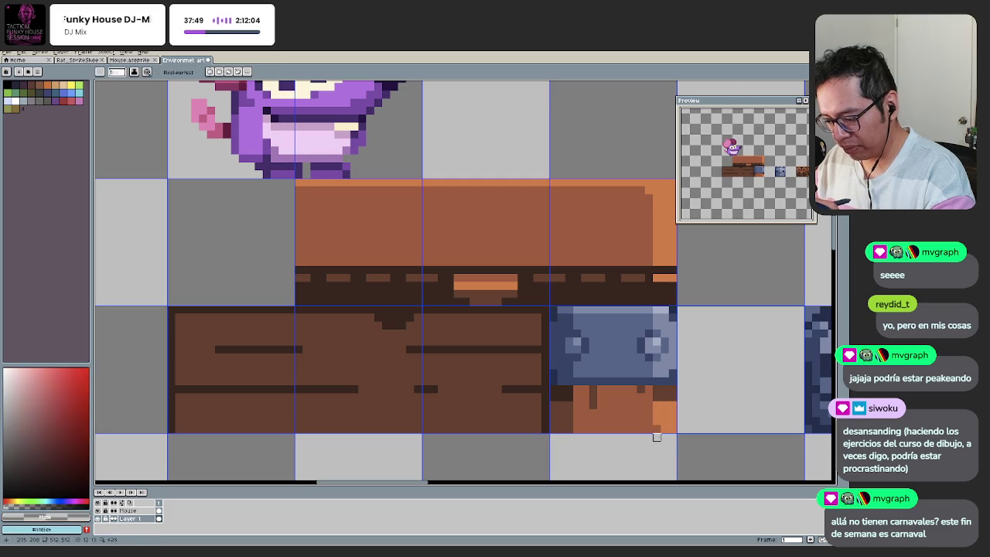
pyautogui.scroll(-2, 588, 419)
pyautogui.scroll(2, 612, 410)
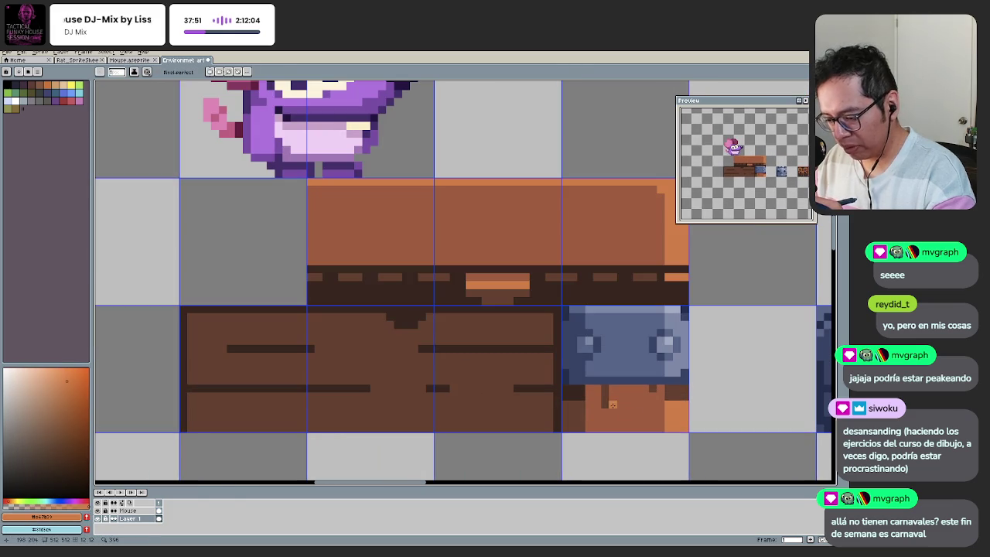
pyautogui.scroll(-3, 586, 451)
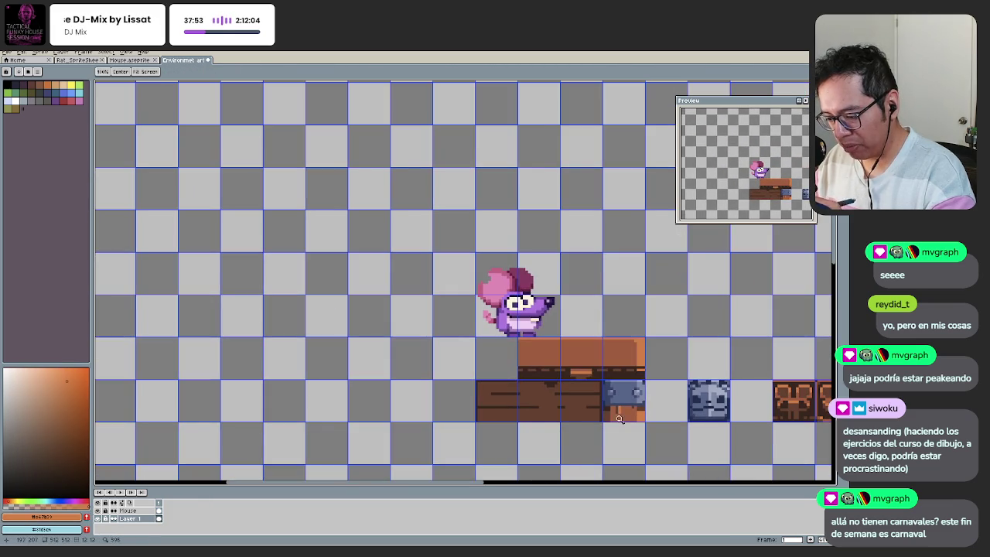
pyautogui.scroll(1, 616, 419)
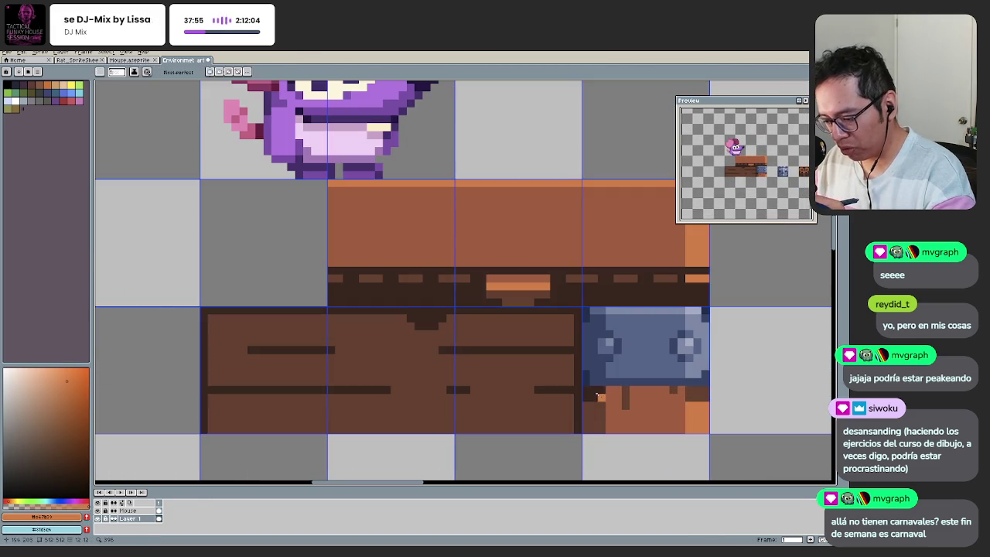
pyautogui.scroll(1, 619, 395)
pyautogui.click(626, 402)
# Step: Sample the bracket's dark blue and draw a line along its bottom
pyautogui.keyDown('alt'); pyautogui.click(637, 407); pyautogui.keyUp('alt')
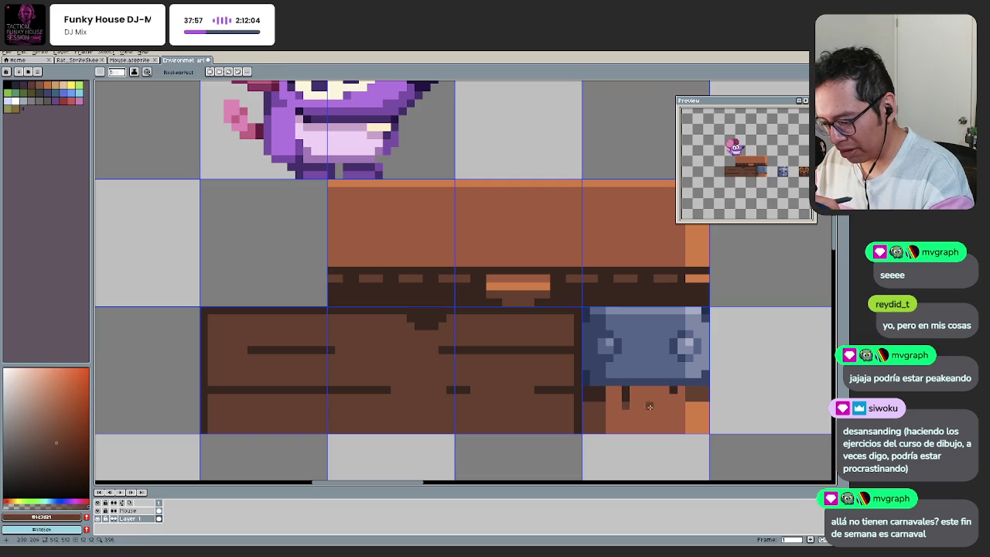
pyautogui.keyDown('alt'); pyautogui.click(610, 390); pyautogui.keyUp('alt')
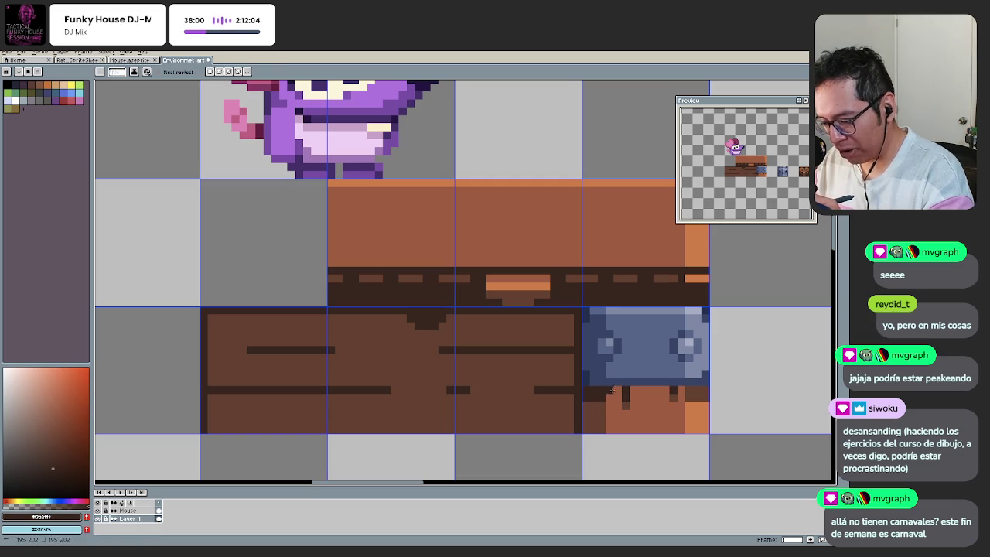
pyautogui.scroll(-3, 663, 389)
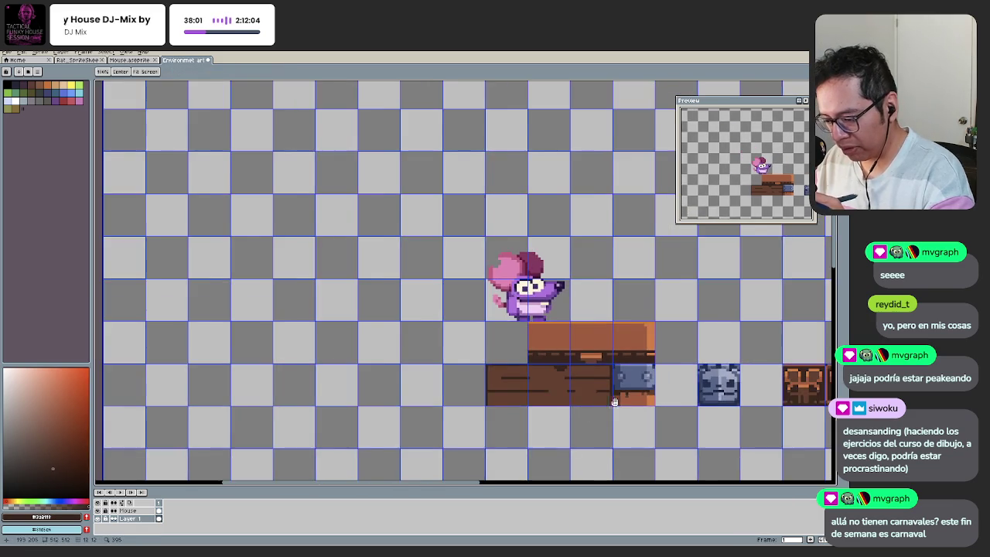
pyautogui.scroll(1, 635, 402)
pyautogui.scroll(1, 618, 412)
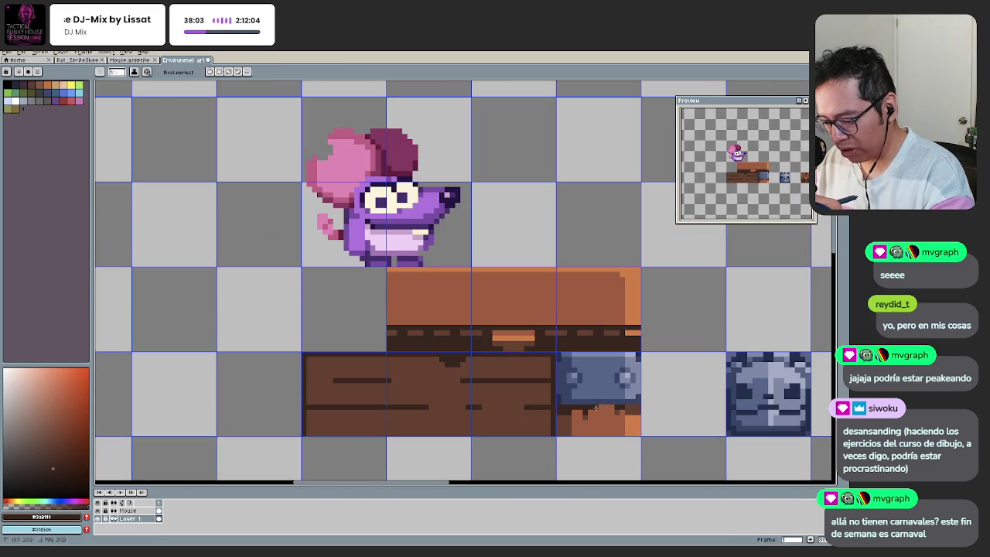
pyautogui.scroll(2, 621, 414)
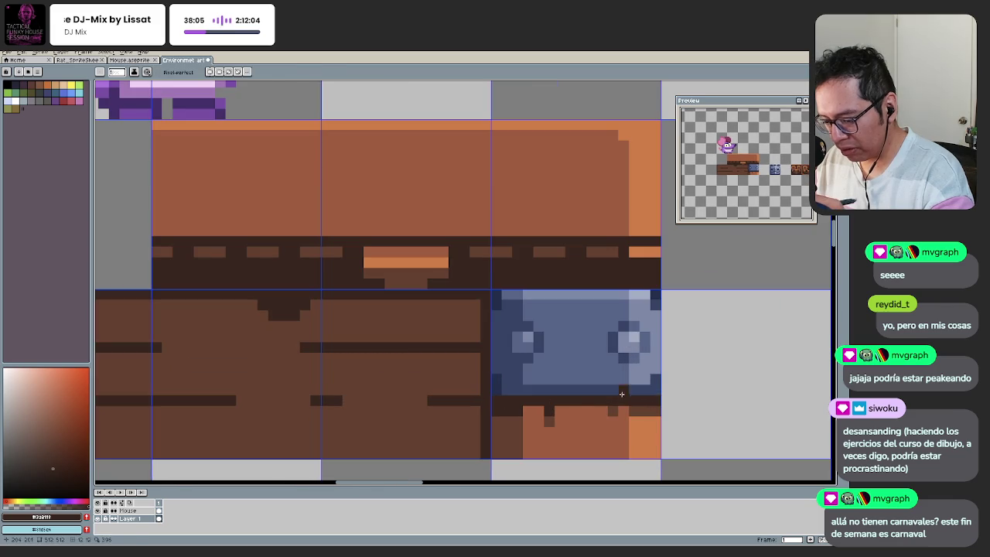
pyautogui.keyDown('alt'); pyautogui.click(504, 389); pyautogui.keyUp('alt')
pyautogui.moveTo(495, 389); pyautogui.dragTo(670, 389)
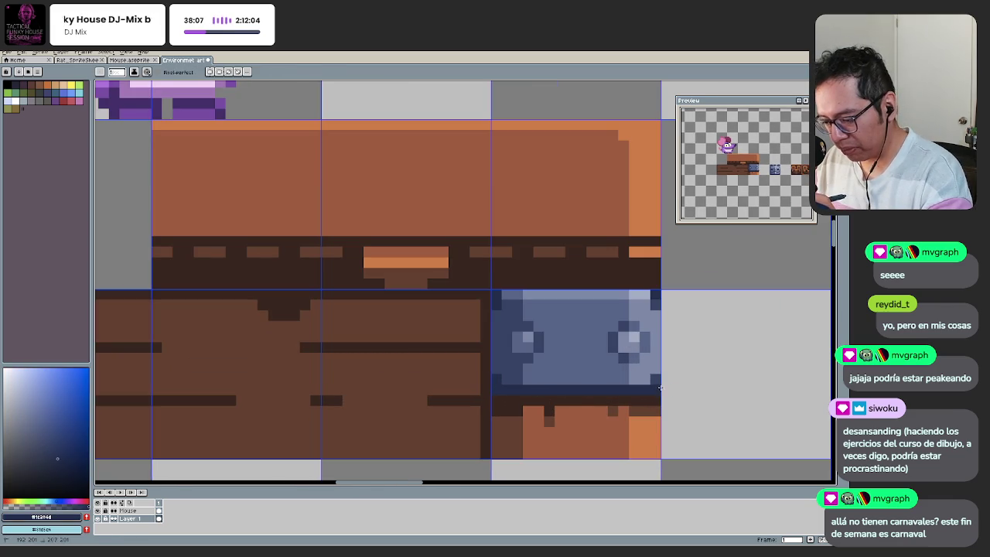
pyautogui.scroll(-4, 538, 396)
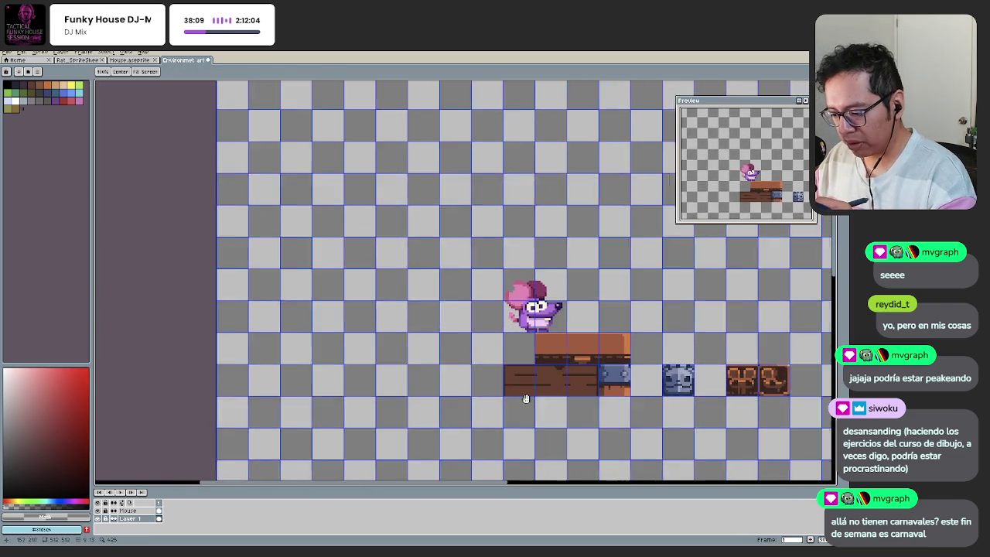
pyautogui.scroll(4, 616, 378)
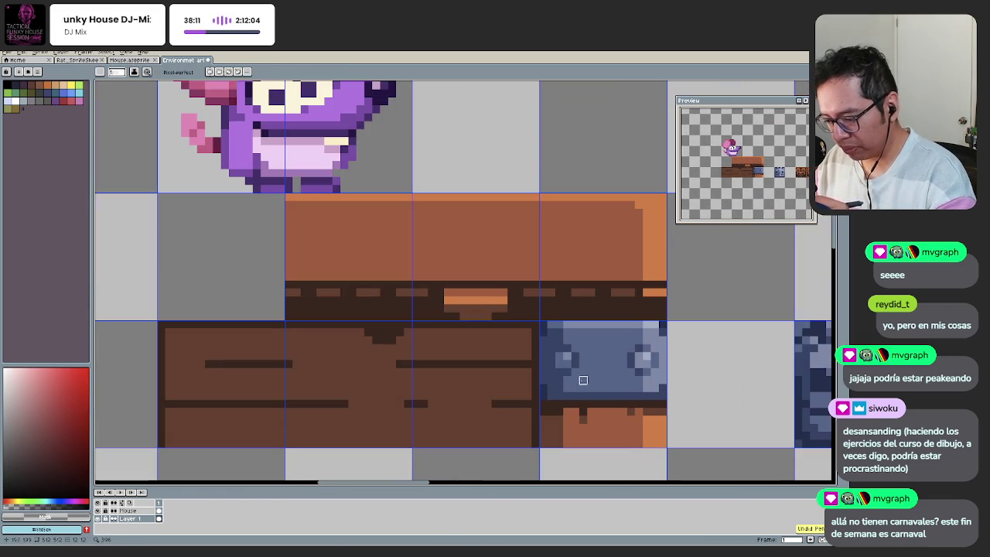
# Step: Run a longer dark blue line across the bracket's full bottom row
pyautogui.keyDown('alt'); pyautogui.click(616, 379); pyautogui.keyUp('alt')
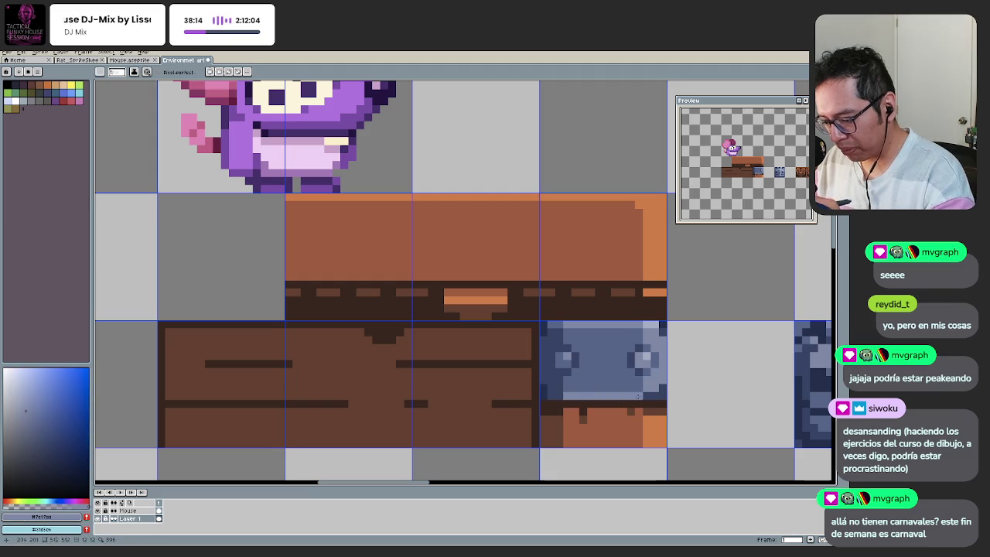
pyautogui.press('z')
pyautogui.scroll(-3, 577, 410)
pyautogui.scroll(-1, 577, 412)
pyautogui.moveTo(577, 412); pyautogui.dragTo(524, 370)
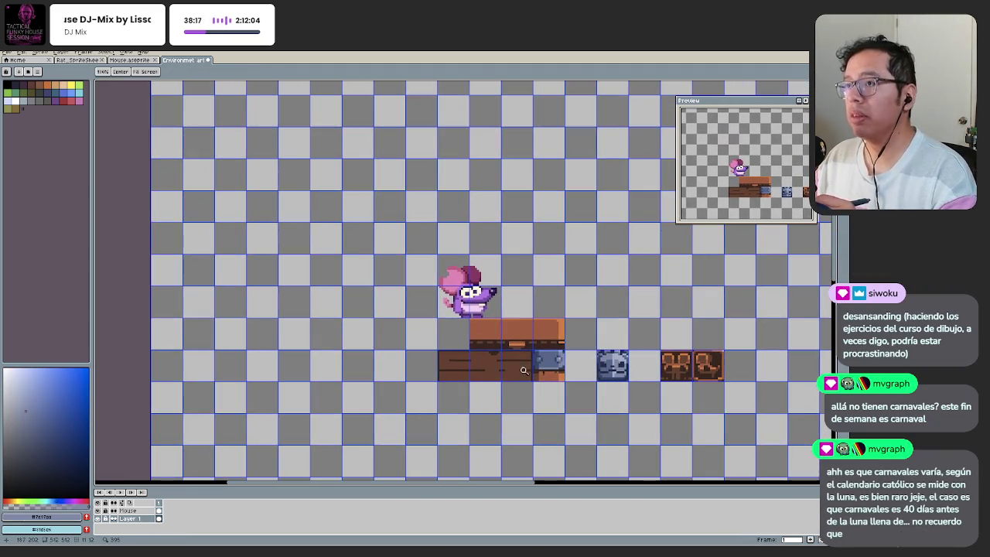
pyautogui.scroll(1, 523, 371)
pyautogui.press('b')
pyautogui.scroll(3, 541, 342)
pyautogui.scroll(1, 542, 341)
pyautogui.moveTo(541, 341); pyautogui.dragTo(776, 325)
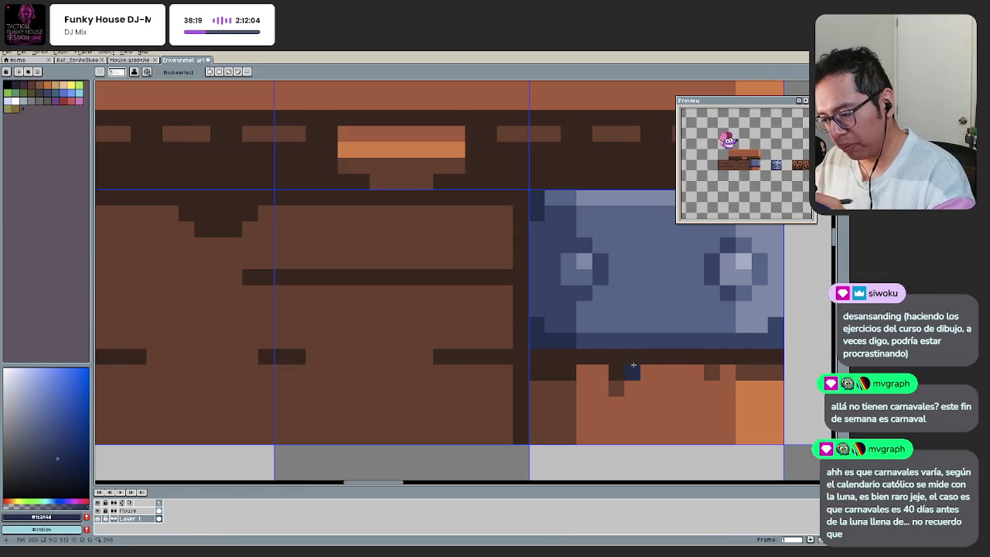
pyautogui.scroll(-3, 715, 358)
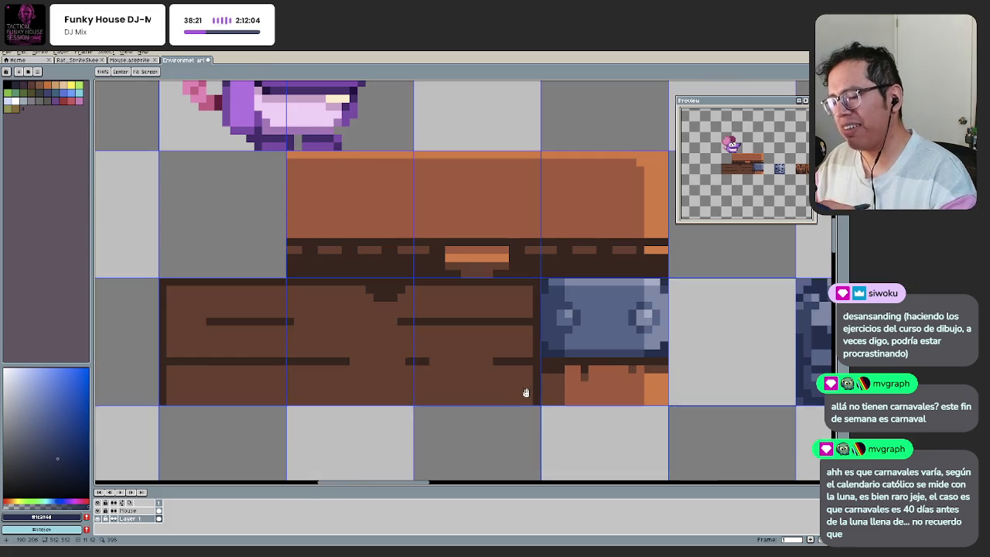
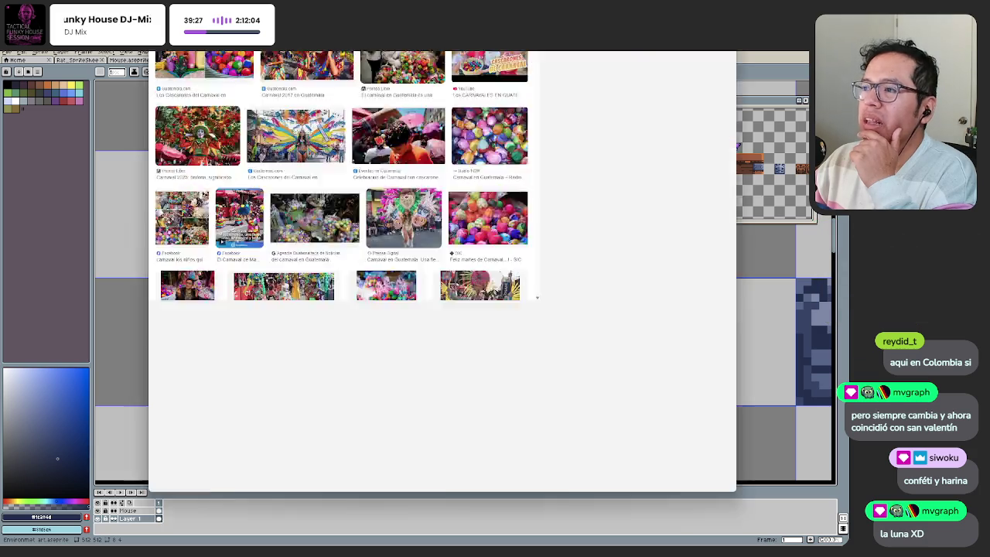
# Step: Maximize Chrome and preview the Cascarones del Carnaval photo in the carnaval en guatemala results
pyautogui.hotkey('alt', 'Tab')
pyautogui.doubleClick(363, 99)
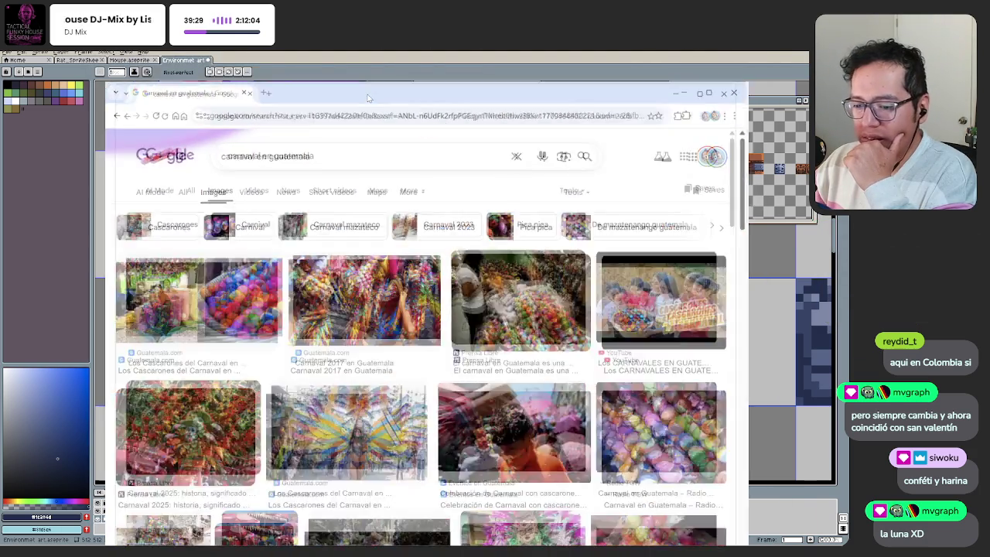
pyautogui.click(135, 243)
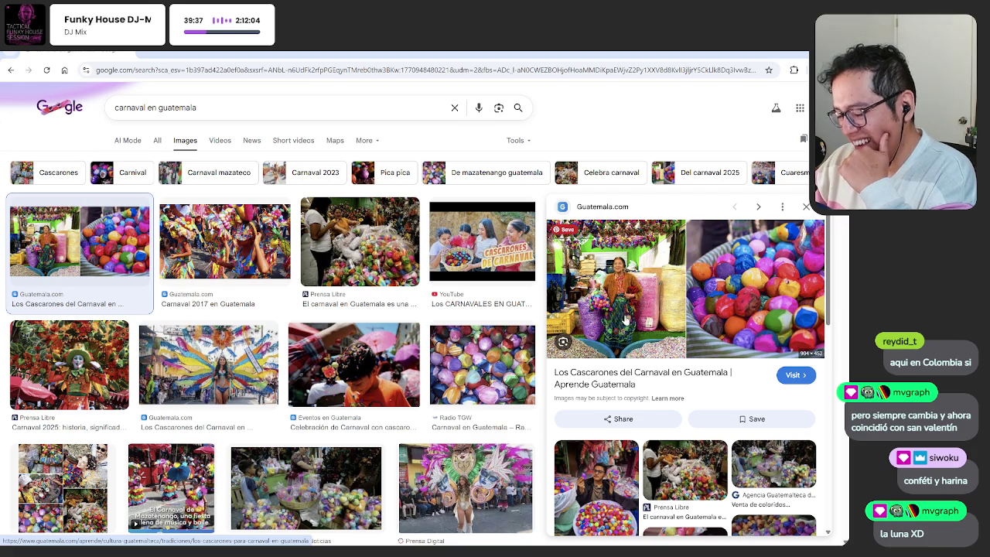
pyautogui.moveTo(482, 241)
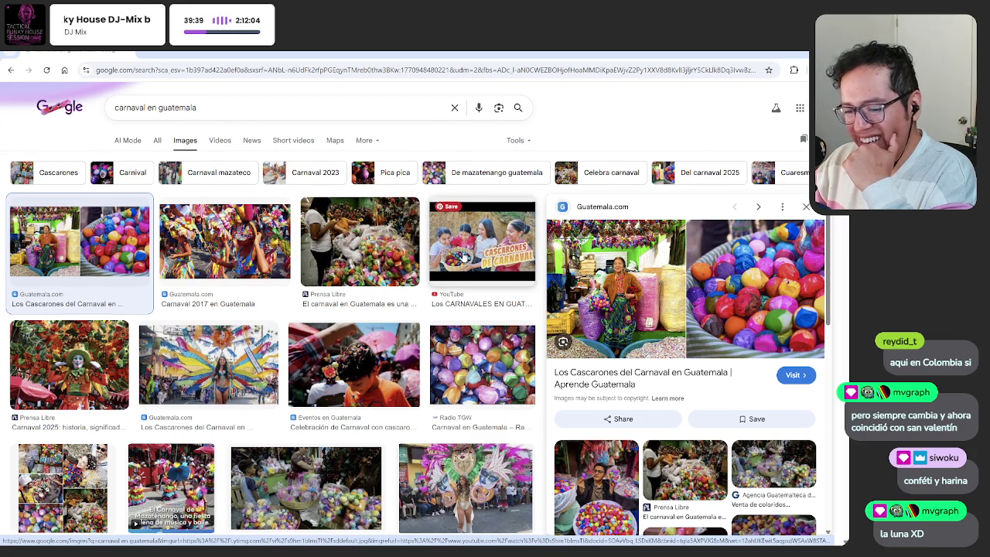
pyautogui.scroll(-2, 459, 259)
pyautogui.scroll(-1, 461, 258)
pyautogui.scroll(-1, 465, 257)
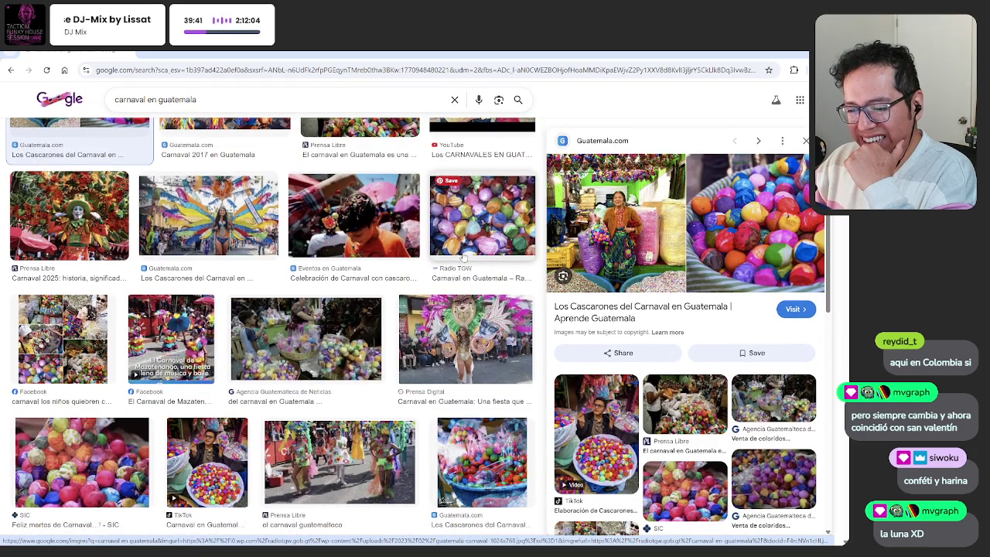
pyautogui.scroll(-1, 464, 257)
# Step: Preview the boy-with-confetti photo and the Carnaval 2023 en Guatemala photo
pyautogui.click(369, 172)
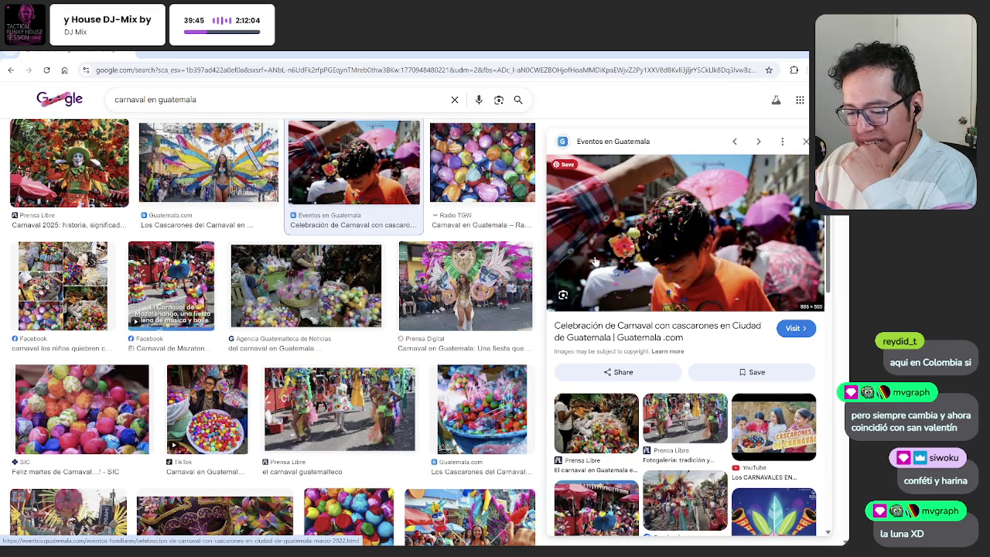
pyautogui.scroll(-1, 507, 259)
pyautogui.scroll(-5, 506, 259)
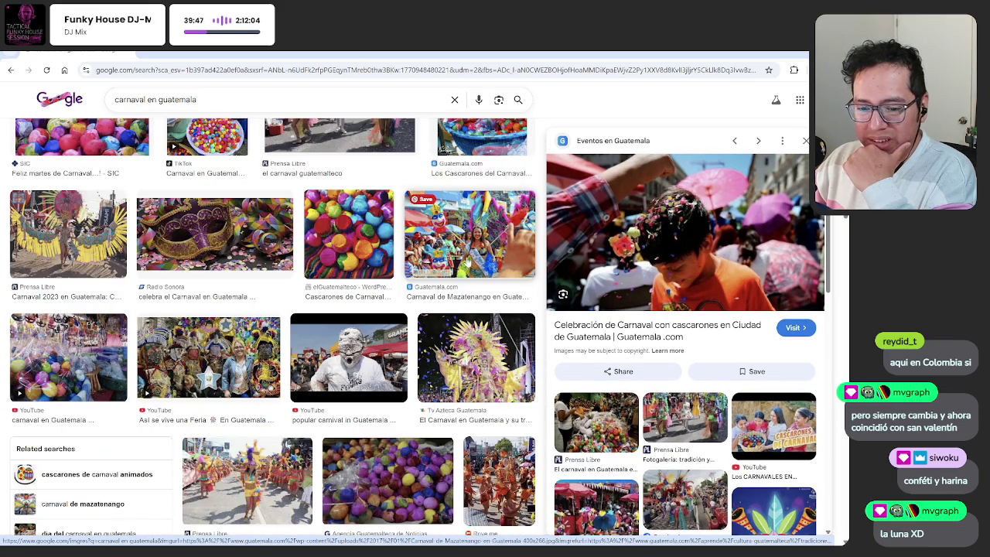
pyautogui.click(35, 211)
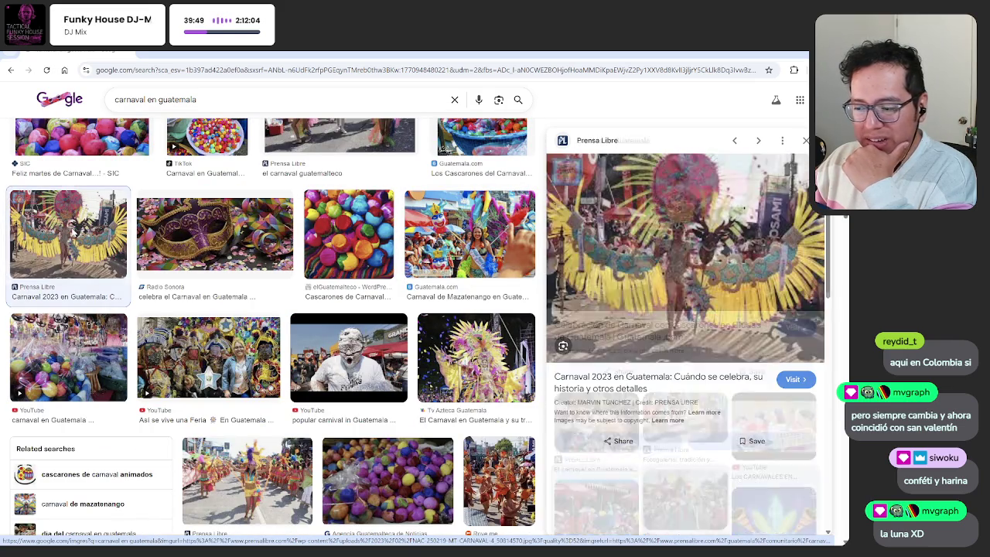
# Step: Preview the 'Así se vive una Feria' video, scroll further, and return to Aseprite
pyautogui.click(261, 349)
pyautogui.scroll(-2, 338, 329)
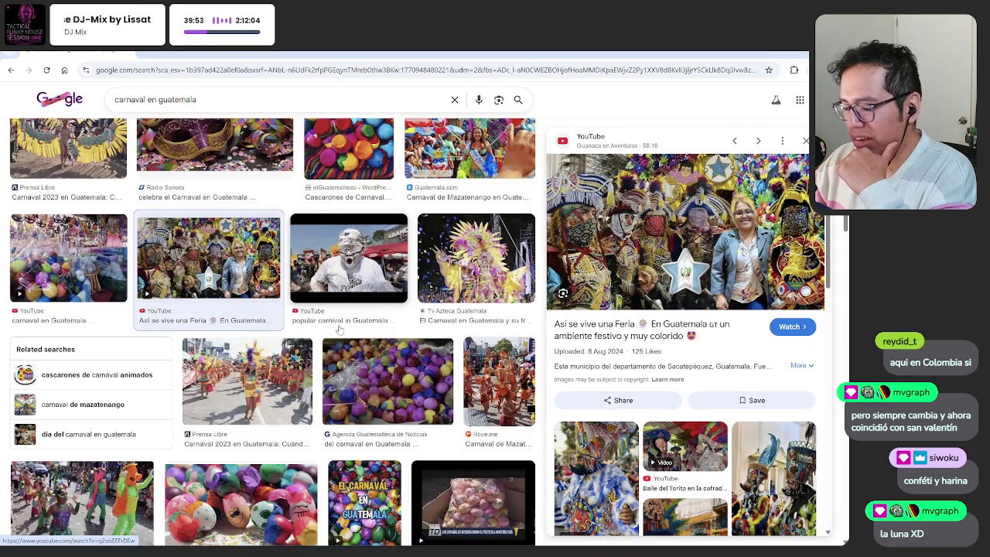
pyautogui.scroll(-2, 338, 330)
pyautogui.scroll(-3, 342, 329)
pyautogui.scroll(-1, 342, 329)
pyautogui.scroll(-1, 342, 329)
pyautogui.scroll(-1, 341, 330)
pyautogui.scroll(-2, 342, 328)
pyautogui.scroll(-2, 342, 329)
pyautogui.scroll(-2, 342, 329)
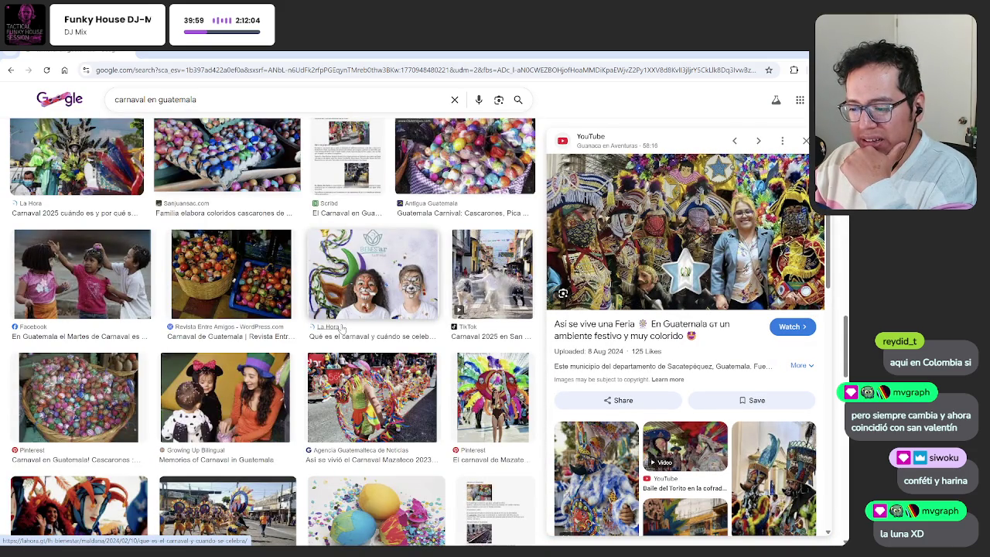
pyautogui.scroll(-1, 341, 329)
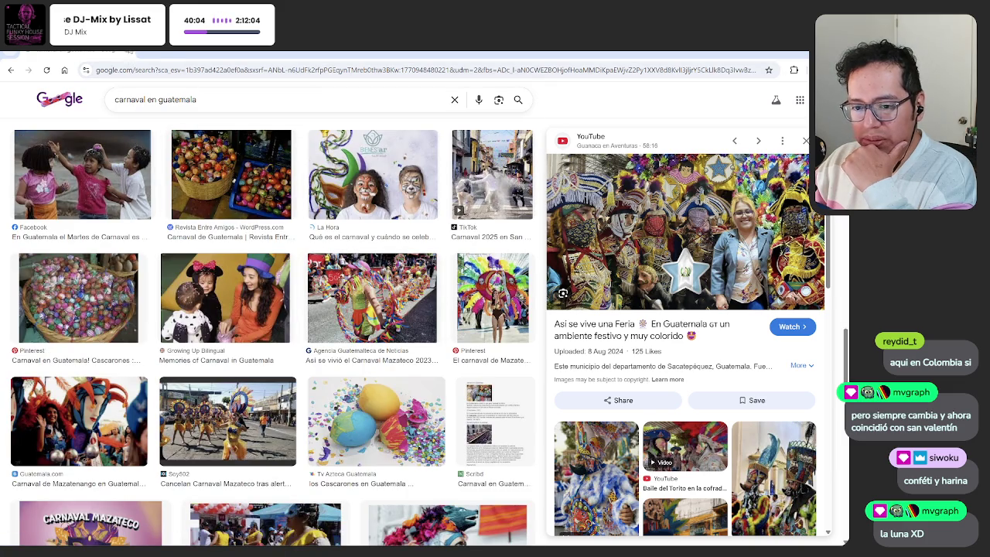
pyautogui.hotkey('alt', 'Tab')
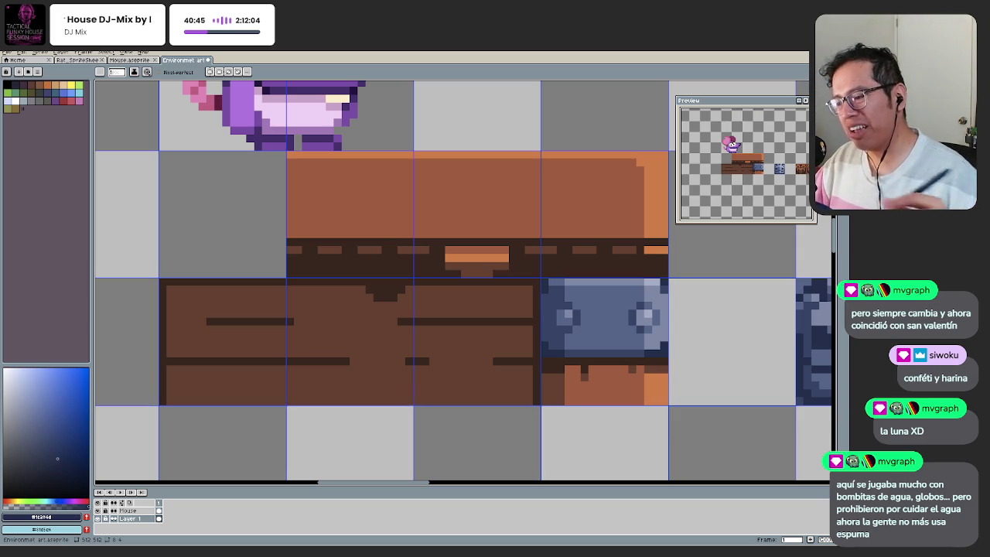
pyautogui.scroll(-2, 424, 349)
# Step: Paint brown over part of the orange latch in the chest lid's dark trim
pyautogui.scroll(-2, 474, 391)
pyautogui.scroll(-1, 483, 372)
pyautogui.scroll(1, 483, 372)
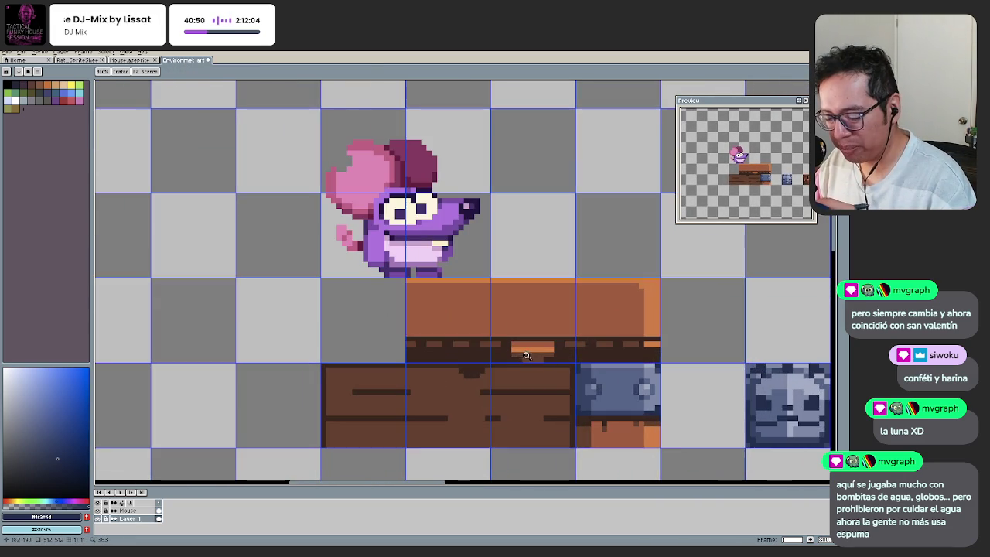
pyautogui.scroll(2, 534, 355)
pyautogui.scroll(1, 503, 323)
pyautogui.moveTo(480, 341); pyautogui.dragTo(604, 340)
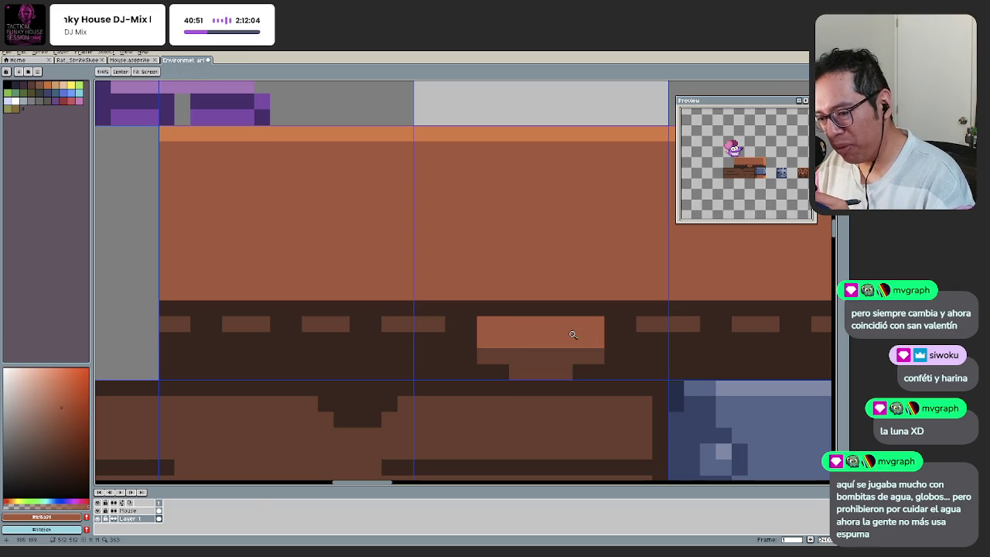
pyautogui.scroll(-3, 610, 313)
pyautogui.scroll(1, 565, 331)
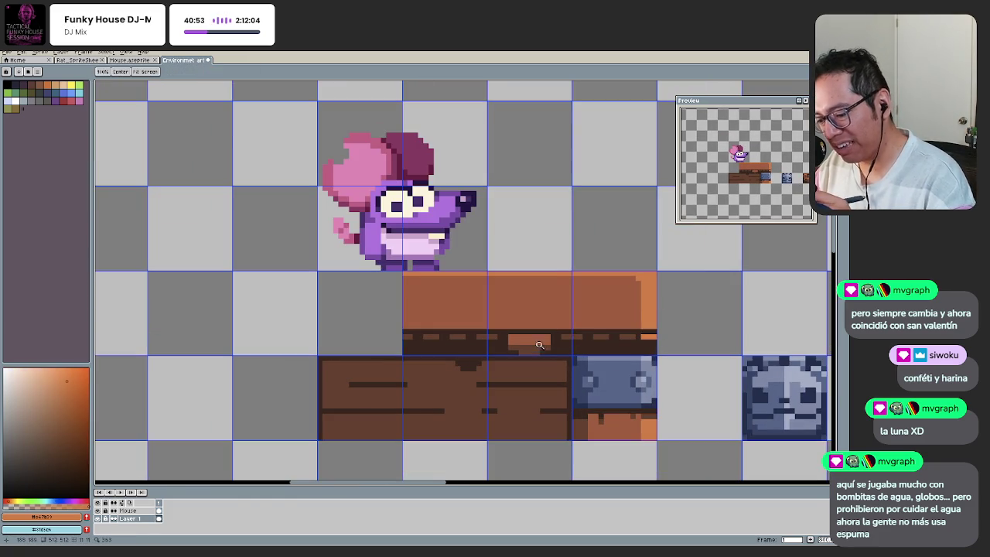
pyautogui.scroll(1, 546, 328)
pyautogui.press('z')
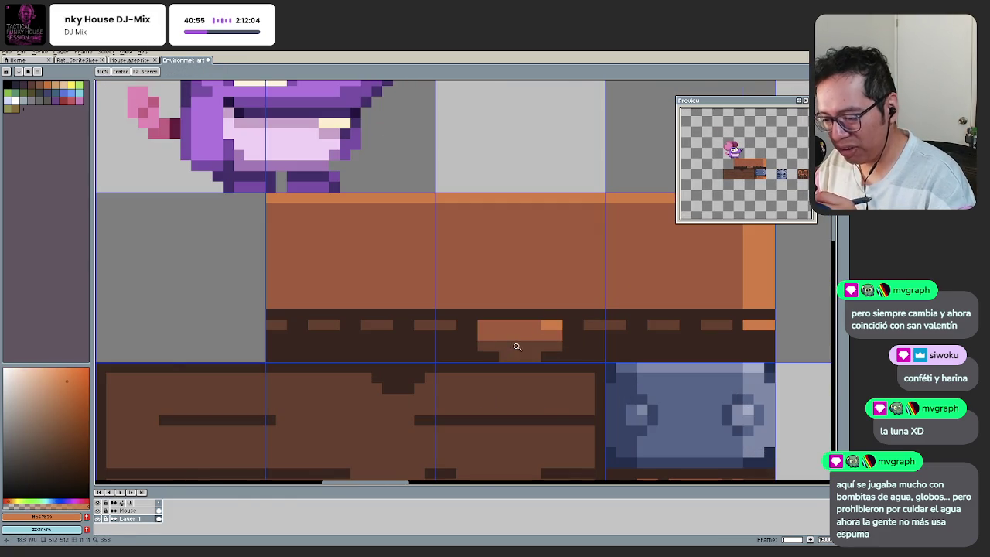
pyautogui.scroll(-3, 479, 356)
pyautogui.scroll(3, 504, 351)
# Step: Sample the chest's medium brown and paint a medium-brown block under the latch
pyautogui.press('b')
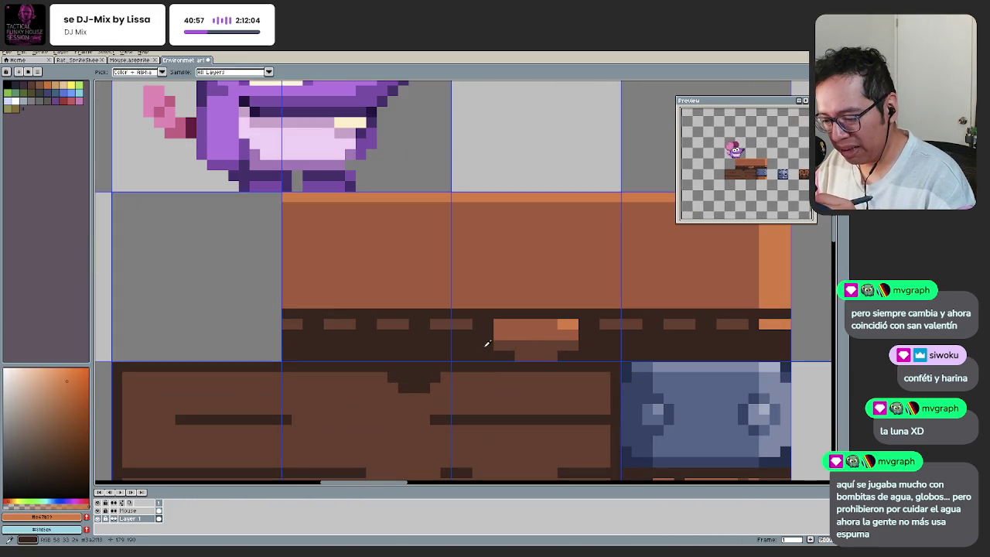
pyautogui.keyDown('alt'); pyautogui.click(514, 354); pyautogui.keyUp('alt')
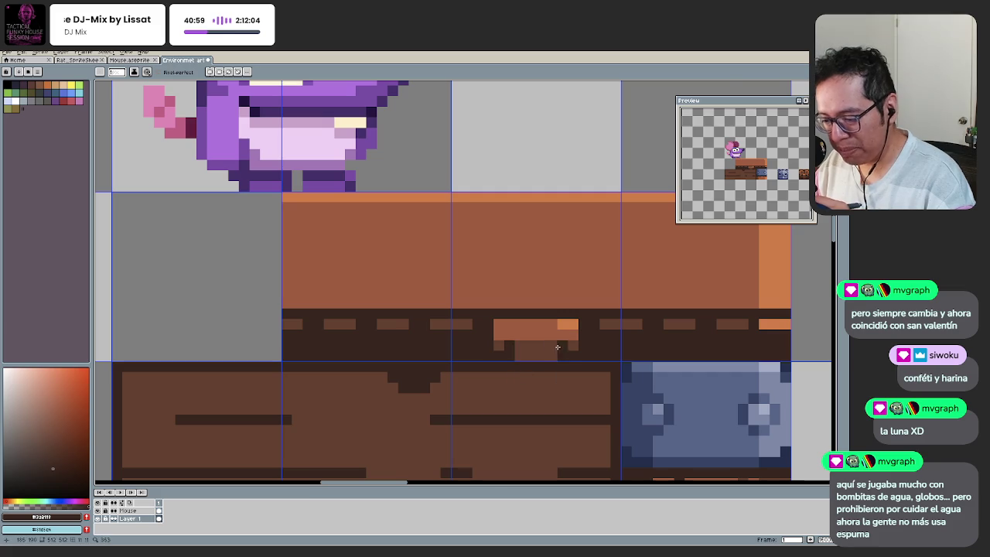
pyautogui.scroll(-2, 556, 349)
pyautogui.scroll(-1, 556, 349)
pyautogui.scroll(3, 532, 365)
pyautogui.press('i')
pyautogui.keyDown('alt'); pyautogui.click(532, 365); pyautogui.keyUp('alt')
pyautogui.click(523, 388)
# Step: Sample the dark brown and draw dark notches across the latch
pyautogui.press('h')
pyautogui.scroll(-5, 502, 388)
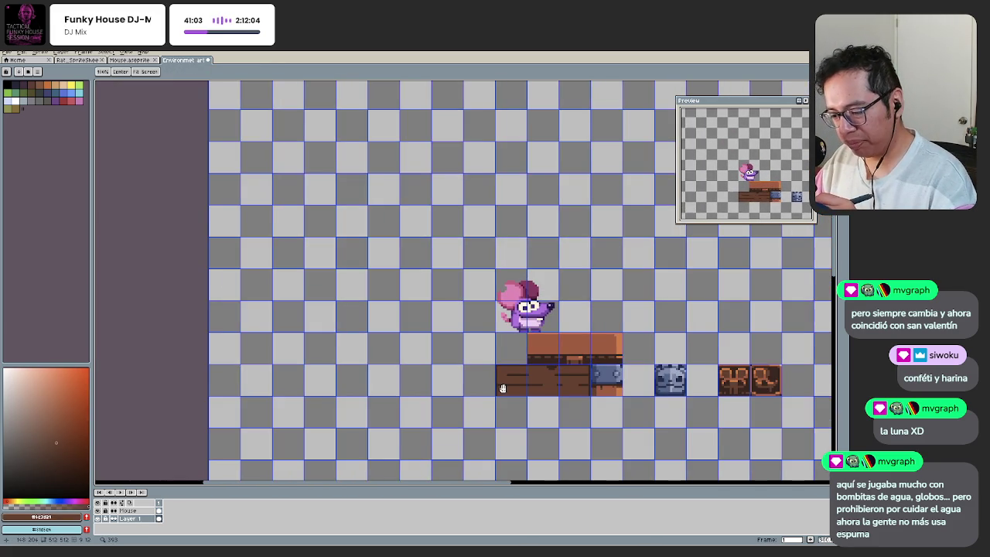
pyautogui.scroll(-3, 520, 395)
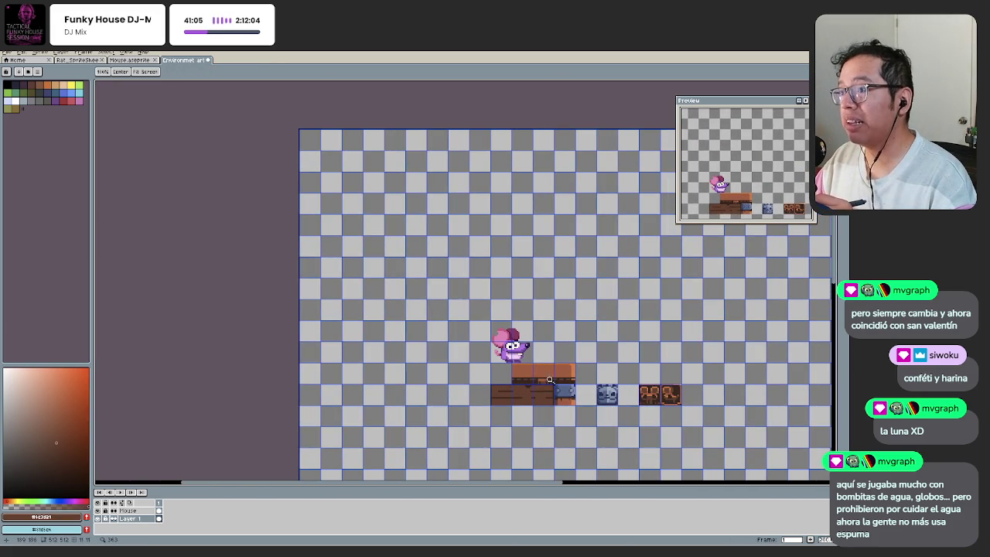
pyautogui.scroll(4, 575, 374)
pyautogui.scroll(3, 543, 390)
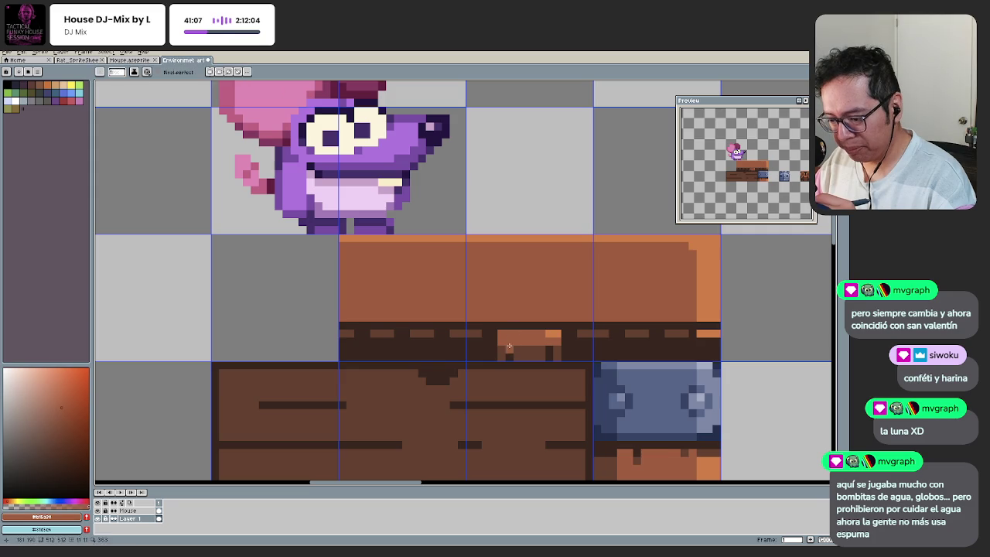
pyautogui.press('b')
pyautogui.scroll(-3, 524, 379)
pyautogui.scroll(4, 519, 382)
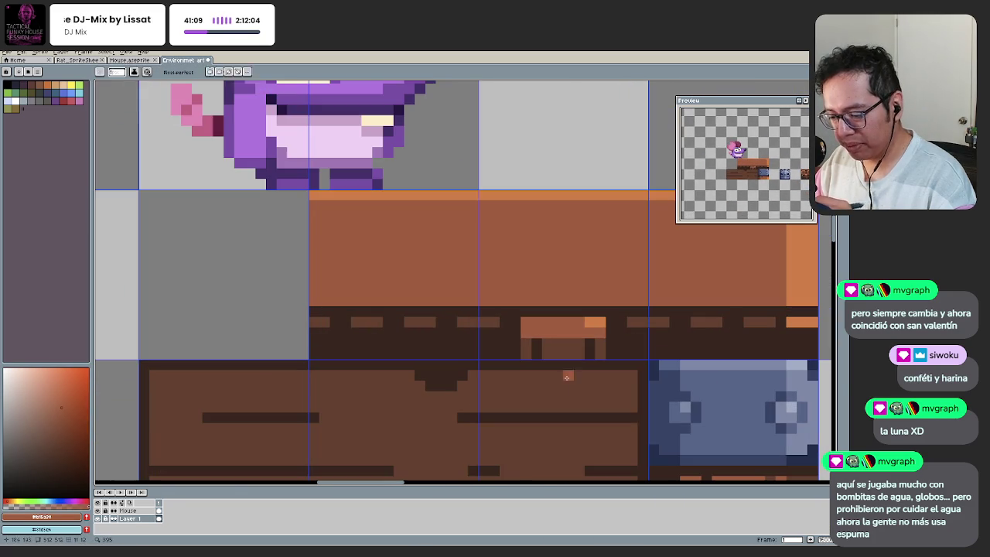
pyautogui.press('v')
pyautogui.scroll(-3, 566, 372)
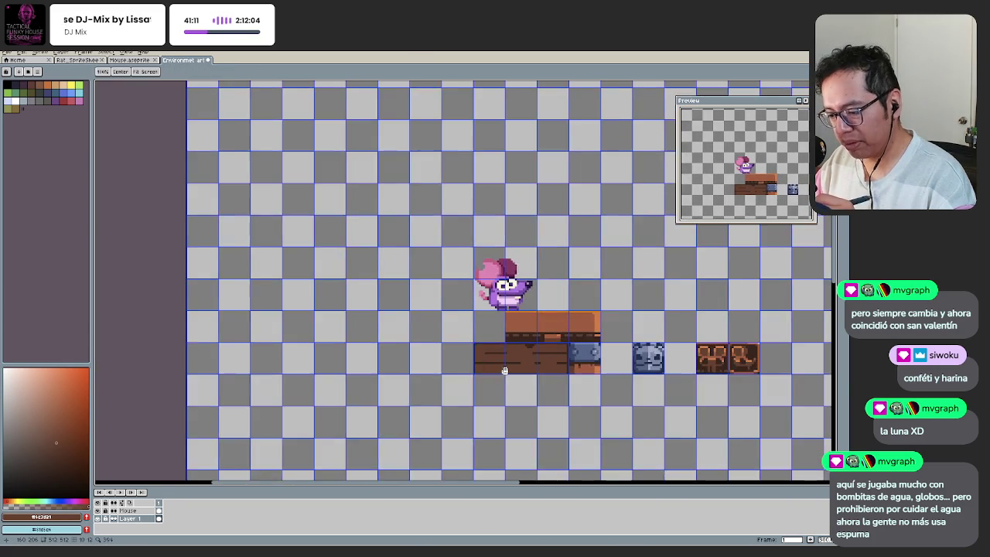
pyautogui.scroll(2, 566, 373)
pyautogui.press('b')
pyautogui.scroll(3, 566, 372)
pyautogui.keyDown('alt'); pyautogui.click(547, 349); pyautogui.keyUp('alt')
pyautogui.moveTo(535, 356); pyautogui.dragTo(583, 341)
# Step: Recentre the mouse and chest, then zoom in closely on the chest lid
pyautogui.press('h')
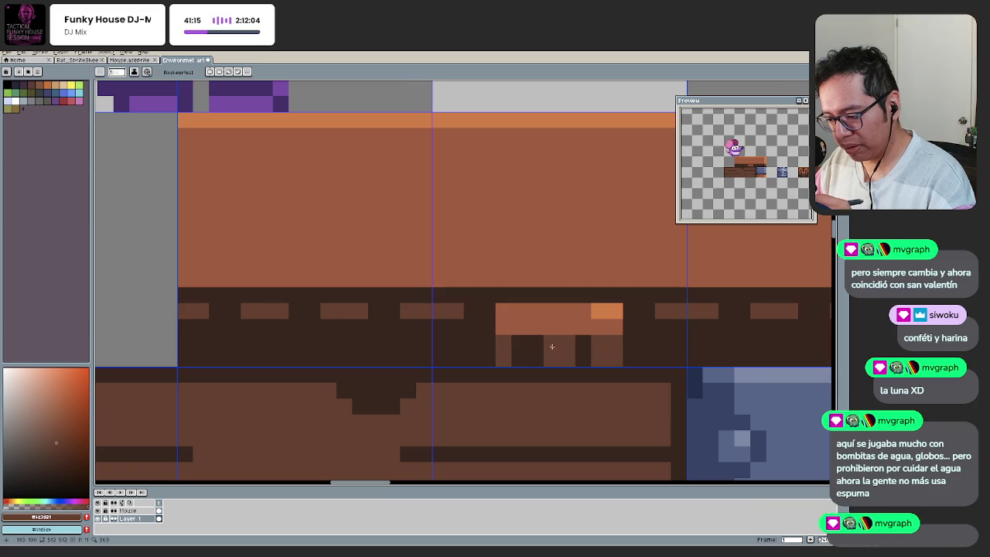
pyautogui.scroll(-5, 470, 392)
pyautogui.press('z')
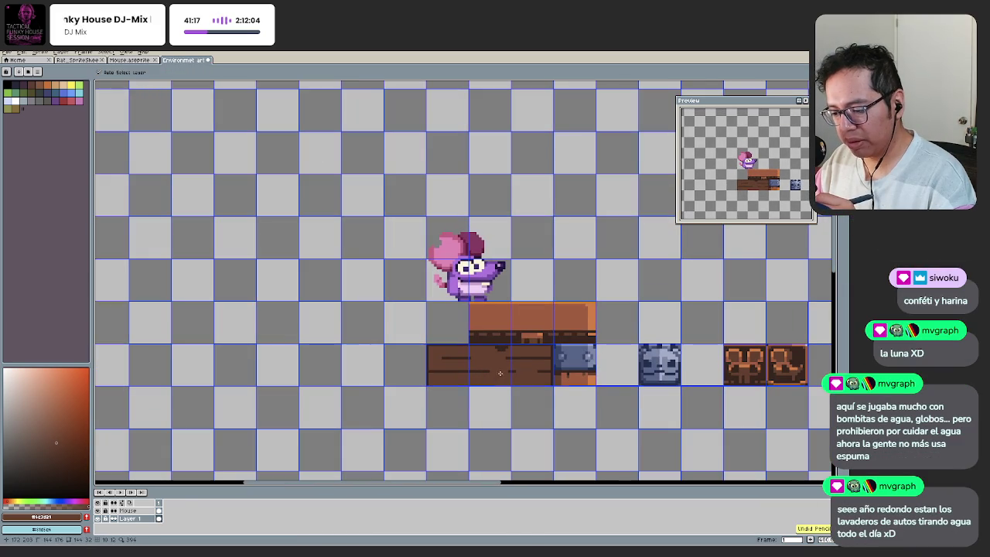
pyautogui.moveTo(521, 359); pyautogui.dragTo(519, 375)
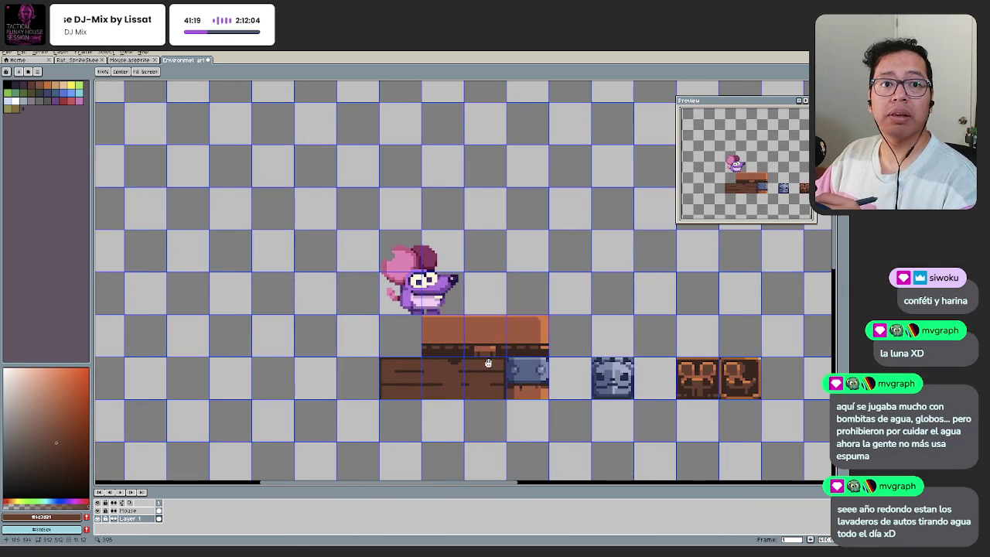
pyautogui.press('b')
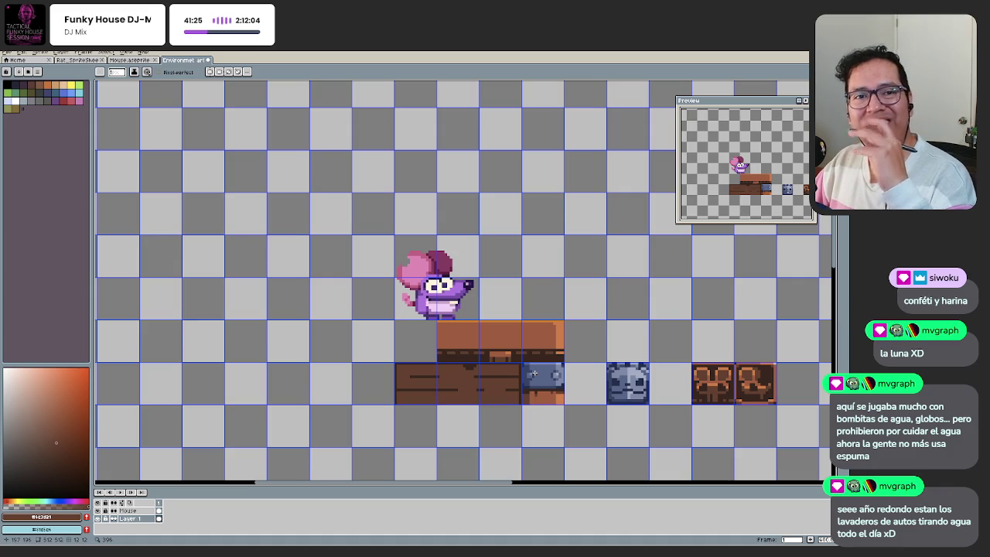
pyautogui.press('z')
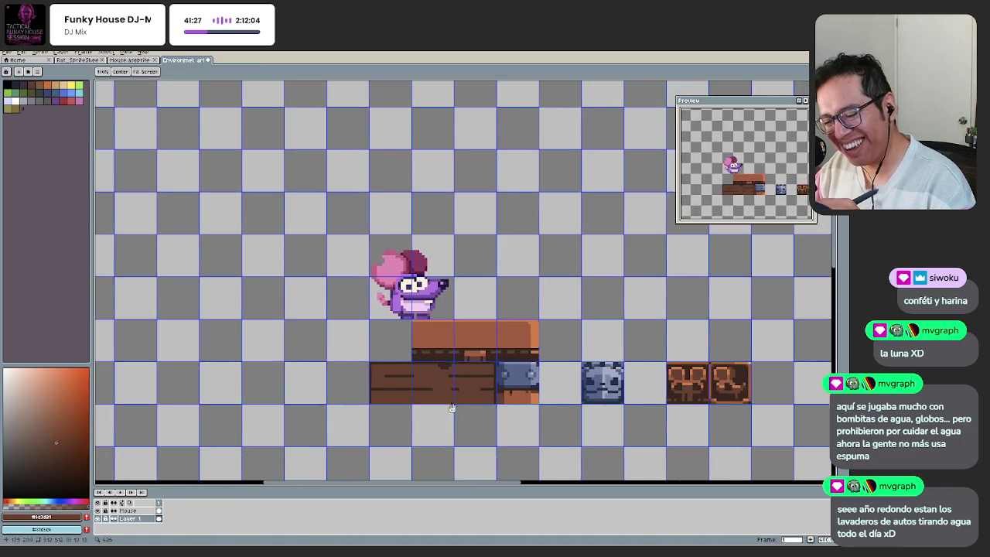
pyautogui.moveTo(470, 404); pyautogui.dragTo(512, 356)
pyautogui.scroll(-2, 493, 351)
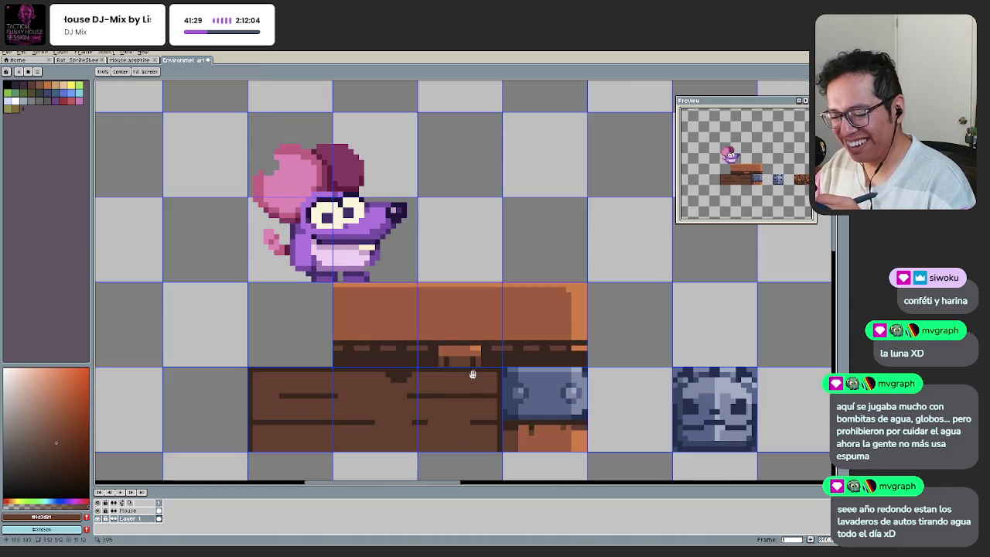
pyautogui.scroll(2, 522, 362)
pyautogui.scroll(-2, 501, 361)
# Step: Darken a gap in the lid's trim stripe and paint a lighter-brown column into the trim
pyautogui.scroll(2, 492, 365)
pyautogui.press('i')
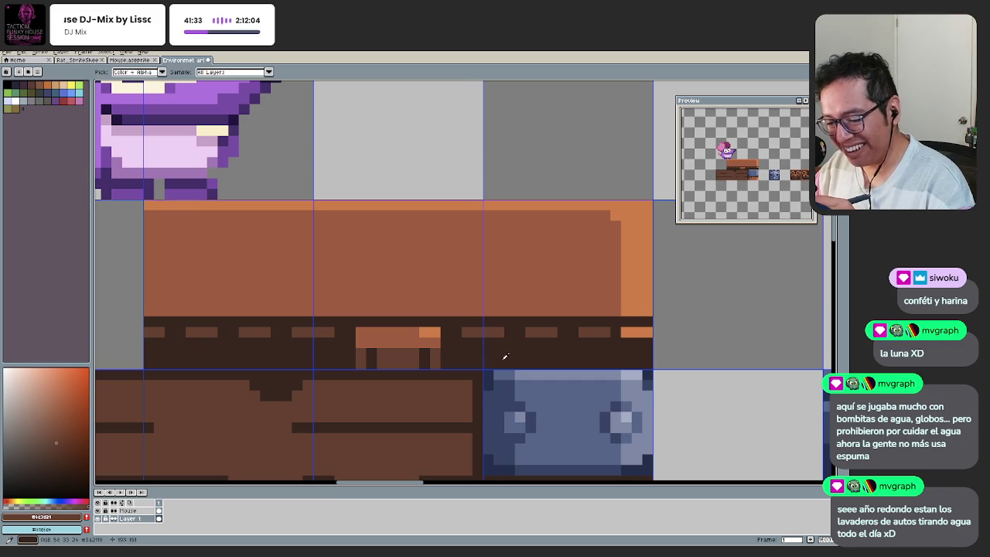
pyautogui.click(492, 336)
pyautogui.click(647, 333)
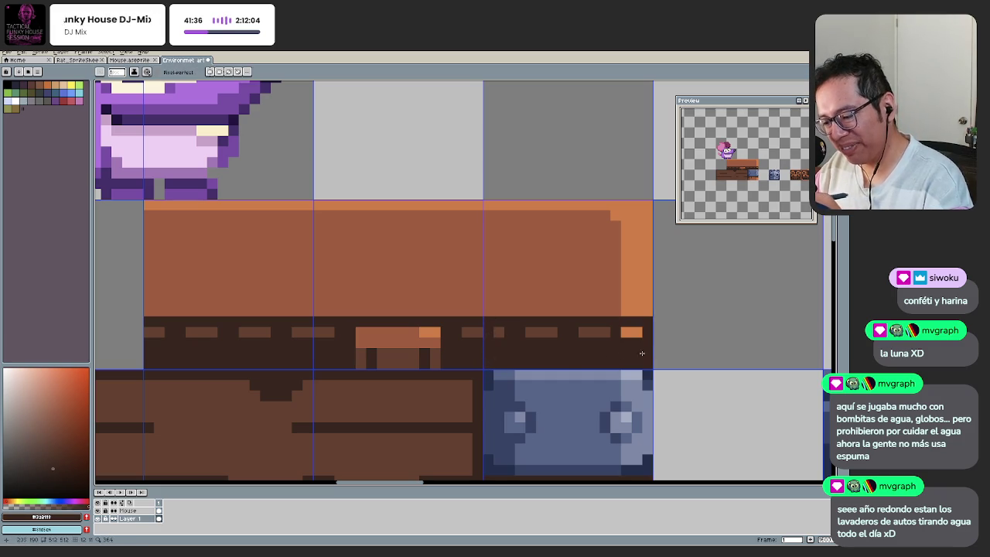
pyautogui.click(498, 332)
pyautogui.press('b')
pyautogui.moveTo(498, 340); pyautogui.dragTo(499, 367)
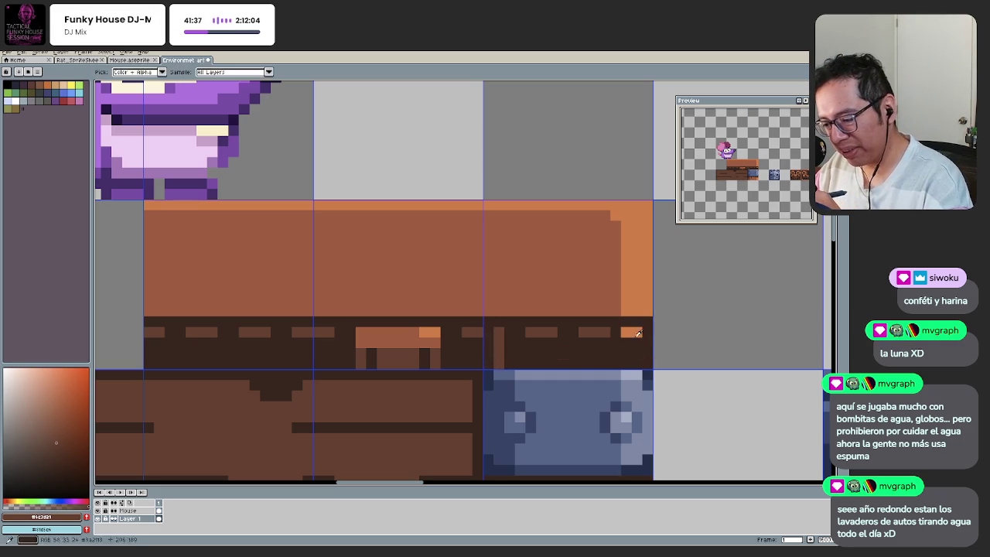
# Step: Extend the orange highlight at the trim's right end and add a lighter-brown arch
pyautogui.keyDown('alt'); pyautogui.click(631, 331); pyautogui.keyUp('alt')
pyautogui.moveTo(636, 341); pyautogui.dragTo(637, 366)
pyautogui.keyDown('alt'); pyautogui.click(508, 332); pyautogui.keyUp('alt')
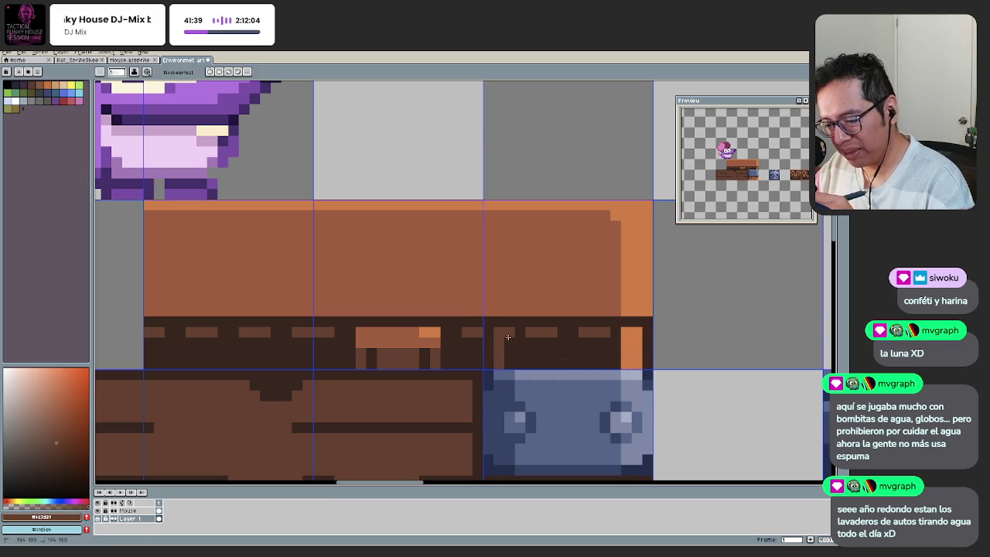
pyautogui.press('alt')
pyautogui.moveTo(530, 333)
pyautogui.mouseDown()
pyautogui.moveTo(531, 366)
pyautogui.moveTo(544, 346)
pyautogui.moveTo(525, 321)
pyautogui.moveTo(588, 332)
pyautogui.moveTo(608, 364)
pyautogui.moveTo(556, 348)
pyautogui.mouseUp()
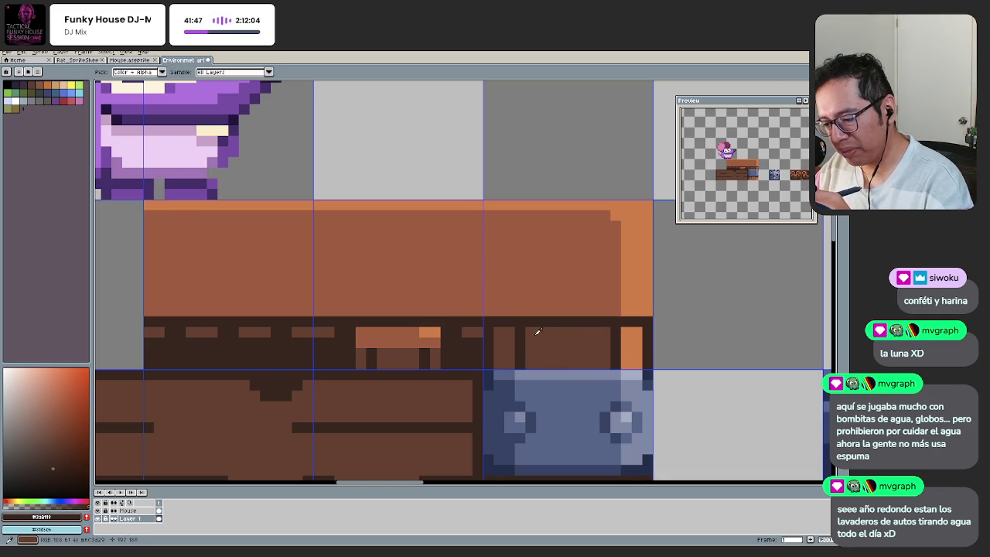
# Step: Add darker brown pixels into the chest's dark strip
pyautogui.keyDown('alt'); pyautogui.click(534, 350); pyautogui.keyUp('alt')
pyautogui.click(545, 361)
pyautogui.click(584, 349)
pyautogui.scroll(-5, 542, 360)
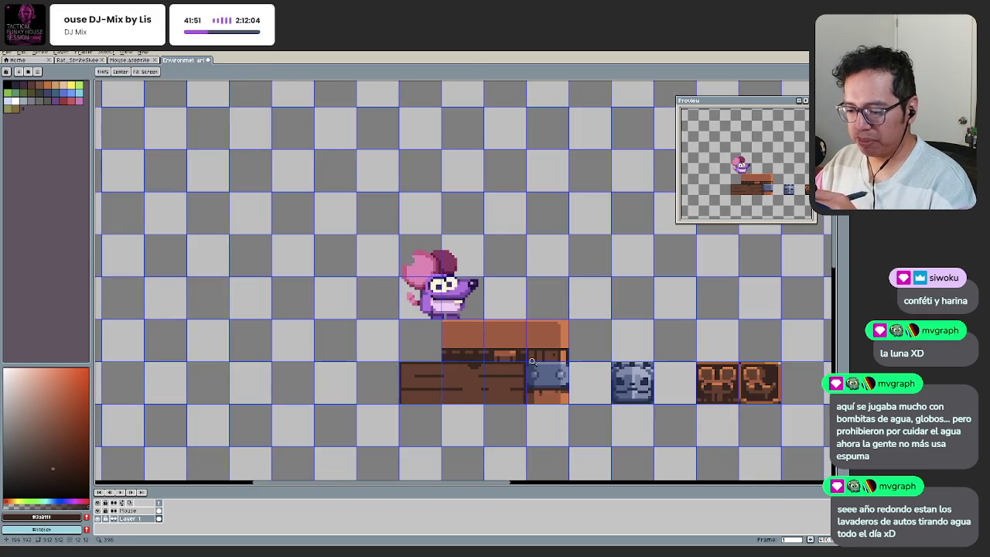
pyautogui.scroll(3, 543, 363)
# Step: Cover the dark vertical strip and the band's dark column with medium brown
pyautogui.keyDown('alt'); pyautogui.click(532, 331); pyautogui.keyUp('alt')
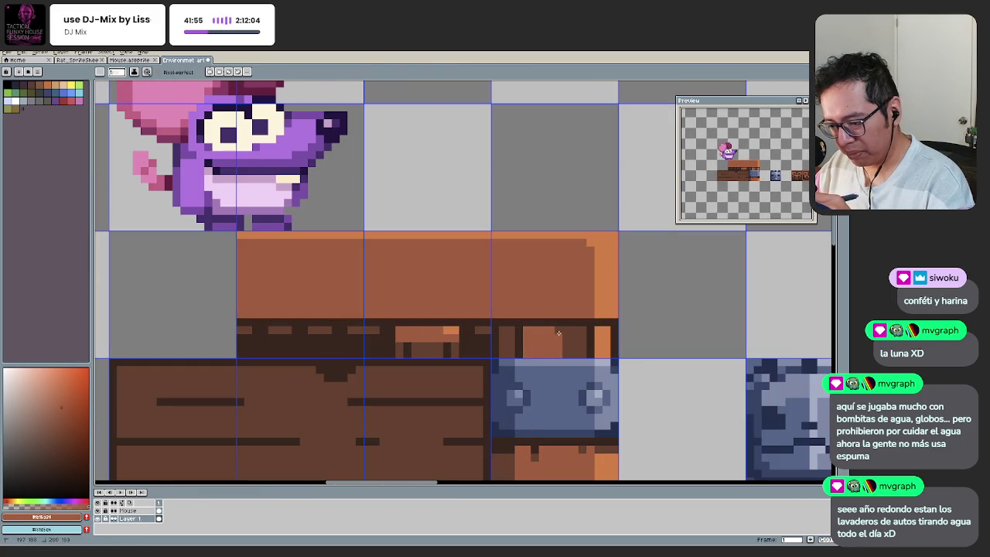
pyautogui.moveTo(571, 353); pyautogui.dragTo(581, 342)
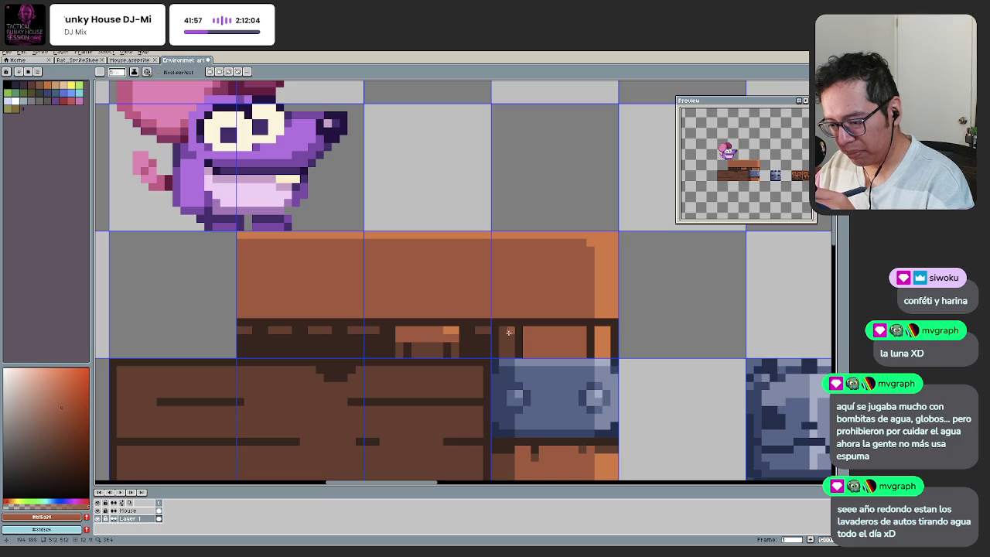
pyautogui.moveTo(519, 332); pyautogui.dragTo(519, 351)
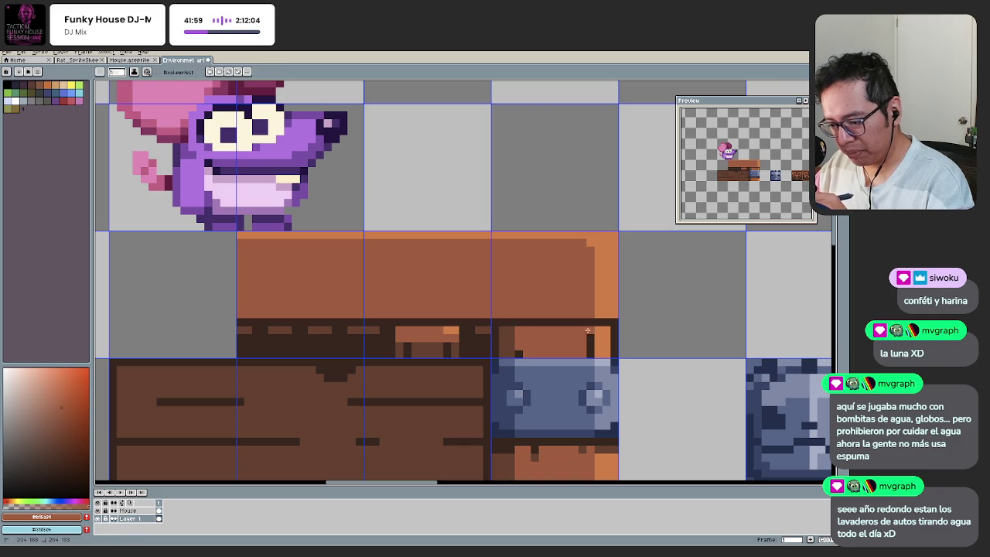
pyautogui.scroll(-2, 573, 325)
pyautogui.scroll(2, 573, 325)
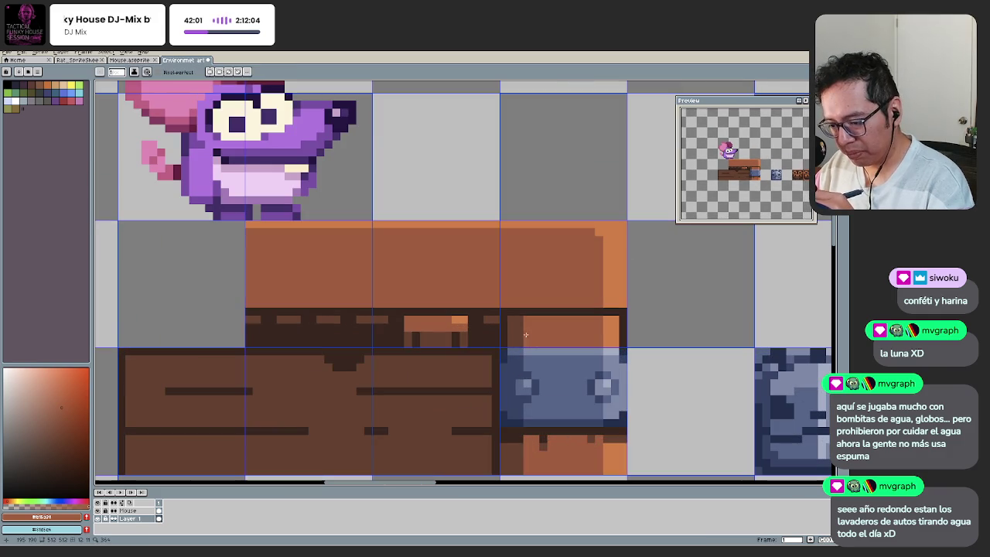
# Step: Draw a dark notch column on the light-brown panel
pyautogui.keyDown('alt'); pyautogui.click(548, 436); pyautogui.keyUp('alt')
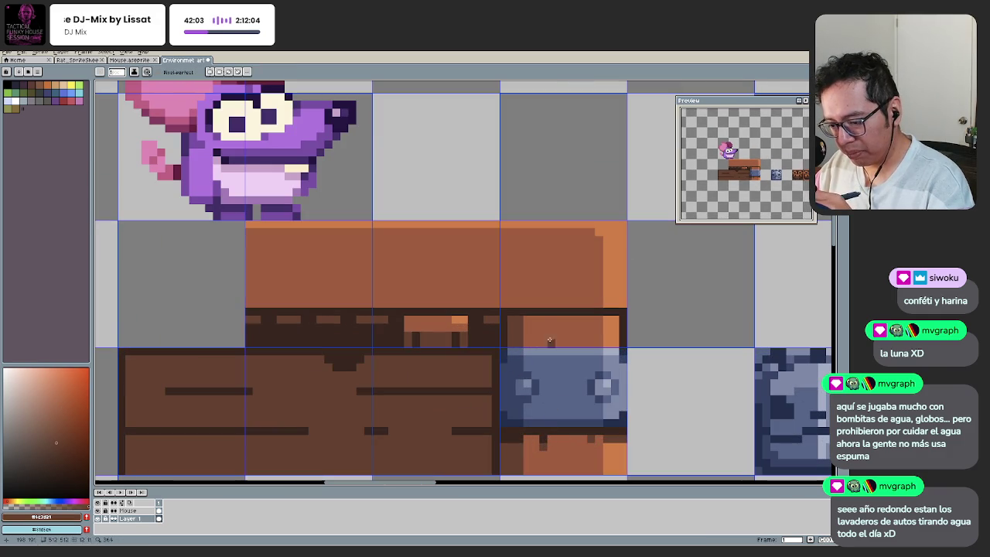
pyautogui.moveTo(544, 328); pyautogui.dragTo(543, 347)
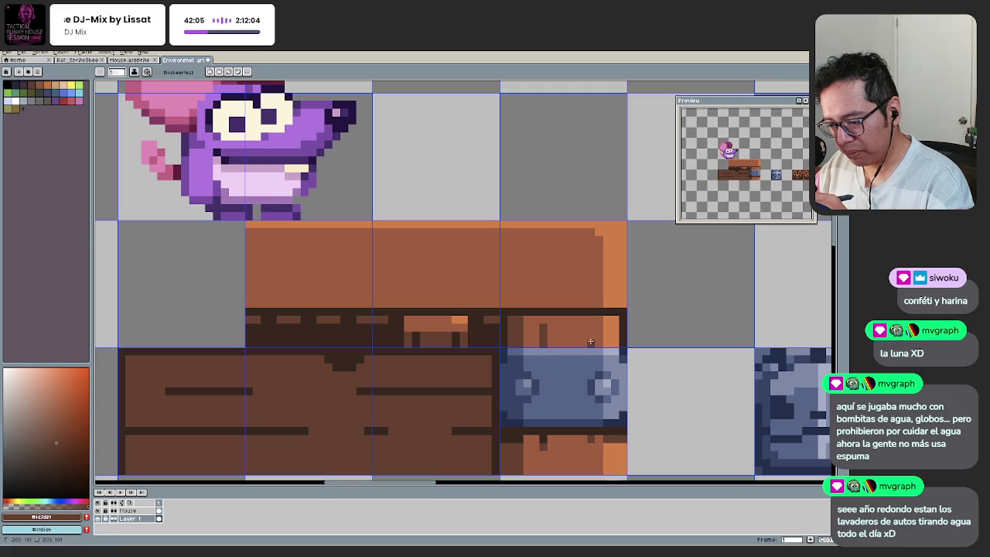
pyautogui.scroll(-2, 488, 385)
pyautogui.scroll(-3, 488, 384)
pyautogui.scroll(1, 488, 384)
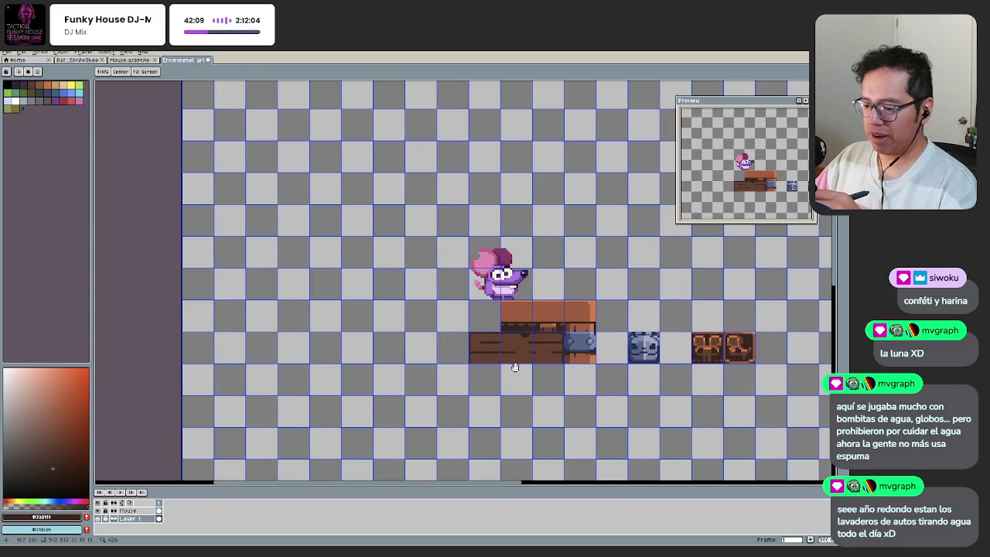
# Step: Add a dark pixel and a short dark line to the chest's orange panel
pyautogui.moveTo(488, 380); pyautogui.dragTo(509, 409)
pyautogui.scroll(1, 509, 409)
pyautogui.scroll(1, 518, 405)
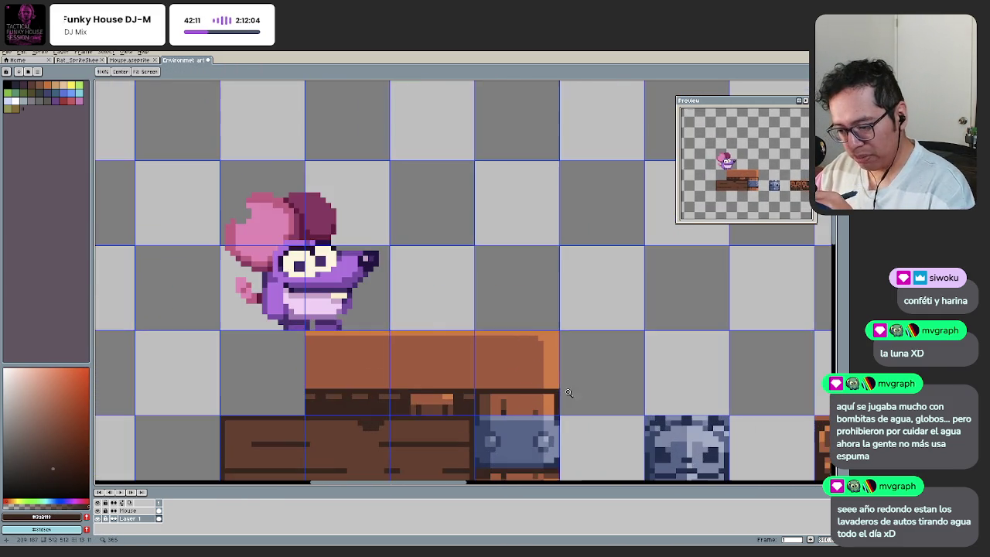
pyautogui.scroll(1, 533, 402)
pyautogui.press('b')
pyautogui.click(497, 395)
pyautogui.moveTo(549, 392); pyautogui.dragTo(530, 395)
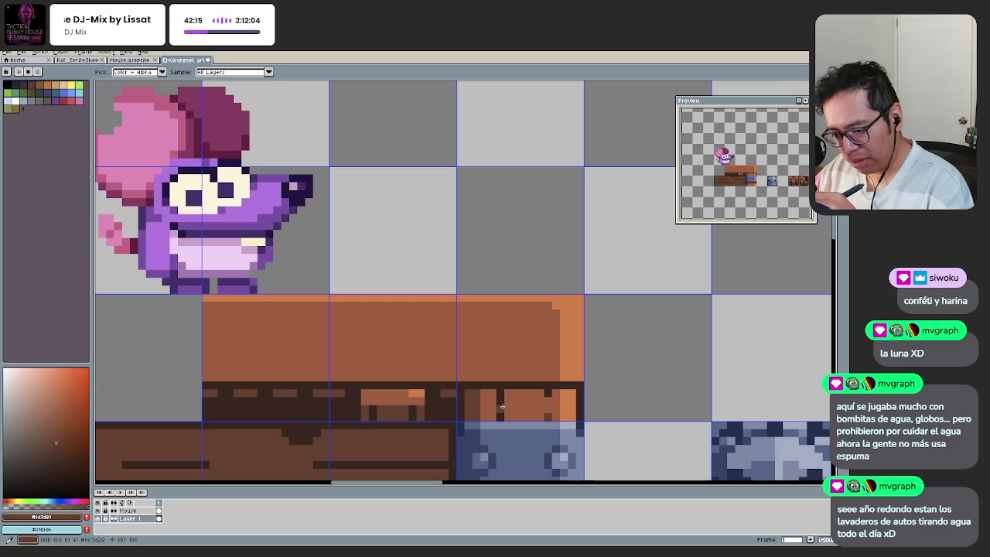
# Step: Adjust the zoom and save Environment art.aseprite
pyautogui.press('z')
pyautogui.scroll(-4, 464, 448)
pyautogui.scroll(3, 481, 419)
pyautogui.scroll(1, 510, 398)
pyautogui.scroll(-1, 477, 405)
pyautogui.scroll(-1, 424, 389)
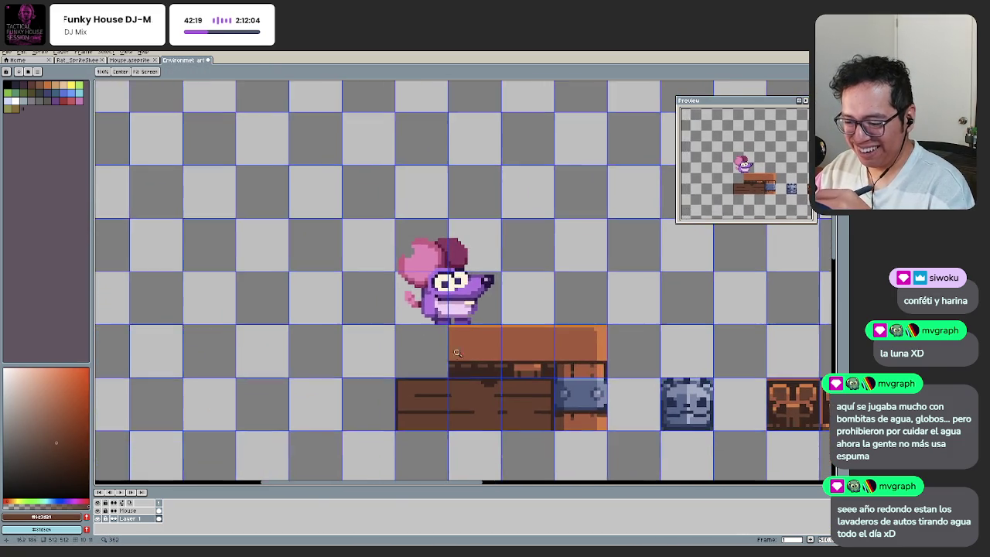
pyautogui.scroll(-2, 433, 379)
pyautogui.scroll(1, 444, 367)
pyautogui.press('b')
pyautogui.hotkey('ctrl', 's')
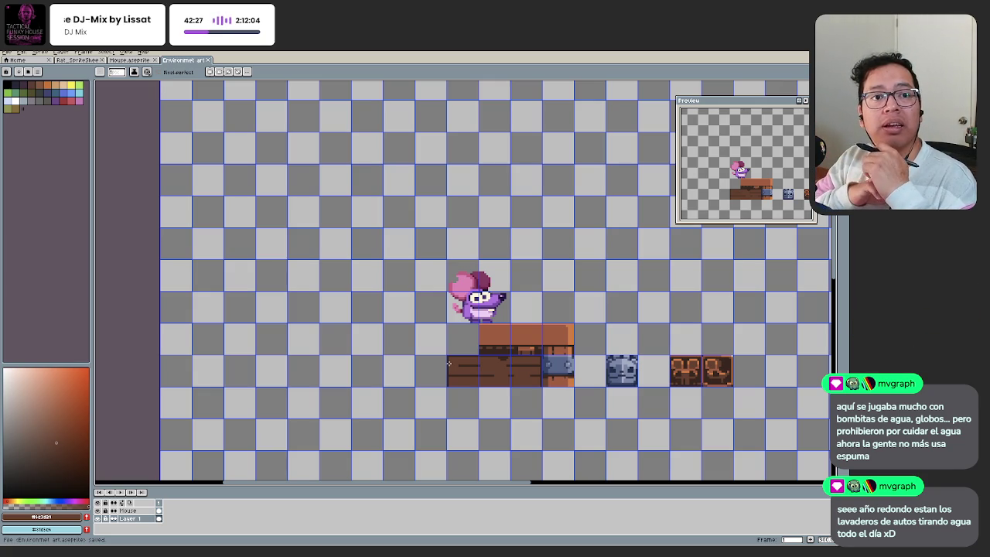
# Step: Recentre the scene and shift it slightly down in view
pyautogui.press('h')
pyautogui.moveTo(472, 343)
pyautogui.mouseDown()
pyautogui.moveTo(443, 365)
pyautogui.moveTo(438, 351)
pyautogui.mouseUp()
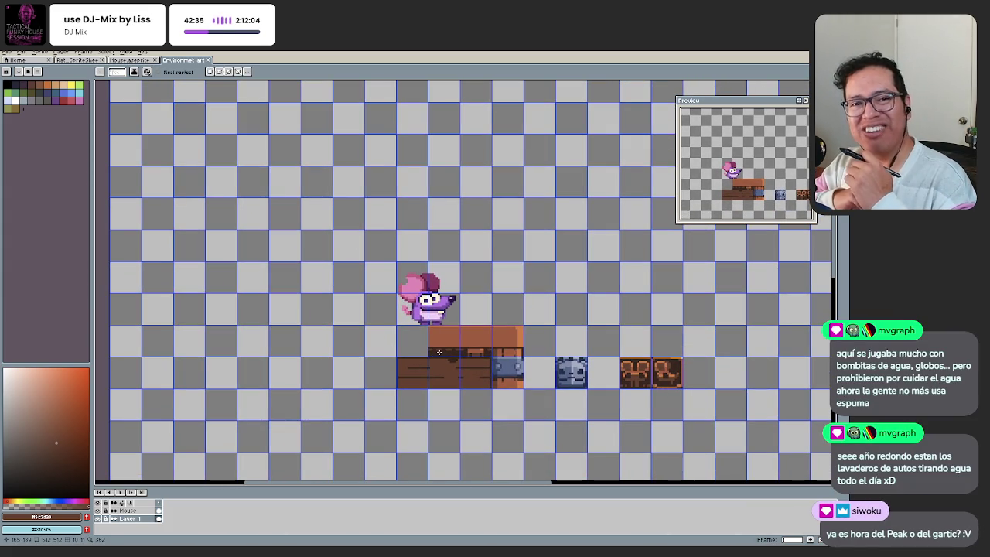
pyautogui.press('h')
pyautogui.moveTo(458, 367); pyautogui.dragTo(464, 409)
pyautogui.scroll(2, 559, 398)
pyautogui.scroll(2, 559, 383)
# Step: Zoom in and out to review the mouse and chest platform
pyautogui.press('z')
pyautogui.scroll(-3, 549, 380)
pyautogui.scroll(-1, 479, 379)
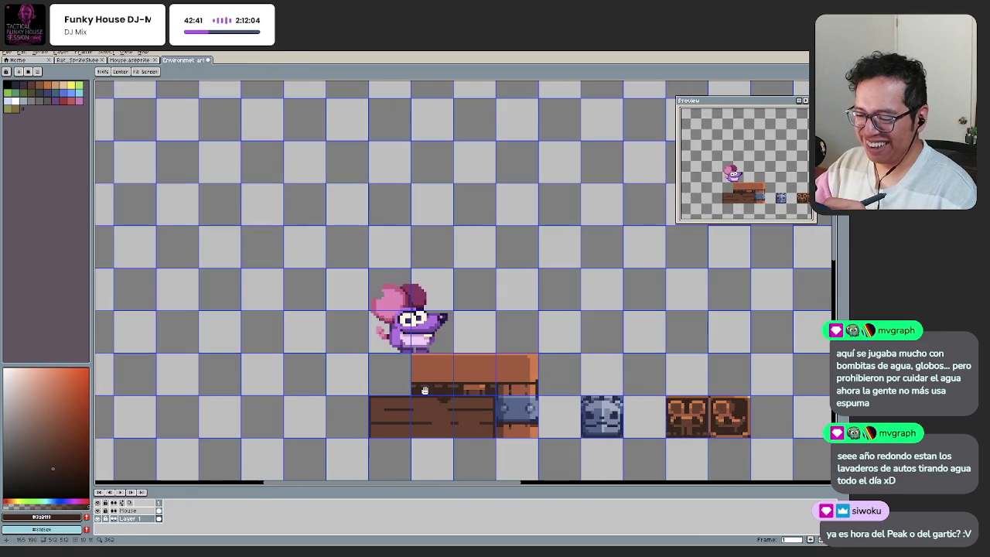
pyautogui.scroll(2, 413, 379)
pyautogui.scroll(1, 413, 379)
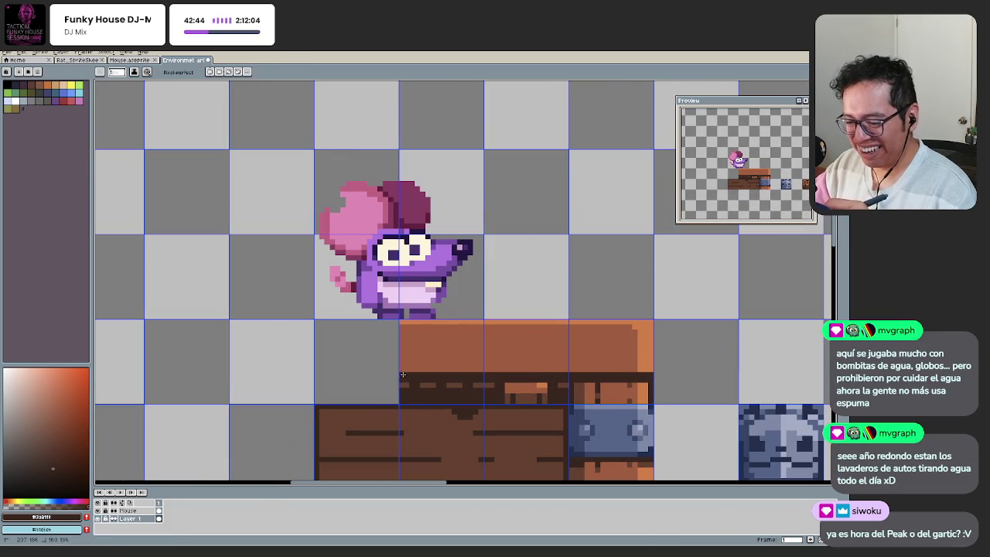
pyautogui.scroll(-3, 389, 418)
pyautogui.scroll(1, 423, 396)
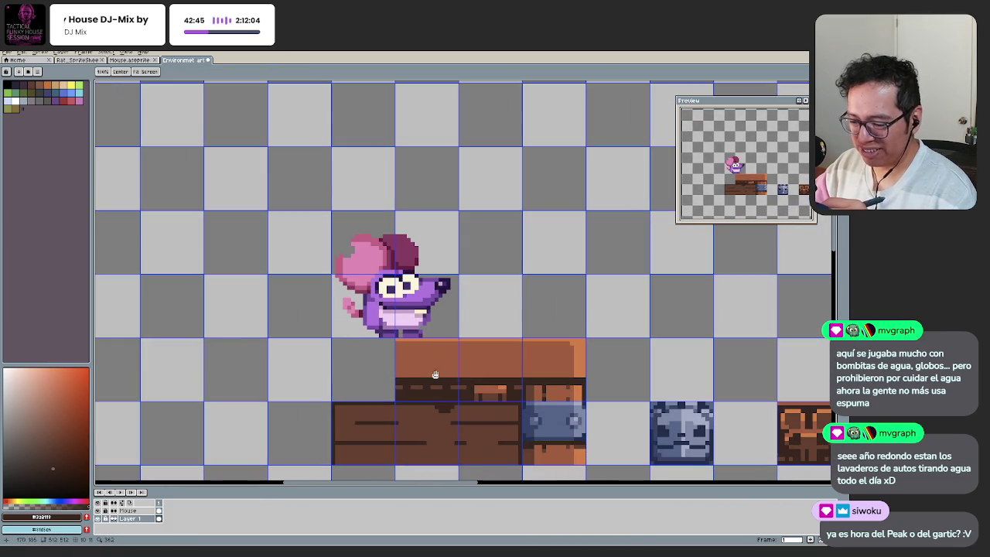
pyautogui.scroll(1, 445, 381)
pyautogui.scroll(3, 418, 348)
pyautogui.scroll(-3, 412, 340)
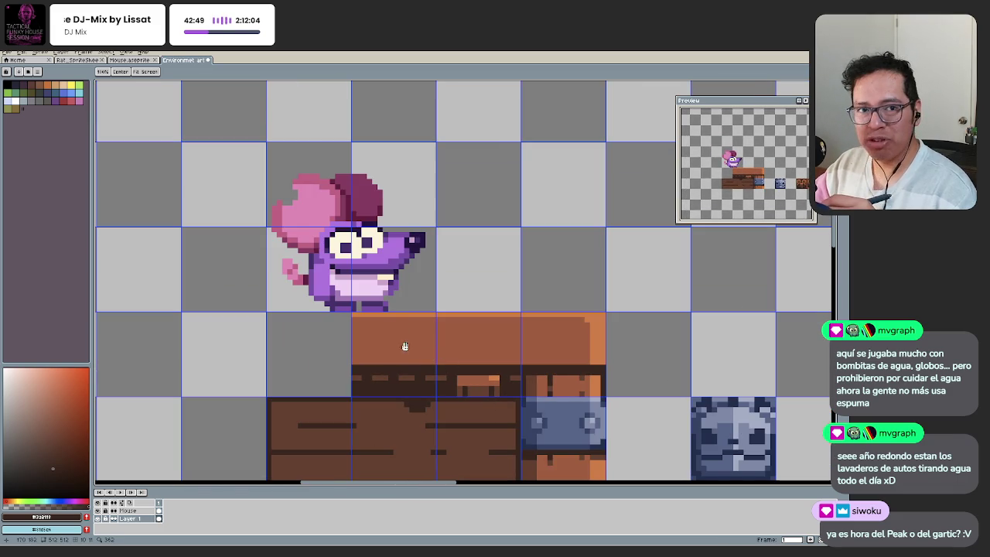
pyautogui.scroll(-2, 332, 383)
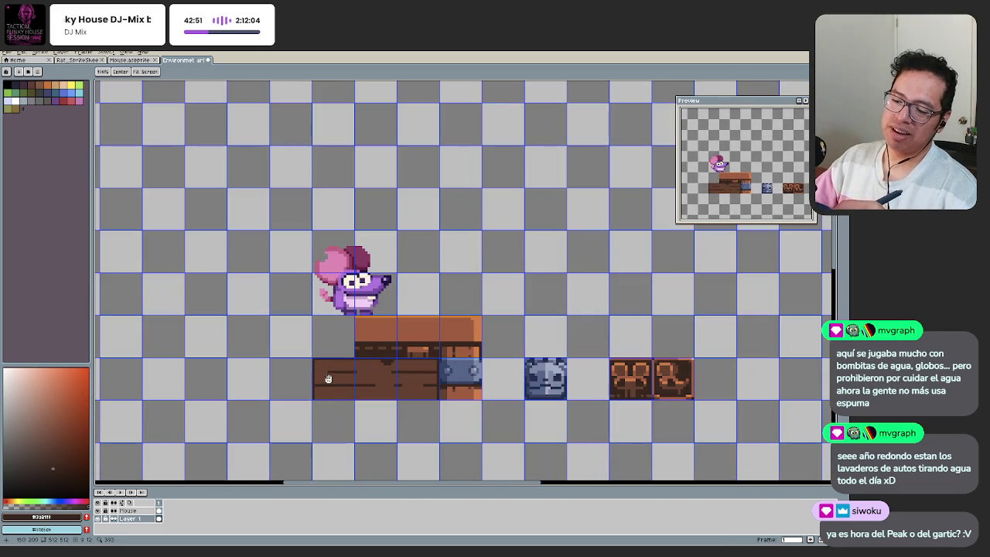
pyautogui.scroll(2, 341, 347)
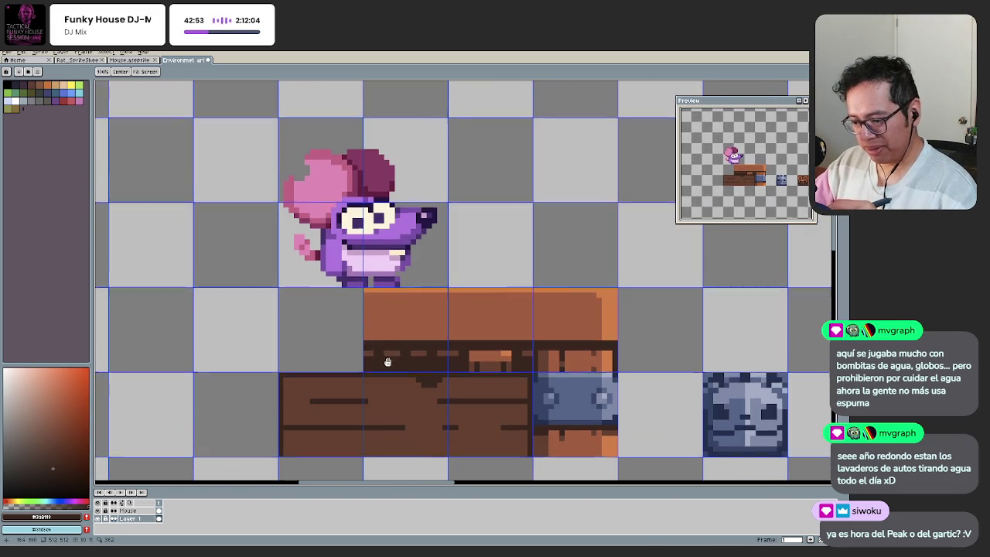
# Step: Pan slightly down-left and zoom in on the chest platform
pyautogui.moveTo(389, 350); pyautogui.dragTo(382, 369)
pyautogui.scroll(-1, 414, 380)
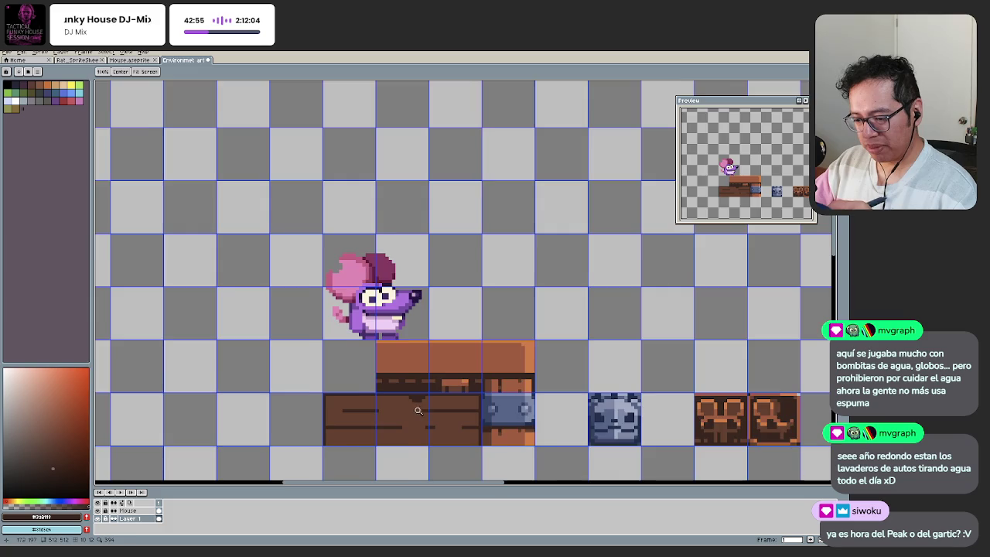
pyautogui.scroll(2, 416, 410)
pyautogui.press('i')
pyautogui.press('h')
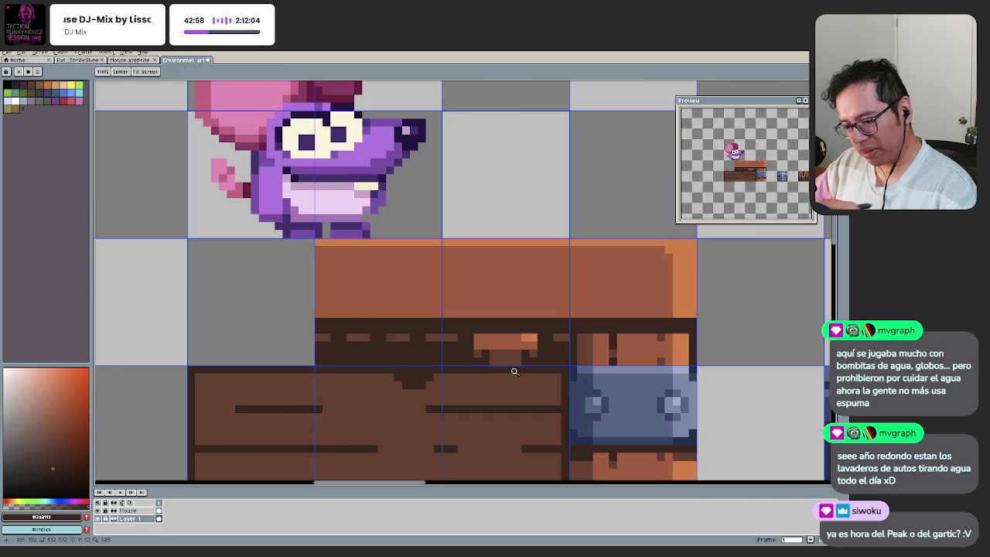
pyautogui.scroll(-4, 495, 370)
pyautogui.press('b')
pyautogui.scroll(1, 437, 379)
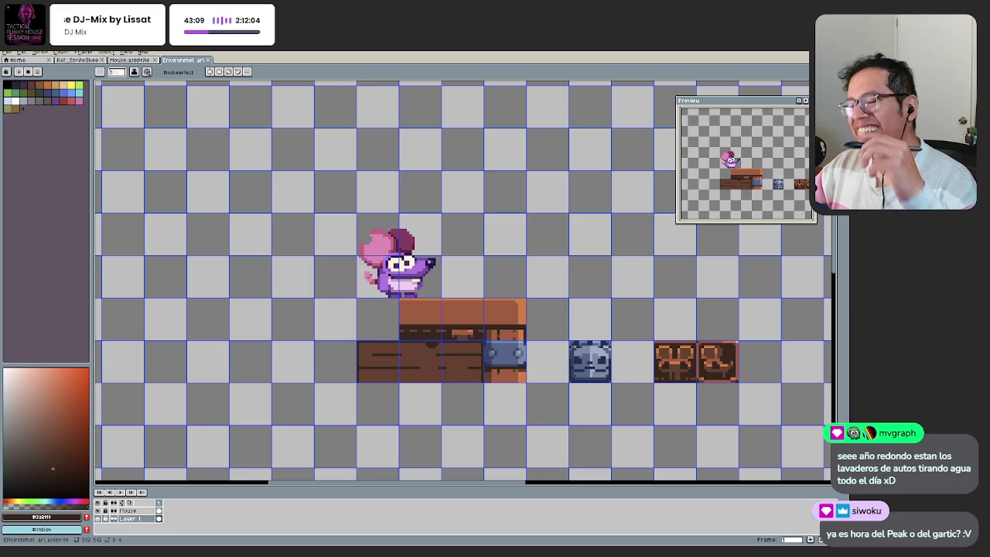
pyautogui.press('z')
pyautogui.moveTo(461, 391)
pyautogui.mouseDown()
pyautogui.moveTo(452, 349)
pyautogui.moveTo(462, 374)
pyautogui.mouseUp()
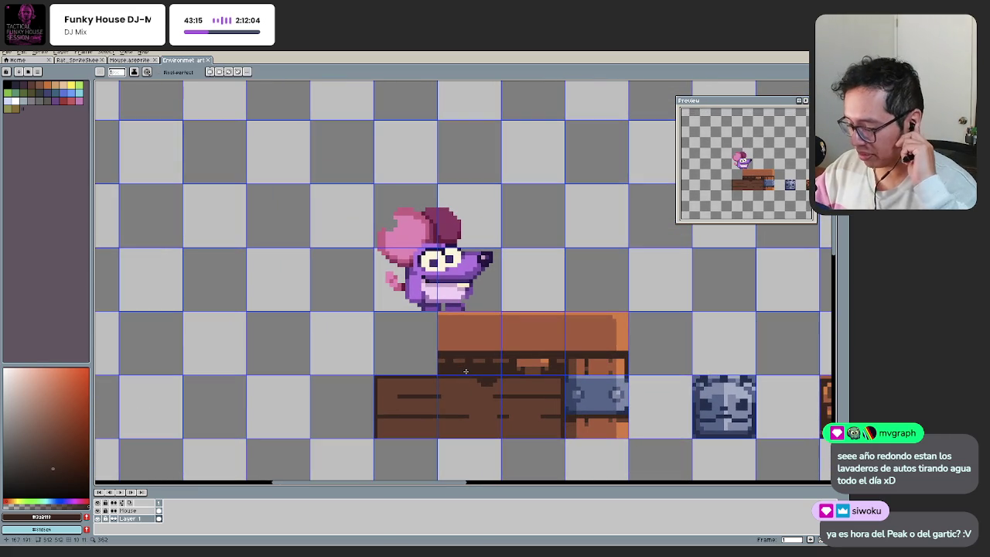
# Step: Darken the selected plank base and trim band with a lower Hue/Saturation lightness, then deselect
pyautogui.click(470, 382)
pyautogui.hotkey('ctrl', 'u')
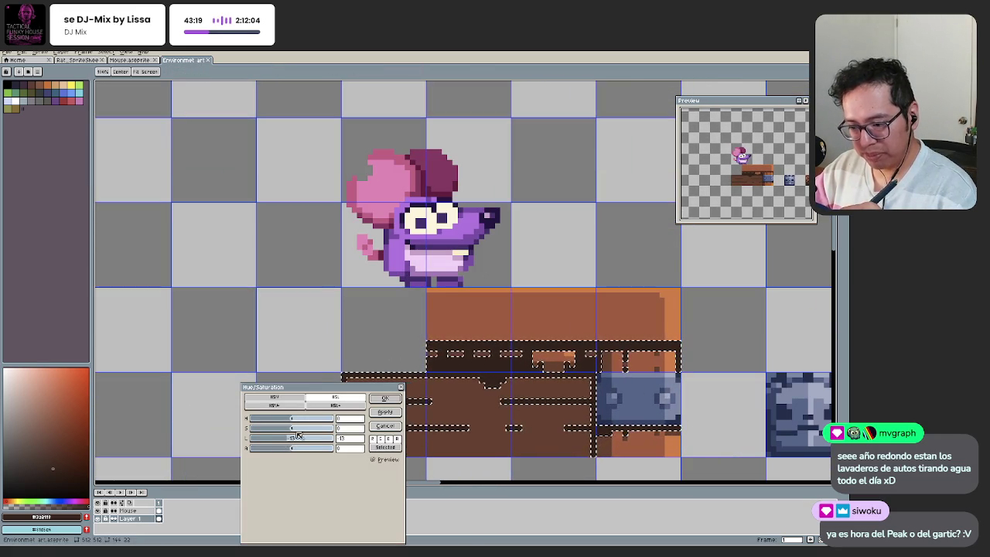
pyautogui.click(384, 398)
pyautogui.hotkey('ctrl', 'd')
pyautogui.press('b')
# Step: Pan and zoom in close on the chest planks
pyautogui.scroll(-2, 390, 388)
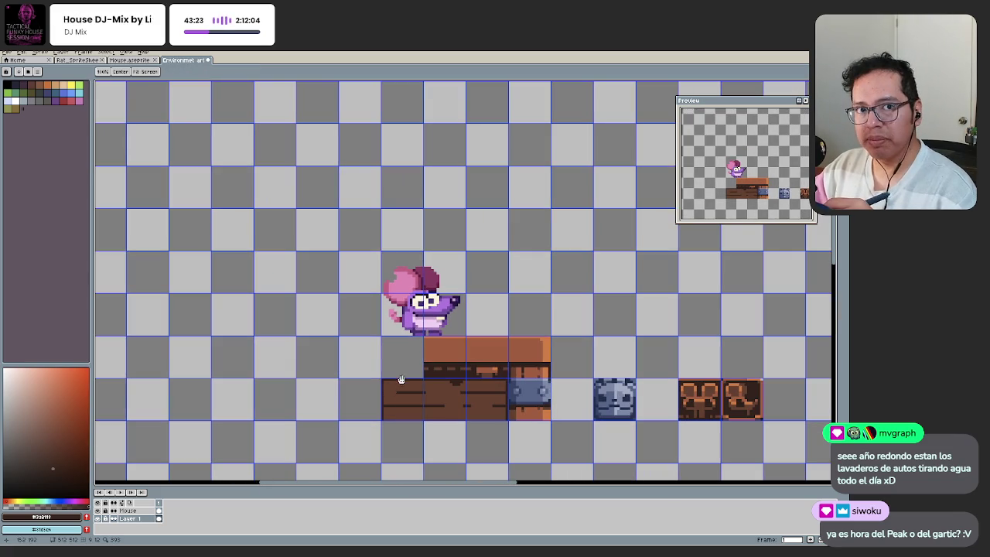
pyautogui.moveTo(409, 387)
pyautogui.mouseDown()
pyautogui.moveTo(385, 383)
pyautogui.moveTo(387, 374)
pyautogui.moveTo(401, 392)
pyautogui.moveTo(399, 384)
pyautogui.moveTo(437, 394)
pyautogui.mouseUp()
pyautogui.click(430, 382)
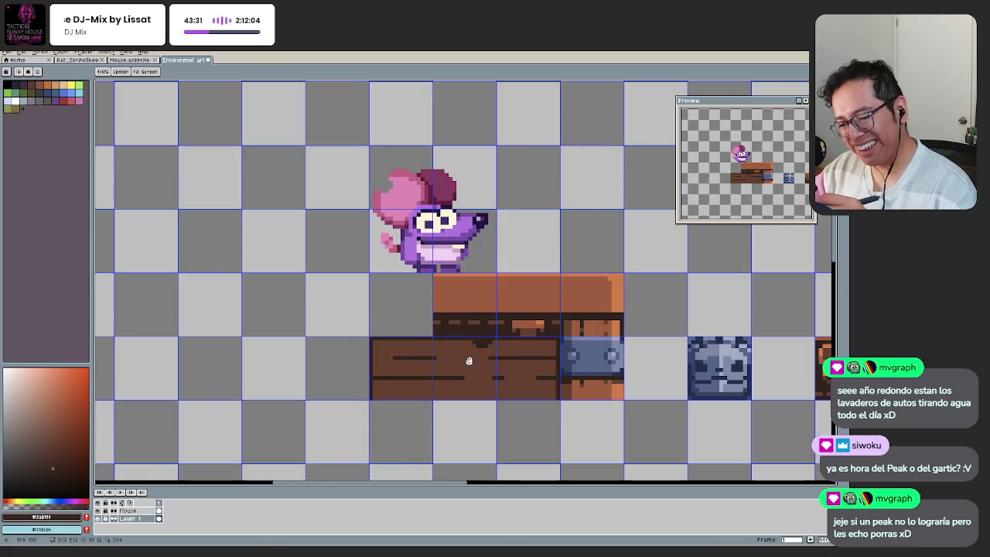
pyautogui.click(462, 358)
pyautogui.press('b')
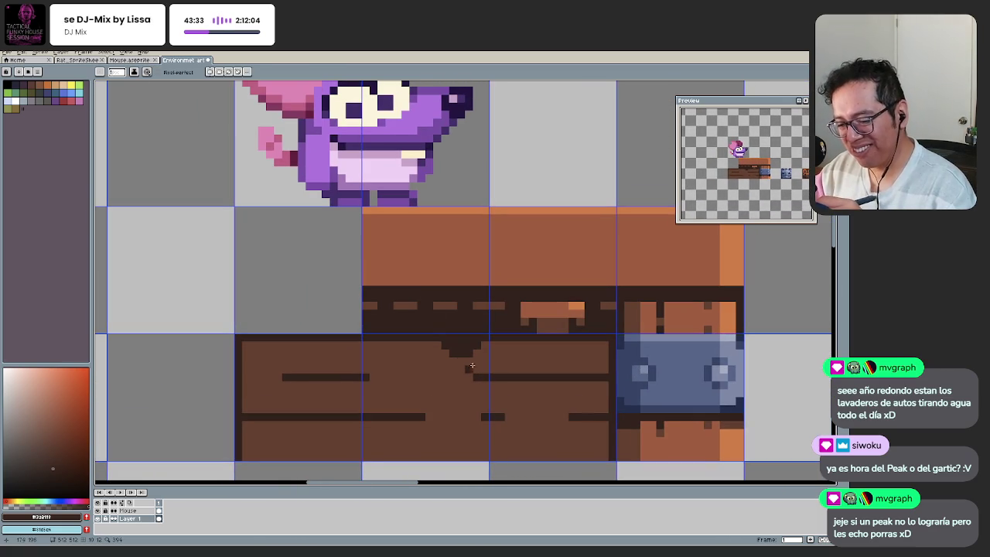
# Step: Outline a freehand selection on the plank base, then drop it and adjust the zoom
pyautogui.press('q')
pyautogui.scroll(-2, 339, 401)
pyautogui.scroll(1, 387, 415)
pyautogui.scroll(1, 373, 372)
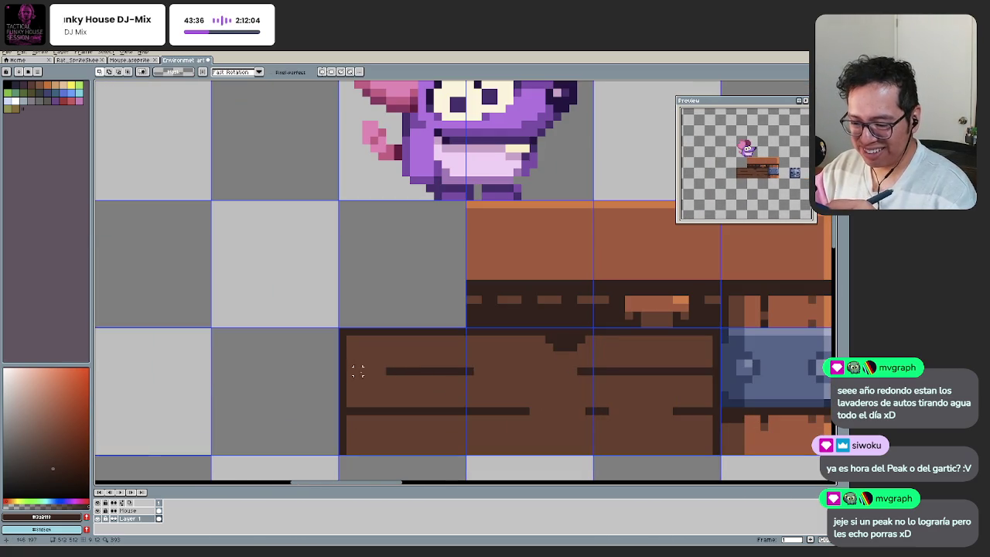
pyautogui.moveTo(355, 371)
pyautogui.mouseDown()
pyautogui.moveTo(710, 376)
pyautogui.moveTo(707, 410)
pyautogui.moveTo(402, 412)
pyautogui.moveTo(355, 402)
pyautogui.moveTo(363, 413)
pyautogui.mouseUp()
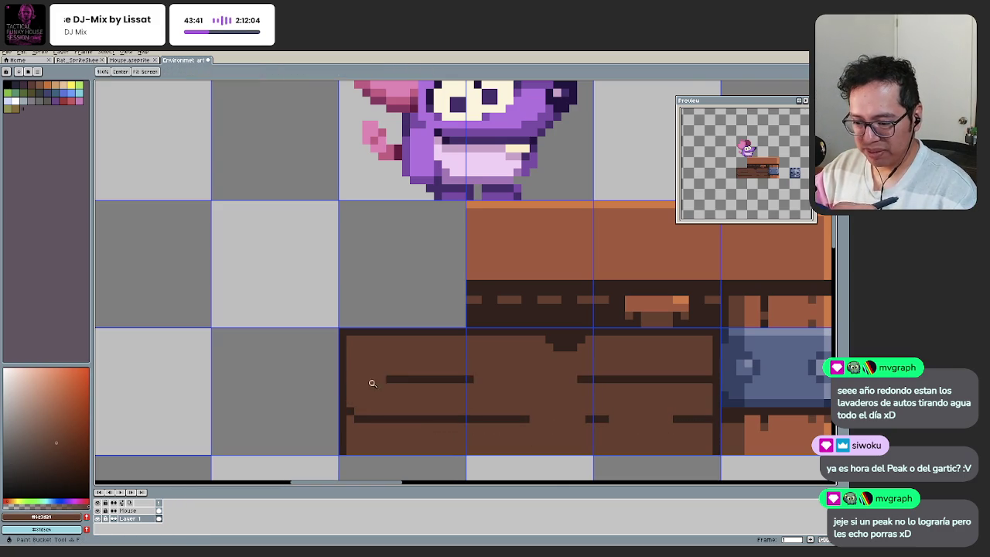
pyautogui.hotkey('ctrl', 'd')
pyautogui.scroll(-5, 364, 378)
pyautogui.scroll(1, 403, 409)
pyautogui.scroll(1, 392, 402)
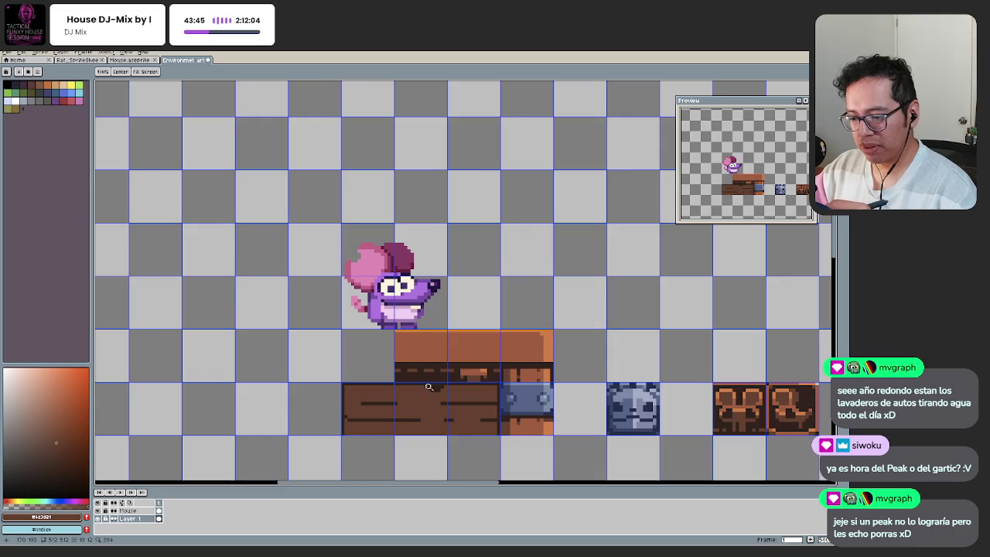
pyautogui.scroll(2, 444, 390)
pyautogui.scroll(1, 443, 390)
pyautogui.scroll(1, 443, 390)
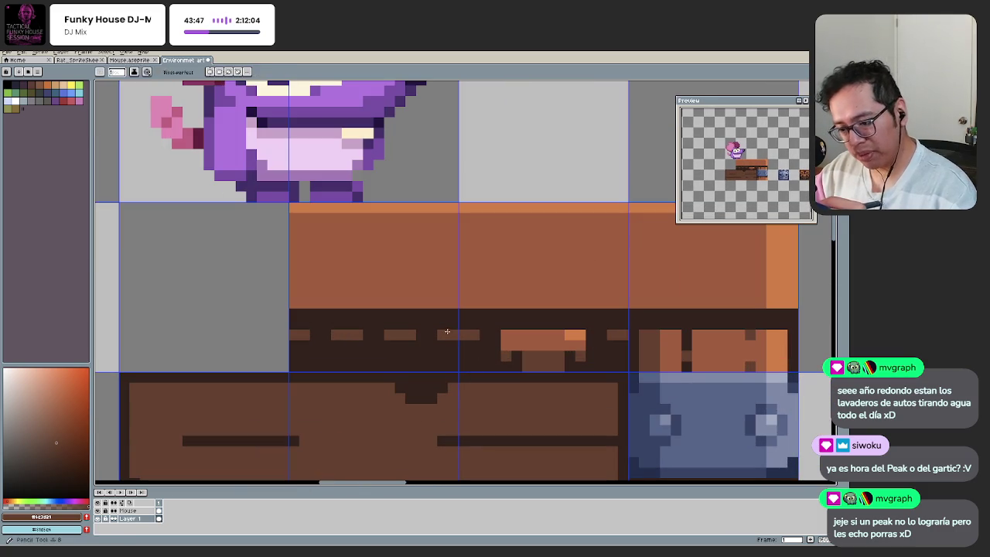
# Step: Extend the first trim-band notch downward into a pointed tab with dark-brown corners
pyautogui.scroll(1, 450, 339)
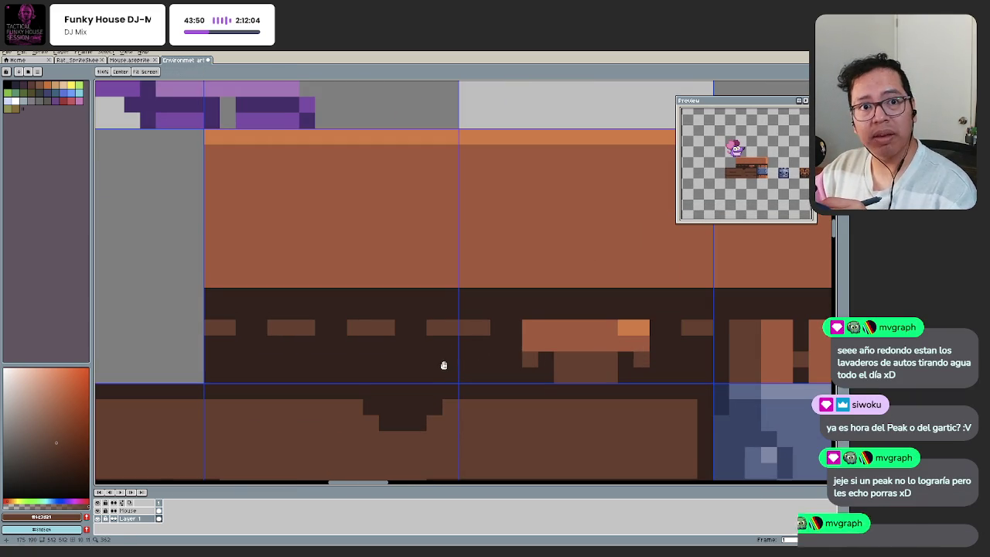
pyautogui.moveTo(444, 361); pyautogui.dragTo(430, 384)
pyautogui.click(435, 368)
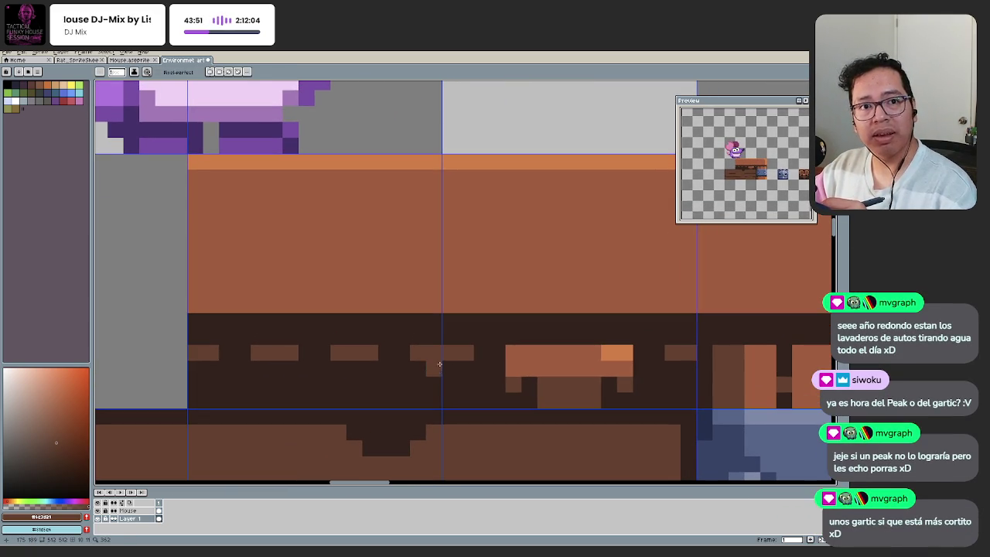
pyautogui.moveTo(362, 350); pyautogui.dragTo(337, 380)
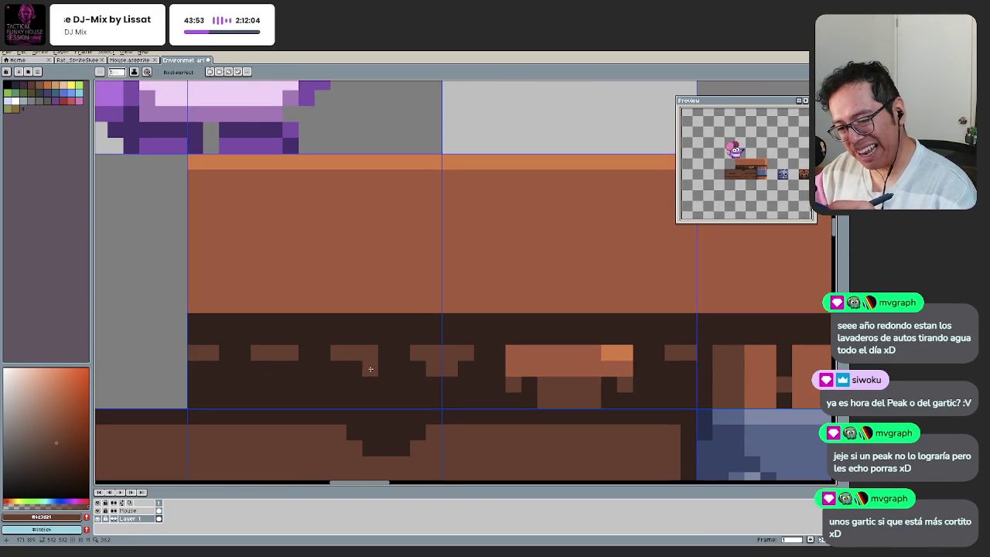
pyautogui.click(338, 384)
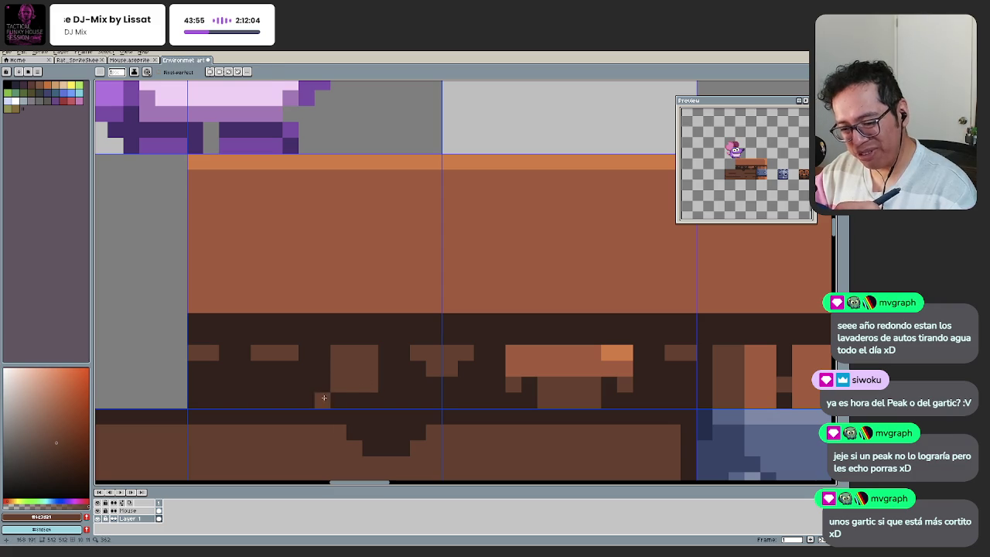
pyautogui.click(370, 385)
# Step: Extend the next notch down in light brown and sample the notch colour from the artwork
pyautogui.moveTo(329, 399); pyautogui.dragTo(400, 395)
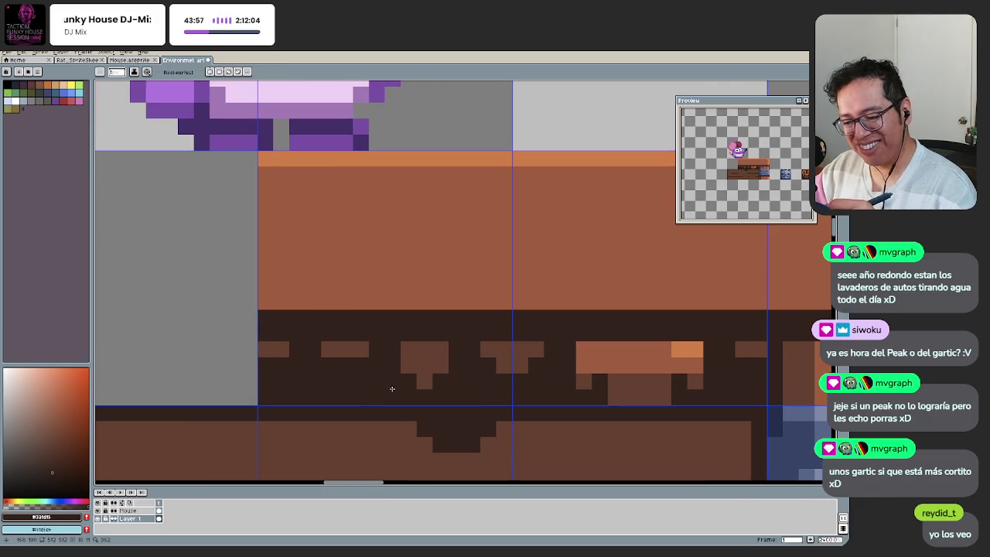
pyautogui.click(334, 366)
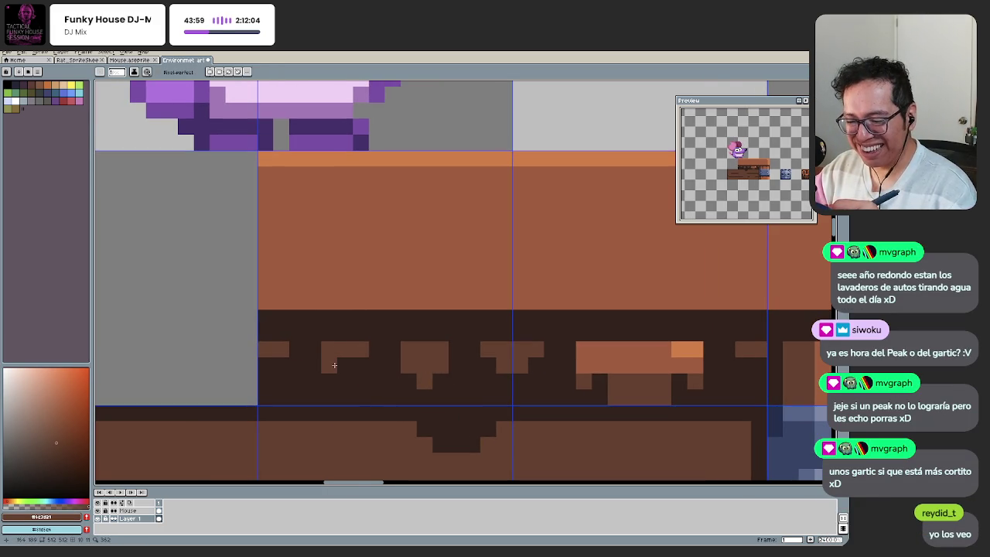
pyautogui.press('z')
pyautogui.scroll(-3, 325, 382)
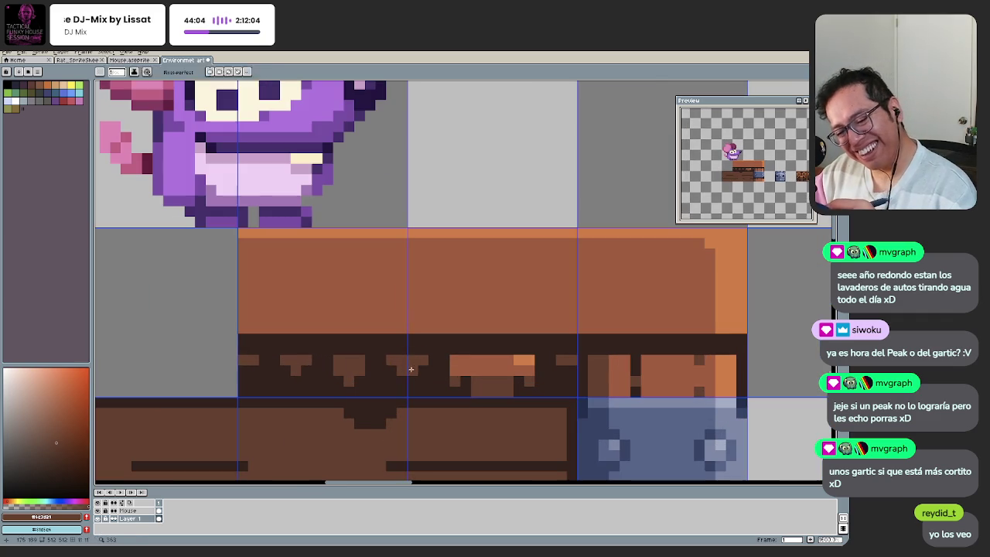
pyautogui.click(358, 375)
pyautogui.press('i')
pyautogui.click(396, 356)
pyautogui.press('b')
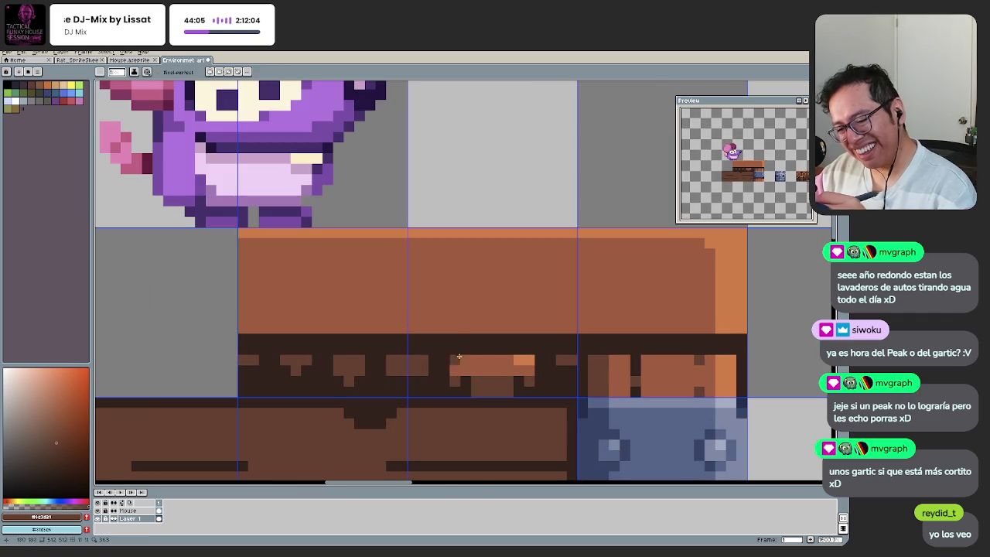
# Step: Zoom out and recentre the platform to review the tiles
pyautogui.press('h')
pyautogui.scroll(-3, 375, 354)
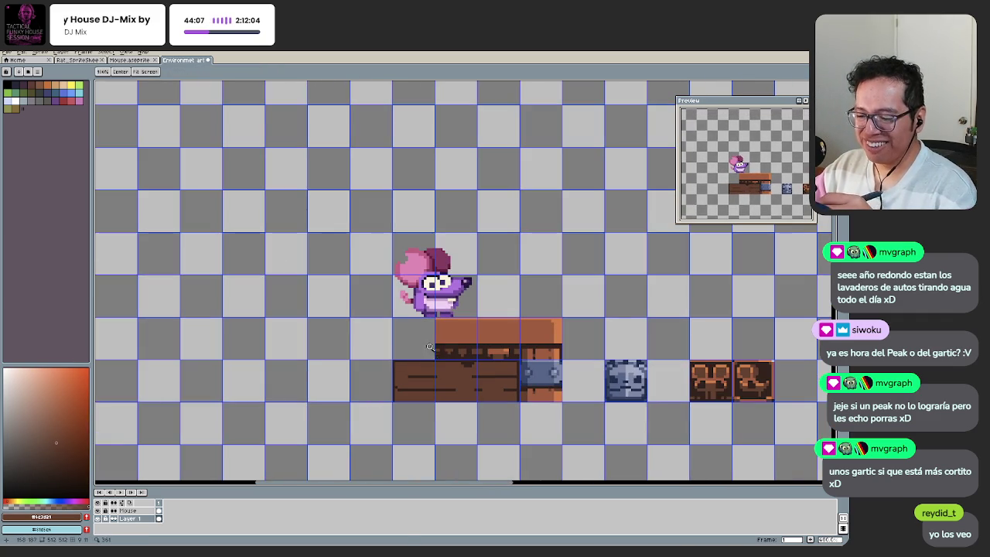
pyautogui.scroll(1, 430, 349)
pyautogui.scroll(1, 446, 348)
pyautogui.press('b')
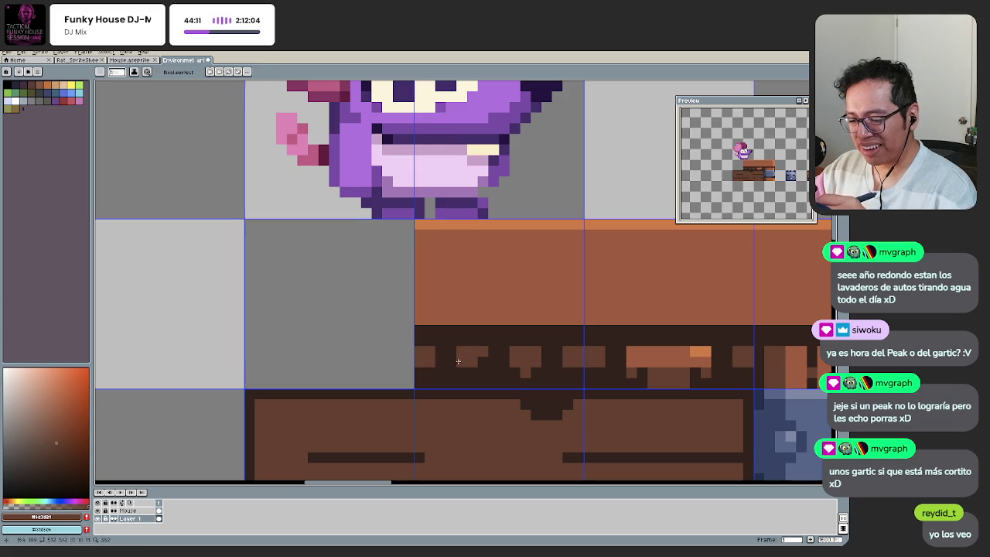
pyautogui.press('z')
pyautogui.scroll(-5, 463, 343)
pyautogui.scroll(3, 504, 379)
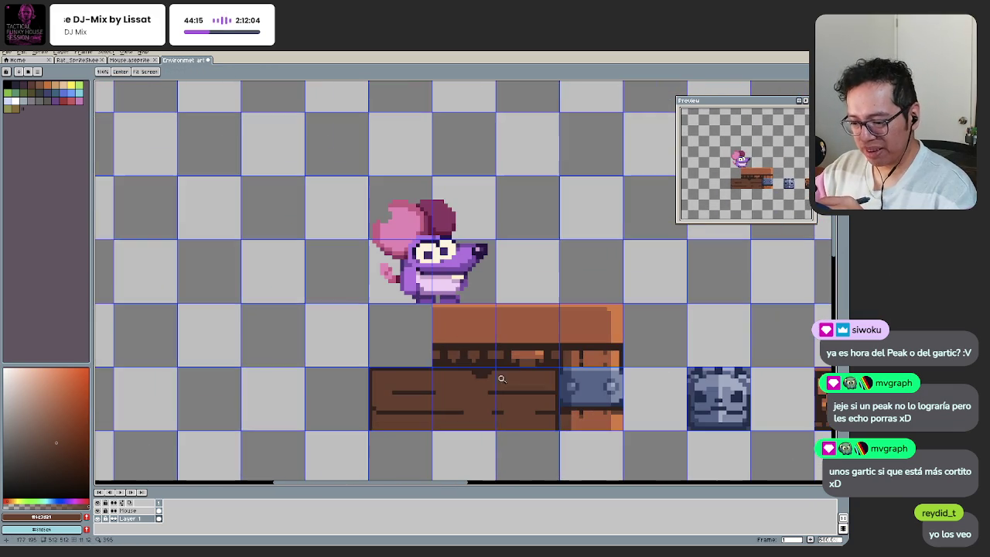
pyautogui.moveTo(418, 364); pyautogui.dragTo(427, 368)
# Step: Check the platform at several zoom levels, then save Environment art.aseprite
pyautogui.scroll(1, 440, 363)
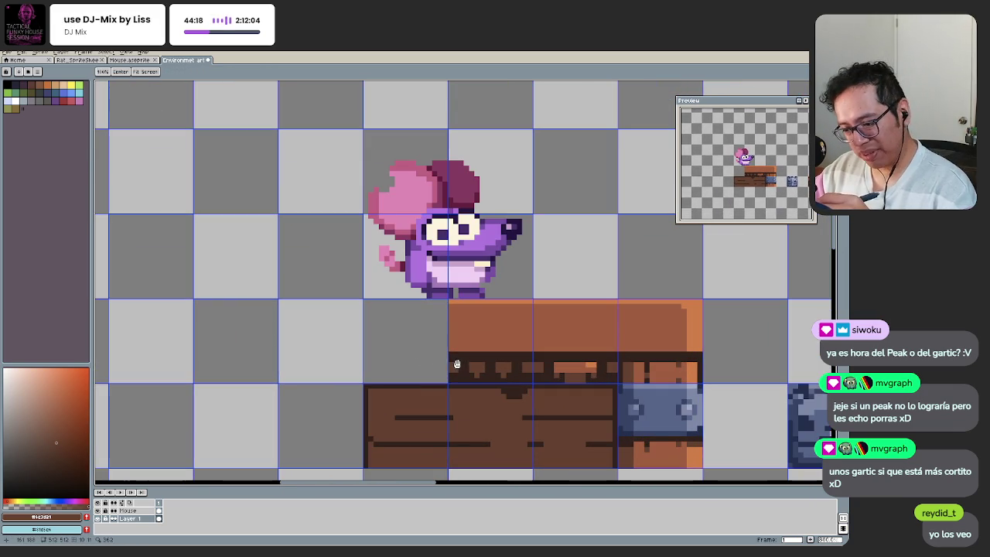
pyautogui.scroll(-1, 446, 373)
pyautogui.scroll(-1, 418, 388)
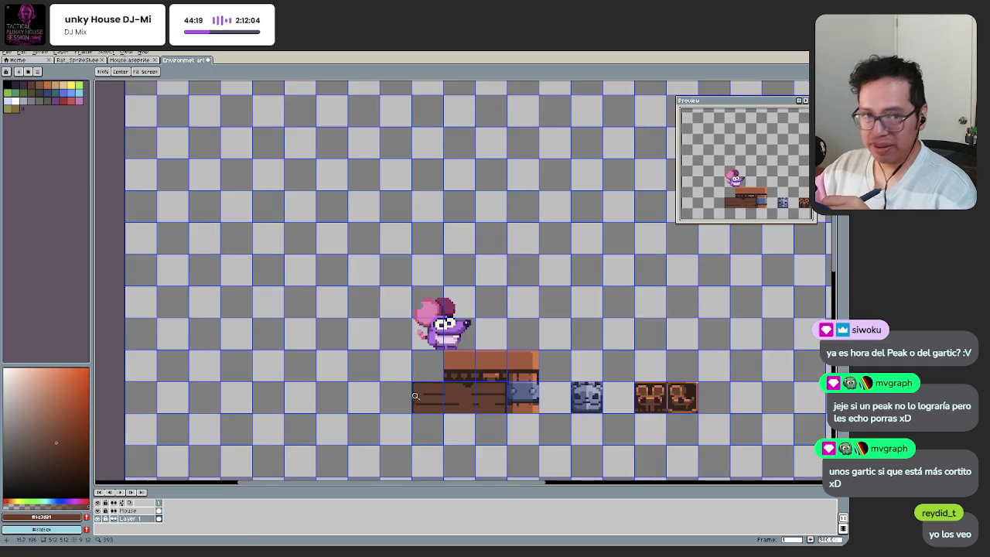
pyautogui.scroll(-1, 414, 390)
pyautogui.scroll(2, 418, 376)
pyautogui.scroll(2, 464, 379)
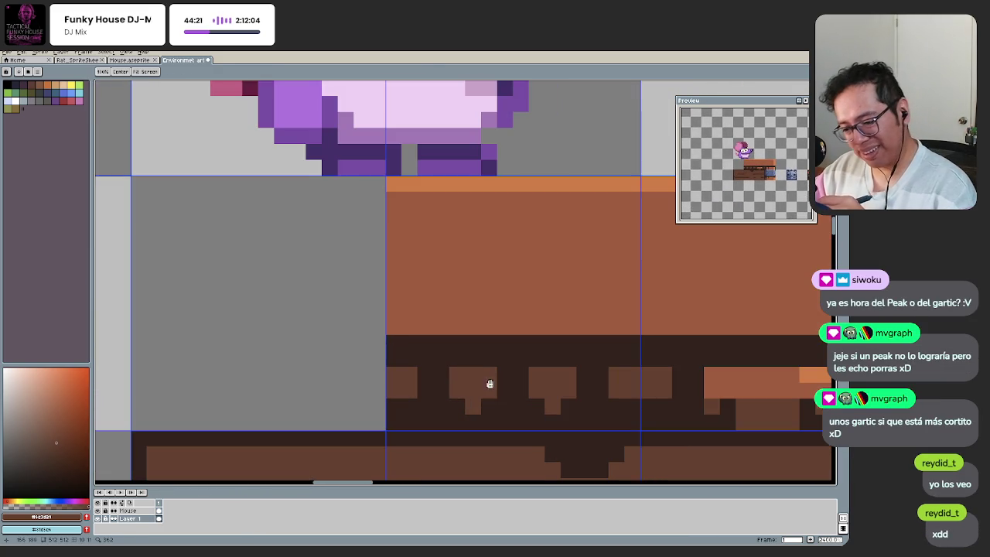
pyautogui.scroll(-4, 426, 406)
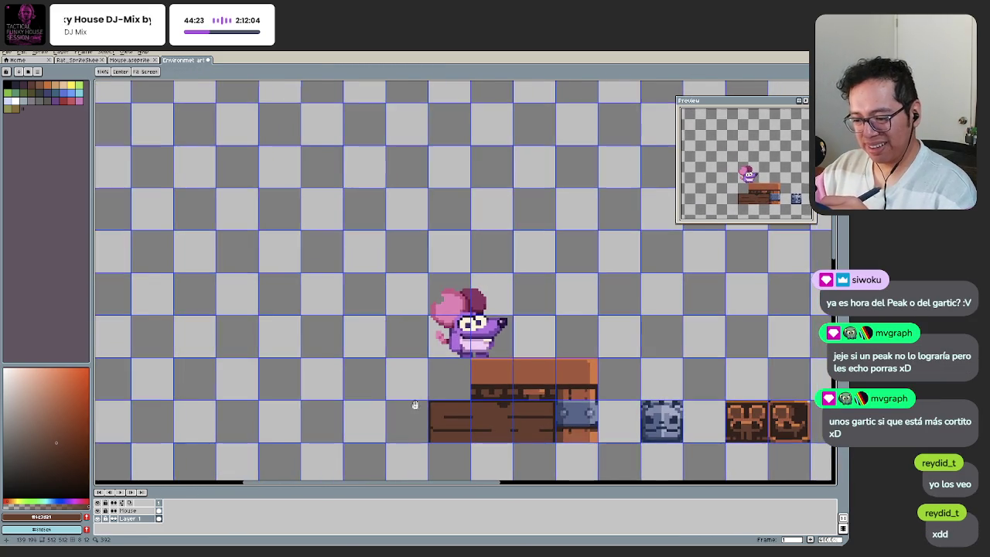
pyautogui.scroll(3, 462, 395)
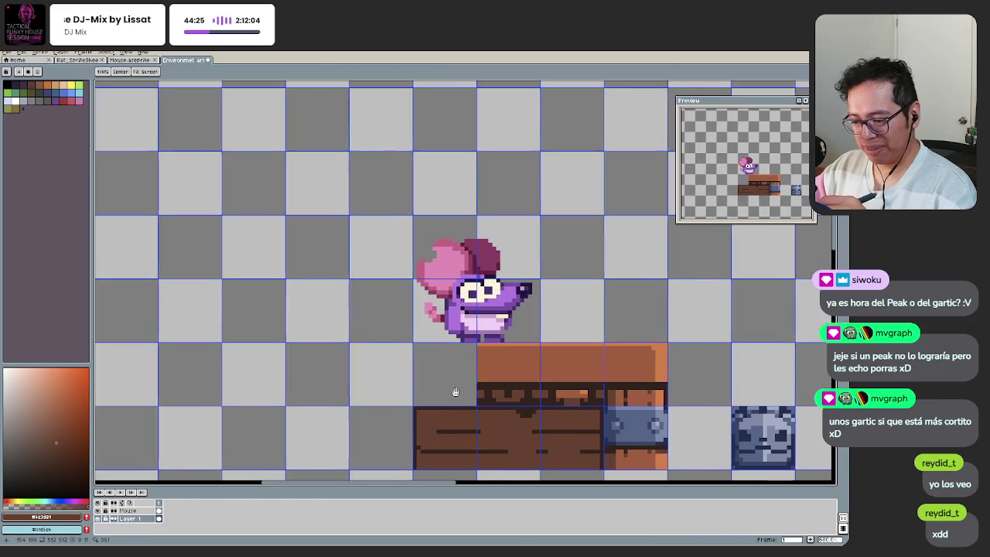
pyautogui.scroll(-1, 453, 396)
pyautogui.scroll(-1, 433, 402)
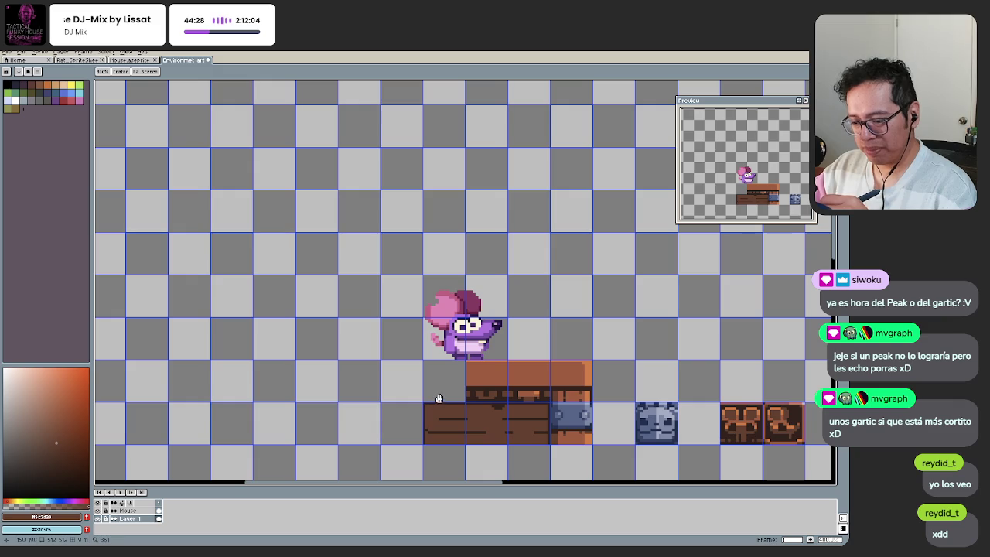
pyautogui.moveTo(441, 408); pyautogui.dragTo(433, 409)
pyautogui.hotkey('ctrl', 's')
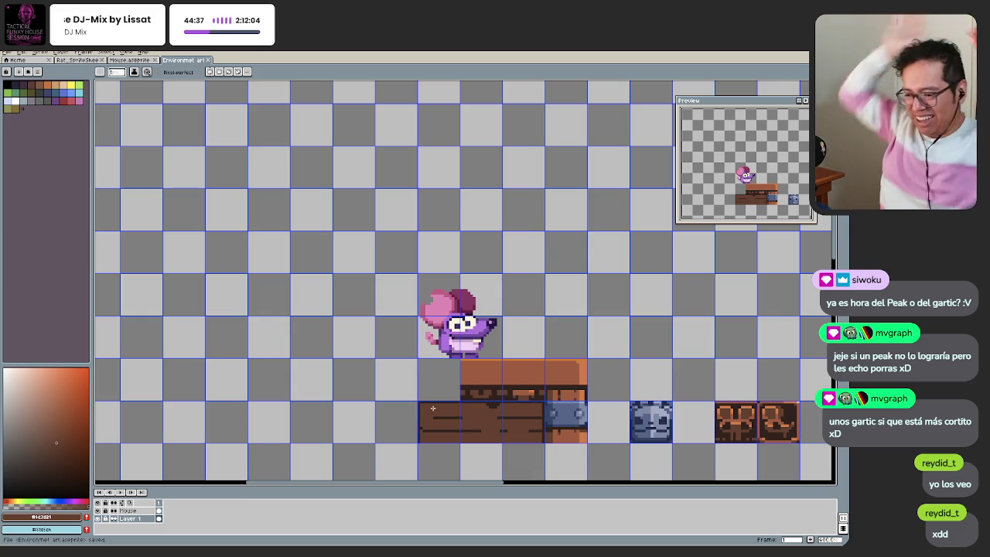
pyautogui.press('space')
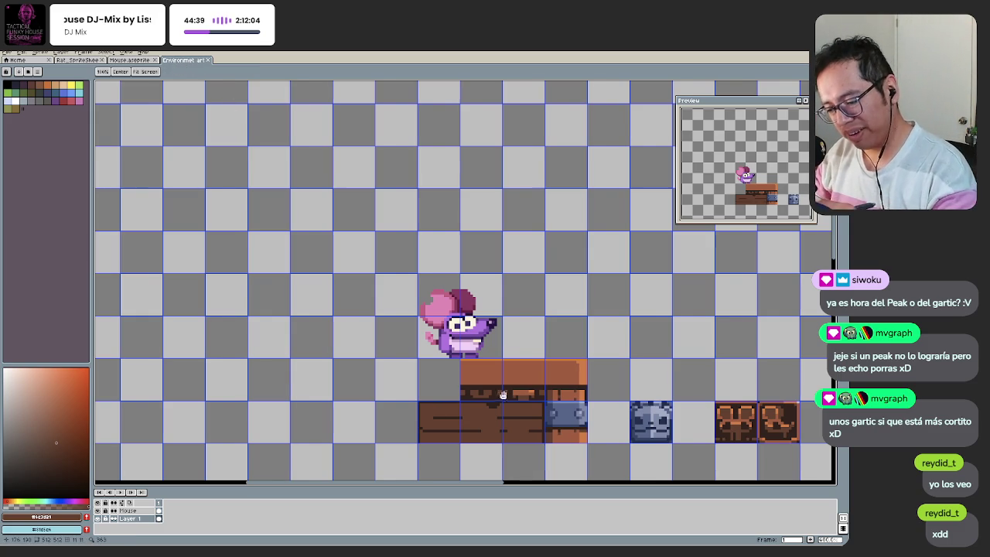
# Step: Paint a dark pixel and two brown columns through the chest's trim band
pyautogui.moveTo(504, 390); pyautogui.dragTo(468, 393)
pyautogui.scroll(1, 487, 383)
pyautogui.scroll(2, 487, 382)
pyautogui.scroll(1, 487, 381)
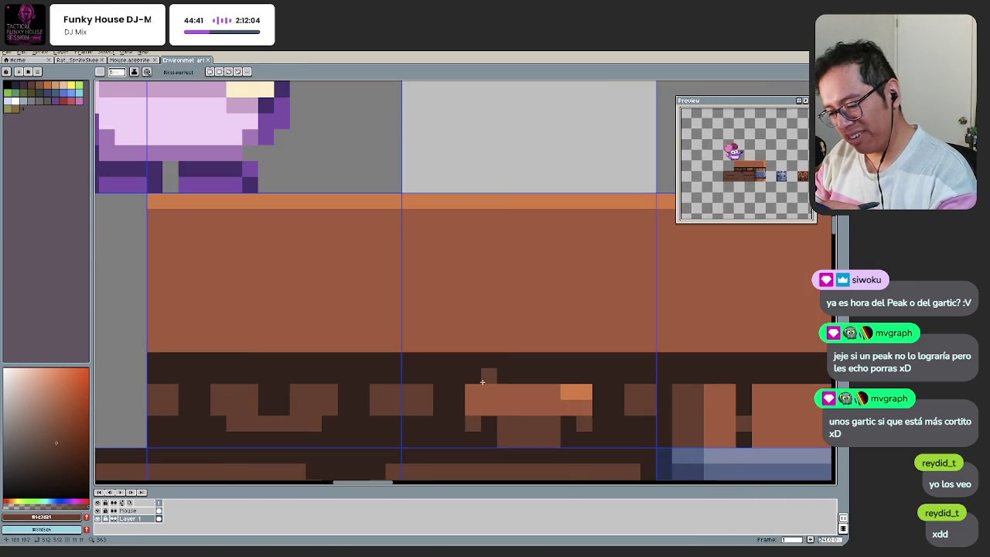
pyautogui.click(489, 376)
pyautogui.keyDown('alt'); pyautogui.click(482, 398); pyautogui.keyUp('alt')
pyautogui.moveTo(473, 360); pyautogui.dragTo(473, 376)
pyautogui.moveTo(584, 360); pyautogui.dragTo(584, 378)
# Step: Paint the right column light orange, undoing a stray brown stroke
pyautogui.keyDown('alt'); pyautogui.click(563, 390); pyautogui.keyUp('alt')
pyautogui.keyDown('alt'); pyautogui.click(512, 394); pyautogui.keyUp('alt')
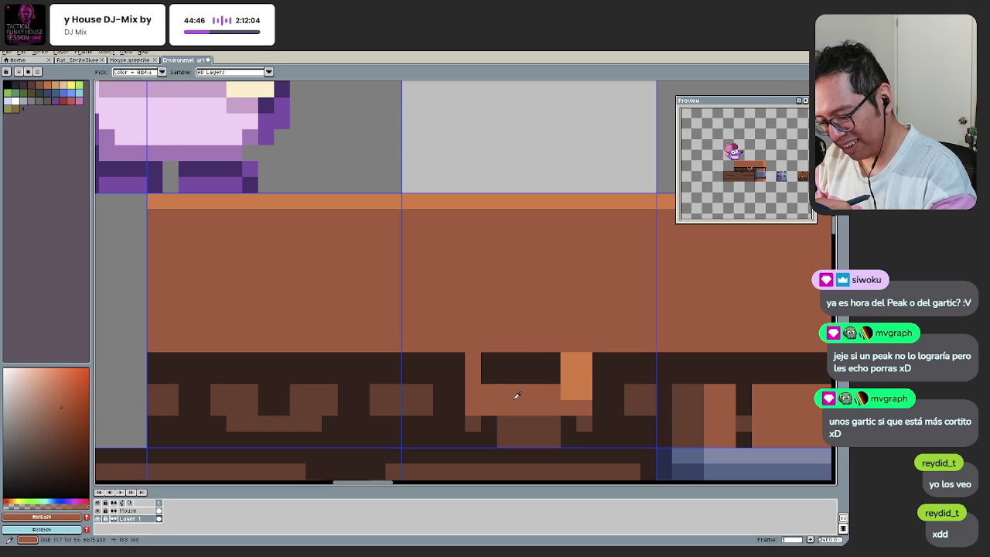
pyautogui.moveTo(505, 361)
pyautogui.mouseDown()
pyautogui.moveTo(520, 376)
pyautogui.moveTo(584, 369)
pyautogui.mouseUp()
pyautogui.hotkey('ctrl', 'z')
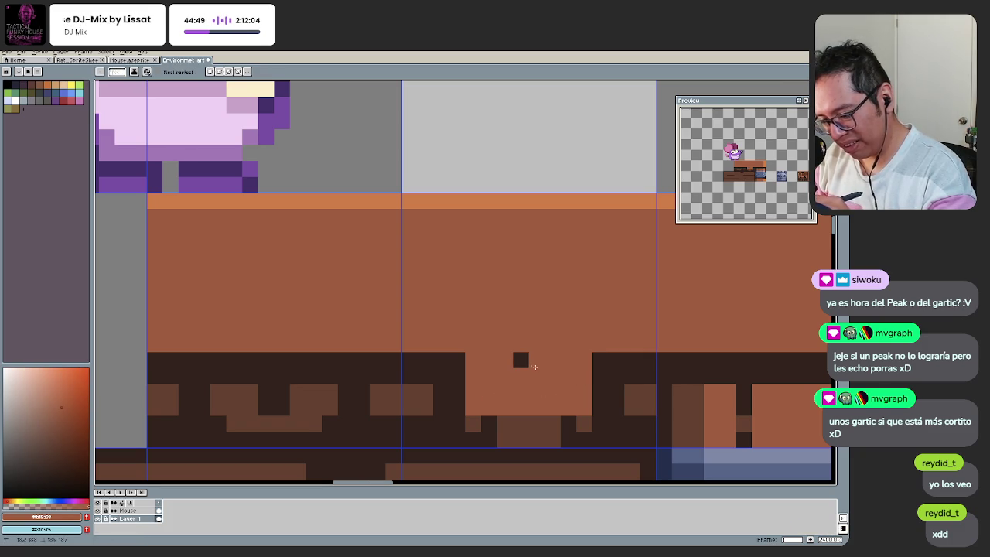
# Step: Draw a dark line along the plank's top edge, extending it to the right
pyautogui.scroll(-5, 419, 412)
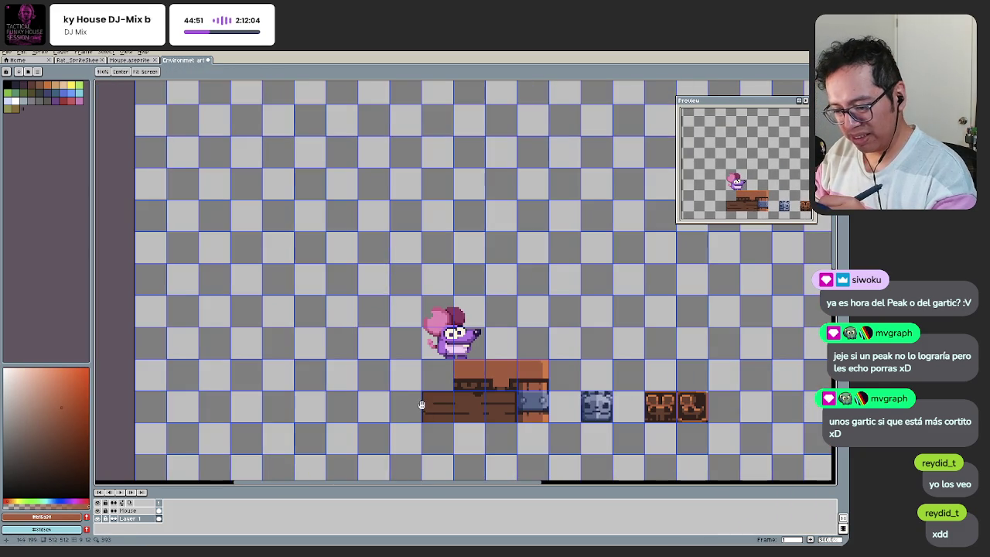
pyautogui.scroll(3, 439, 396)
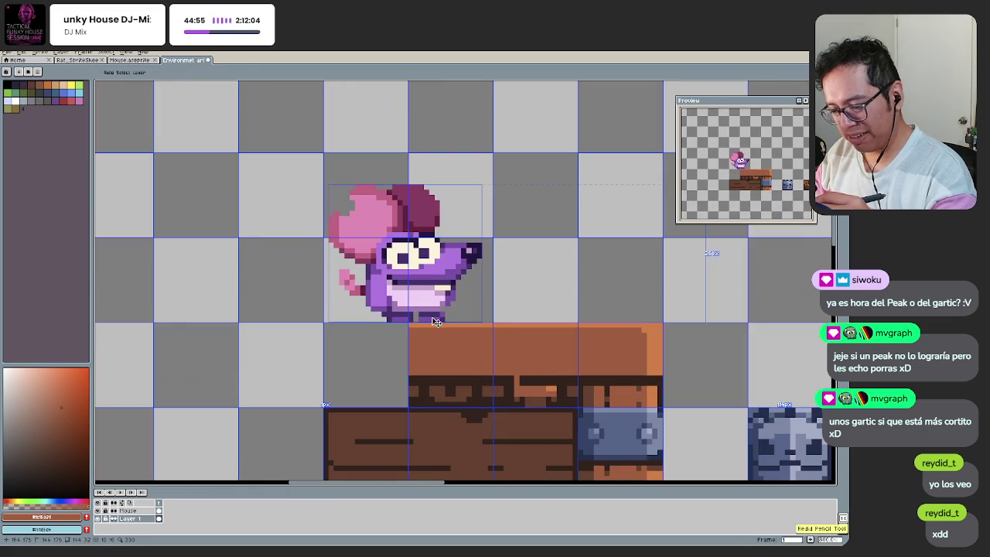
pyautogui.moveTo(473, 376)
pyautogui.mouseDown()
pyautogui.moveTo(439, 382)
pyautogui.moveTo(458, 366)
pyautogui.mouseUp()
pyautogui.press('space')
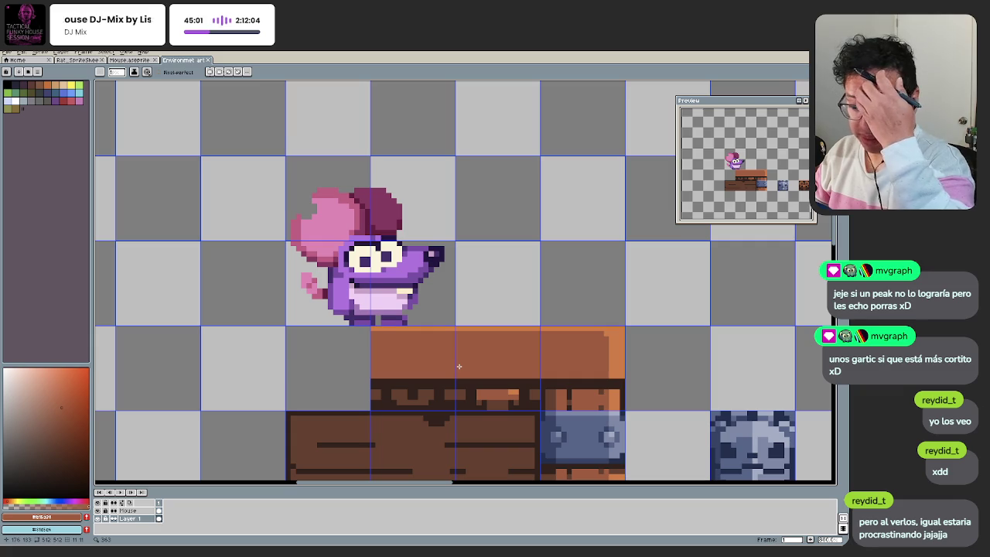
pyautogui.scroll(1, 527, 386)
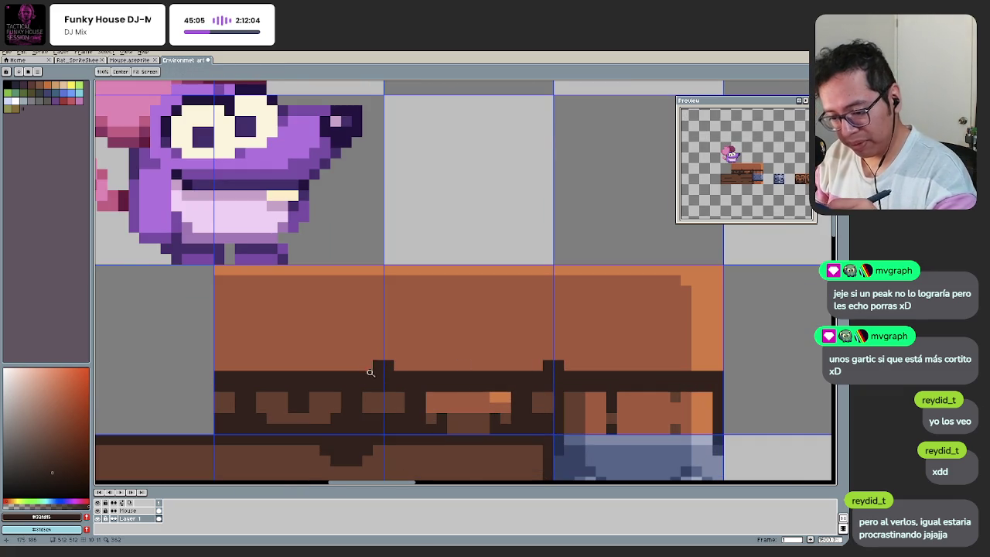
pyautogui.scroll(-2, 386, 364)
pyautogui.scroll(1, 343, 358)
pyautogui.scroll(-2, 344, 358)
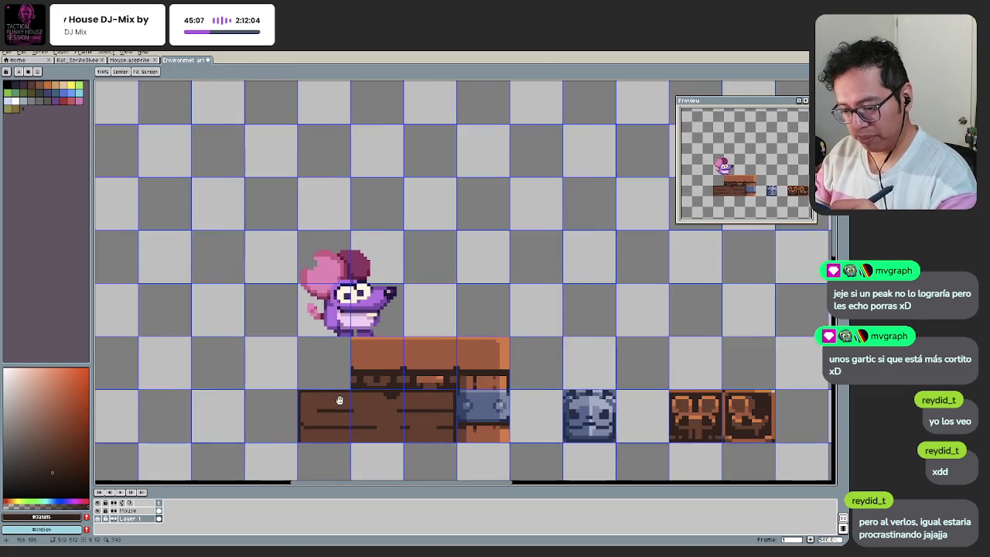
pyautogui.scroll(1, 341, 394)
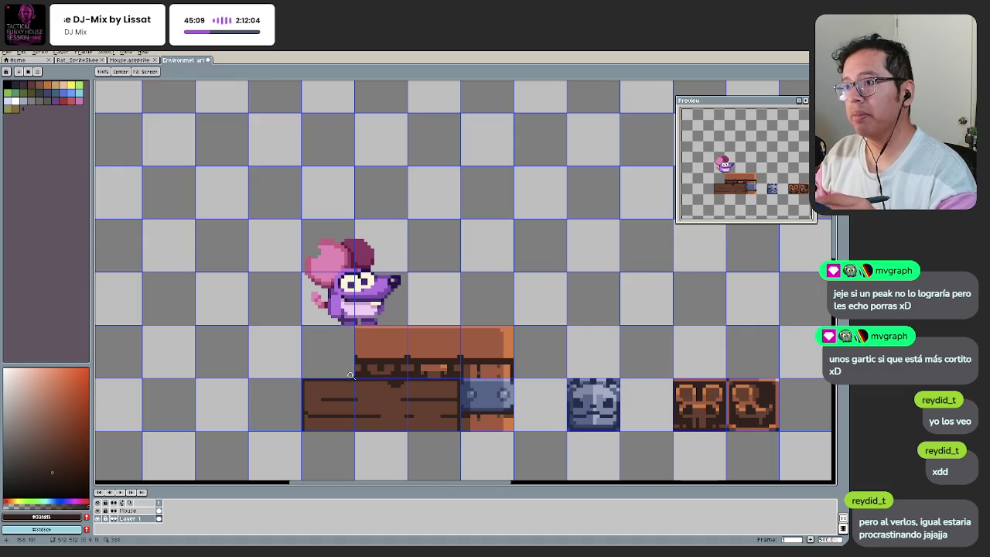
pyautogui.scroll(2, 386, 356)
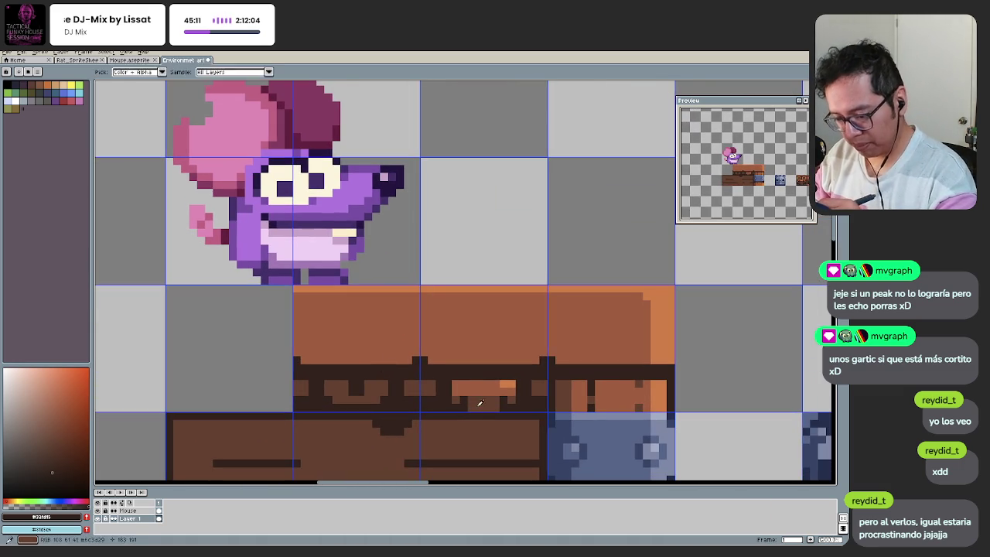
pyautogui.moveTo(432, 359)
pyautogui.mouseDown()
pyautogui.moveTo(536, 361)
pyautogui.moveTo(436, 359)
pyautogui.mouseUp()
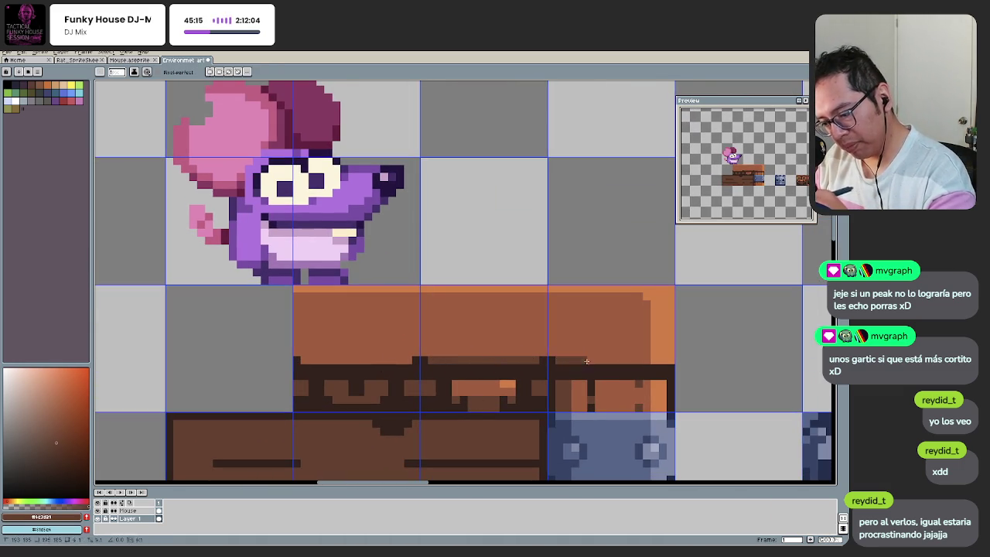
pyautogui.moveTo(577, 361); pyautogui.dragTo(642, 359)
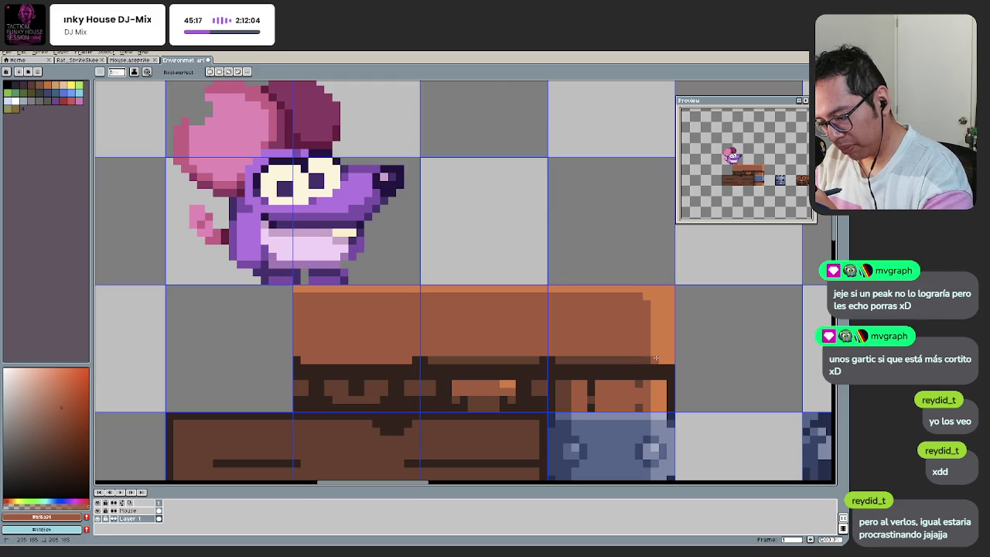
# Step: Eyedrop the dark brown from the chest and zoom out
pyautogui.scroll(-3, 611, 367)
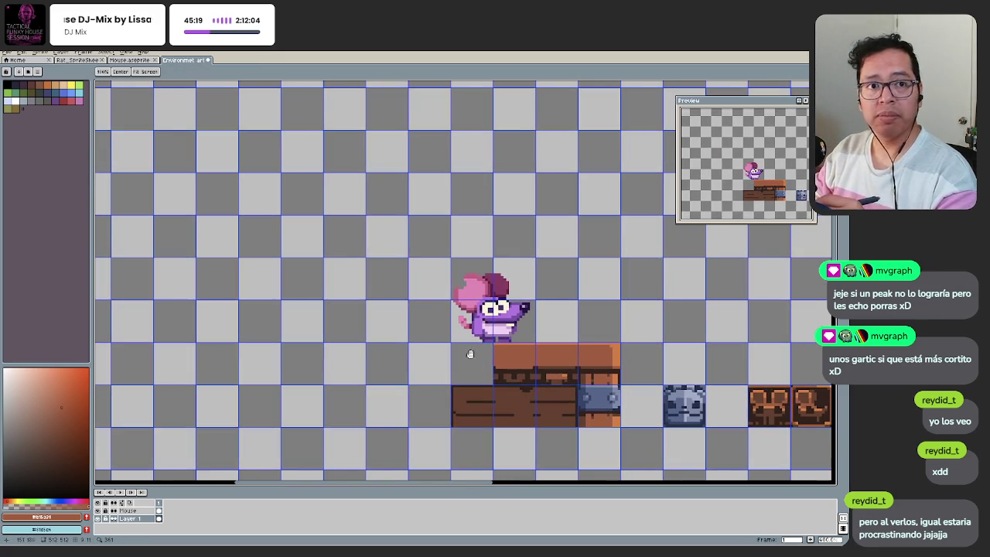
pyautogui.scroll(1, 487, 371)
pyautogui.scroll(2, 495, 371)
pyautogui.keyDown('alt'); pyautogui.click(569, 369); pyautogui.keyUp('alt')
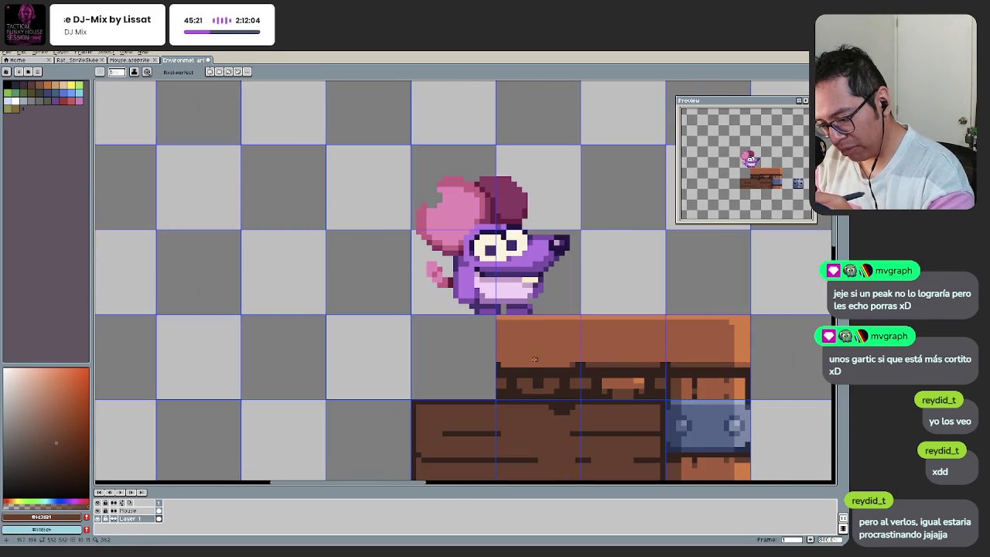
pyautogui.scroll(-1, 495, 371)
pyautogui.scroll(-1, 449, 387)
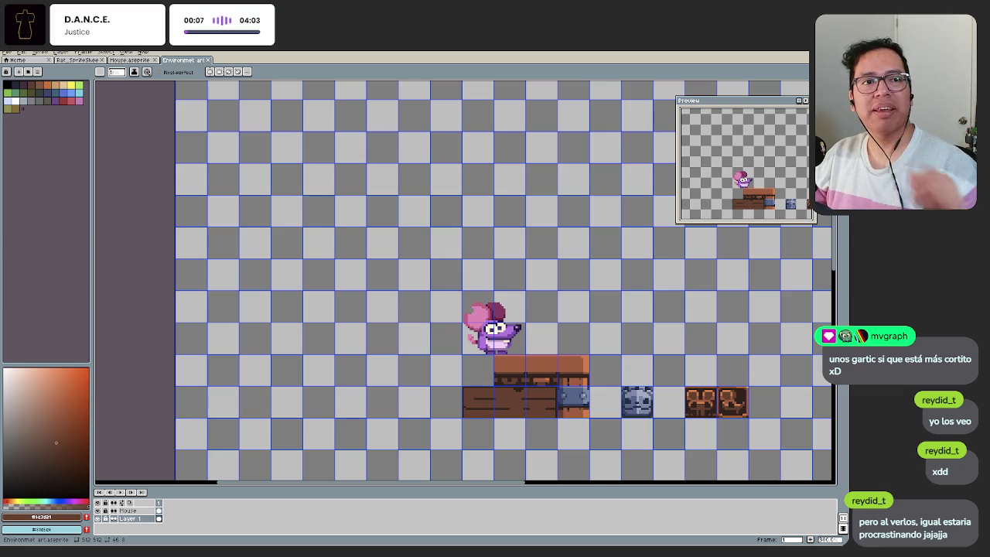
# Step: Pan and zoom in on the chest lid
pyautogui.press('h')
pyautogui.moveTo(455, 369); pyautogui.dragTo(444, 308)
pyautogui.scroll(1, 505, 331)
pyautogui.scroll(1, 466, 356)
pyautogui.scroll(1, 467, 356)
pyautogui.scroll(2, 468, 355)
pyautogui.press('b')
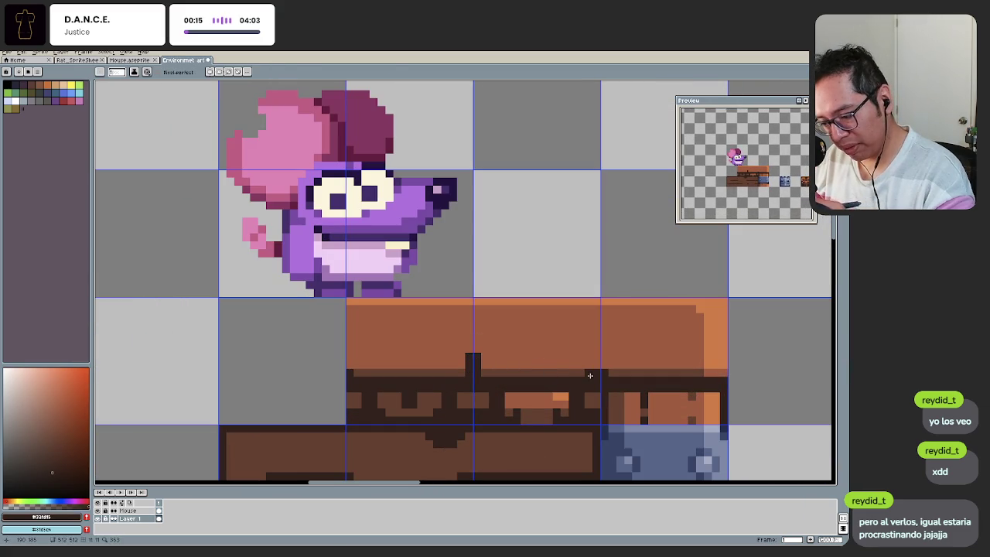
pyautogui.press('h')
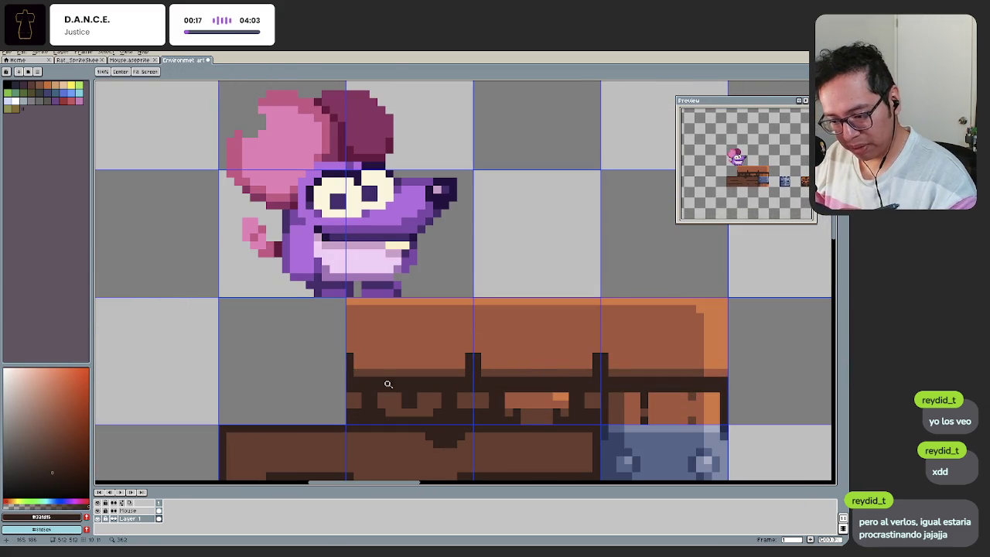
pyautogui.scroll(-4, 341, 416)
pyautogui.click(390, 378)
# Step: Centre the lid and sample the platform's brown, then a lighter orange-brown
pyautogui.press('v')
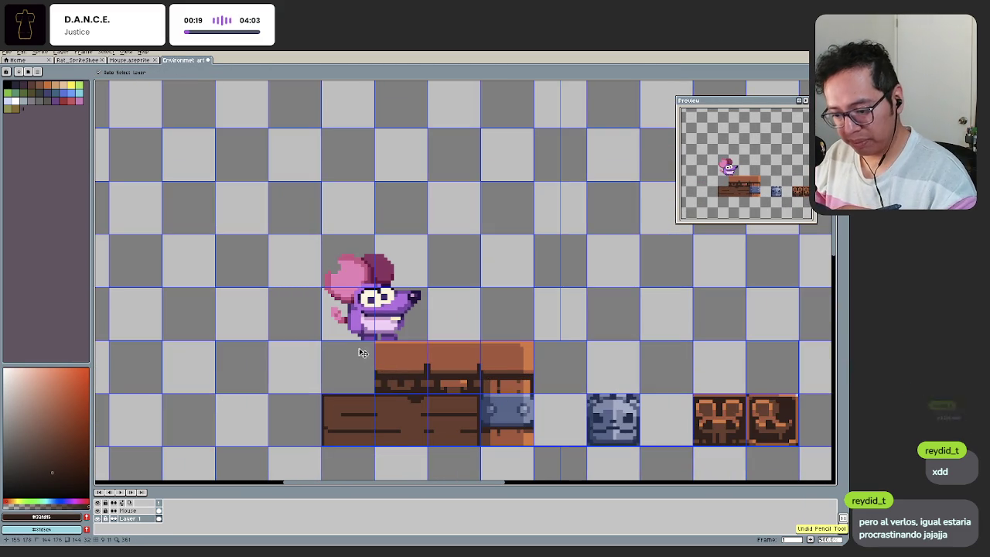
pyautogui.press('b')
pyautogui.scroll(4, 417, 363)
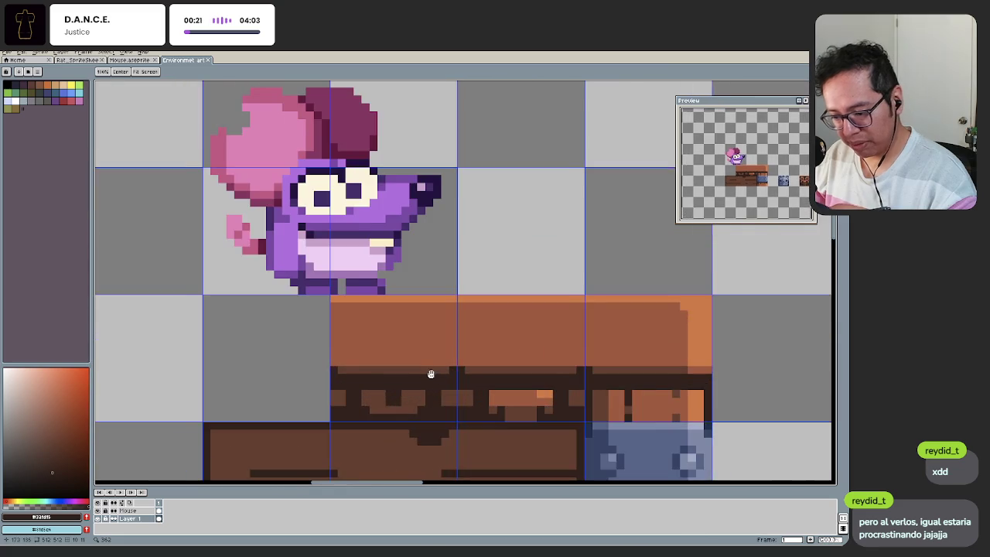
pyautogui.press('alt')
pyautogui.press('space')
pyautogui.moveTo(614, 380); pyautogui.dragTo(509, 381)
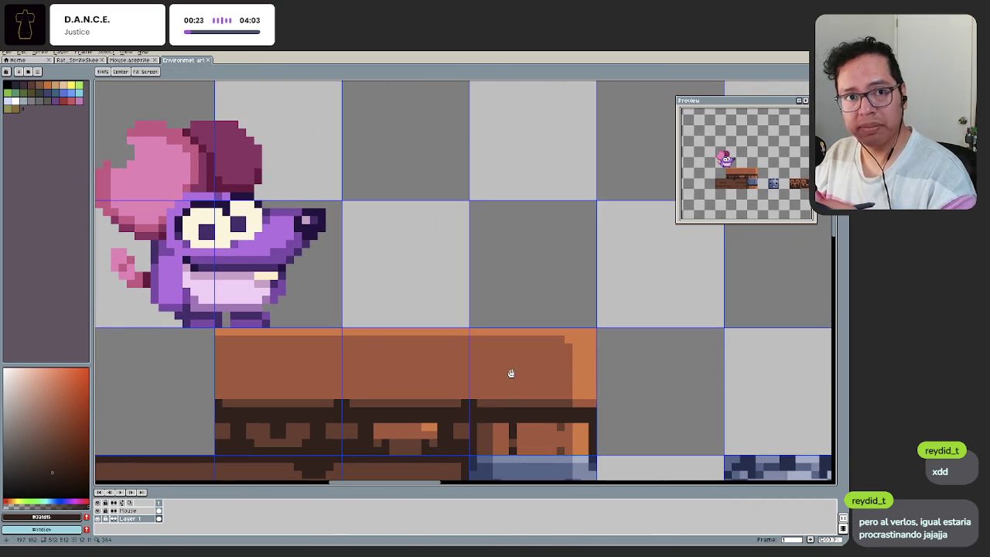
pyautogui.scroll(-2, 518, 368)
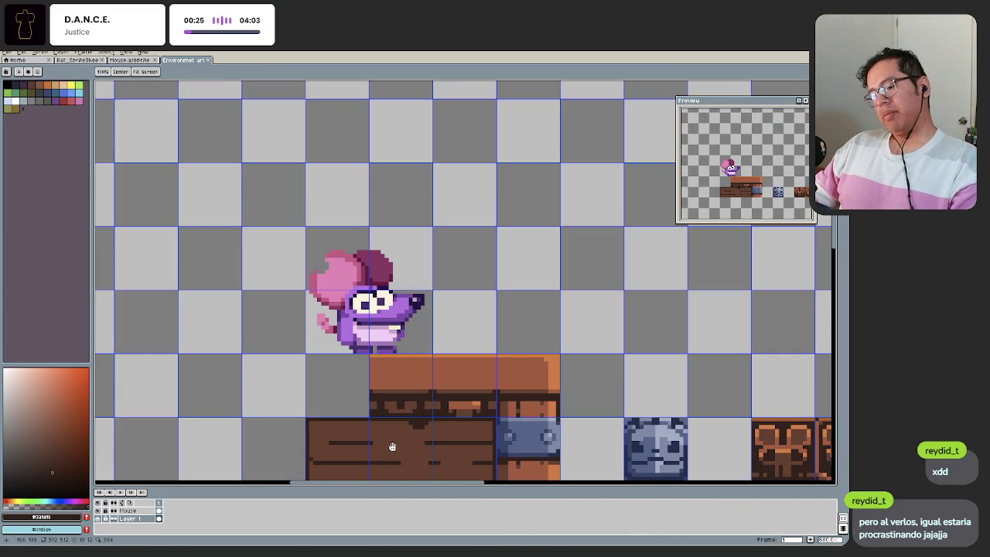
pyautogui.scroll(2, 472, 374)
pyautogui.keyDown('alt'); pyautogui.click(514, 367); pyautogui.keyUp('alt')
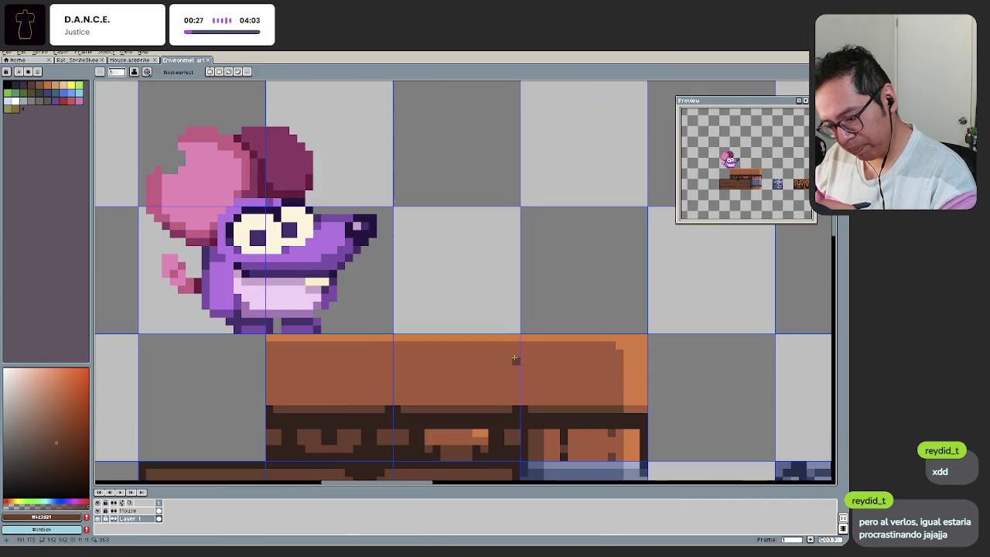
pyautogui.keyDown('alt'); pyautogui.click(383, 343); pyautogui.keyUp('alt')
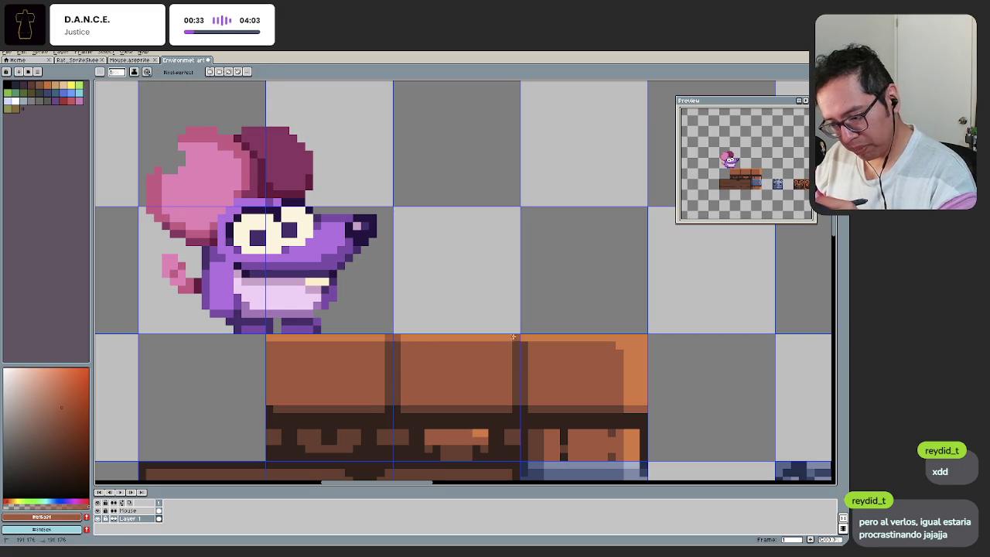
pyautogui.scroll(-5, 396, 395)
pyautogui.scroll(5, 450, 364)
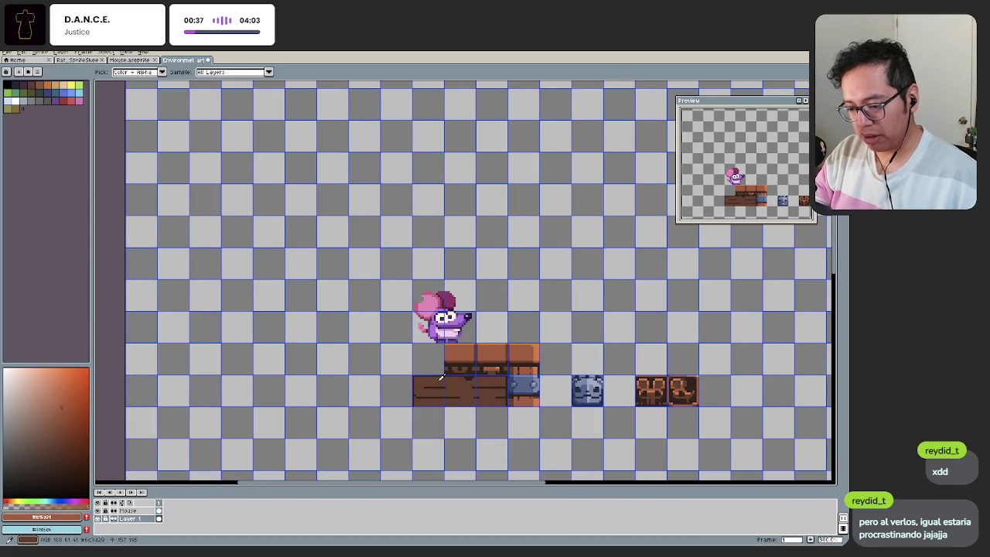
# Step: Hide the canvas grid and zoom in and out to inspect the chest trim
pyautogui.hotkey('ctrl', "'")
pyautogui.scroll(-4, 433, 375)
pyautogui.scroll(4, 426, 368)
pyautogui.scroll(2, 422, 364)
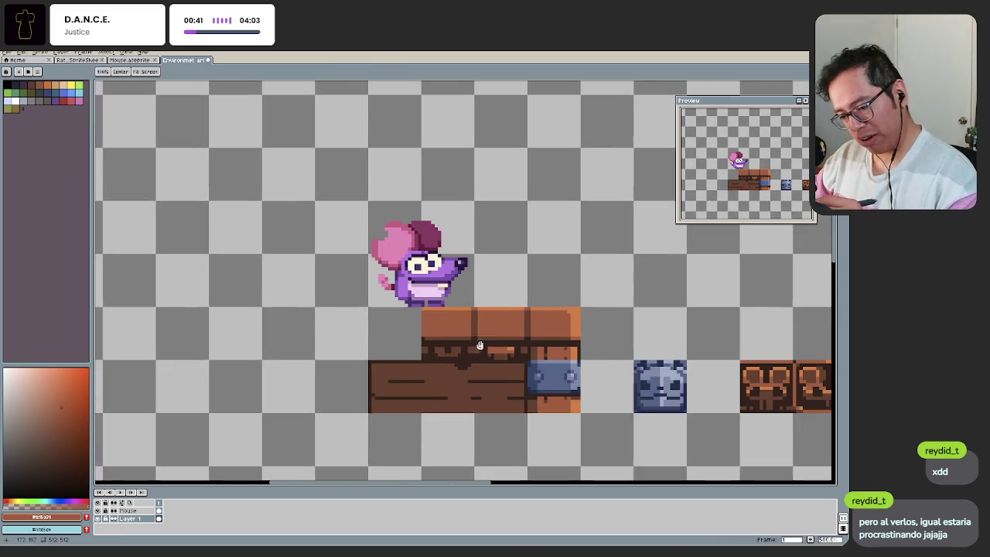
pyautogui.scroll(1, 414, 354)
pyautogui.scroll(1, 432, 368)
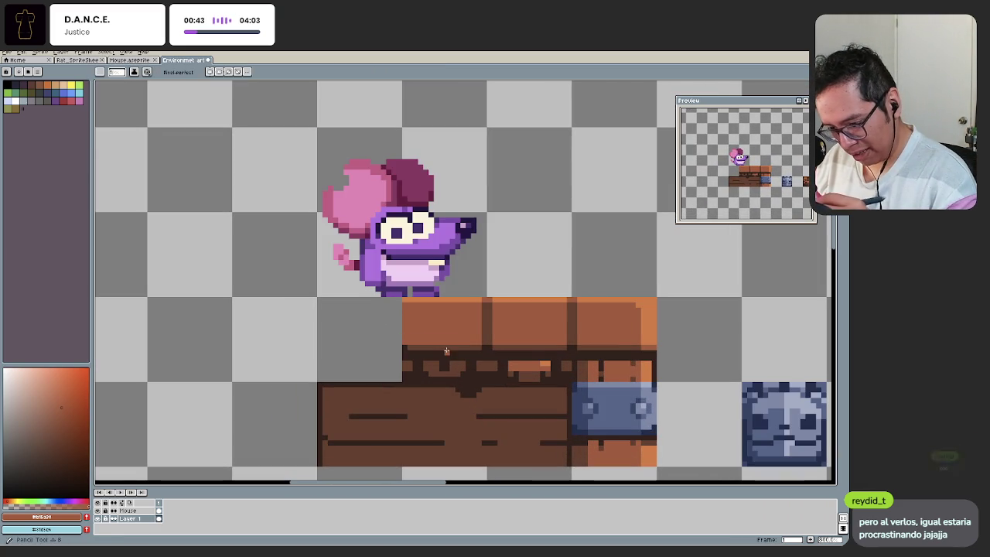
pyautogui.scroll(1, 429, 367)
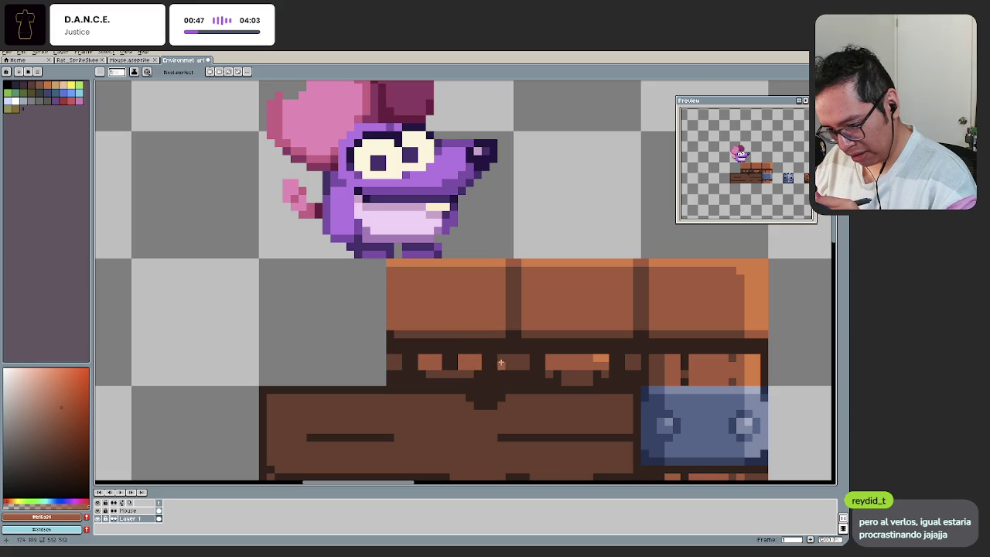
pyautogui.scroll(-2, 455, 386)
pyautogui.scroll(3, 464, 373)
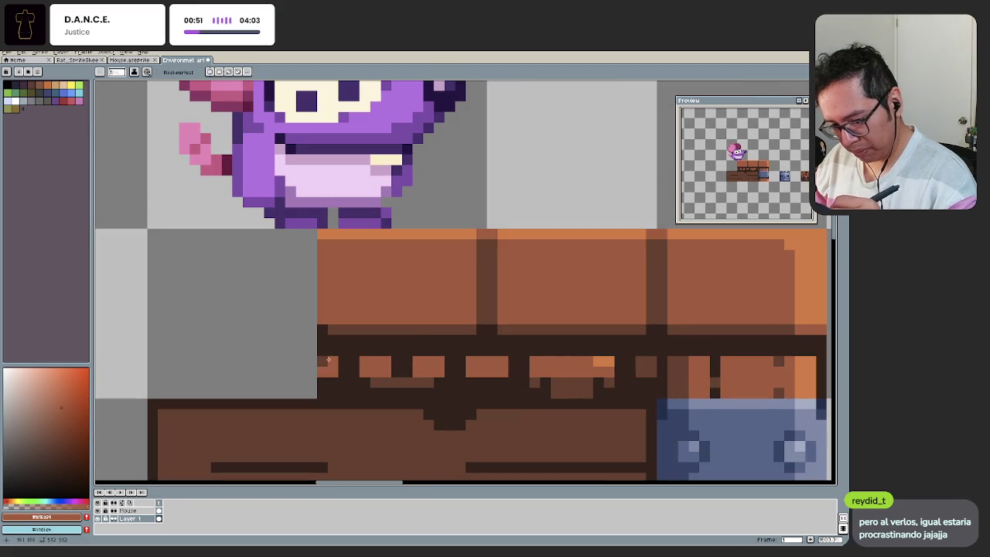
pyautogui.scroll(-3, 366, 387)
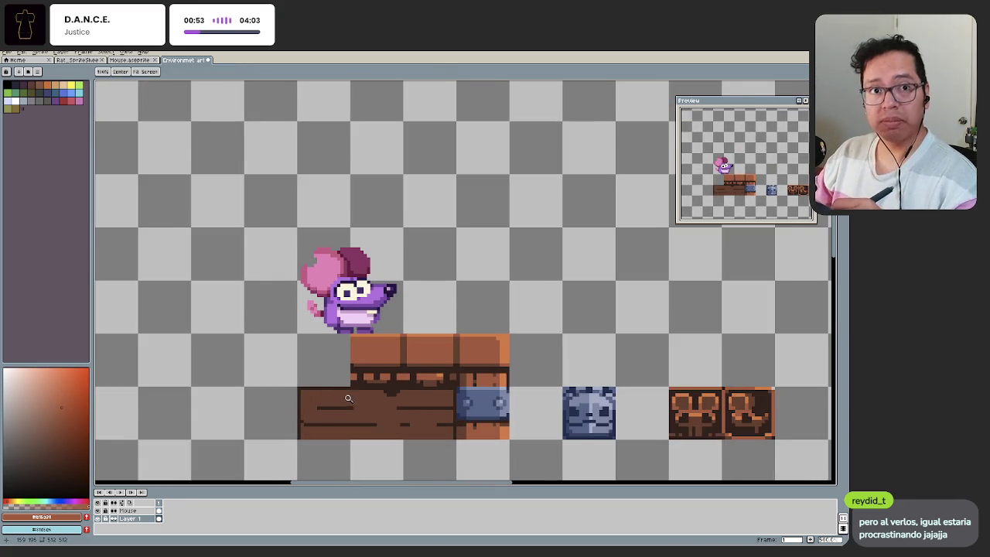
pyautogui.scroll(1, 347, 399)
pyautogui.scroll(2, 396, 348)
pyautogui.scroll(-1, 369, 369)
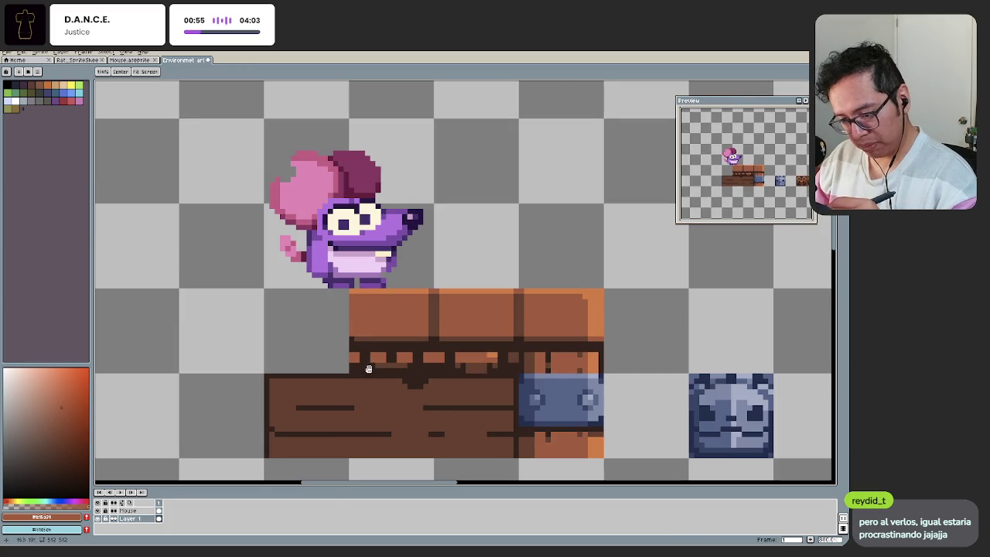
pyautogui.scroll(1, 397, 343)
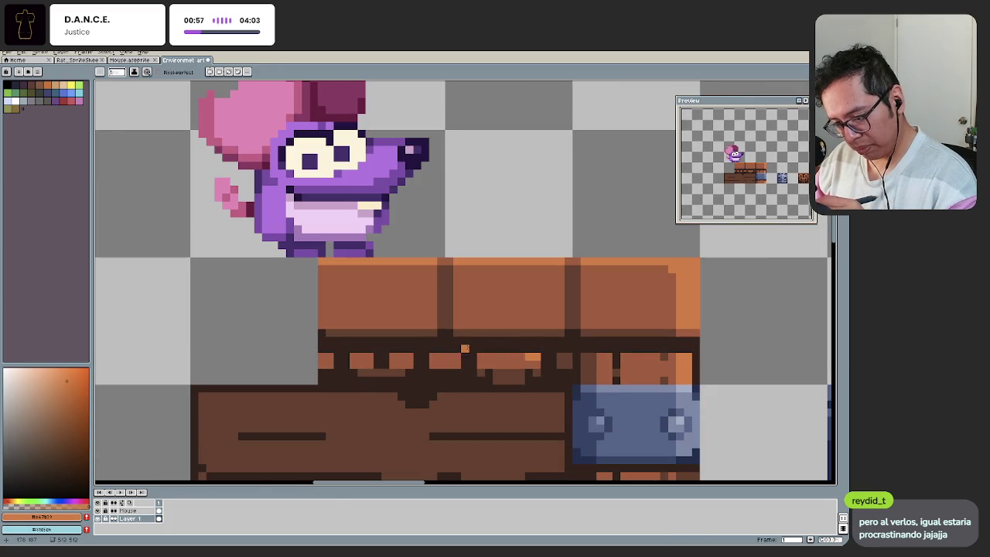
pyautogui.scroll(-3, 368, 357)
pyautogui.scroll(-2, 304, 375)
pyautogui.scroll(3, 353, 364)
pyautogui.scroll(1, 379, 356)
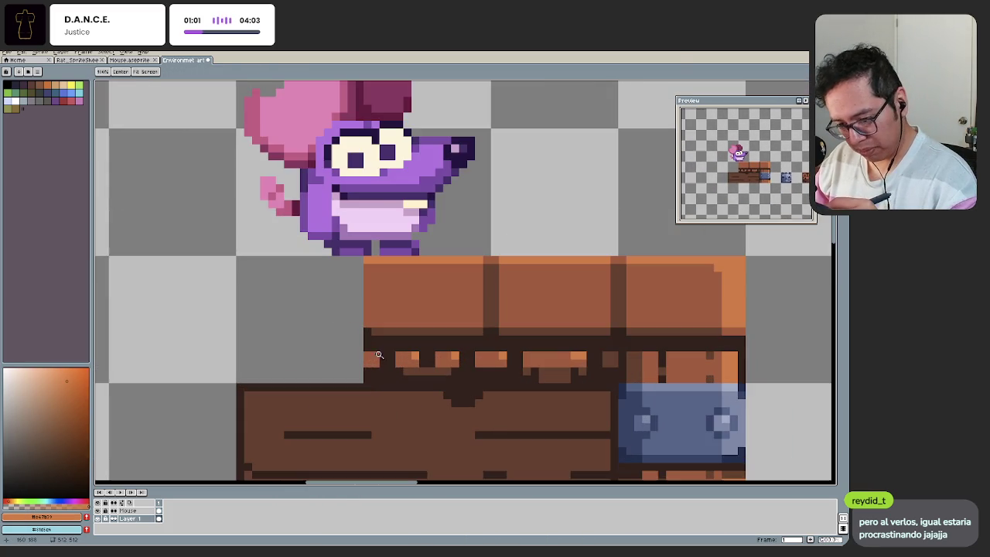
pyautogui.scroll(-3, 386, 360)
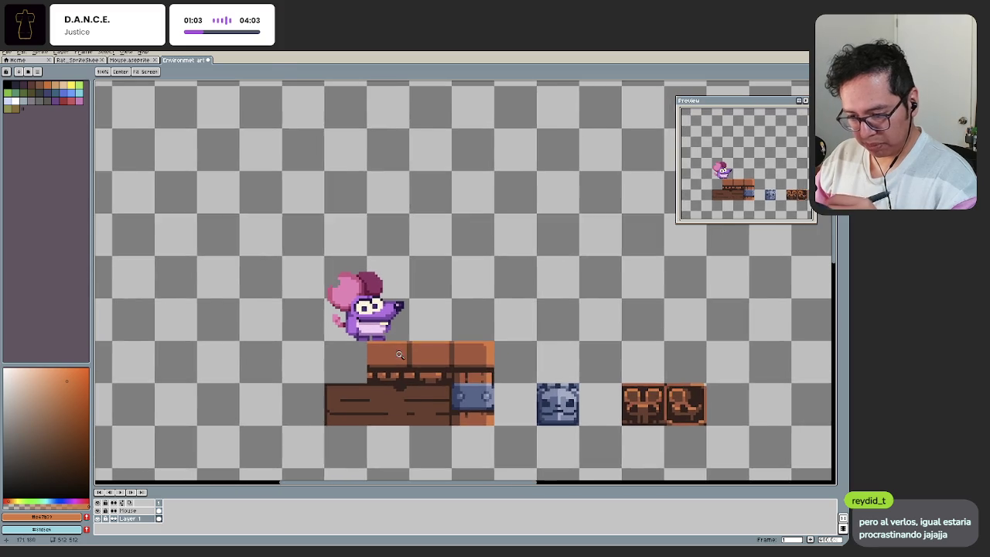
pyautogui.scroll(1, 396, 352)
pyautogui.scroll(1, 372, 357)
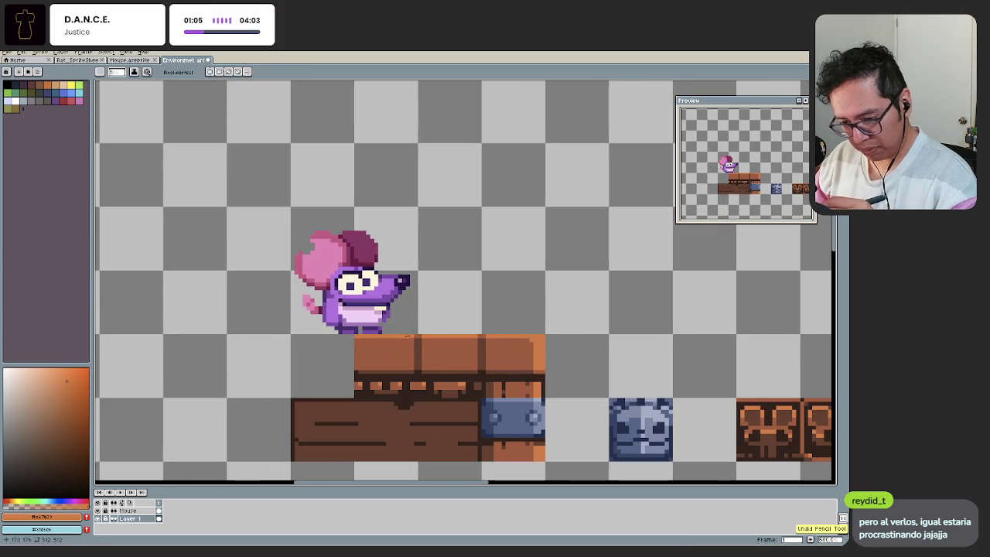
pyautogui.scroll(1, 398, 344)
pyautogui.scroll(1, 379, 355)
pyautogui.scroll(1, 383, 348)
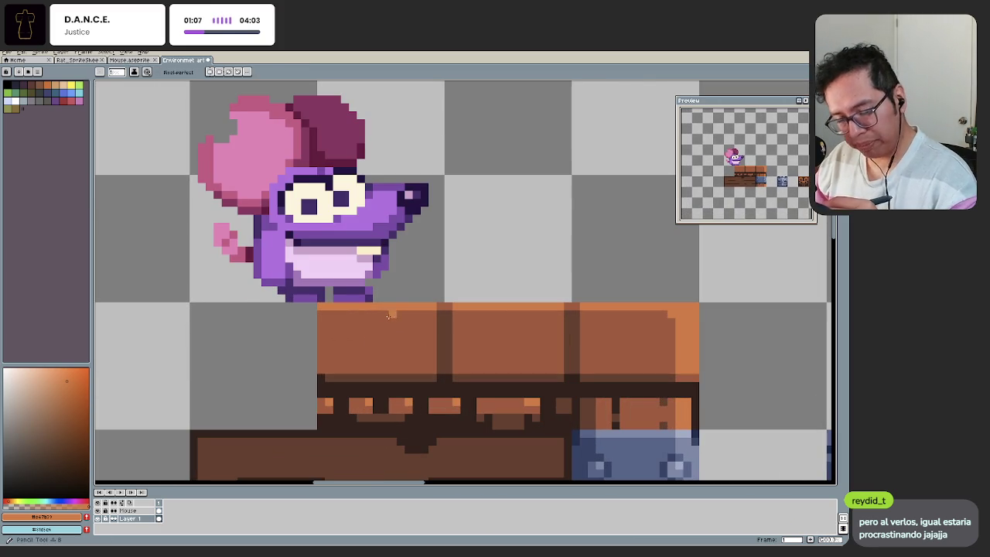
pyautogui.scroll(1, 418, 364)
# Step: Eyedrop dark brown #321d15 from the trim and save Environment art.aseprite
pyautogui.keyDown('alt'); pyautogui.click(437, 401); pyautogui.keyUp('alt')
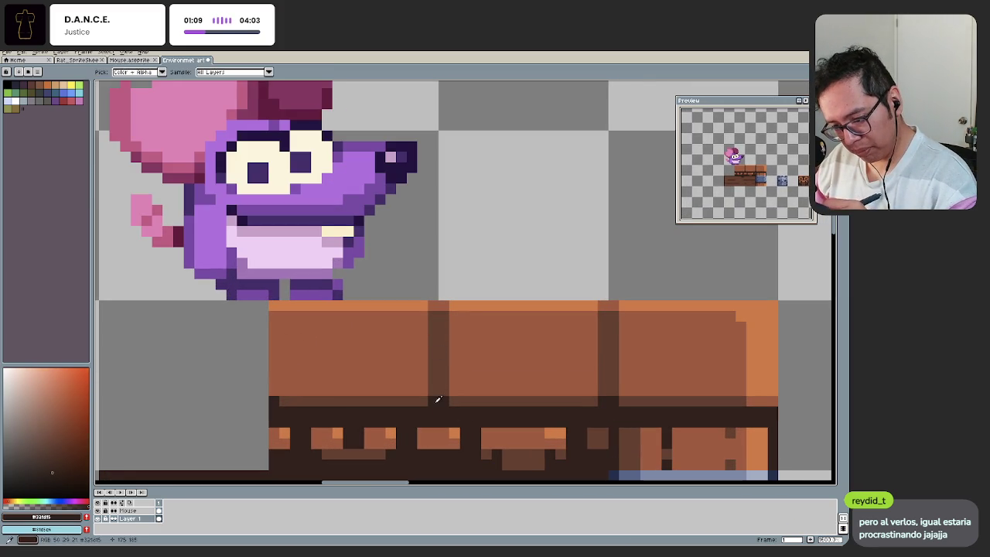
pyautogui.scroll(-3, 422, 369)
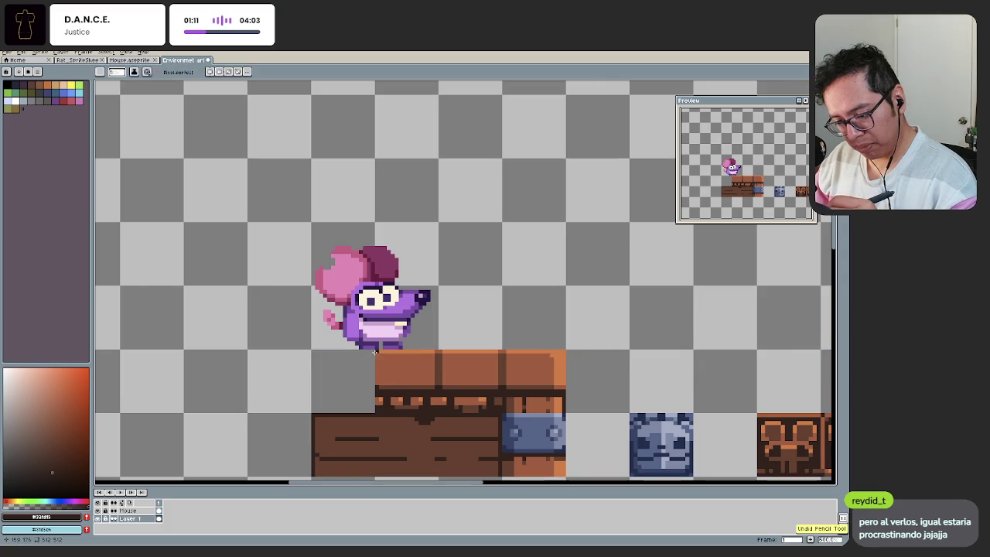
pyautogui.scroll(-2, 372, 354)
pyautogui.hotkey('ctrl', 's')
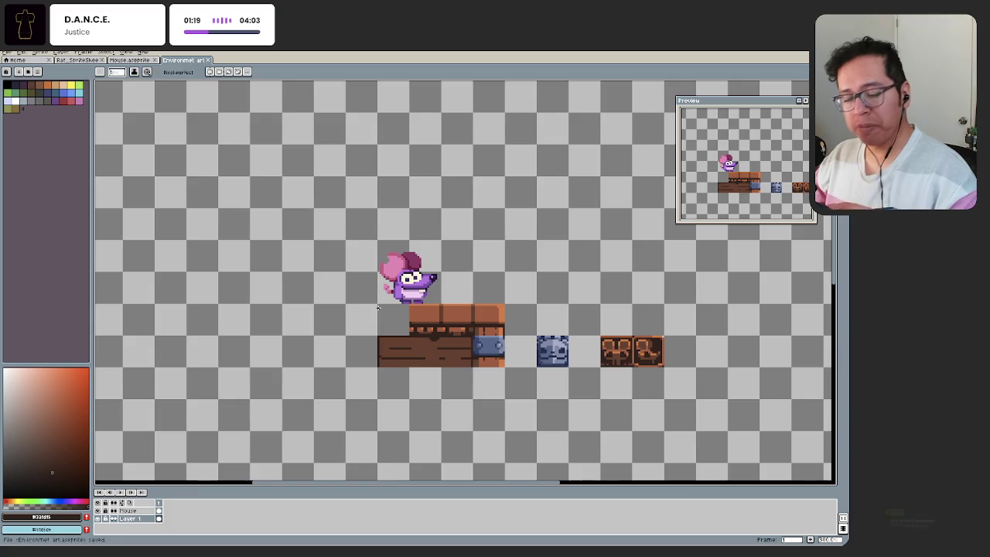
# Step: Sample the clasp's blue and its lighter blue with the pencil active
pyautogui.scroll(-1, 378, 308)
pyautogui.scroll(-2, 378, 307)
pyautogui.scroll(1, 411, 377)
pyautogui.scroll(2, 412, 377)
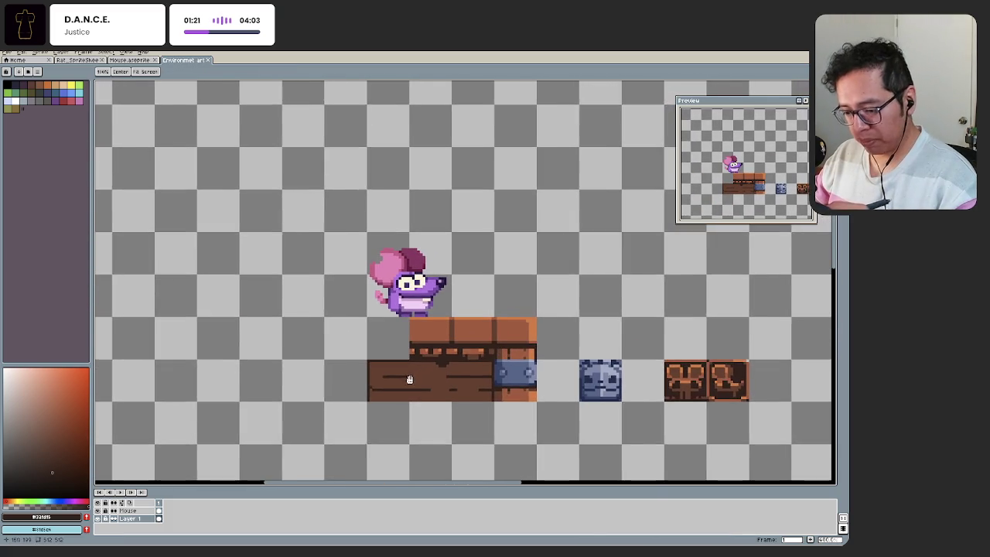
pyautogui.scroll(1, 411, 377)
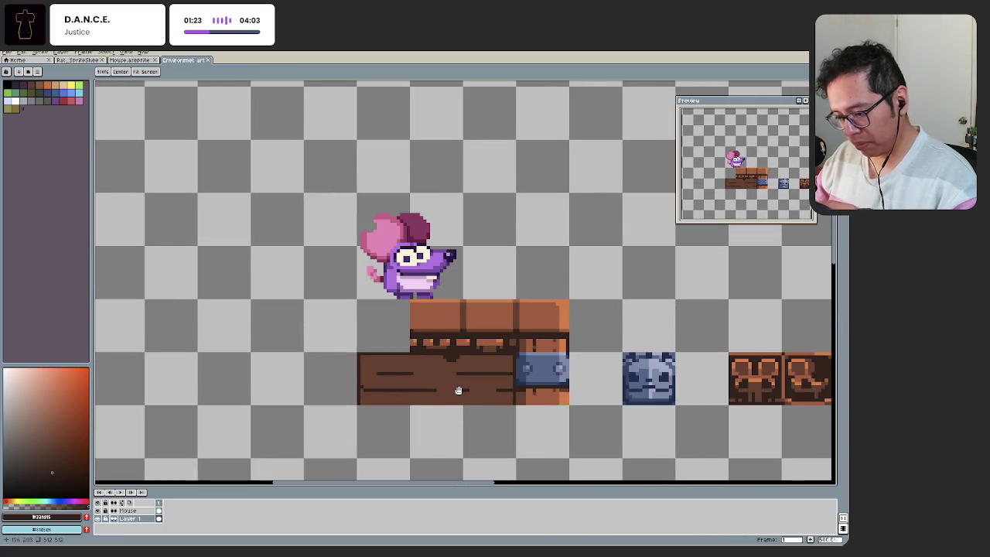
pyautogui.scroll(-1, 537, 389)
pyautogui.scroll(2, 526, 341)
pyautogui.scroll(1, 519, 294)
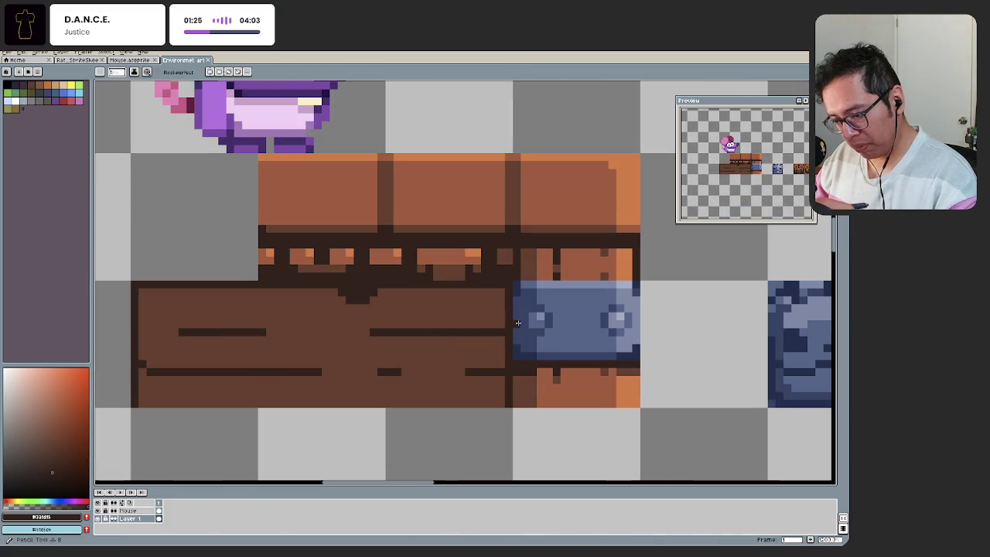
pyautogui.press('b')
pyautogui.keyDown('alt'); pyautogui.click(518, 289); pyautogui.keyUp('alt')
pyautogui.keyDown('alt'); pyautogui.click(634, 292); pyautogui.keyUp('alt')
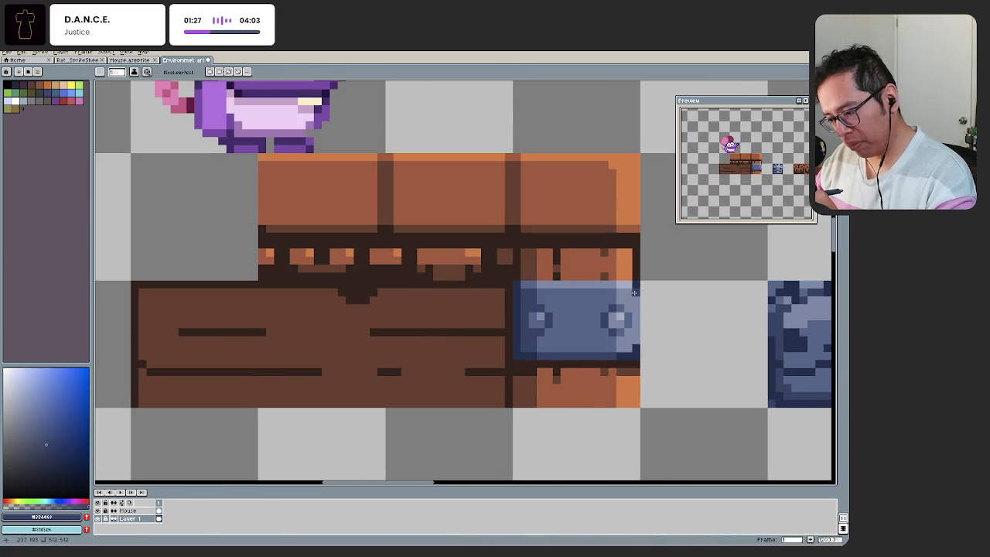
# Step: Sample the clasp's light blue #abace7
pyautogui.scroll(-1, 611, 394)
pyautogui.scroll(1, 600, 325)
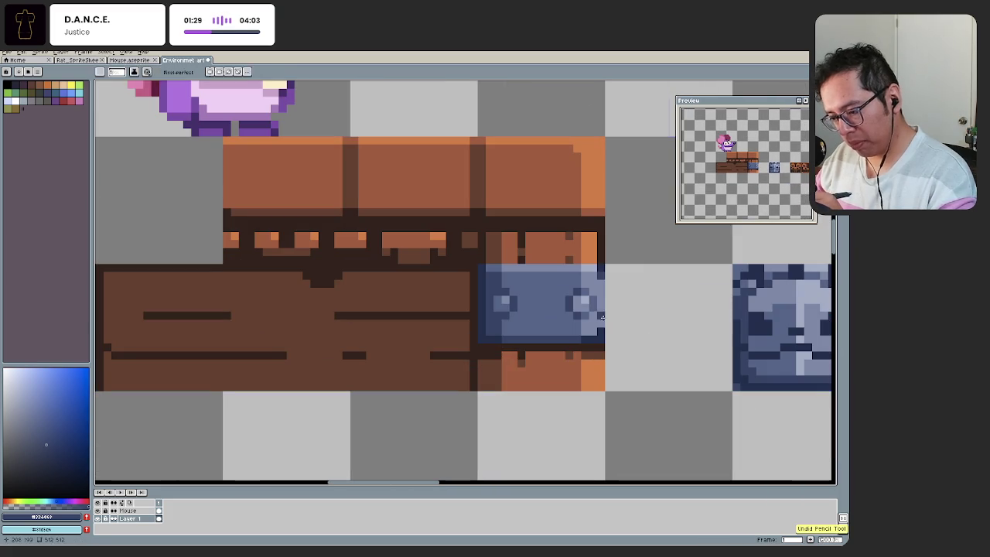
pyautogui.keyDown('alt'); pyautogui.click(597, 320); pyautogui.keyUp('alt')
pyautogui.scroll(-3, 597, 320)
pyautogui.scroll(-2, 542, 356)
pyautogui.press('v')
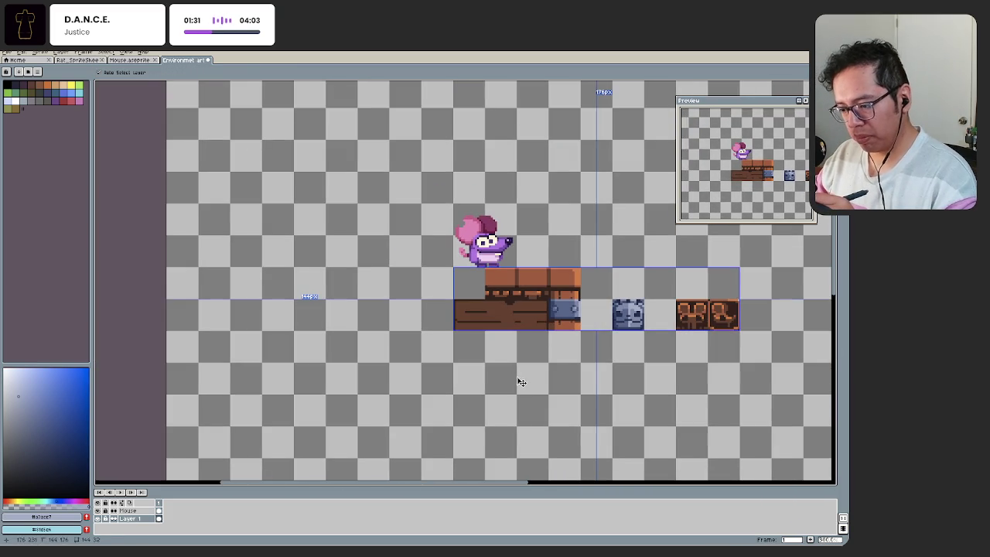
pyautogui.scroll(-1, 524, 375)
pyautogui.scroll(1, 520, 367)
pyautogui.press('b')
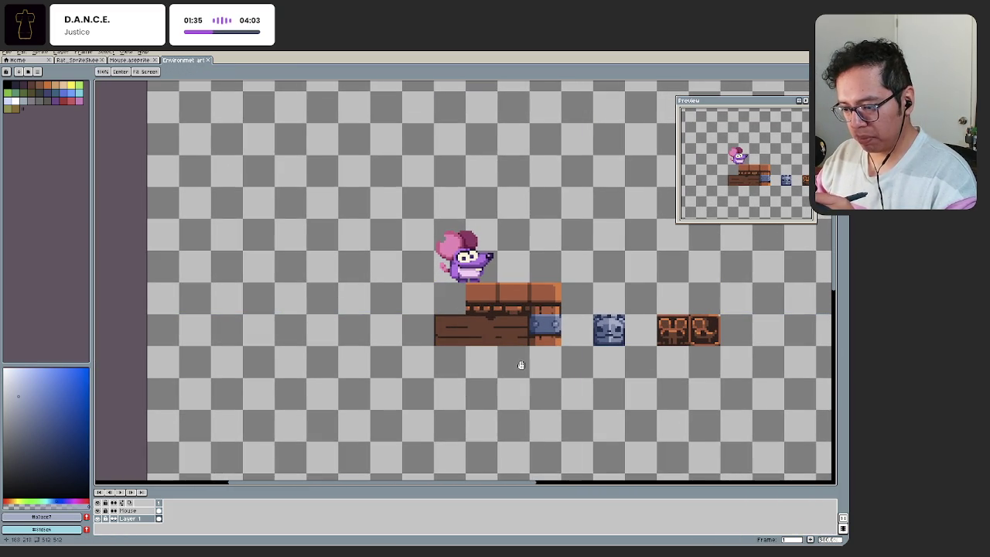
# Step: Apply a Hue/Saturation adjustment to the selected blue metal pieces, deselect, and save
pyautogui.moveTo(519, 365); pyautogui.dragTo(514, 369)
pyautogui.scroll(-1, 510, 375)
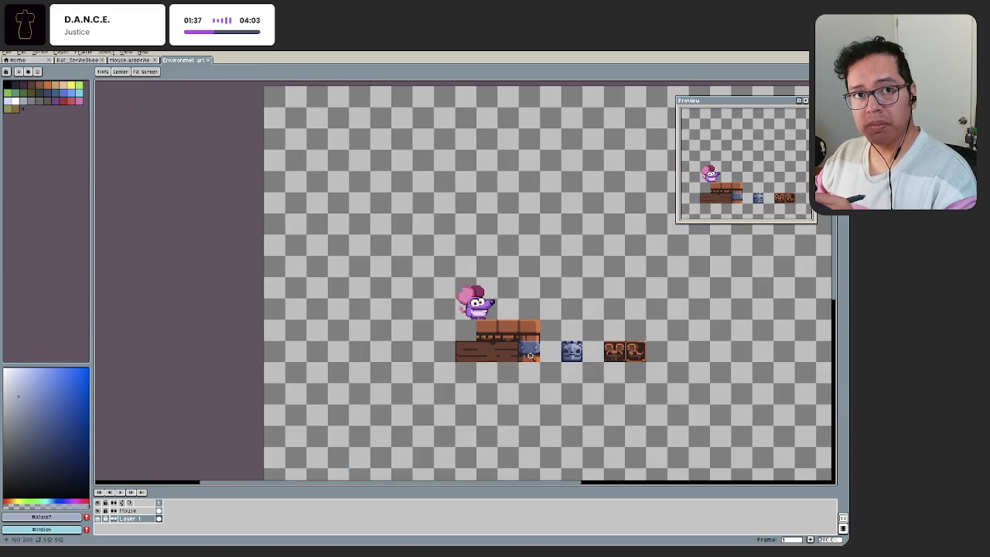
pyautogui.scroll(3, 526, 355)
pyautogui.hotkey('ctrl', 'shift', 'd')
pyautogui.hotkey('ctrl', 'u')
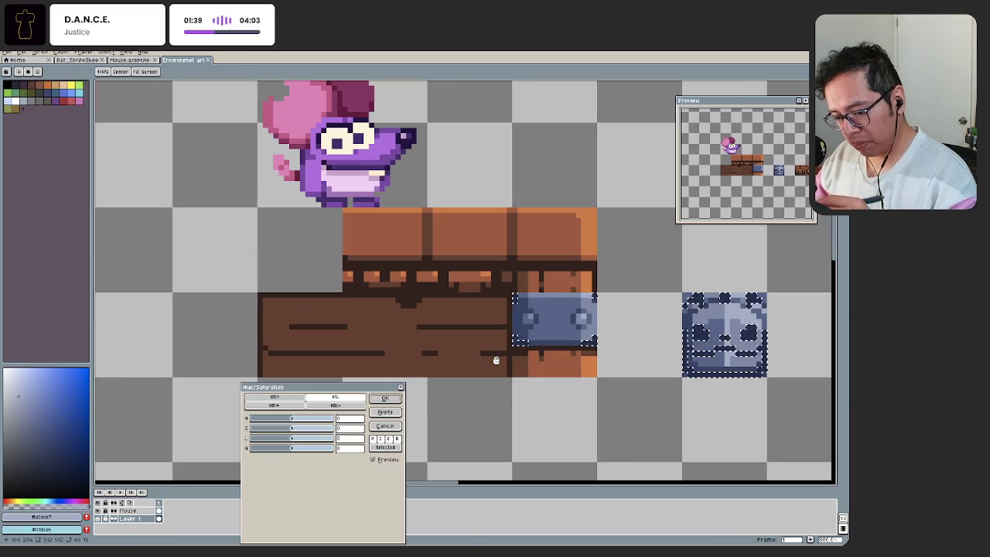
pyautogui.click(384, 398)
pyautogui.hotkey('ctrl', 'd')
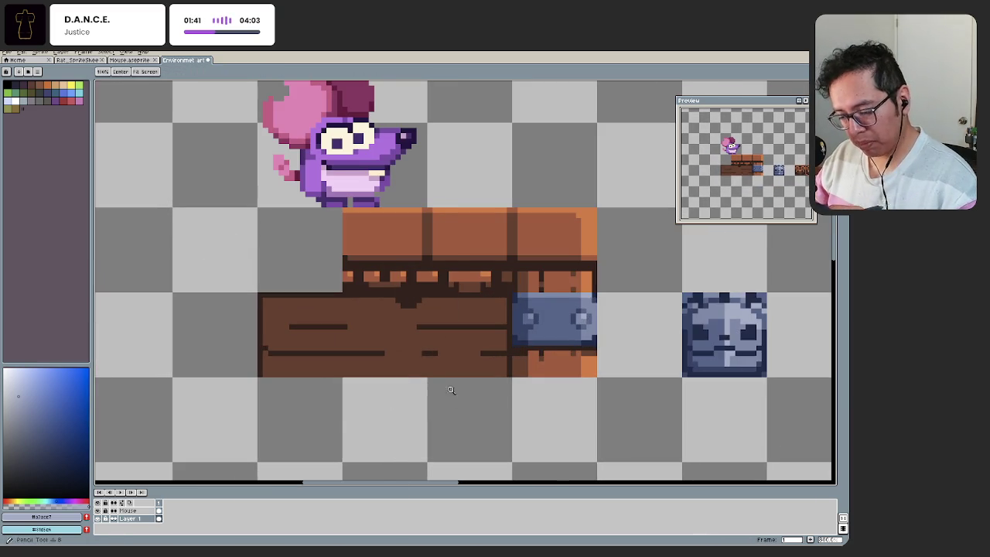
pyautogui.scroll(-3, 455, 389)
pyautogui.hotkey('ctrl', 's')
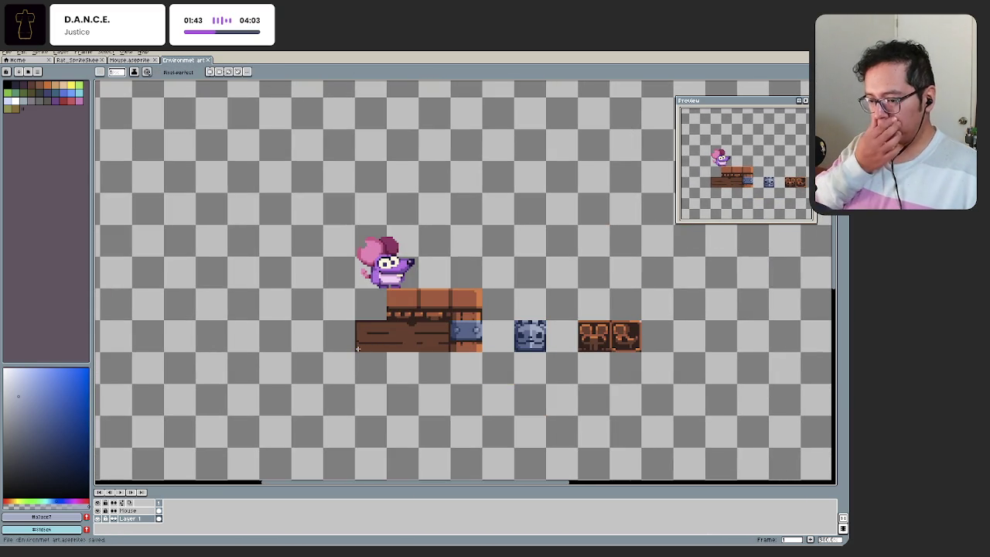
# Step: Re-centre on the platform and pick the dark brown from the plank trim
pyautogui.moveTo(357, 349)
pyautogui.mouseDown()
pyautogui.moveTo(460, 377)
pyautogui.moveTo(477, 399)
pyautogui.mouseUp()
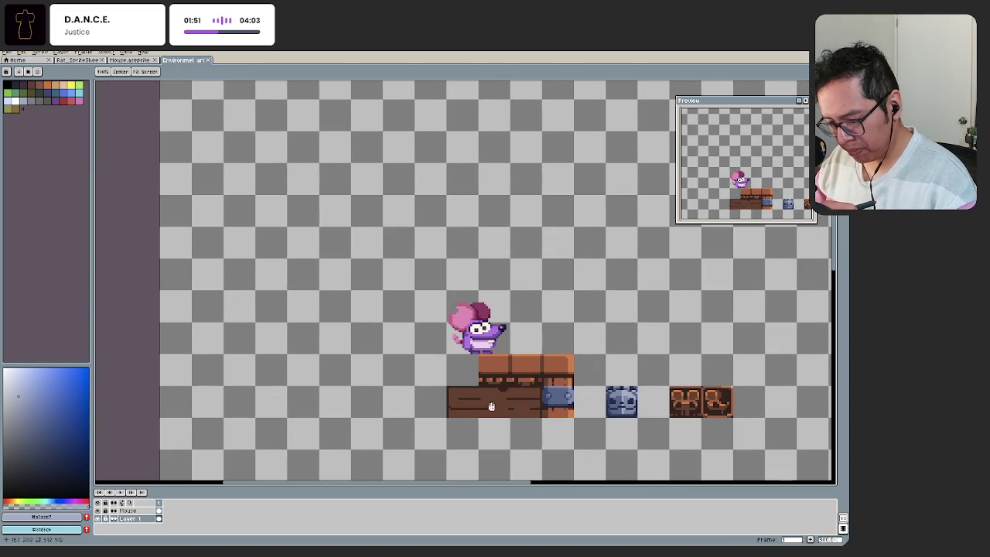
pyautogui.scroll(1, 492, 404)
pyautogui.scroll(1, 501, 399)
pyautogui.scroll(1, 479, 363)
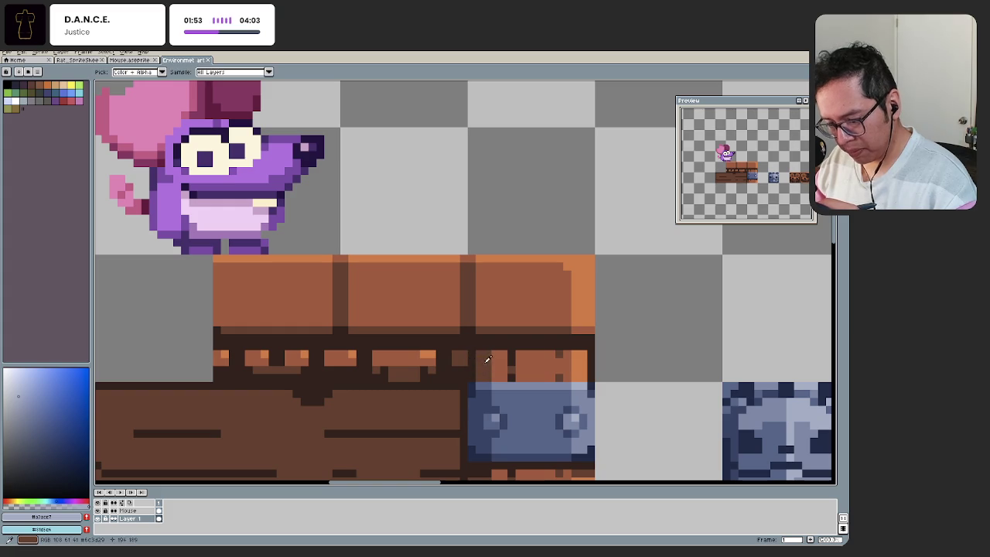
pyautogui.keyDown('alt'); pyautogui.click(483, 357); pyautogui.keyUp('alt')
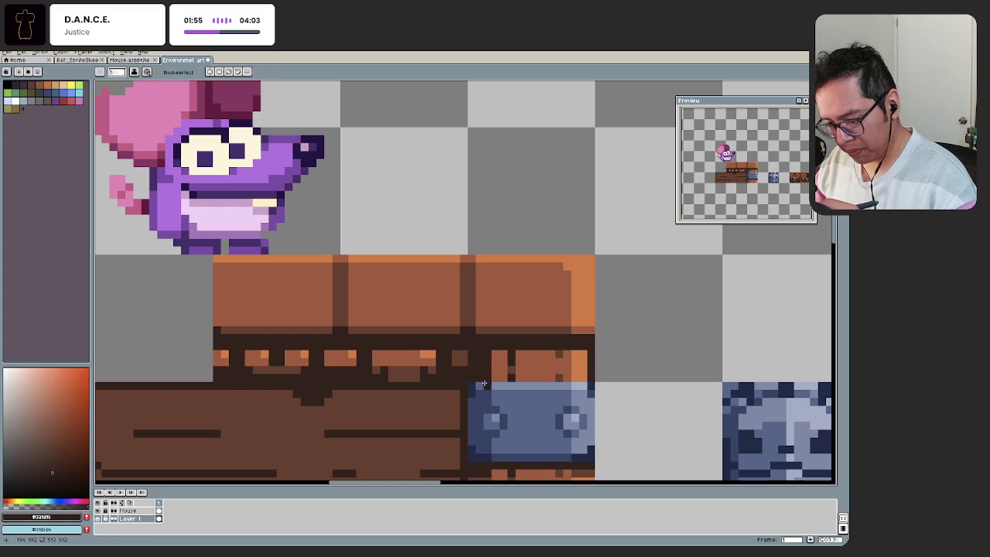
# Step: Fill the orange trim block above the clasp with dark brown and save
pyautogui.press('g')
pyautogui.click(496, 379)
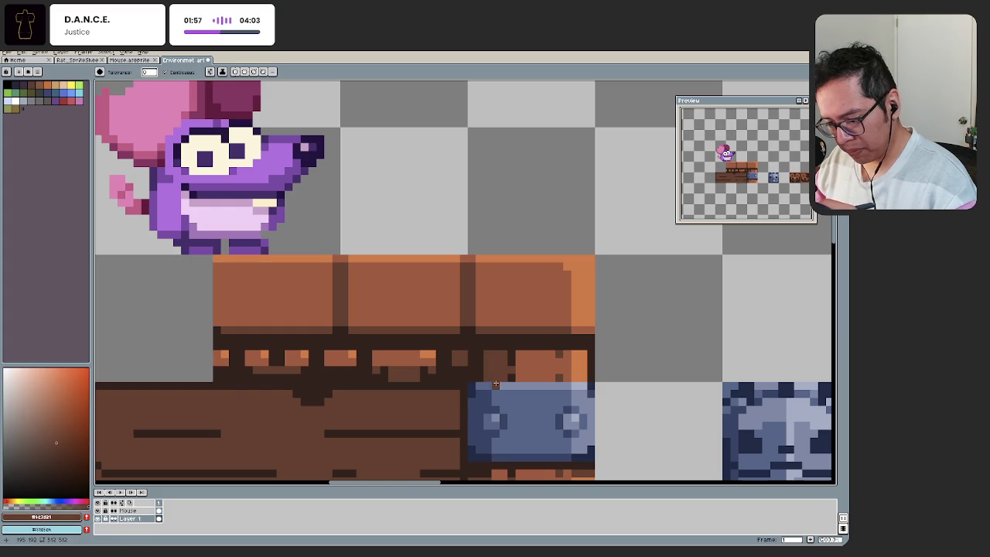
pyautogui.click(526, 379)
pyautogui.hotkey('ctrl', 'z')
pyautogui.click(529, 372)
pyautogui.press('b')
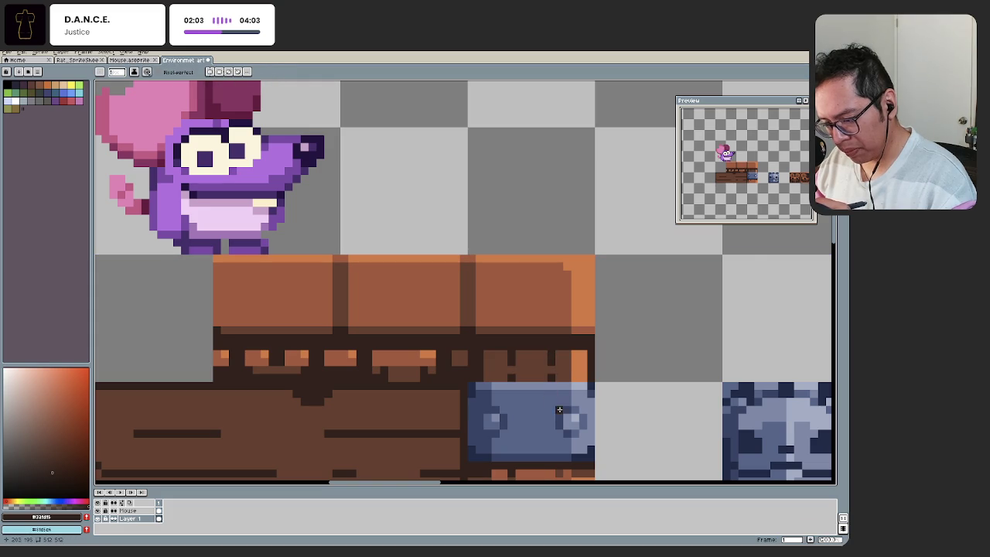
pyautogui.press('i')
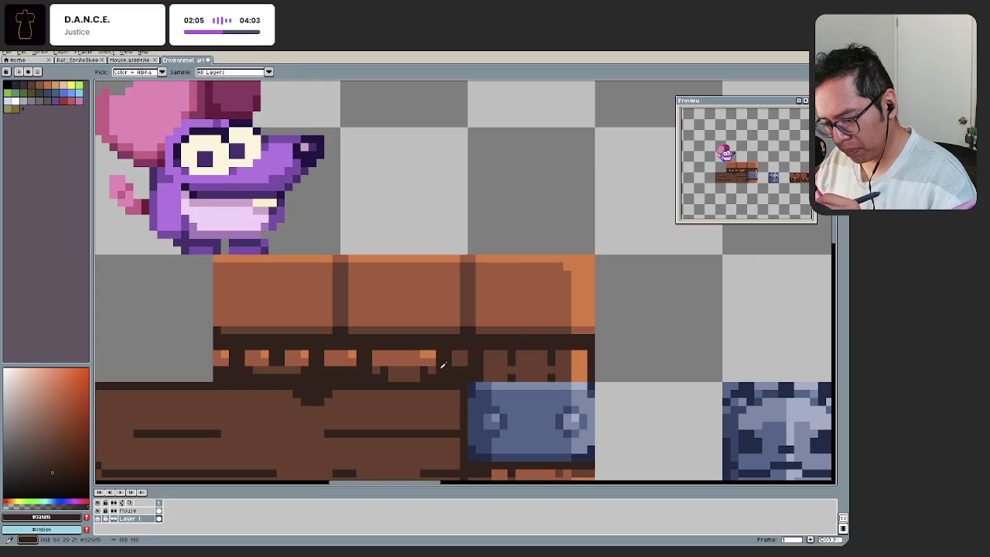
pyautogui.press('z')
pyautogui.scroll(-5, 533, 378)
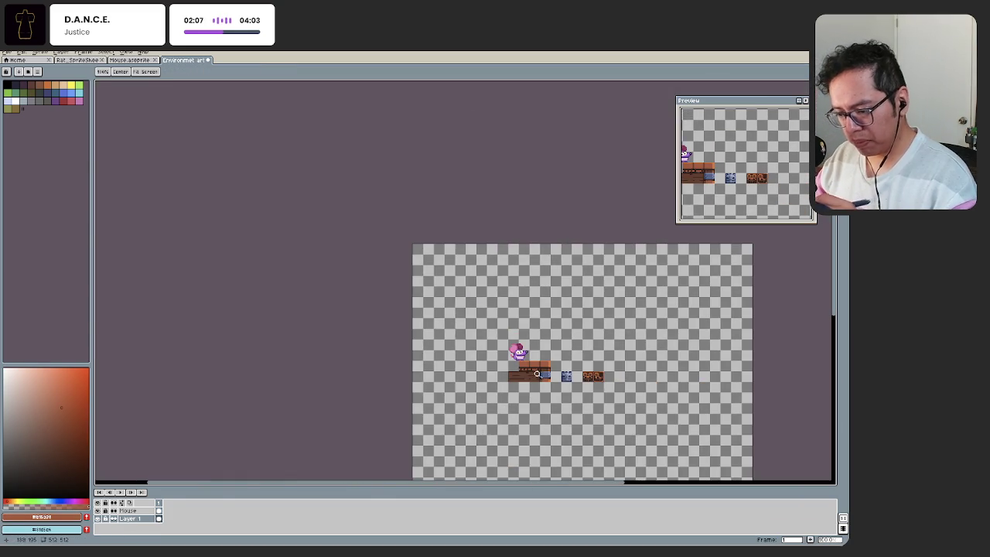
pyautogui.scroll(5, 533, 379)
pyautogui.hotkey('ctrl', 's')
# Step: Zoom in on the platform's top-right corner, try erasing pixels there, then undo
pyautogui.press('w')
pyautogui.scroll(-2, 487, 381)
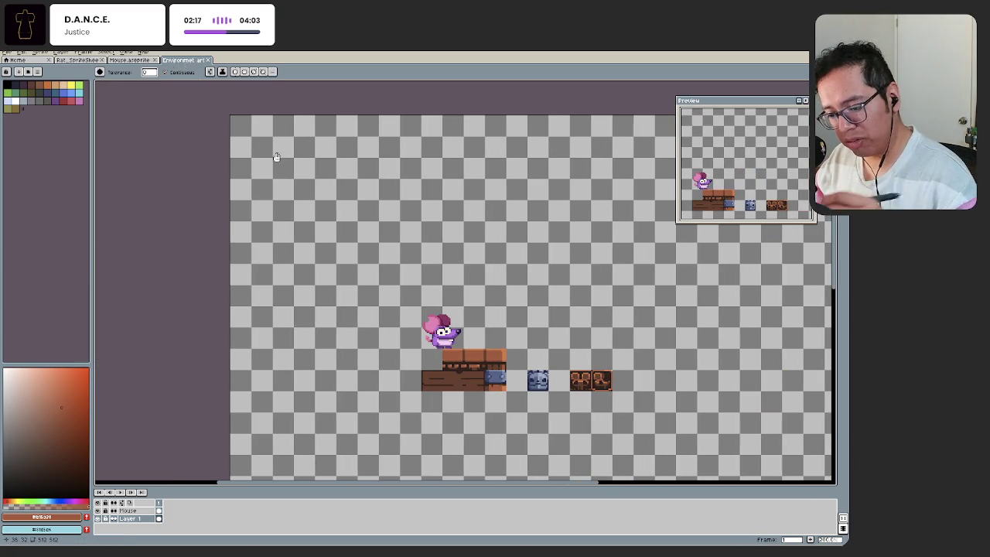
pyautogui.press('z')
pyautogui.scroll(2, 482, 366)
pyautogui.scroll(1, 491, 392)
pyautogui.scroll(1, 503, 398)
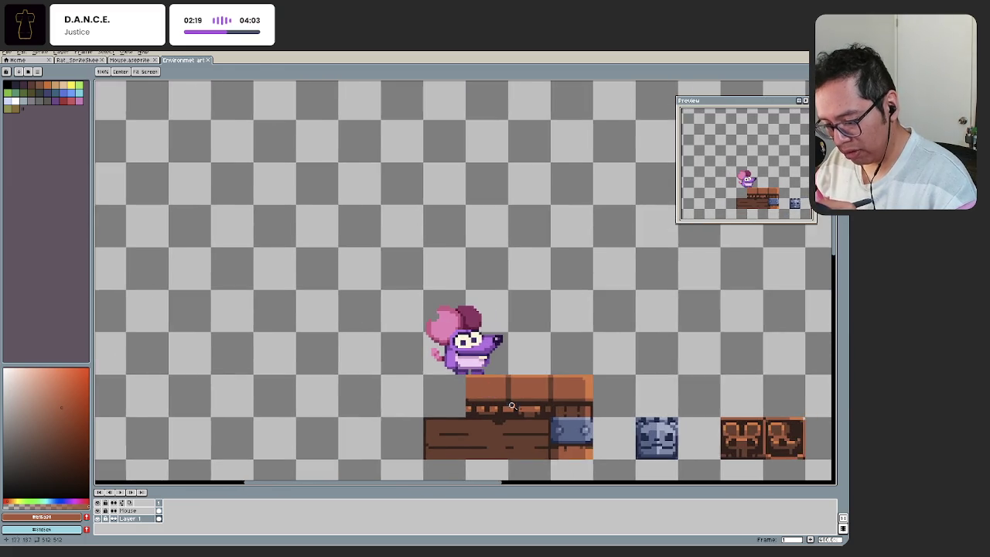
pyautogui.scroll(1, 510, 404)
pyautogui.moveTo(510, 406); pyautogui.dragTo(449, 383)
pyautogui.scroll(-1, 496, 406)
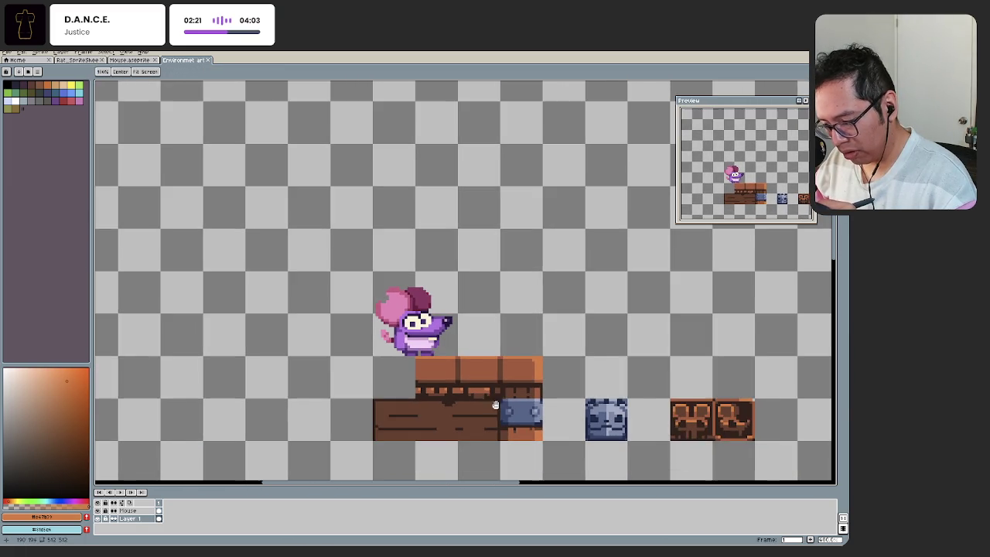
pyautogui.moveTo(497, 405); pyautogui.dragTo(488, 396)
pyautogui.scroll(1, 503, 366)
pyautogui.scroll(1, 511, 360)
pyautogui.press('e')
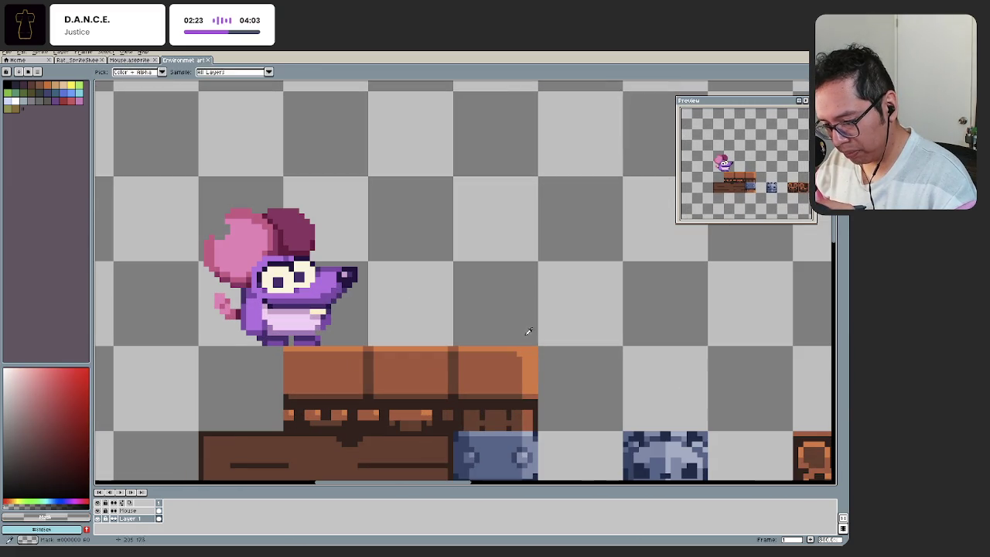
pyautogui.moveTo(534, 350); pyautogui.dragTo(541, 379)
pyautogui.hotkey('ctrl', 'z')
# Step: Sample the platform's orange colour and undo the last pencil stroke
pyautogui.press('b')
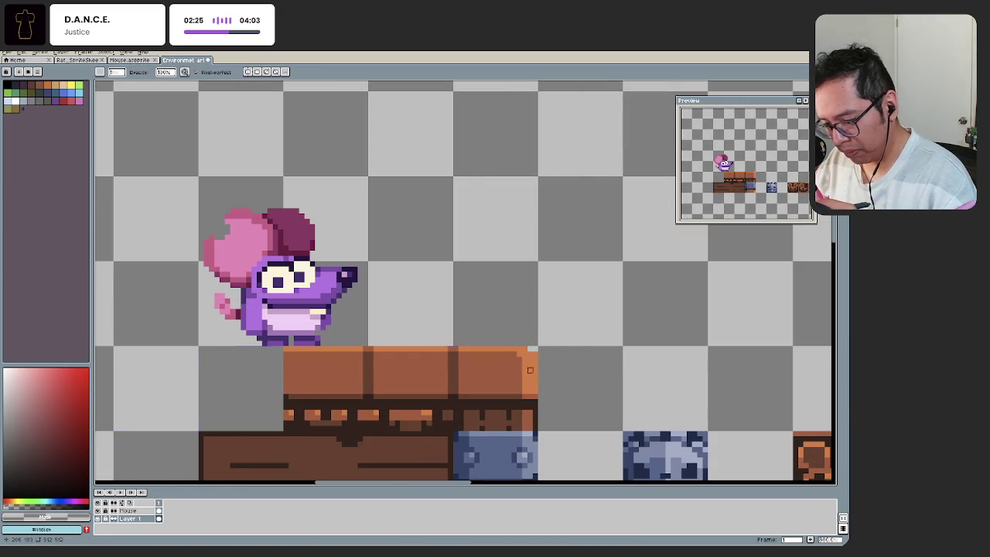
pyautogui.scroll(-5, 530, 370)
pyautogui.scroll(5, 570, 371)
pyautogui.scroll(-2, 497, 429)
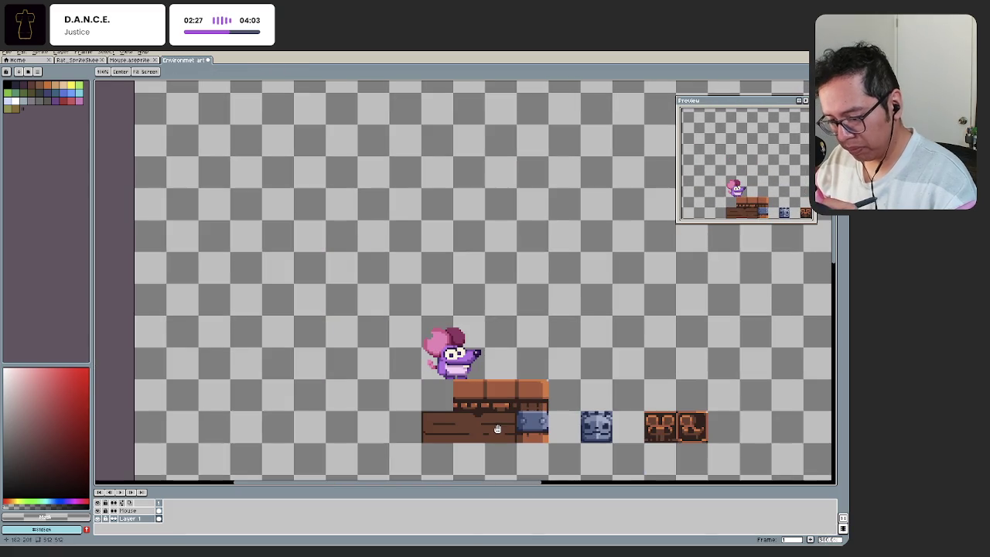
pyautogui.scroll(1, 509, 411)
pyautogui.scroll(1, 515, 379)
pyautogui.press('i')
pyautogui.keyDown('alt'); pyautogui.click(514, 376); pyautogui.keyUp('alt')
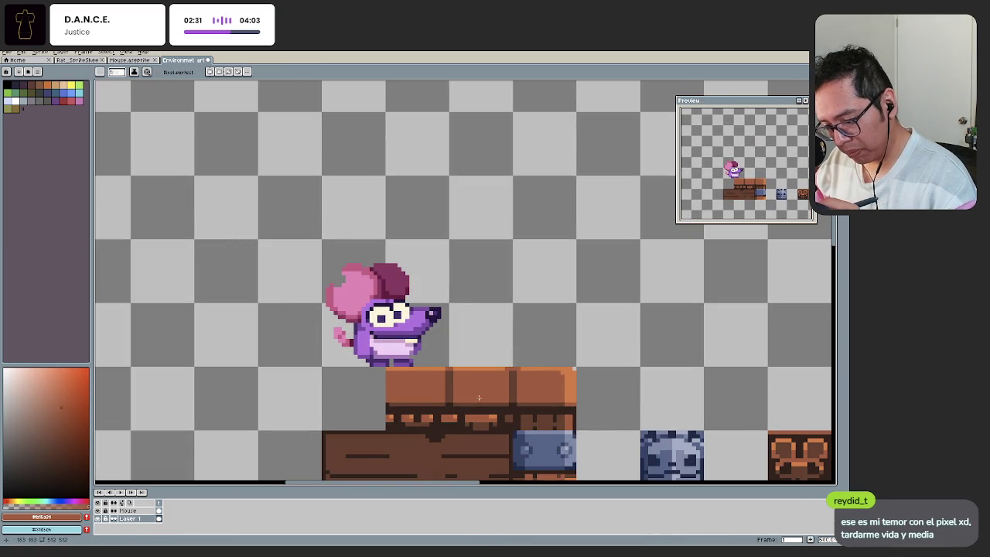
pyautogui.scroll(-1, 449, 376)
pyautogui.scroll(-3, 456, 383)
pyautogui.scroll(2, 468, 399)
pyautogui.scroll(2, 477, 408)
pyautogui.hotkey('ctrl', 'z')
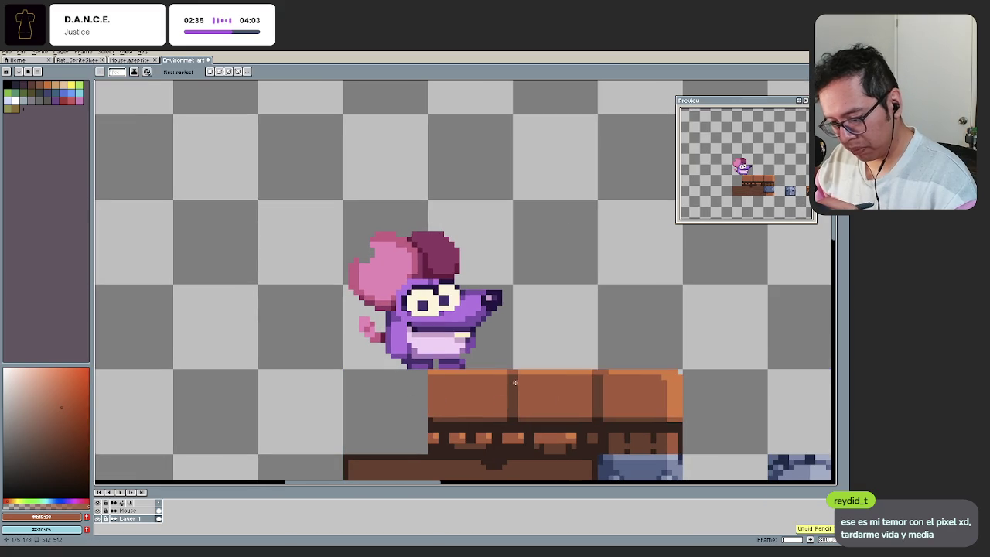
# Step: Save Environment art.aseprite
pyautogui.scroll(1, 516, 387)
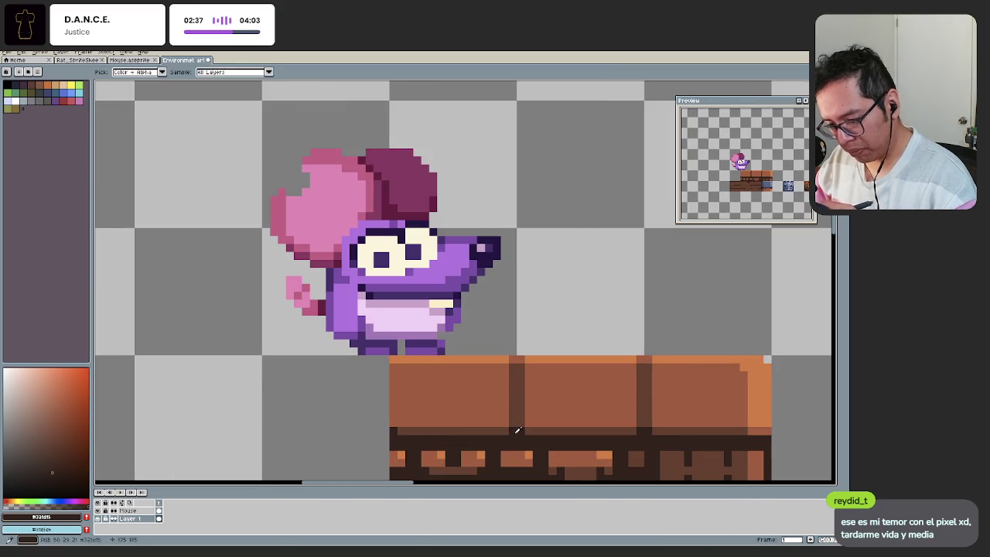
pyautogui.scroll(-1, 512, 410)
pyautogui.scroll(1, 509, 382)
pyautogui.scroll(-2, 503, 379)
pyautogui.scroll(-1, 480, 376)
pyautogui.scroll(-1, 456, 370)
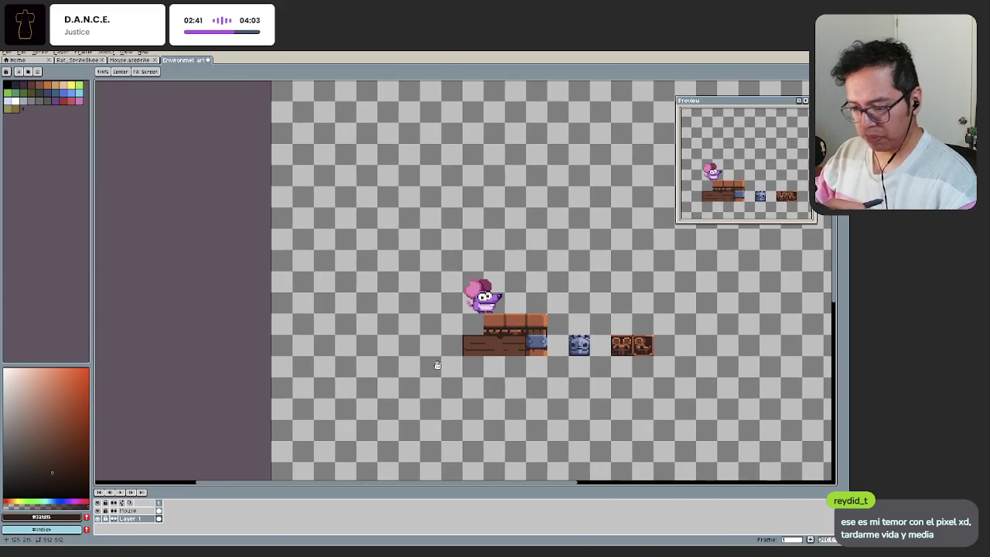
pyautogui.scroll(-1, 431, 366)
pyautogui.hotkey('ctrl', 's')
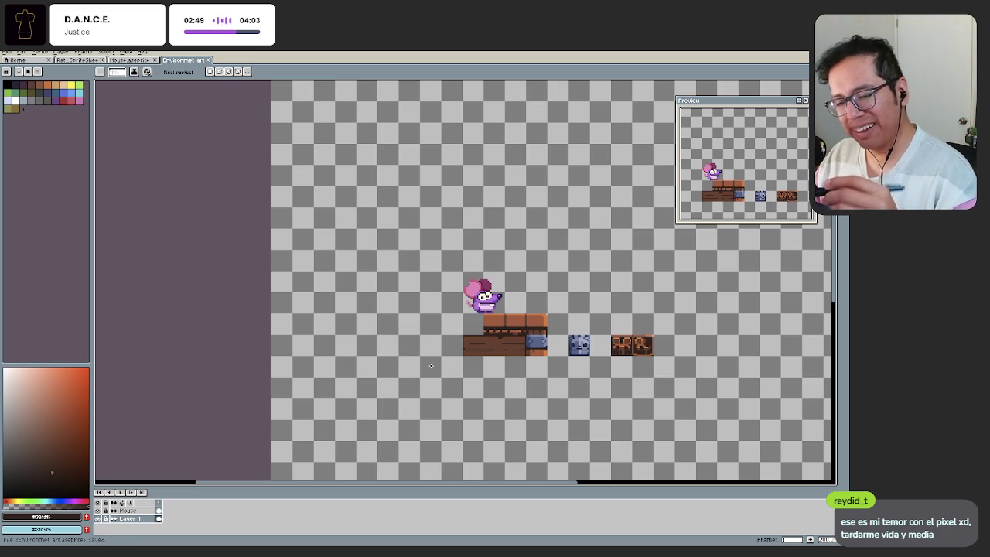
# Step: Re-centre the view on the chest platform and switch to the rectangular marquee
pyautogui.scroll(-3, 439, 362)
pyautogui.scroll(4, 439, 362)
pyautogui.moveTo(438, 362); pyautogui.dragTo(460, 381)
pyautogui.press('space')
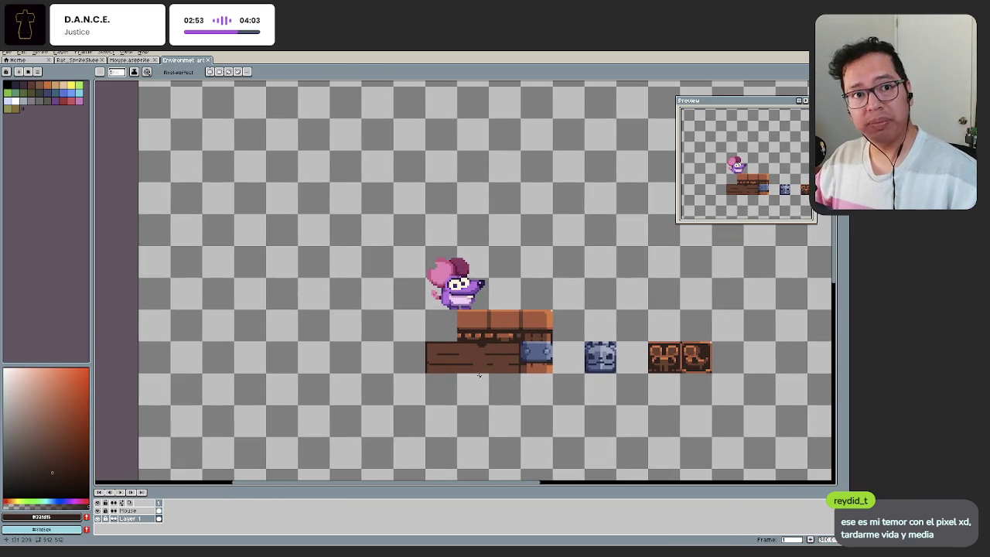
pyautogui.press('m')
pyautogui.press('space')
pyautogui.moveTo(479, 376)
pyautogui.mouseDown()
pyautogui.moveTo(494, 380)
pyautogui.moveTo(487, 400)
pyautogui.mouseUp()
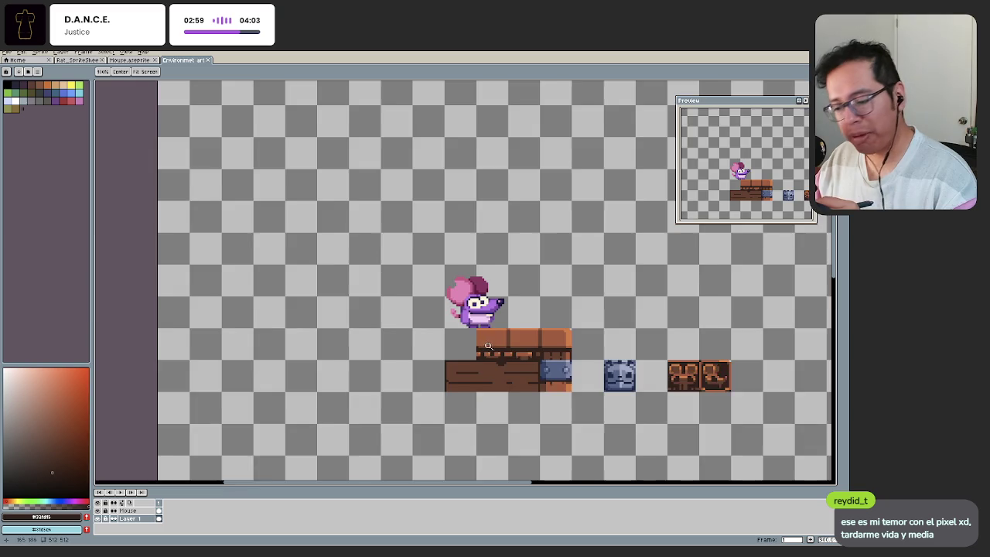
pyautogui.scroll(1, 486, 346)
pyautogui.scroll(1, 526, 379)
pyautogui.scroll(1, 565, 410)
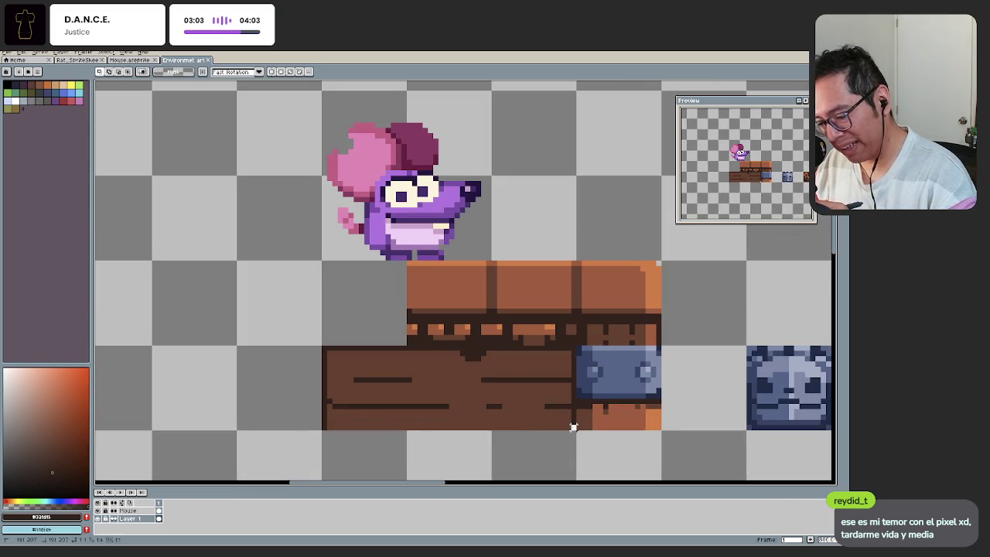
# Step: Darken the wooden plank block to lightness -16, then undo it and save
pyautogui.moveTo(573, 428); pyautogui.dragTo(327, 353)
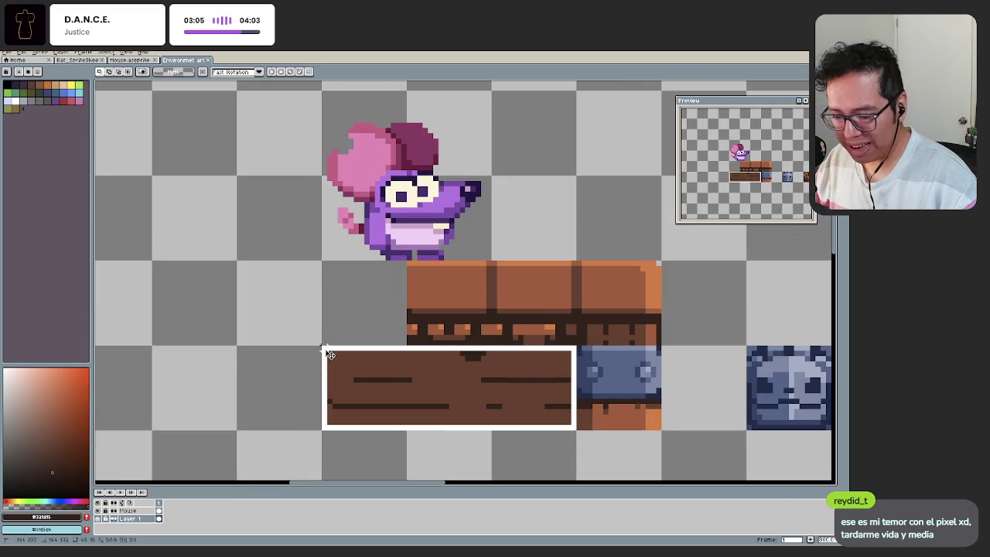
pyautogui.hotkey('ctrl', 'u')
pyautogui.moveTo(294, 438); pyautogui.dragTo(289, 422)
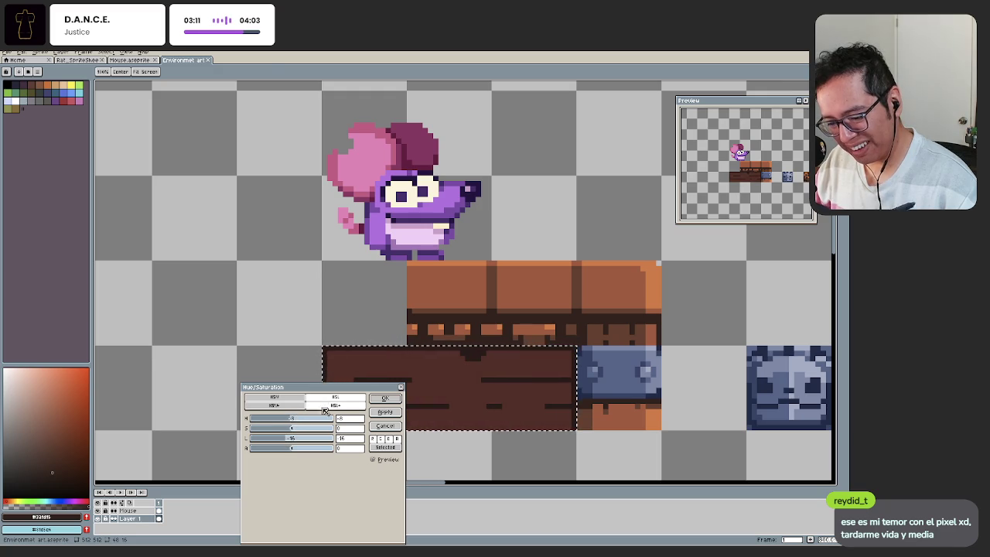
pyautogui.click(384, 397)
pyautogui.hotkey('ctrl', 'd')
pyautogui.scroll(-3, 347, 449)
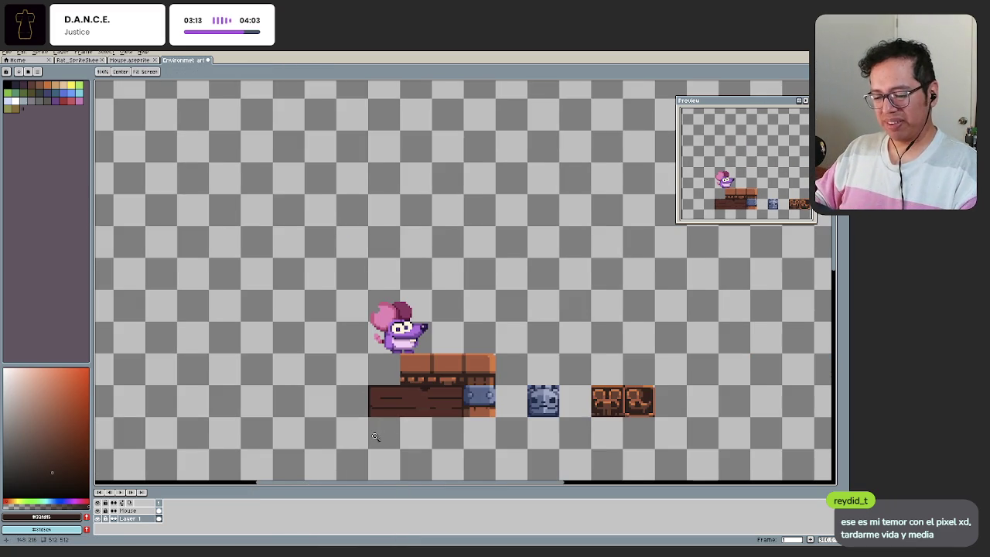
pyautogui.scroll(-2, 379, 441)
pyautogui.hotkey('ctrl', 'z')
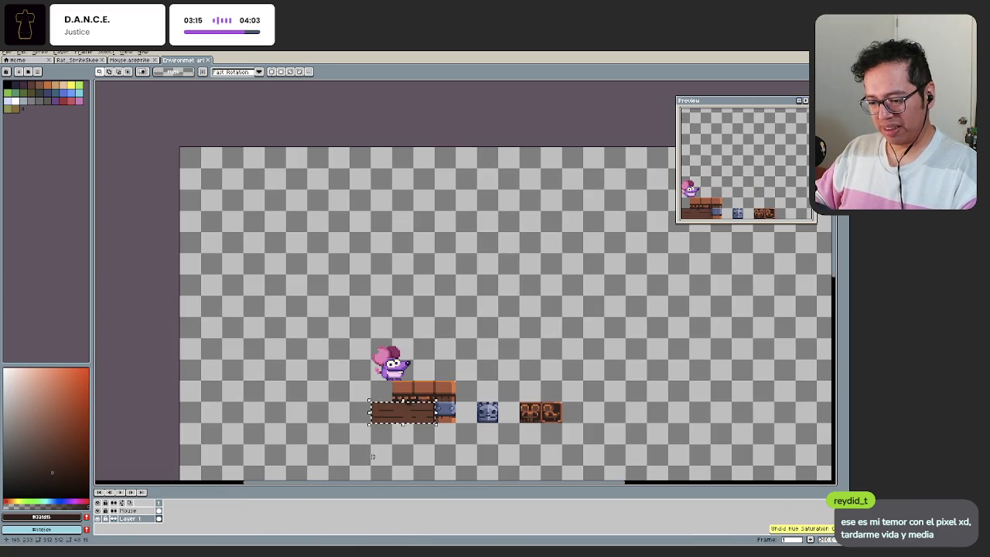
pyautogui.hotkey('ctrl', 'd')
pyautogui.hotkey('ctrl', 's')
# Step: Reselect the plank block and lower its lightness to -28
pyautogui.scroll(2, 421, 391)
pyautogui.hotkey('ctrl', 'z')
pyautogui.hotkey('ctrl', 'u')
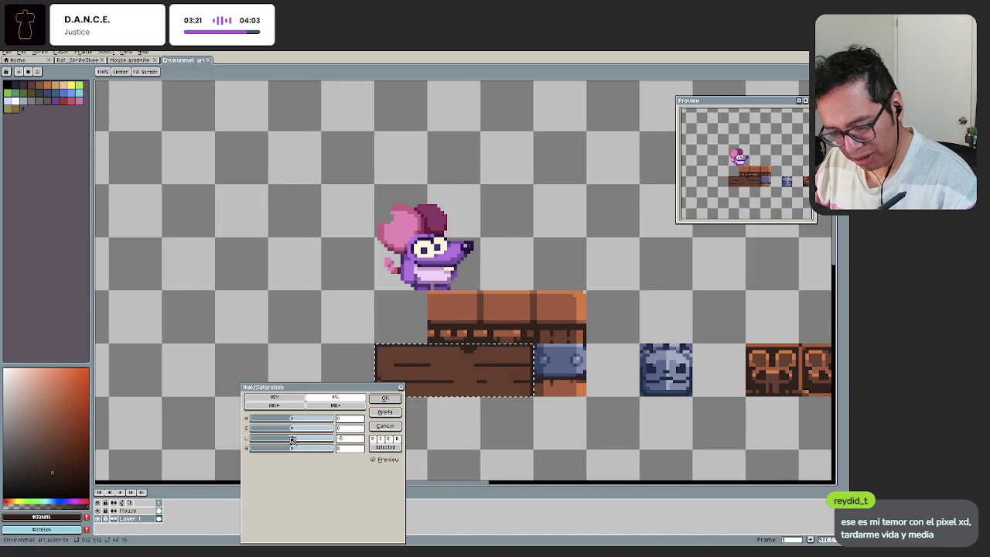
pyautogui.moveTo(293, 439); pyautogui.dragTo(284, 441)
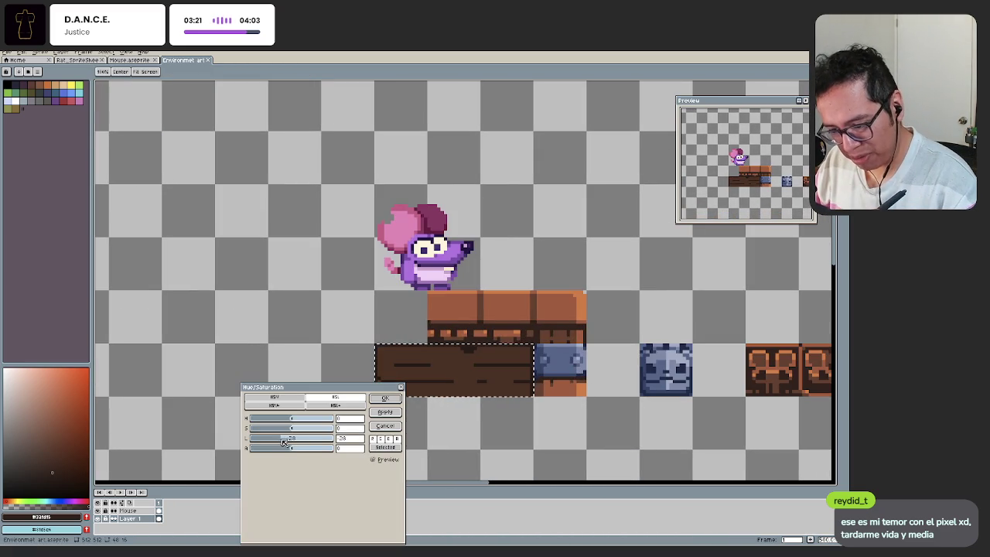
pyautogui.click(384, 398)
pyautogui.scroll(-2, 402, 379)
pyautogui.hotkey('ctrl', 'd')
pyautogui.scroll(2, 424, 365)
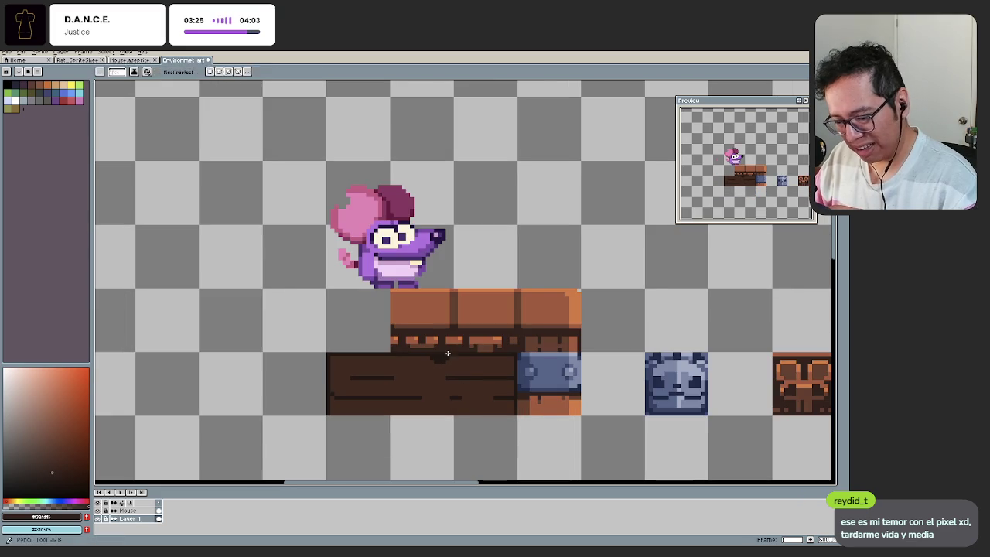
pyautogui.scroll(-3, 388, 423)
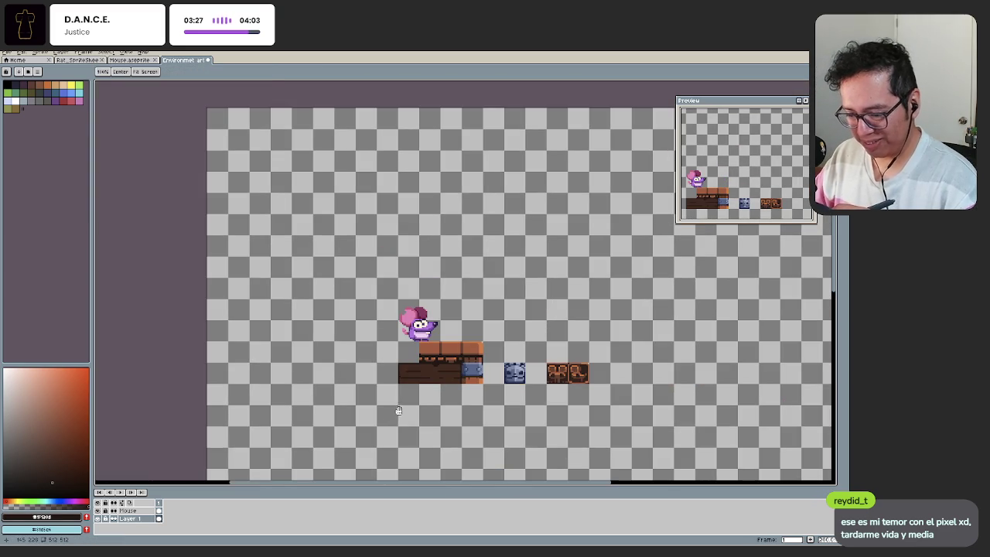
pyautogui.scroll(2, 427, 368)
pyautogui.scroll(1, 455, 364)
# Step: Select the chest's dark plank region and lower its lightness further
pyautogui.press('g')
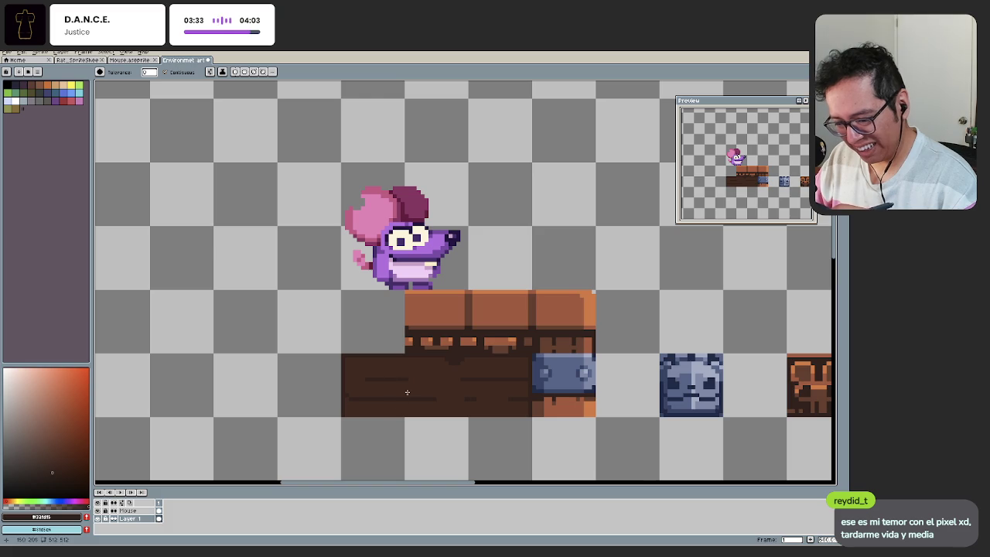
pyautogui.click(434, 382)
pyautogui.hotkey('ctrl', 'u')
pyautogui.moveTo(290, 439); pyautogui.dragTo(290, 444)
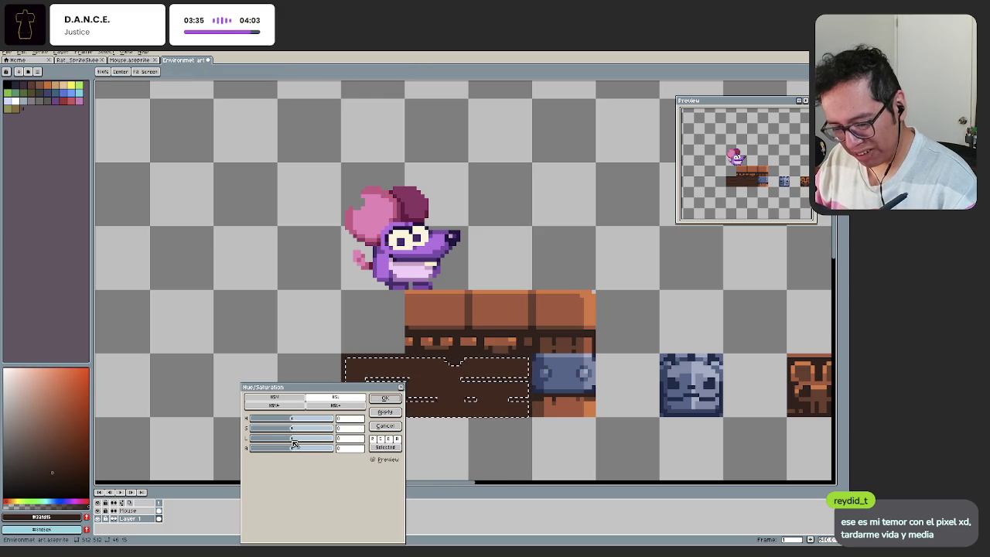
pyautogui.press('Return')
pyautogui.hotkey('ctrl', 'd')
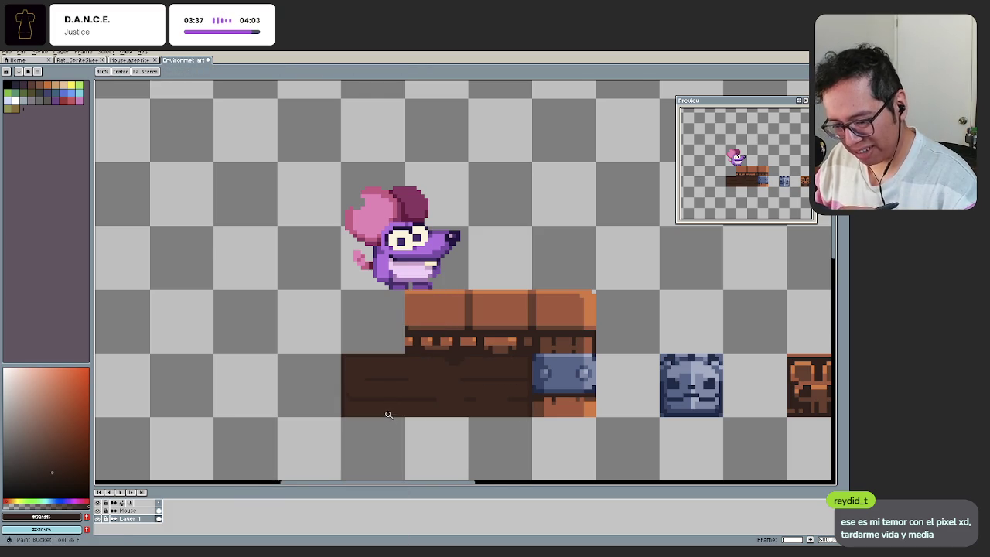
pyautogui.scroll(-1, 367, 424)
pyautogui.scroll(1, 393, 399)
# Step: Magic-wand the dark plank area again and reapply the Hue/Saturation adjustment
pyautogui.press('w')
pyautogui.click(400, 380)
pyautogui.hotkey('ctrl', 'u')
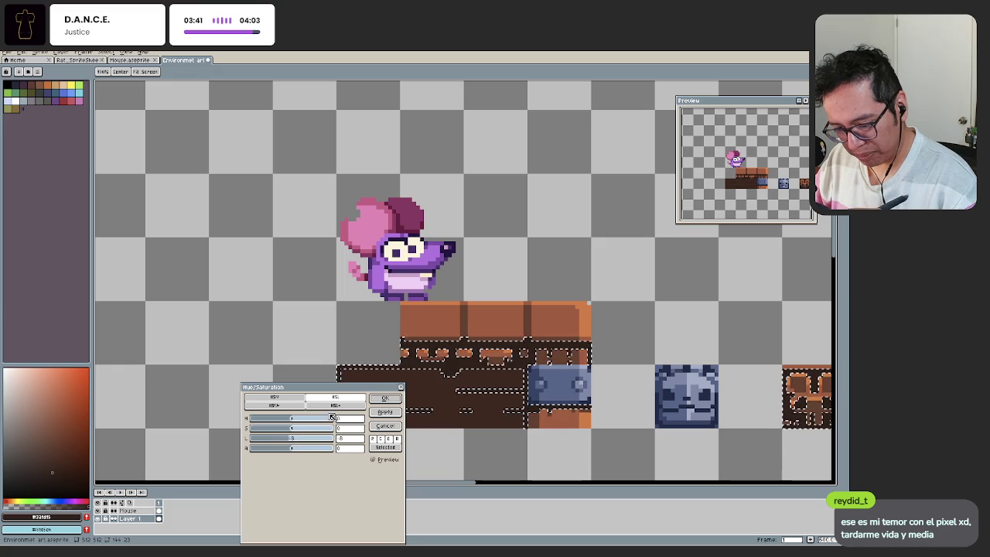
pyautogui.press('Return')
pyautogui.hotkey('ctrl', 'd')
pyautogui.scroll(-1, 386, 394)
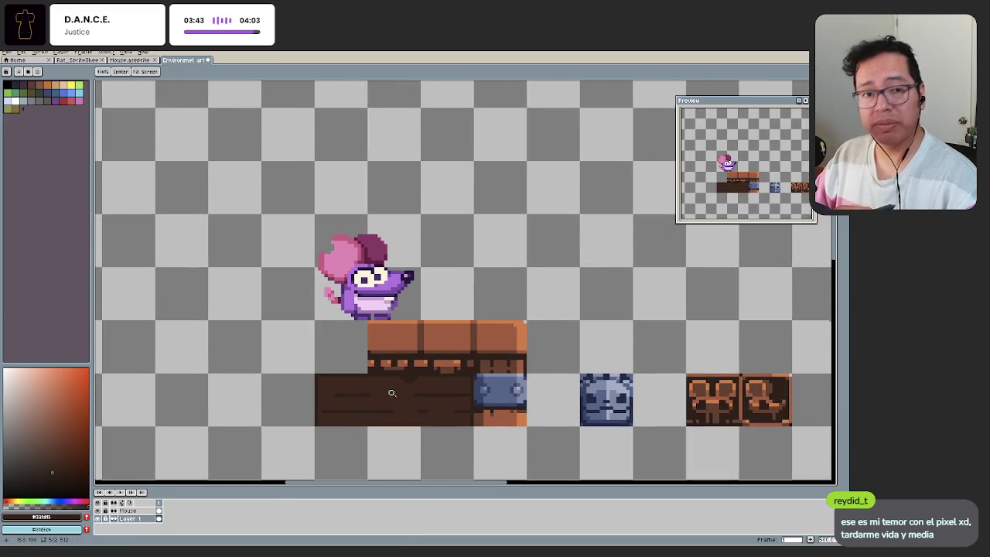
pyautogui.scroll(1, 402, 379)
pyautogui.scroll(1, 411, 363)
pyautogui.press('b')
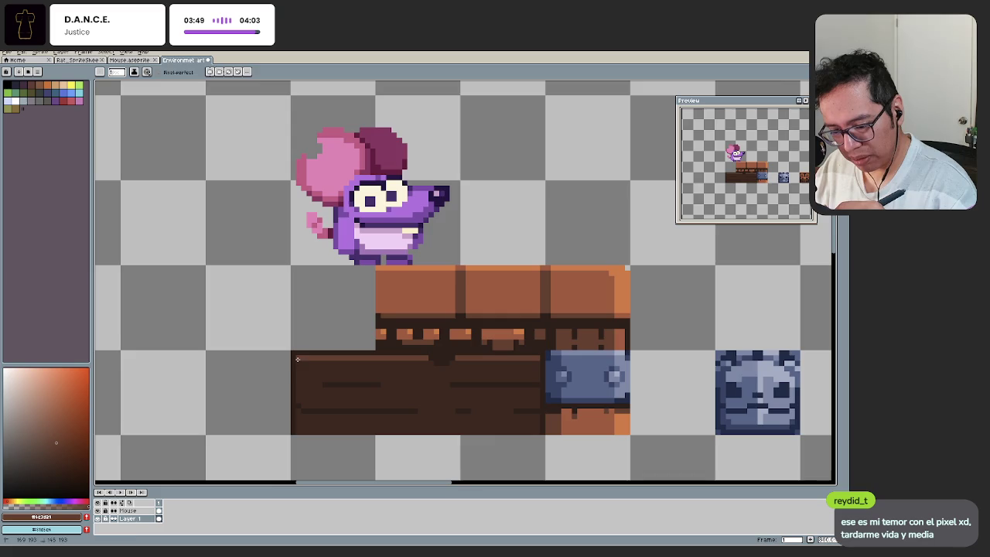
# Step: Pick the orange-brown from the chest trim as the Pencil highlight colour
pyautogui.press('space')
pyautogui.scroll(-2, 354, 353)
pyautogui.scroll(1, 386, 353)
pyautogui.scroll(1, 442, 369)
pyautogui.scroll(1, 365, 391)
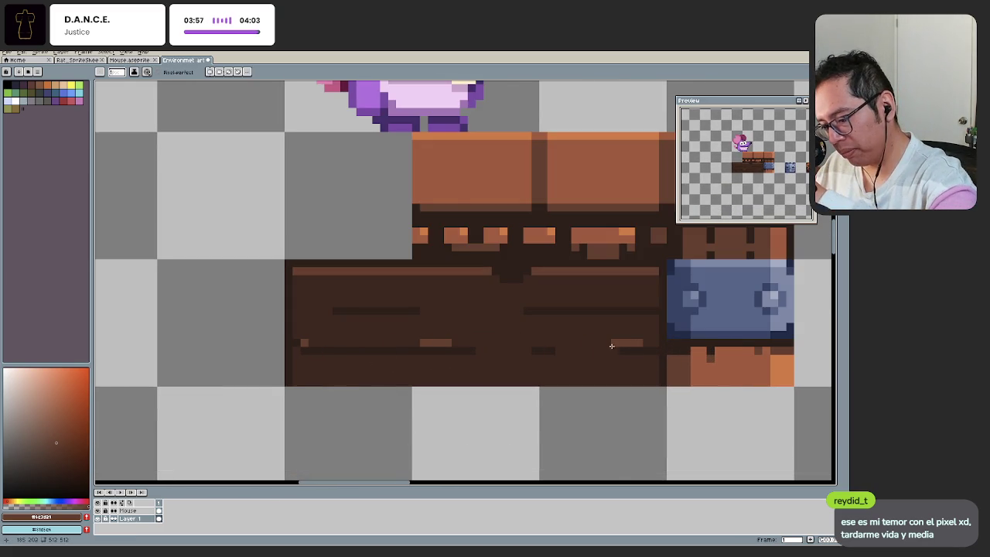
pyautogui.scroll(-2, 613, 345)
pyautogui.scroll(-1, 537, 380)
pyautogui.scroll(1, 424, 425)
pyautogui.press('i')
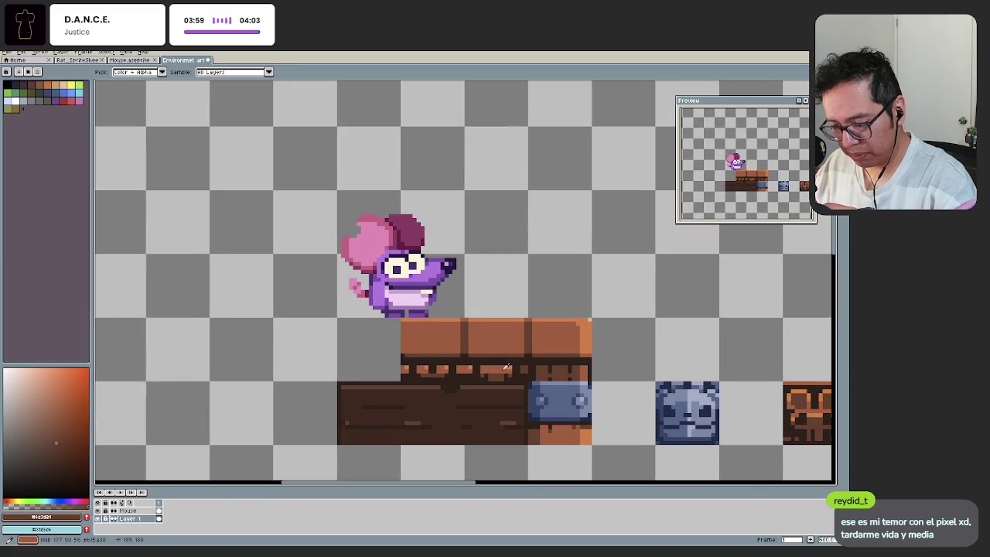
pyautogui.click(497, 375)
pyautogui.press('b')
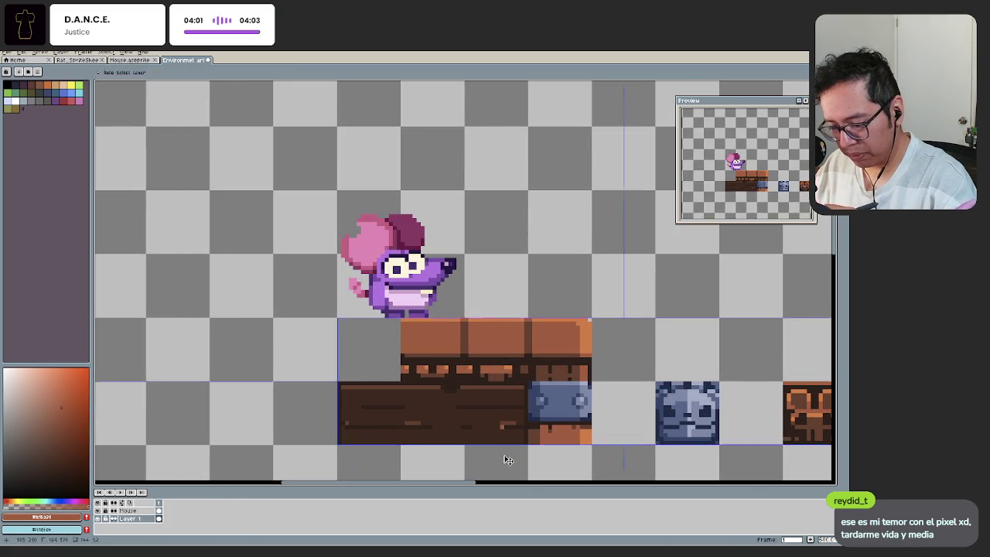
# Step: Try a light highlight stroke on the planks, then undo it
pyautogui.press('z')
pyautogui.scroll(-2, 502, 457)
pyautogui.scroll(1, 522, 421)
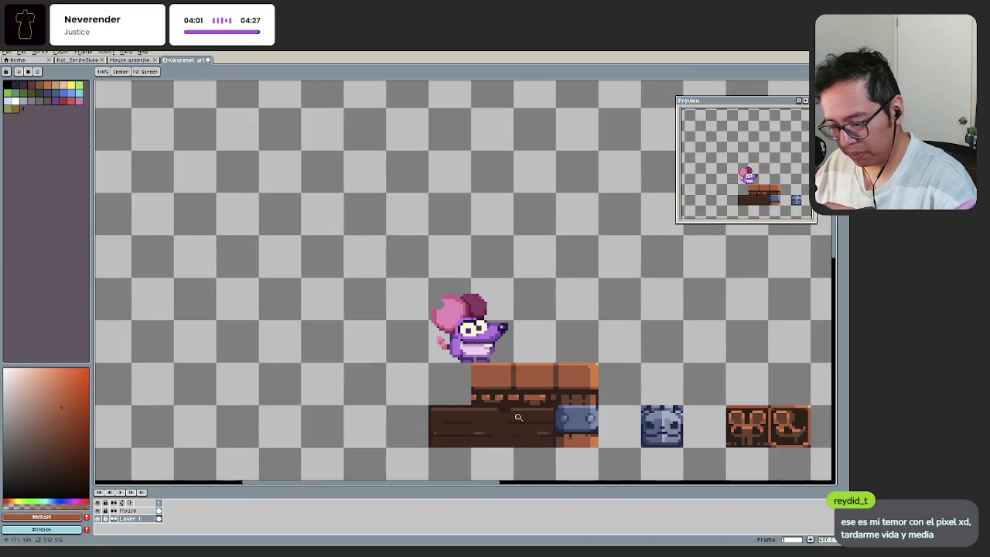
pyautogui.scroll(2, 522, 421)
pyautogui.press('b')
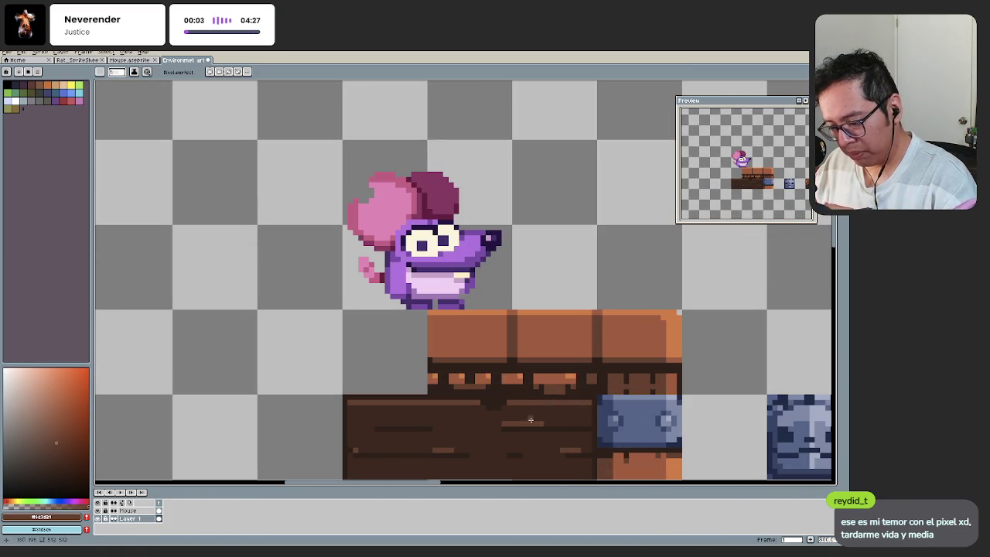
pyautogui.hotkey('ctrl', 'z')
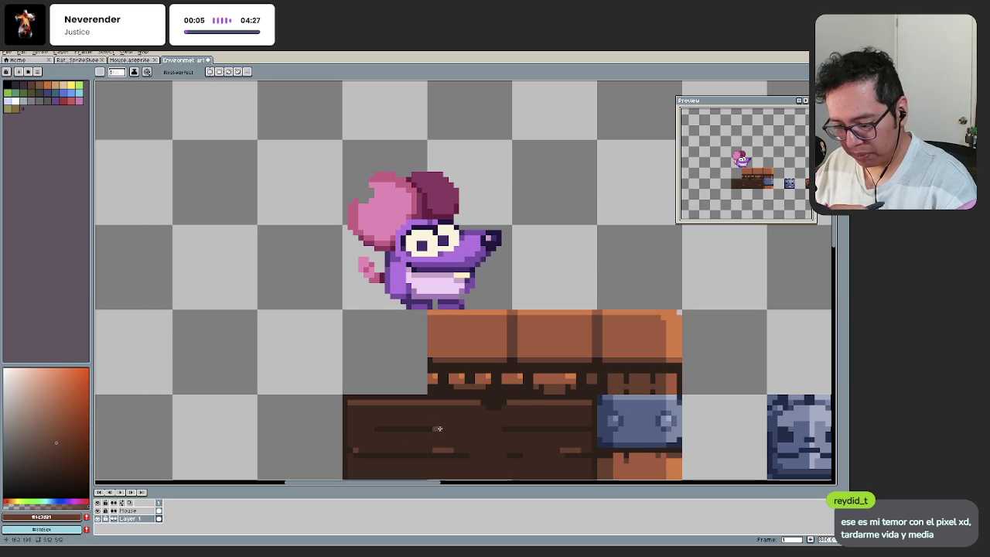
# Step: Pick a darker brown from the planks for the grain highlights
pyautogui.press('h')
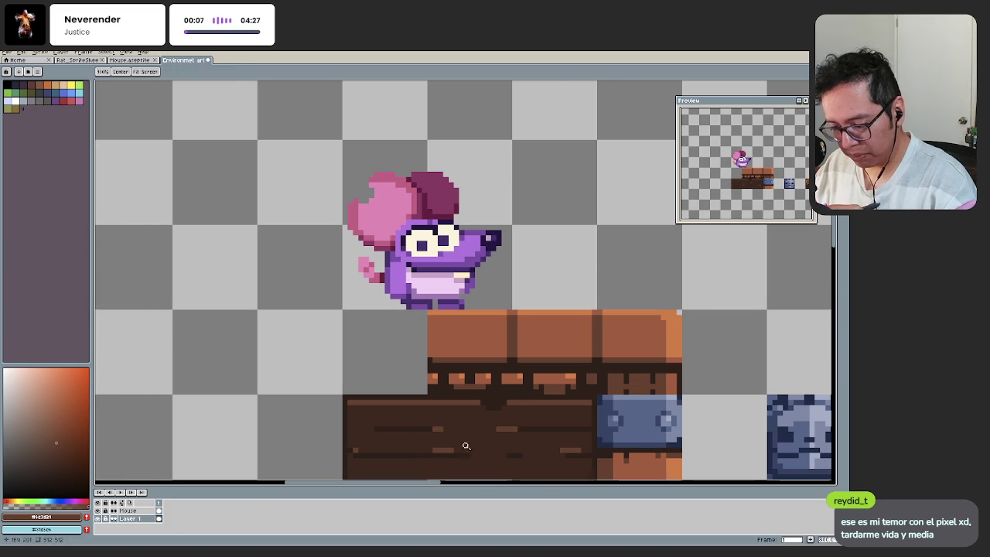
pyautogui.scroll(-3, 432, 415)
pyautogui.scroll(2, 448, 426)
pyautogui.scroll(2, 469, 404)
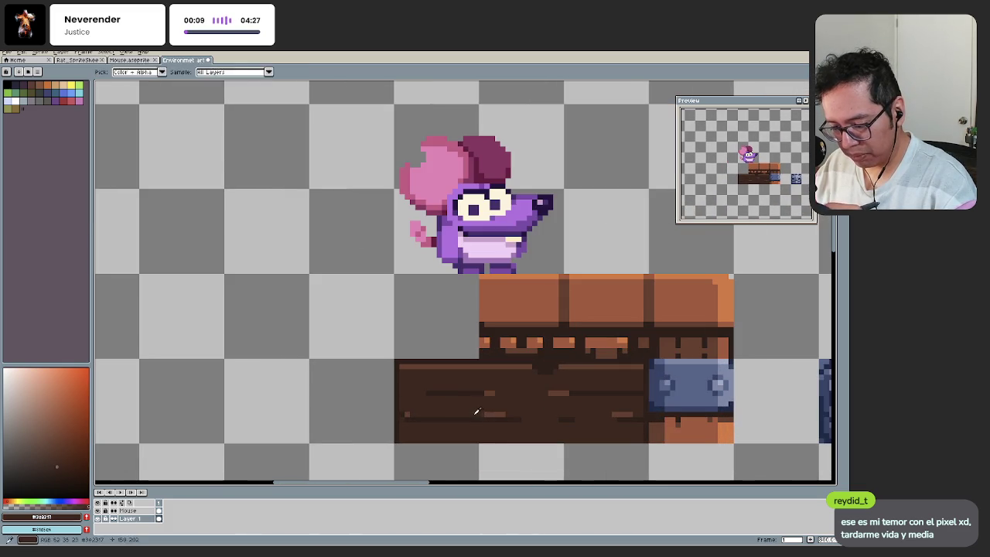
pyautogui.scroll(-1, 475, 444)
pyautogui.scroll(2, 448, 427)
pyautogui.press('b')
pyautogui.keyDown('alt'); pyautogui.click(528, 427); pyautogui.keyUp('alt')
# Step: Sample the dark plank brown and an orange from the chest
pyautogui.scroll(-1, 464, 433)
pyautogui.scroll(-1, 418, 430)
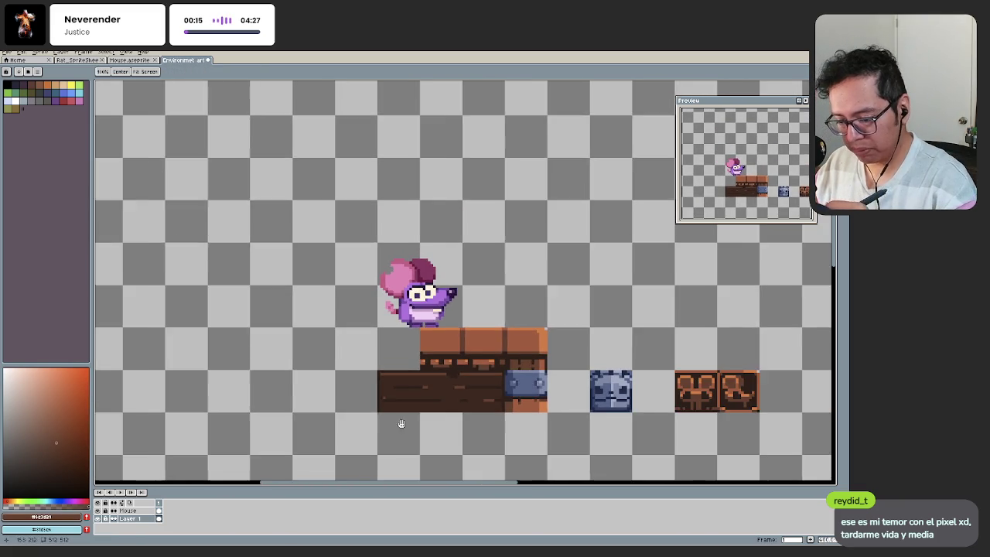
pyautogui.scroll(1, 422, 391)
pyautogui.scroll(1, 437, 390)
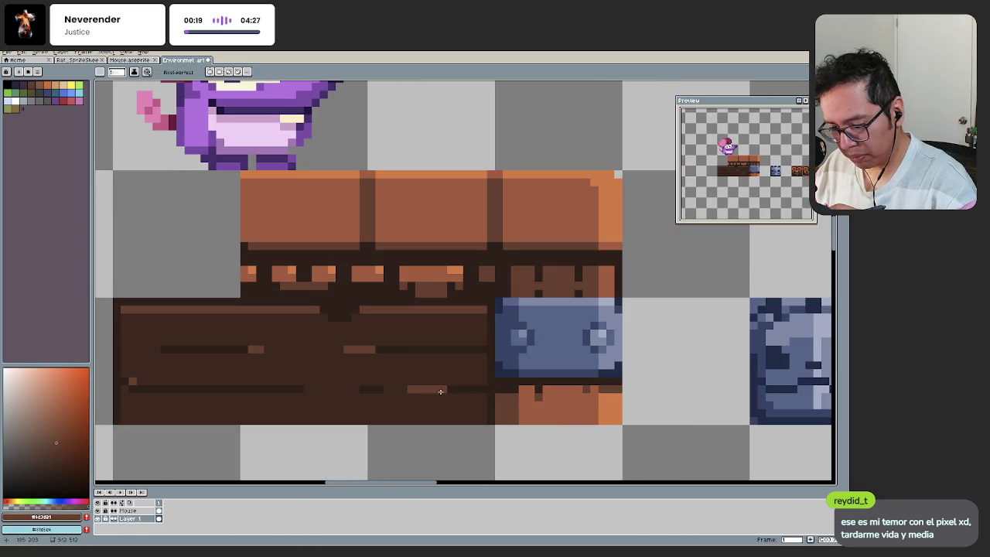
pyautogui.hscroll(-1, 438, 420)
pyautogui.keyDown('alt'); pyautogui.click(642, 380); pyautogui.keyUp('alt')
pyautogui.keyDown('alt'); pyautogui.click(656, 398); pyautogui.keyUp('alt')
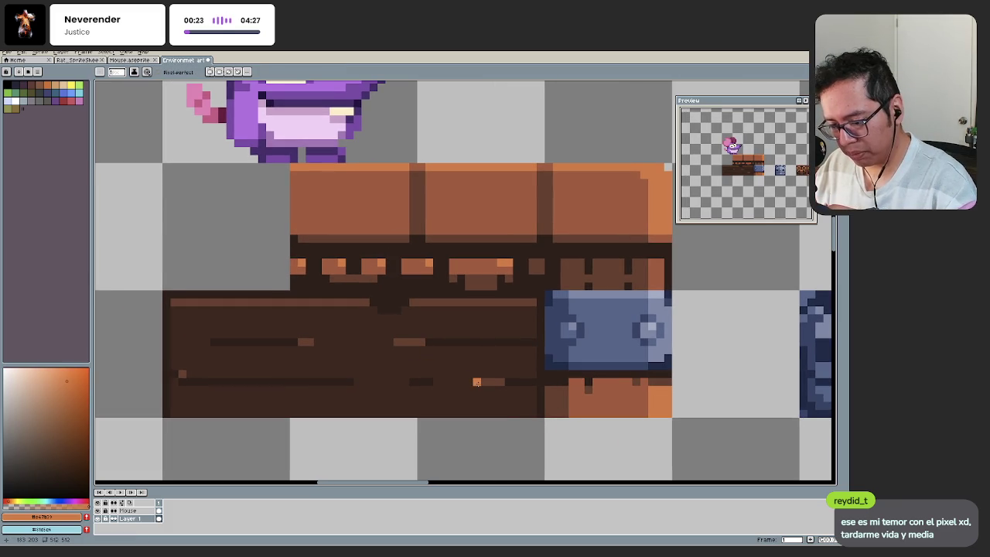
# Step: Undo the last highlight stroke drawn on the plank grain
pyautogui.scroll(-1, 398, 410)
pyautogui.scroll(-1, 379, 409)
pyautogui.scroll(-1, 386, 418)
pyautogui.scroll(3, 386, 418)
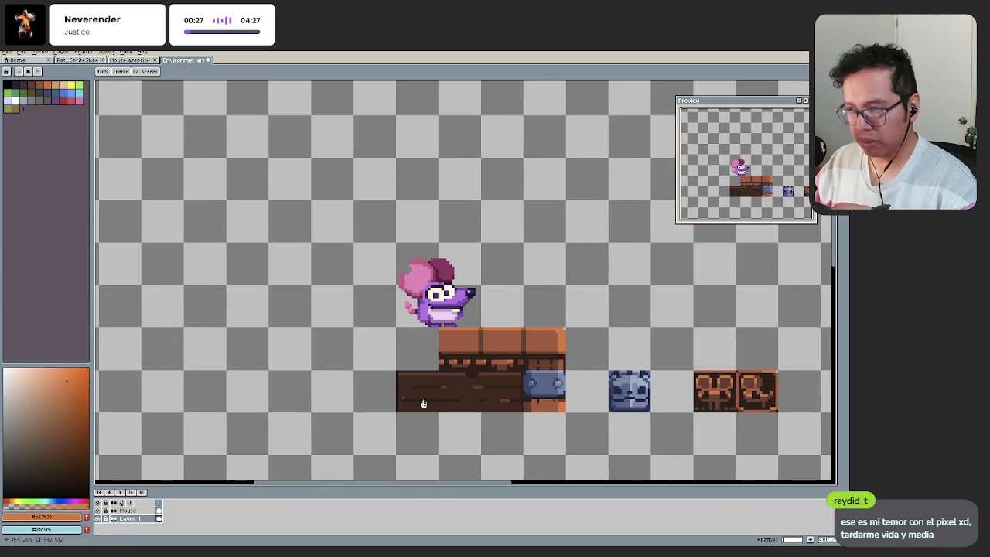
pyautogui.scroll(1, 421, 359)
pyautogui.hotkey('ctrl', 'z')
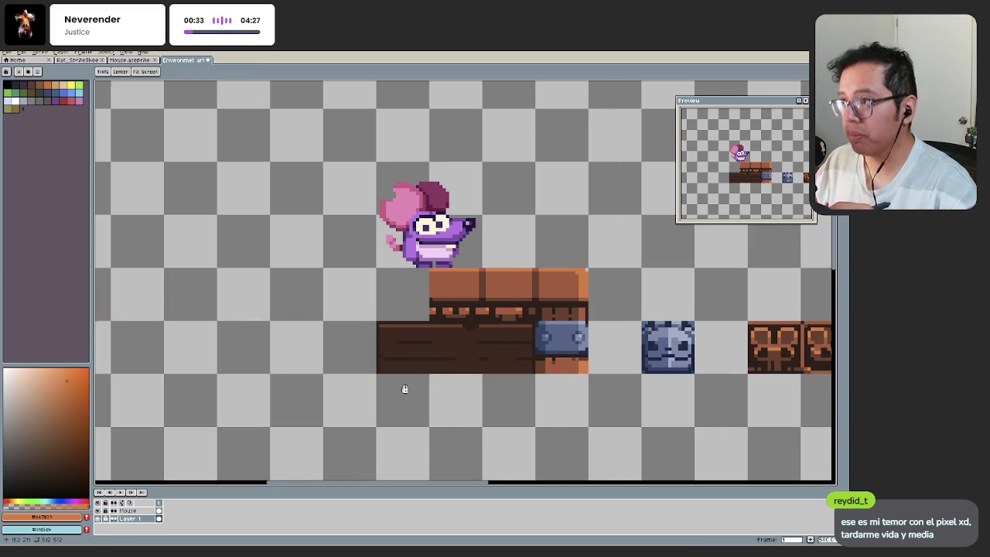
# Step: Zoom in close on the plank base and pick its dark brown
pyautogui.scroll(1, 399, 406)
pyautogui.click(421, 403)
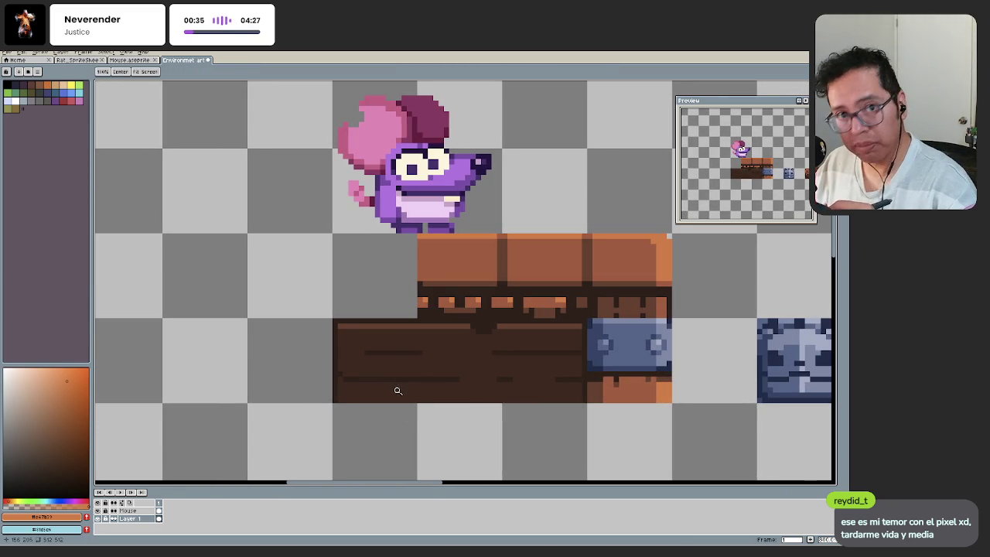
pyautogui.click(370, 379)
pyautogui.press('b')
pyautogui.keyDown('alt'); pyautogui.click(398, 372); pyautogui.keyUp('alt')
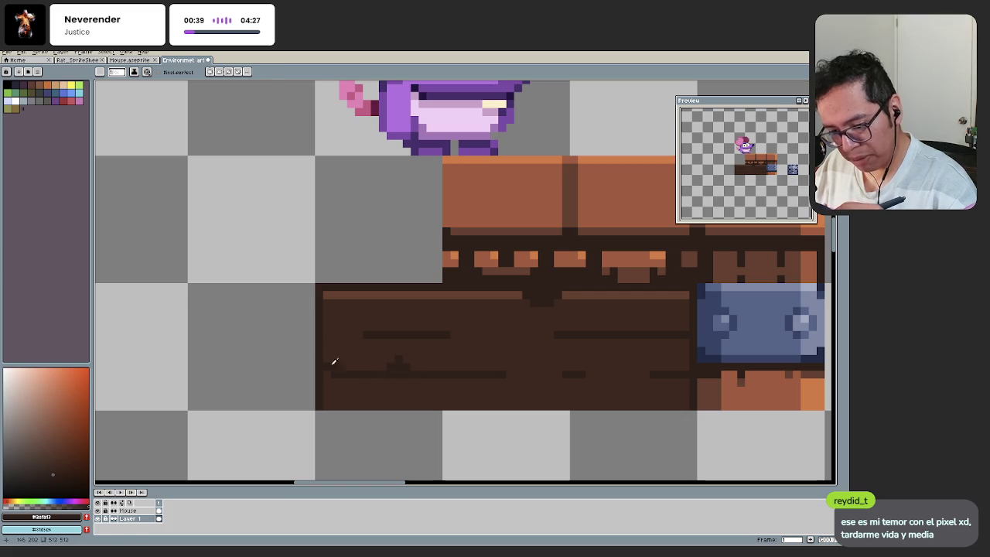
pyautogui.press('z')
pyautogui.scroll(-4, 333, 371)
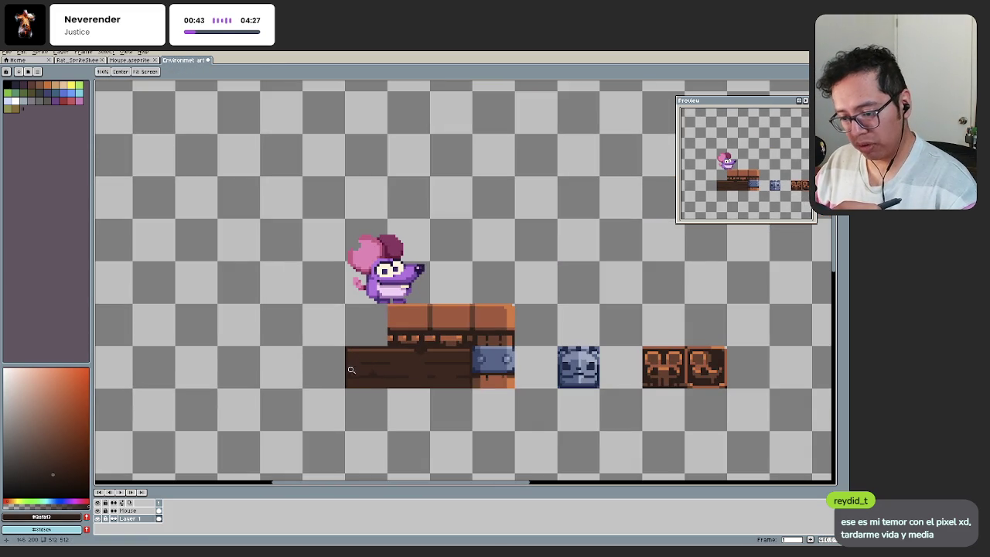
# Step: Test bucket fills on the dark planks, undoing each, then resume the Pencil with a plank brown
pyautogui.press('b')
pyautogui.scroll(1, 402, 356)
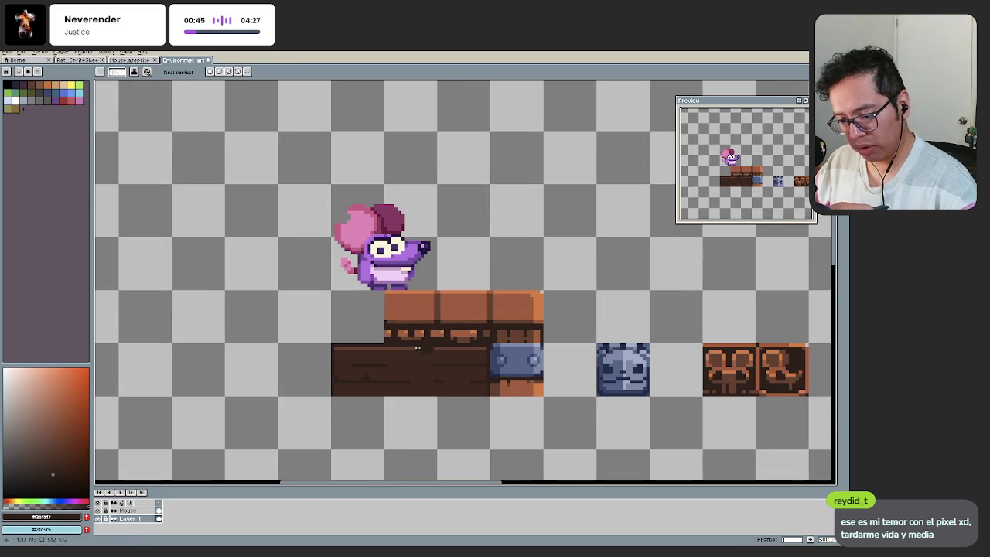
pyautogui.press('g')
pyautogui.click(403, 383)
pyautogui.click(393, 406)
pyautogui.hotkey('ctrl', 'z')
pyautogui.hotkey('ctrl', 'z')
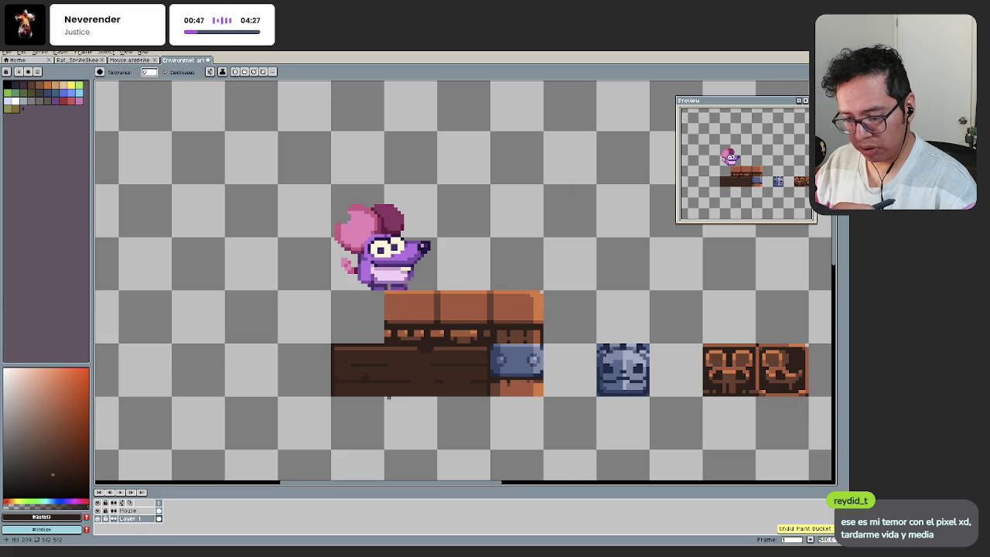
pyautogui.click(371, 364)
pyautogui.hotkey('ctrl', 'z')
pyautogui.keyDown('alt'); pyautogui.click(366, 351); pyautogui.keyUp('alt')
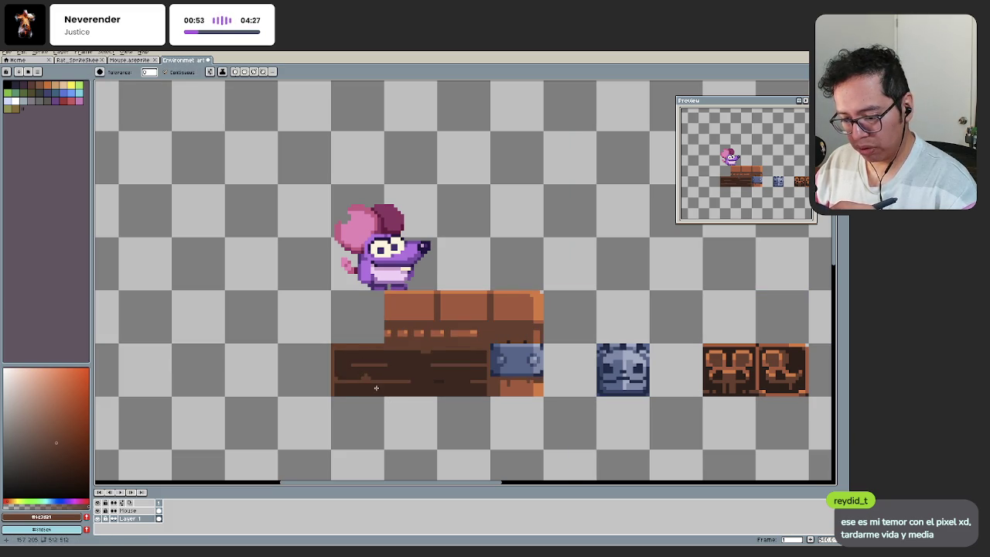
pyautogui.scroll(1, 383, 361)
pyautogui.press('b')
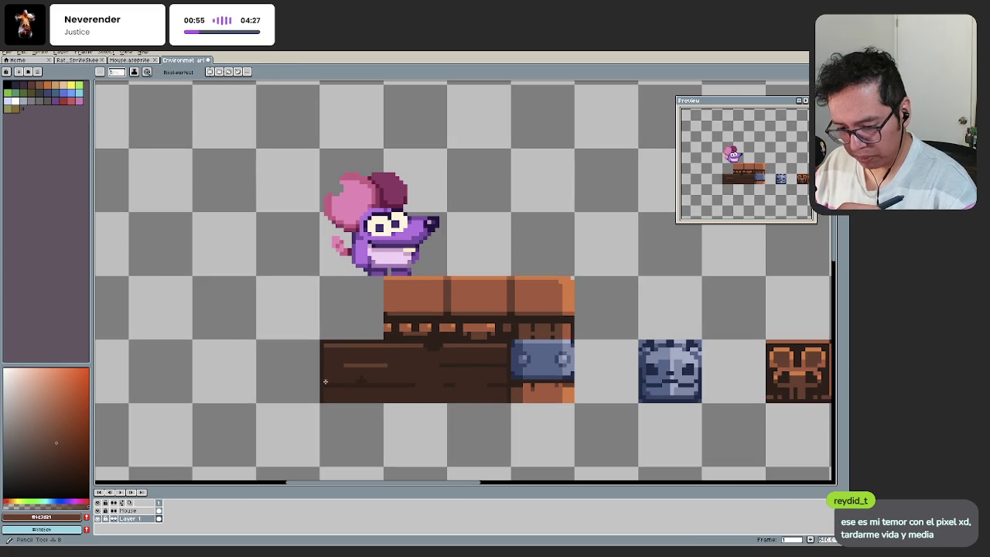